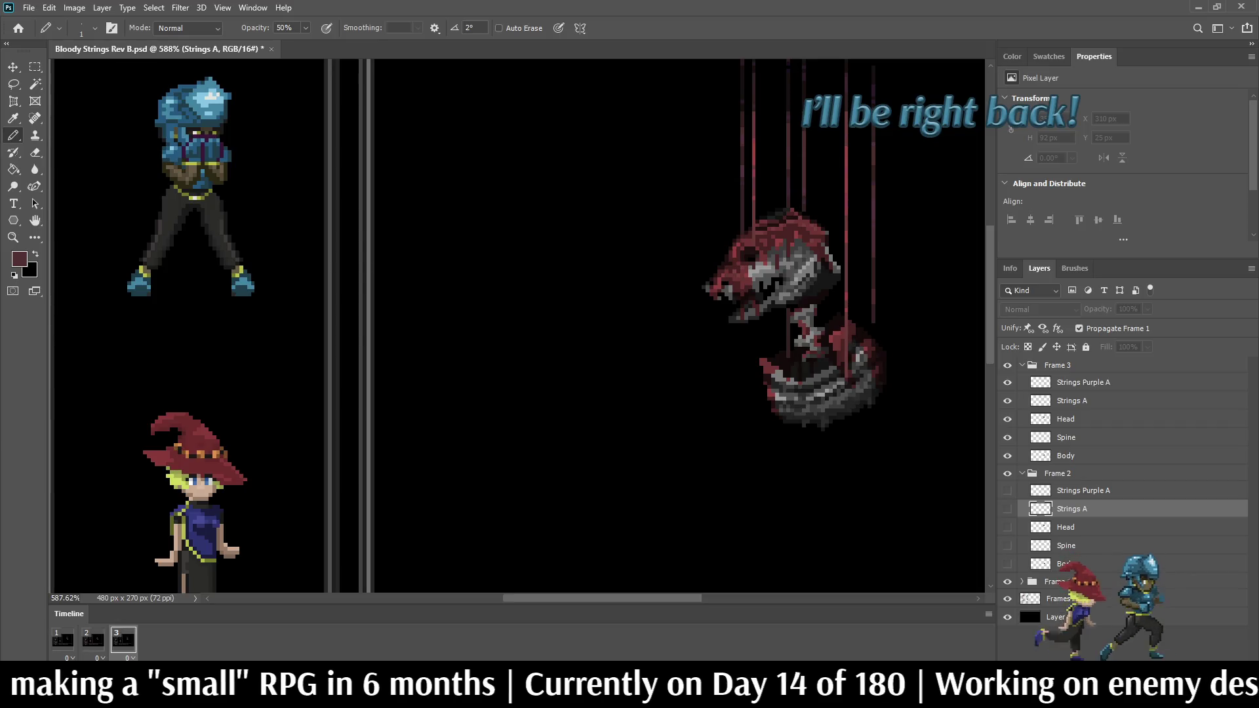
Step: On frame 3's Strings A layer, draw a dark-red string down toward the puppet at 100% pencil opacity
left_click(1072, 401)
scroll(893, 290, "up", 5)
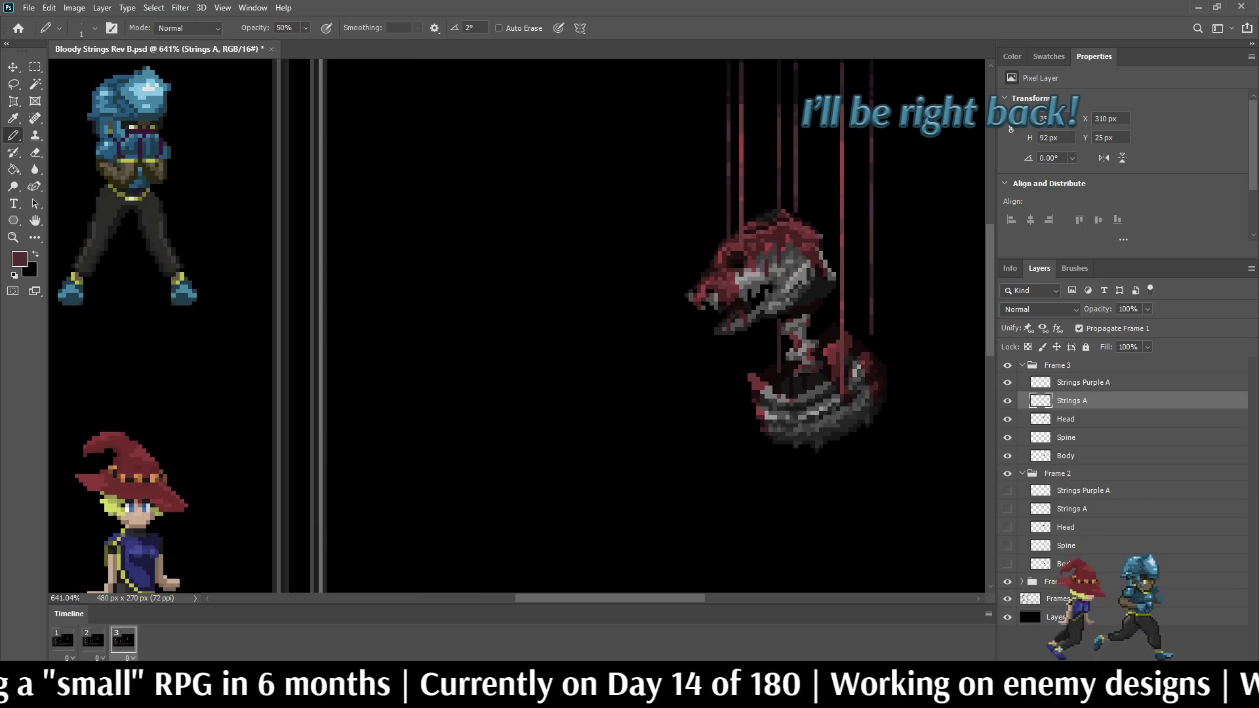
key("0")
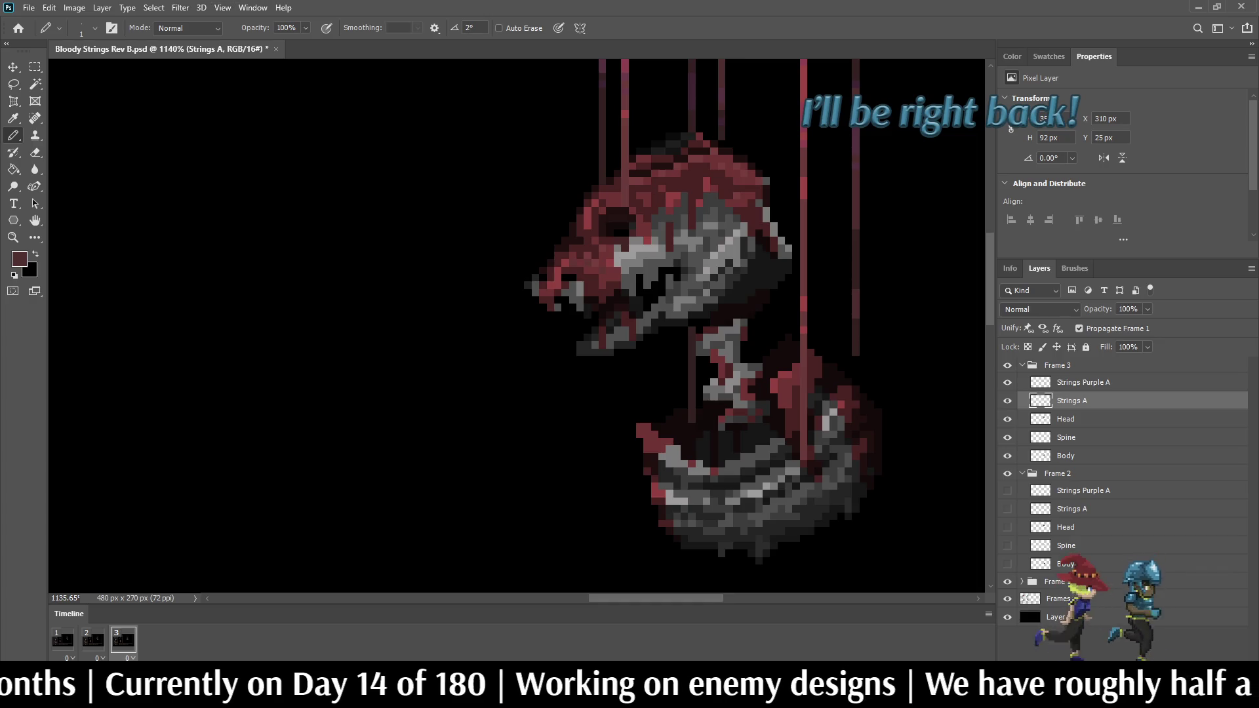
left_click_drag(848, 292, 848, 362)
Step: Compare with frame 2's pose, then extend the pink string upward and darken its upper and lower parts
key("Left")
scroll(847, 374, "up", 5)
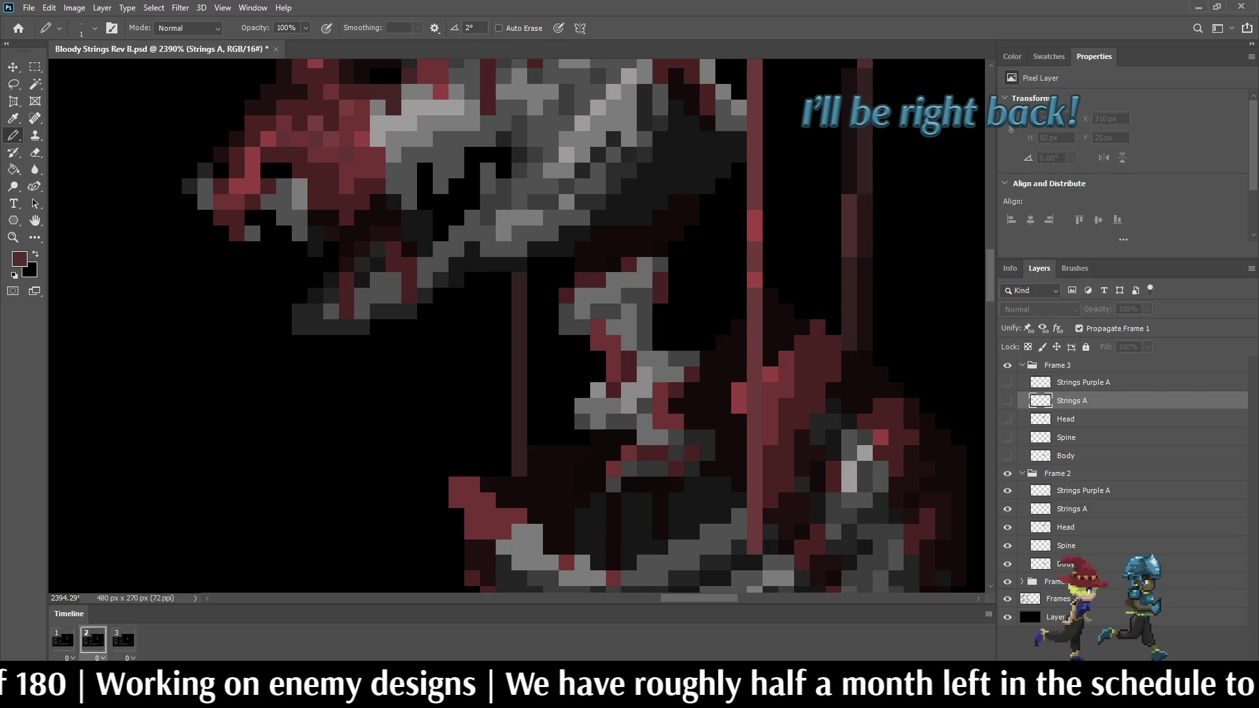
key("Right")
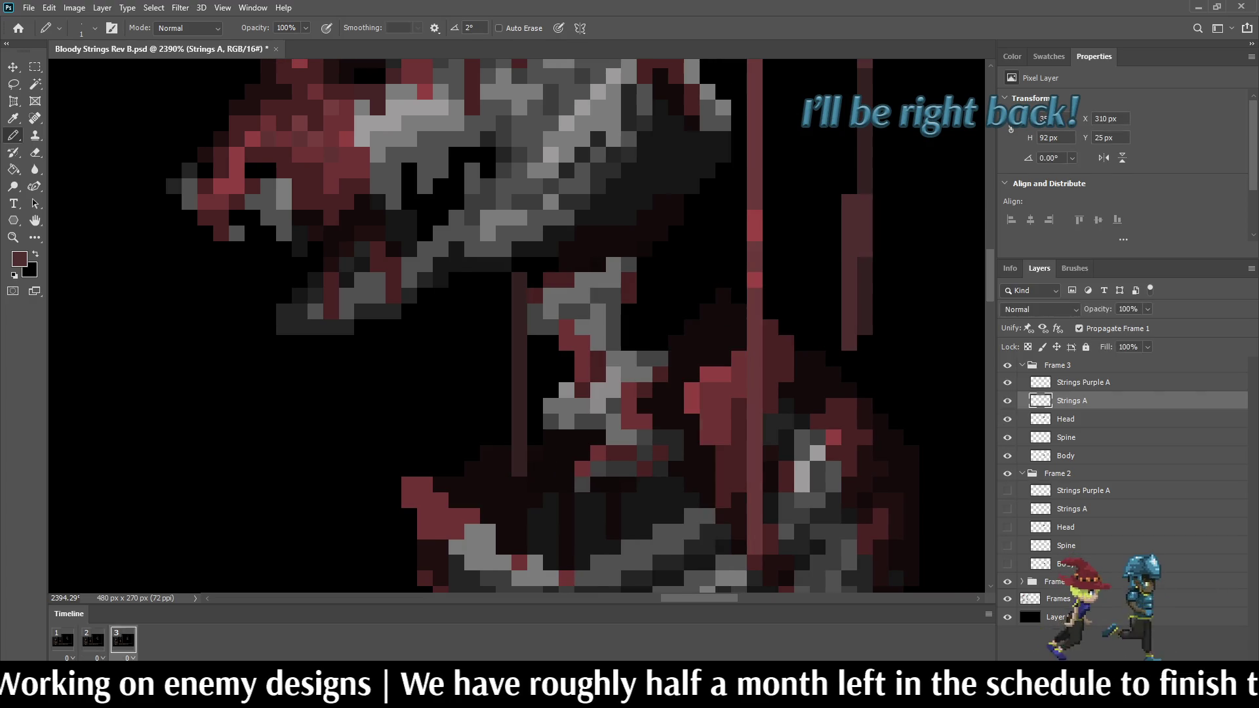
left_click_drag(849, 85, 848, 193)
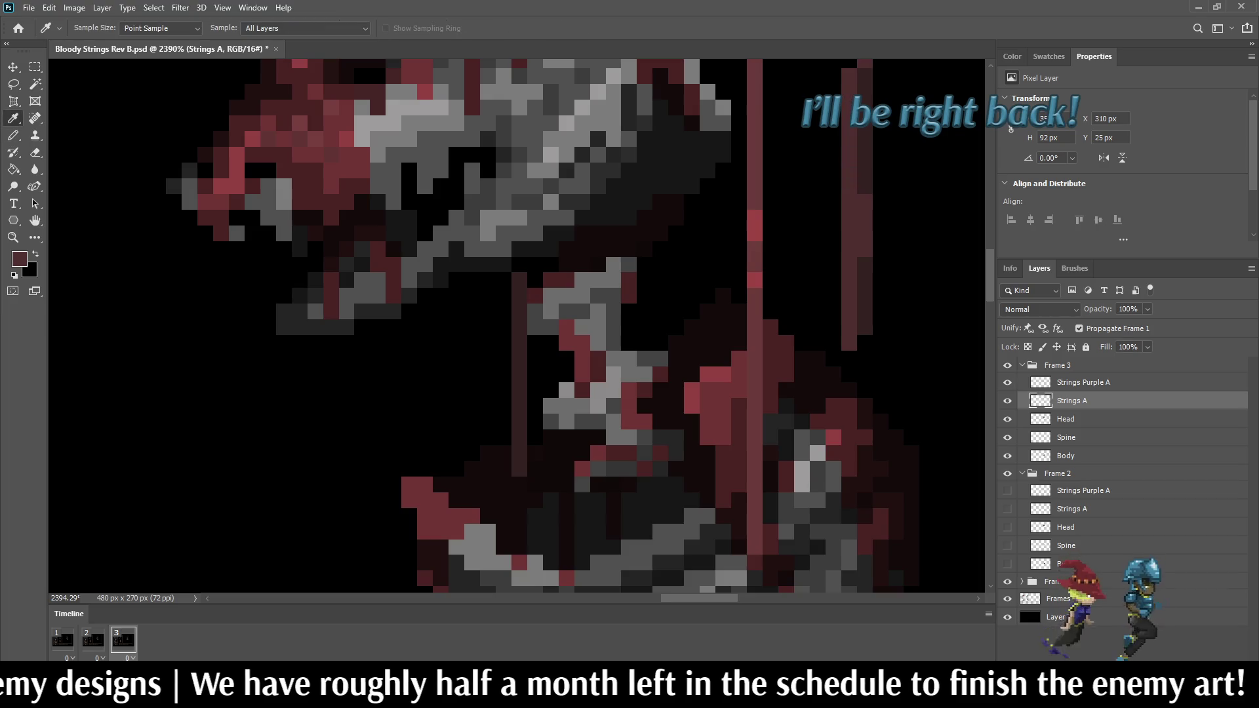
left_click_drag(848, 68, 849, 194)
mouse_move(849, 258)
left_mouse_down()
mouse_move(849, 350)
mouse_move(864, 303)
mouse_move(865, 99)
left_mouse_up()
Step: Erase half of the string with the Eraser and play the animation
key("e")
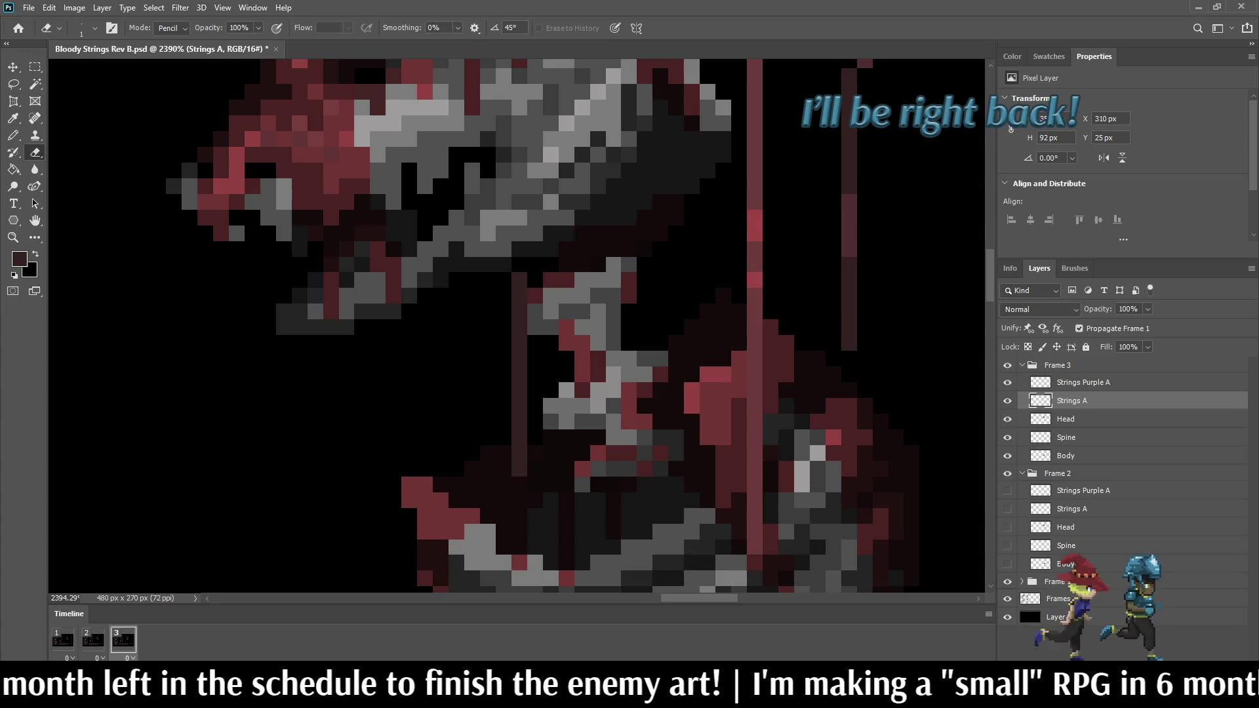
scroll(898, 231, "down", 10)
key("space")
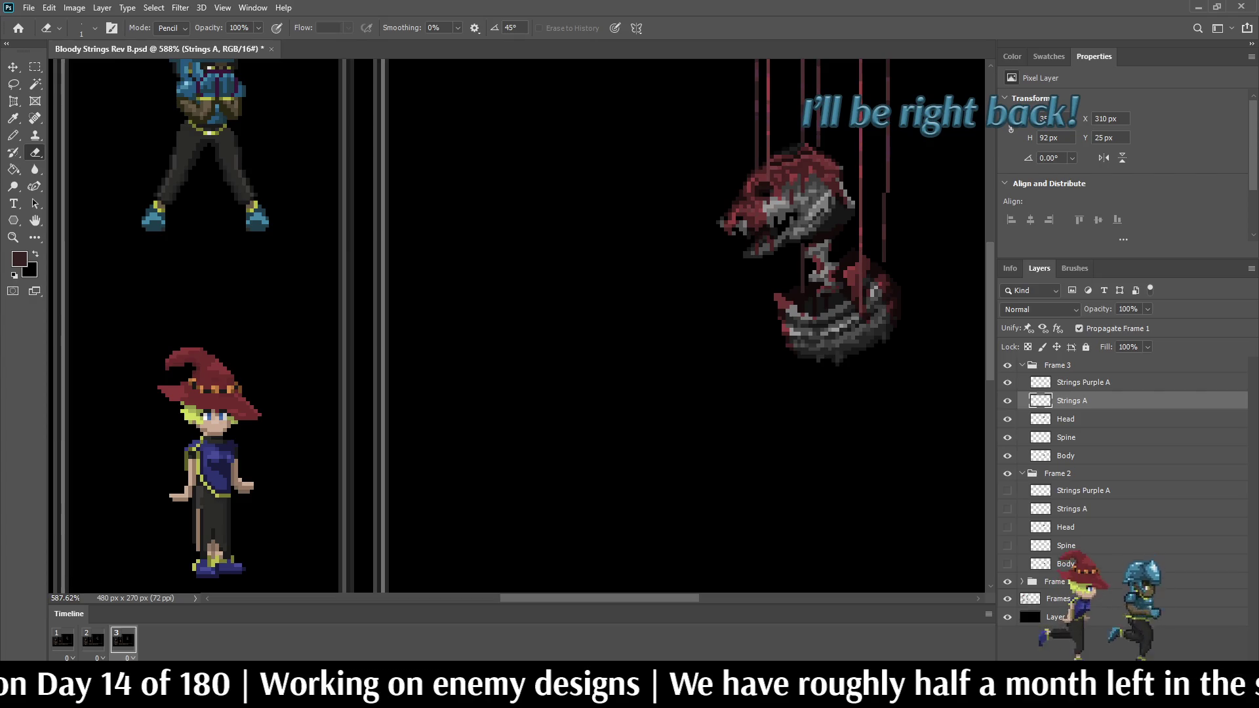
Step: Watch the puppet animation cycle through its frame poses
scroll(875, 262, "down", 1)
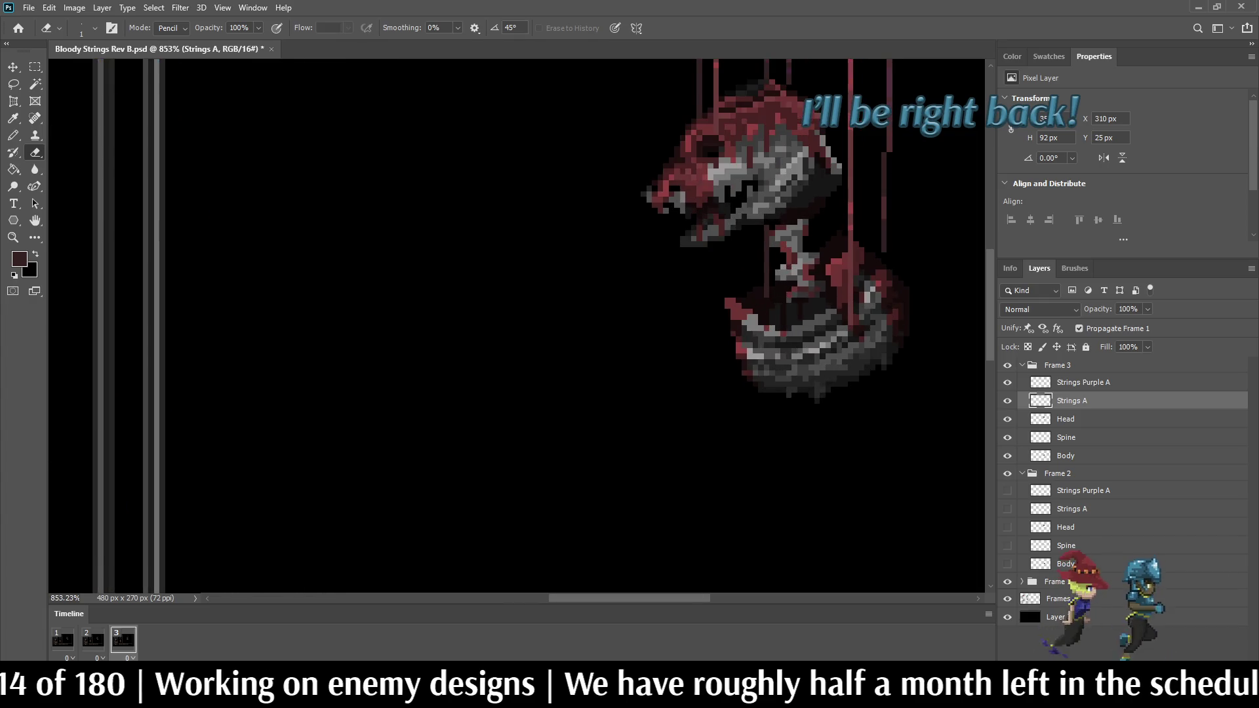
key("space")
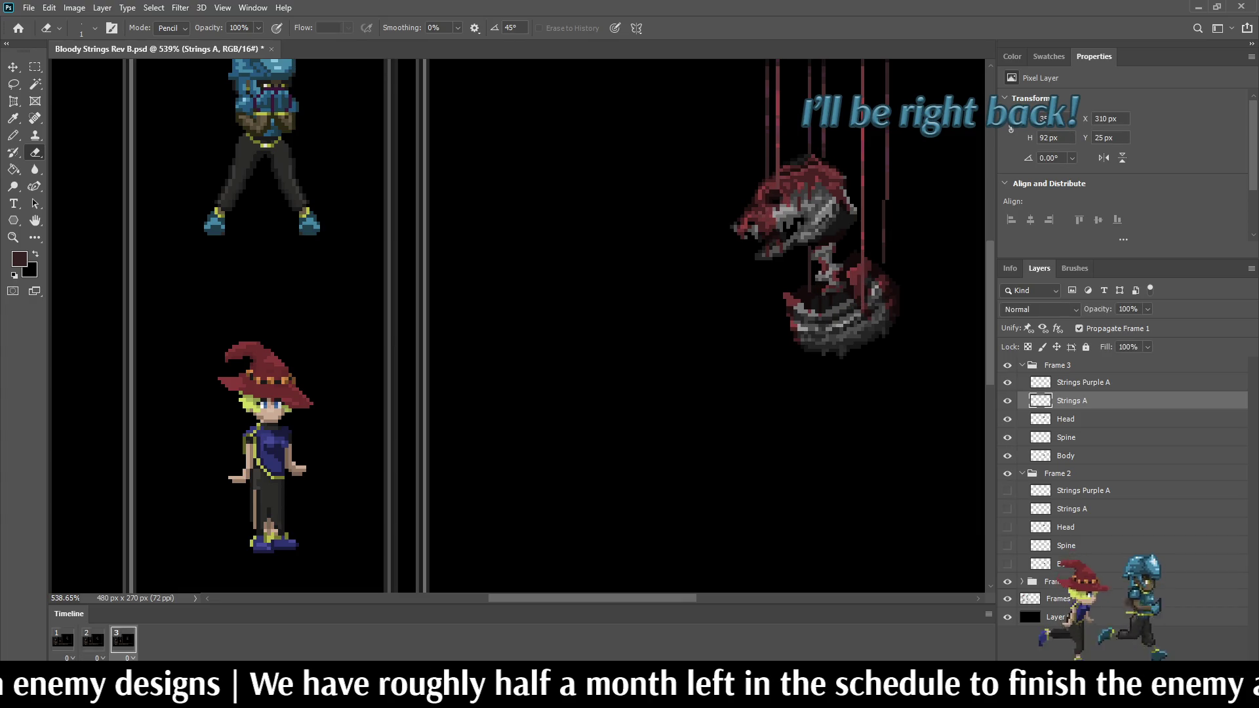
scroll(885, 350, "down", 5)
scroll(292, 197, "down", 2)
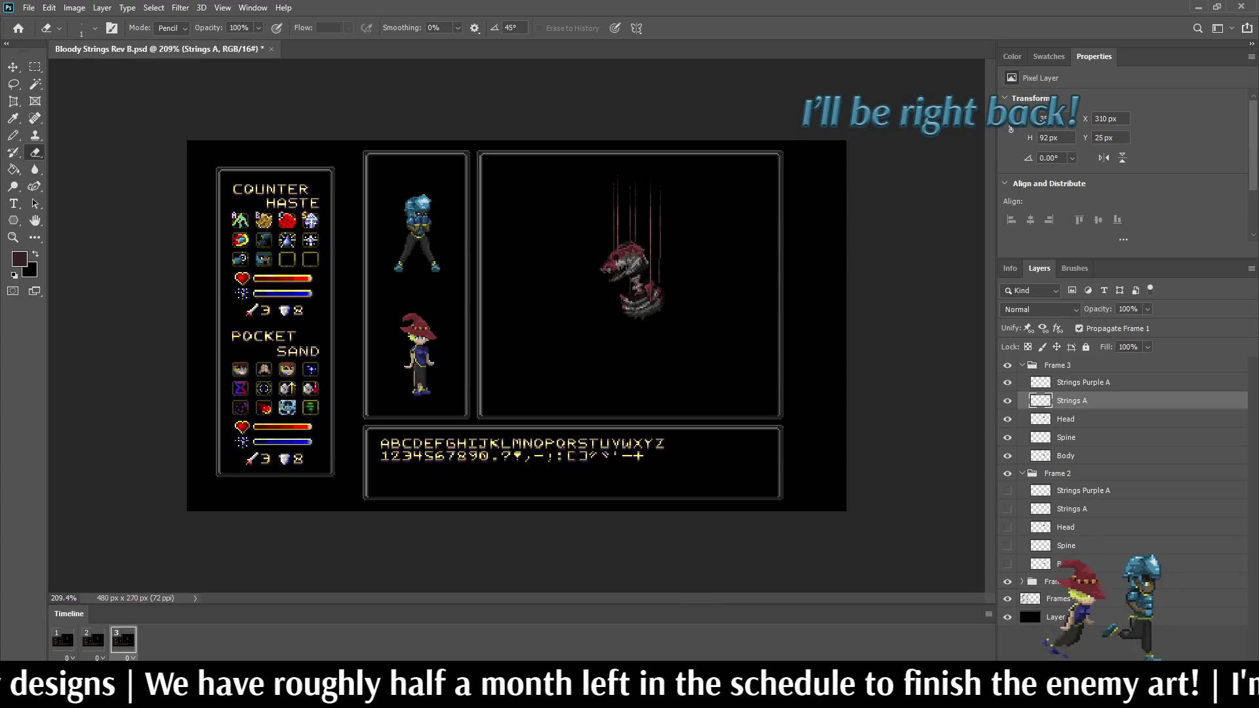
scroll(689, 256, "up", 6)
scroll(636, 238, "up", 5)
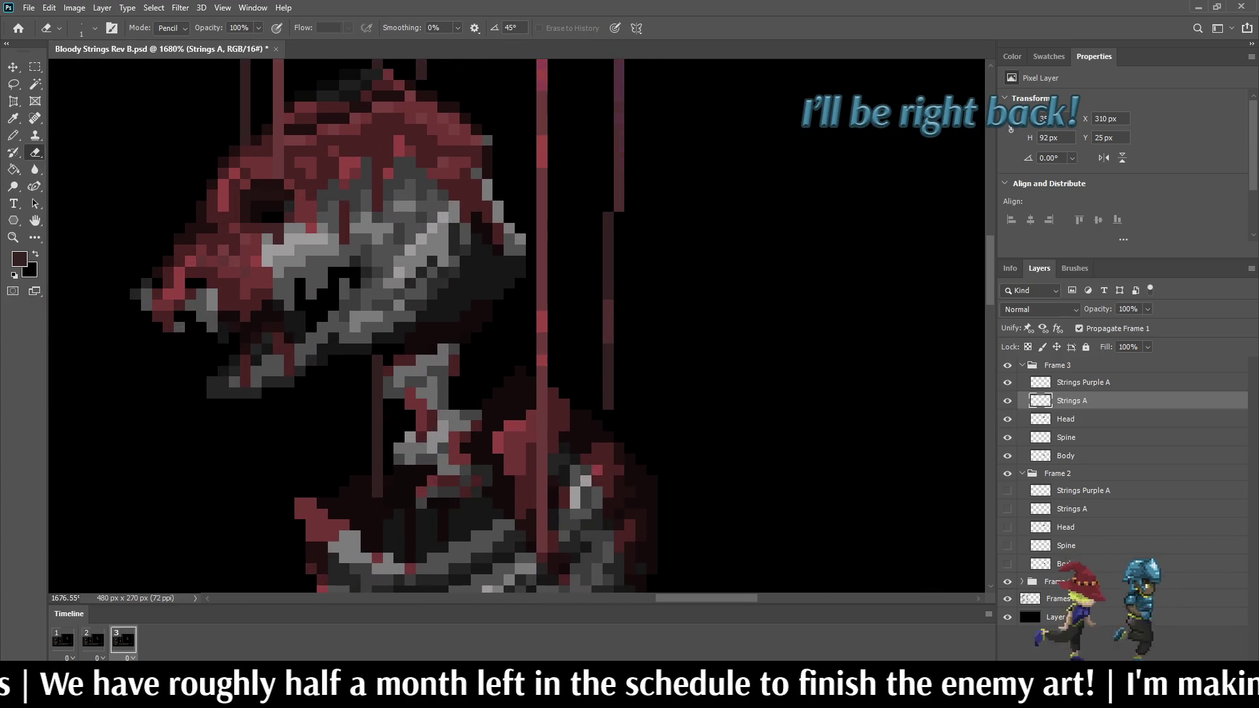
scroll(623, 240, "down", 3)
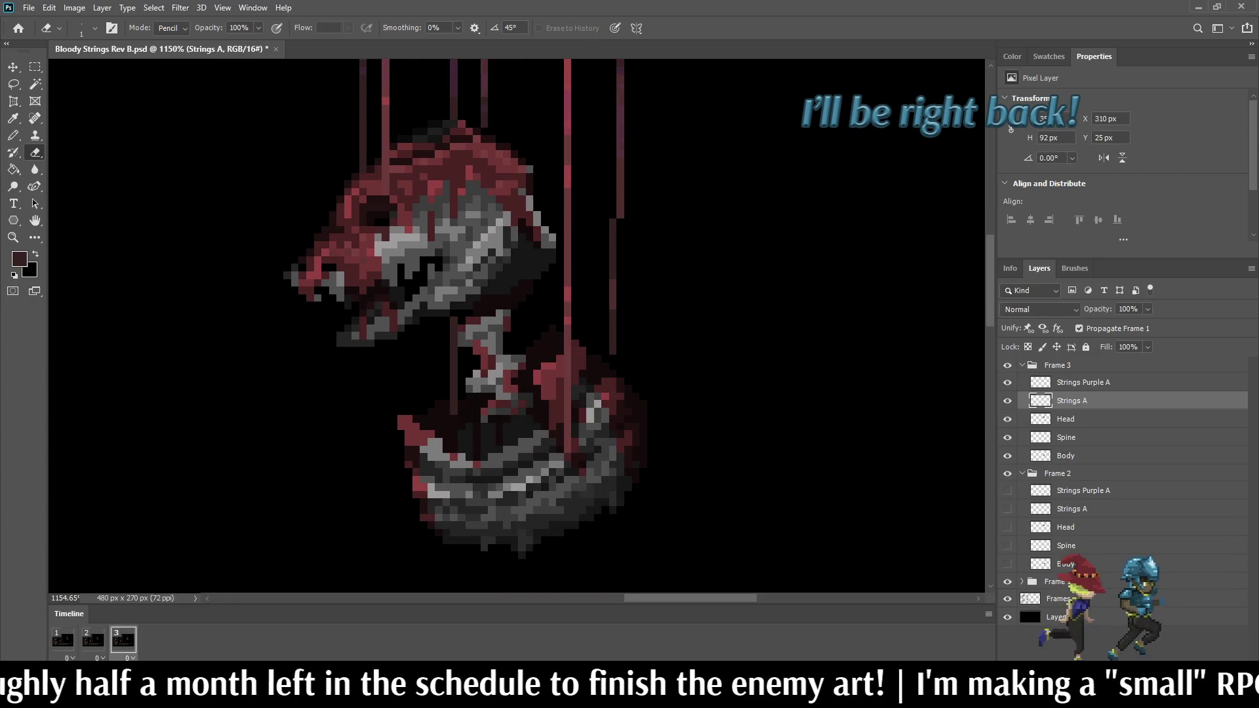
key("space")
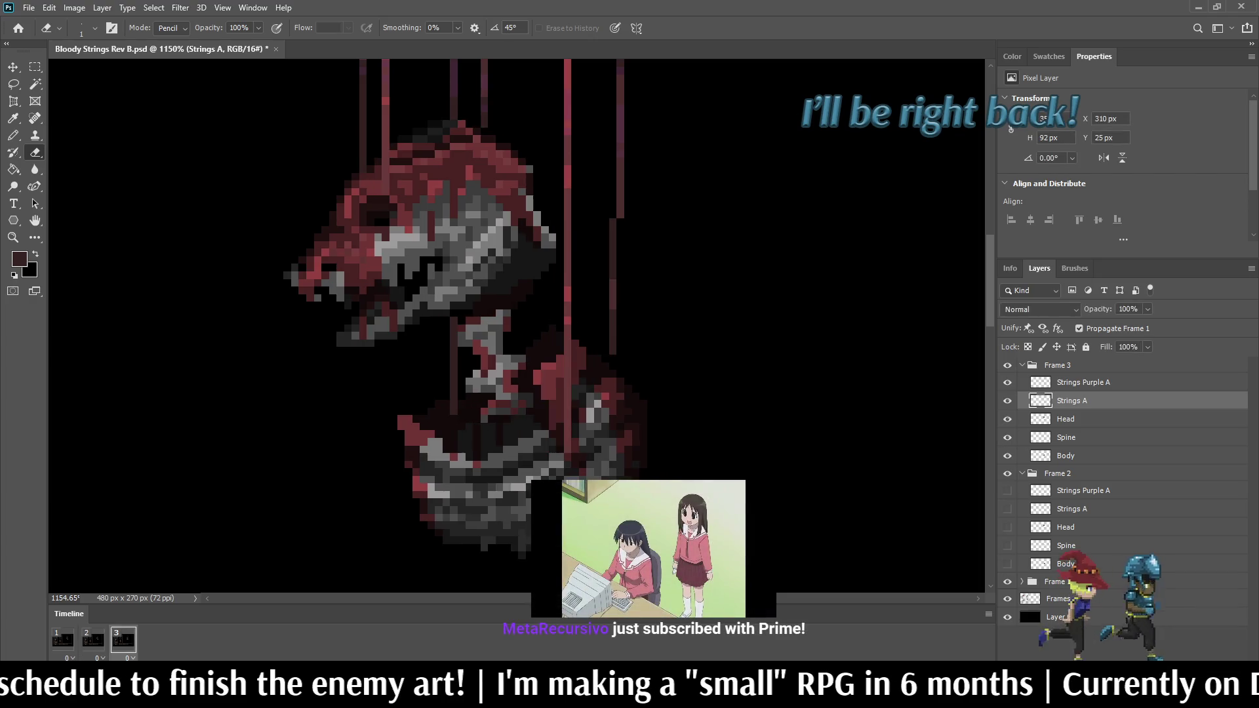
Step: Set the pencil to 50% opacity and draw a faint dark stroke up the right-hand string
key("i")
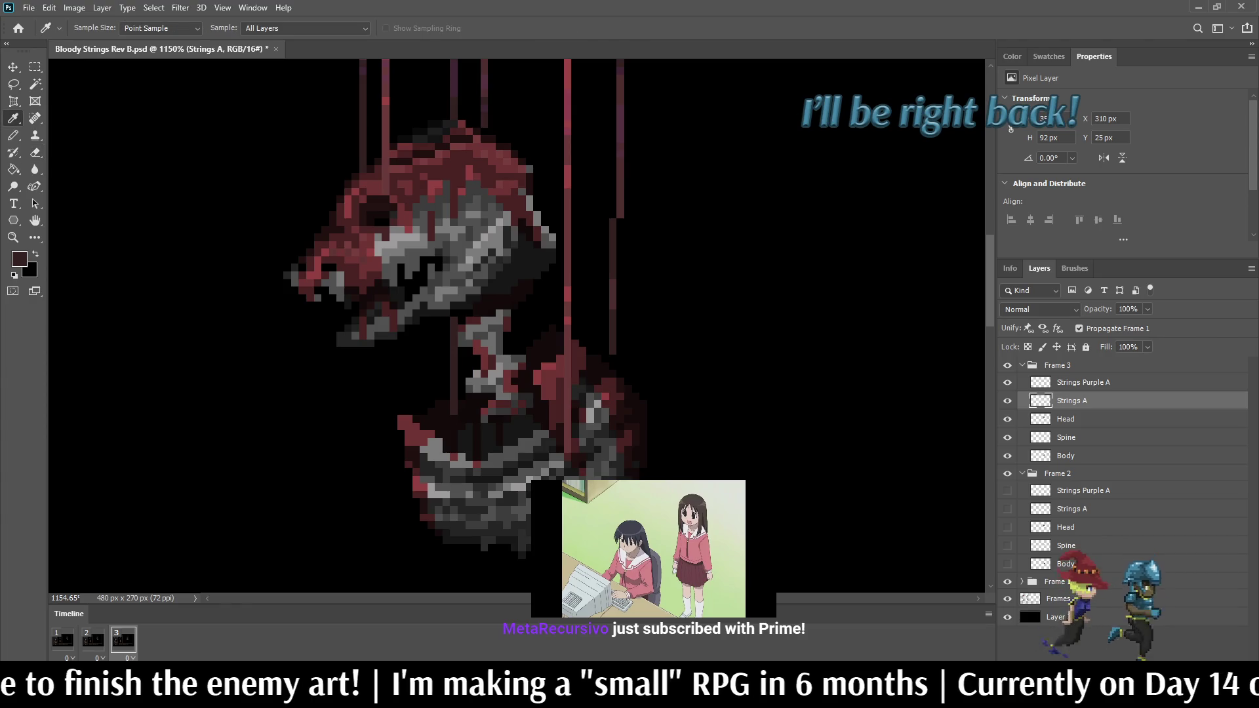
key("b")
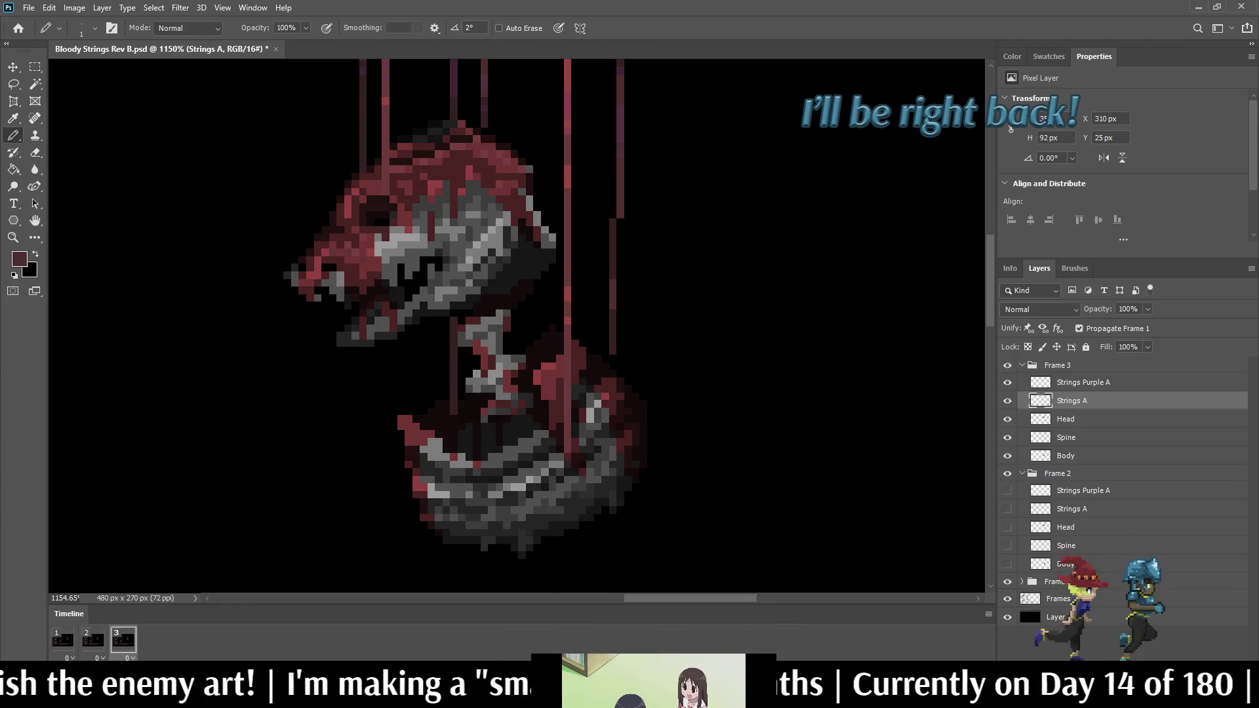
mouse_move(459, 262)
left_mouse_down()
mouse_move(591, 394)
mouse_move(610, 433)
left_mouse_up()
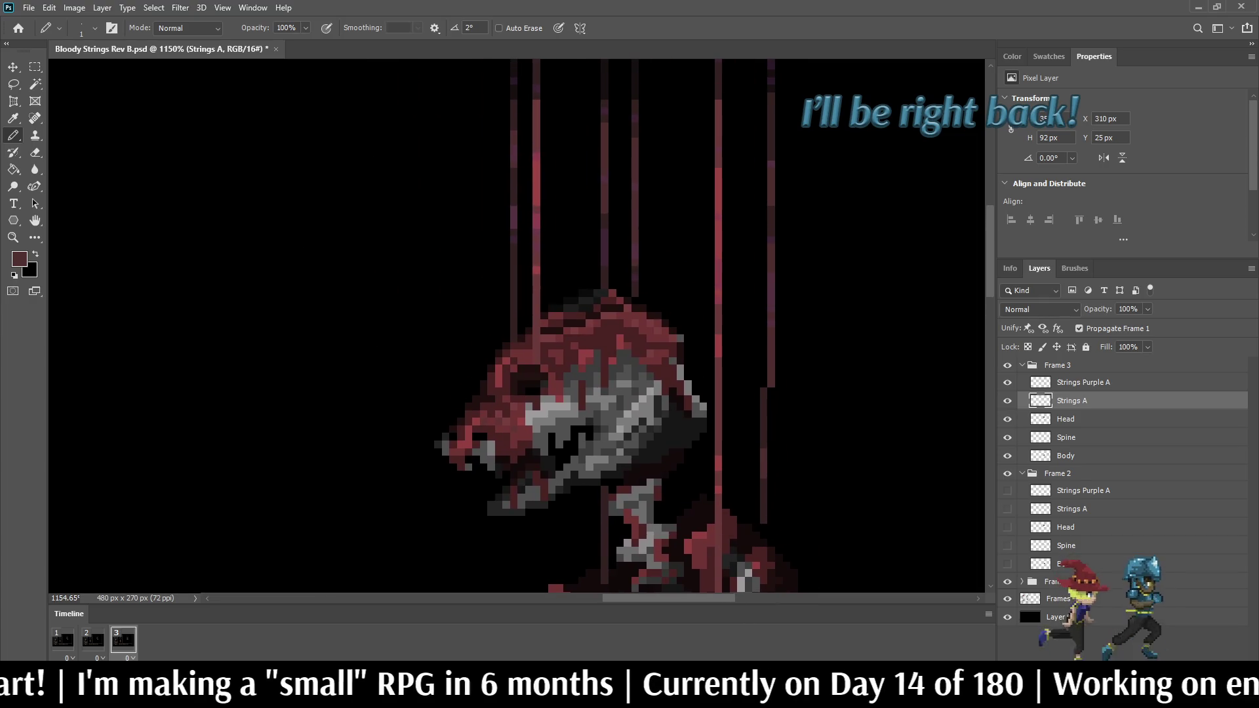
scroll(784, 386, "up", 4)
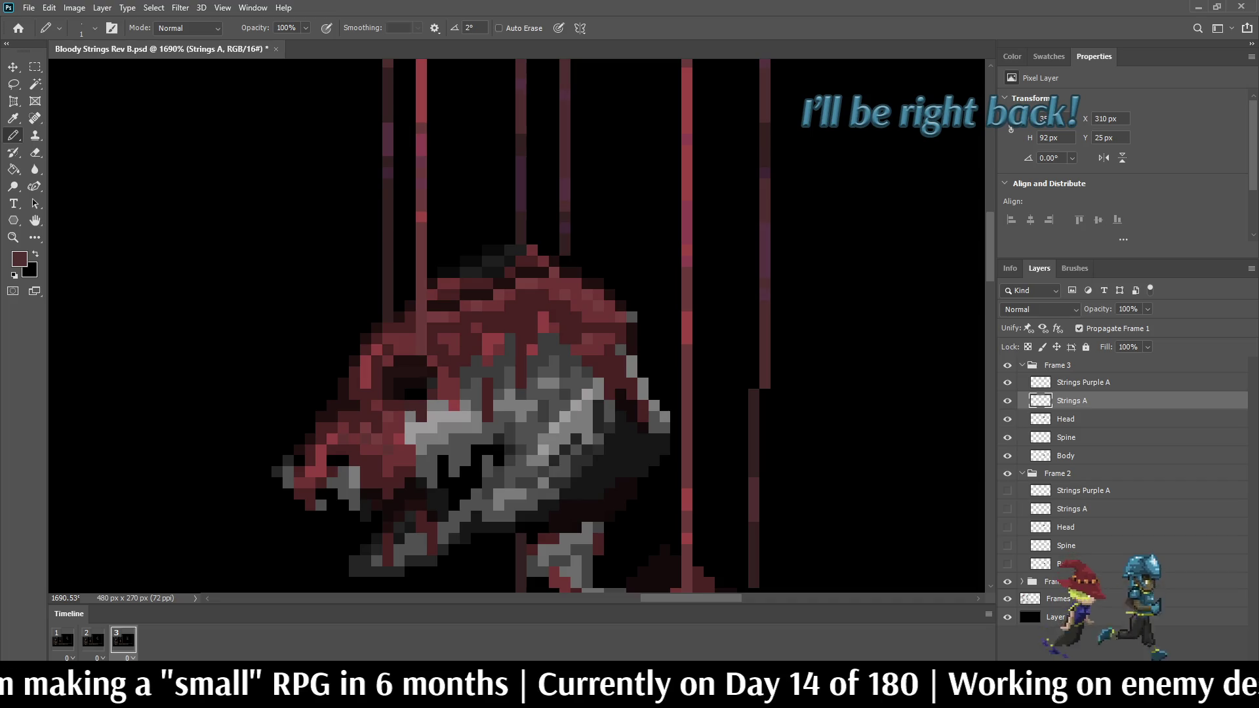
key("Return")
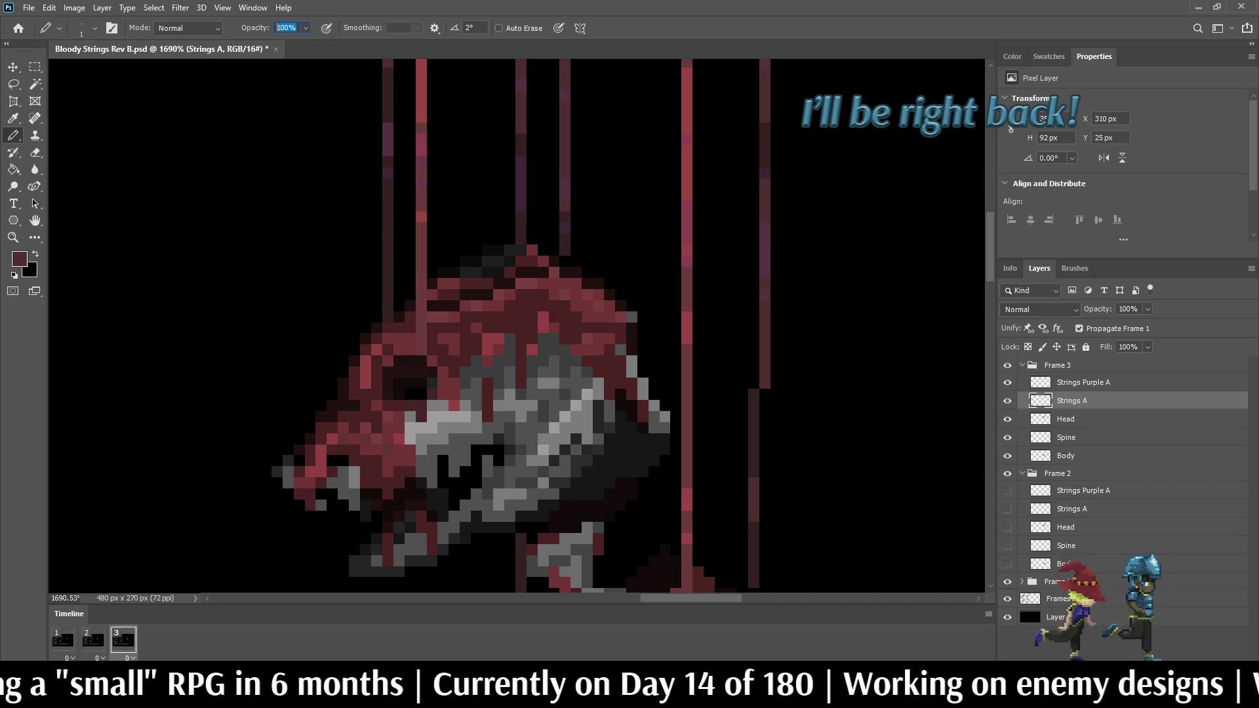
type("50")
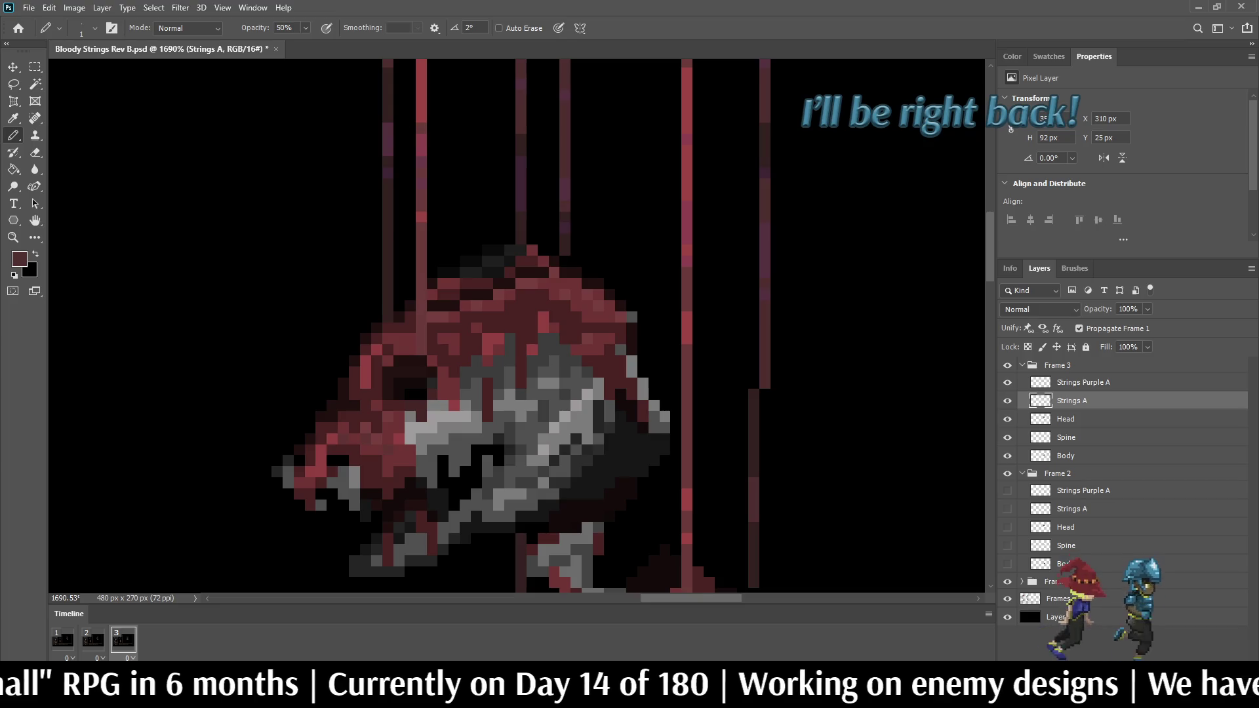
left_click_drag(754, 389, 753, 89)
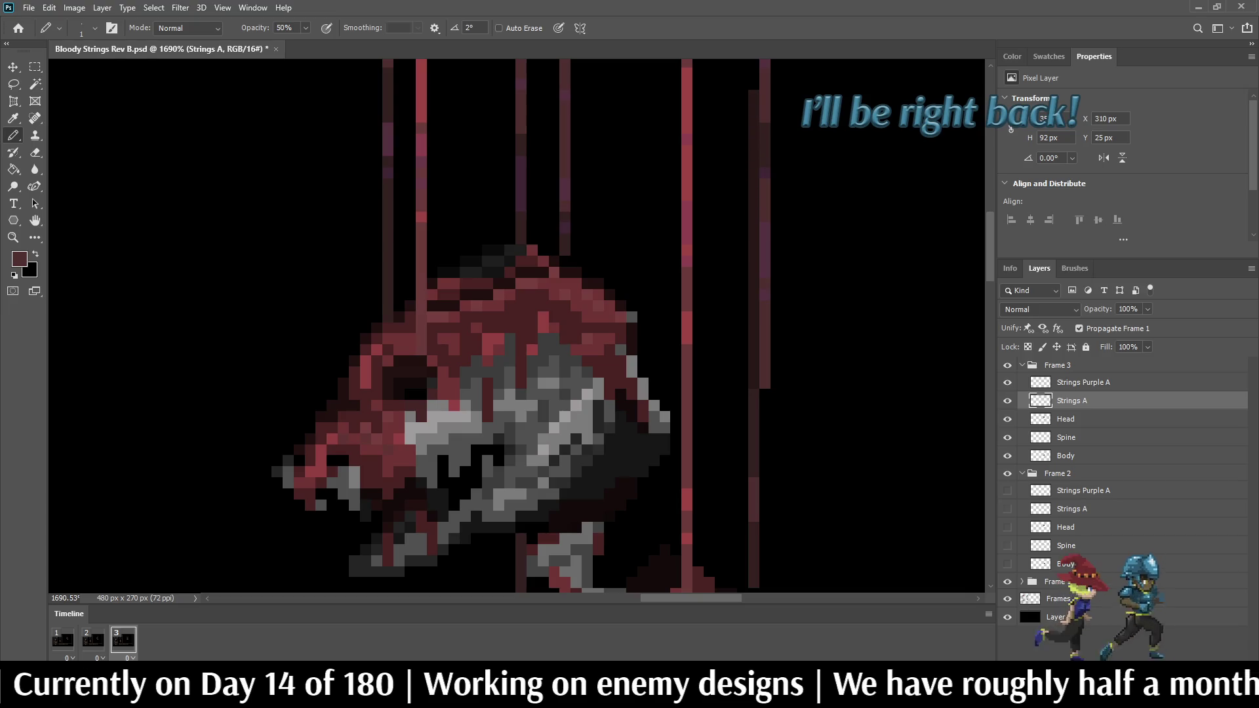
scroll(499, 328, "up", 4)
scroll(787, 354, "down", 5)
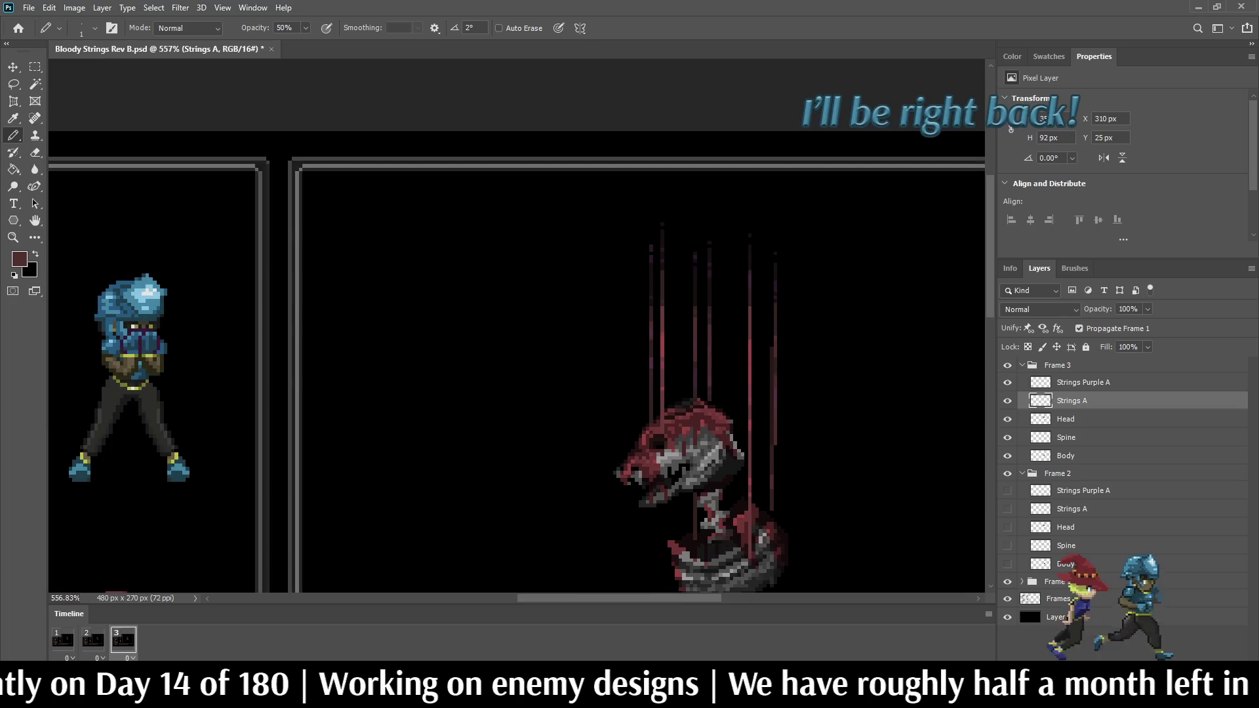
Step: Zoom in and darken a string column beside the skull's head
scroll(794, 420, "up", 2)
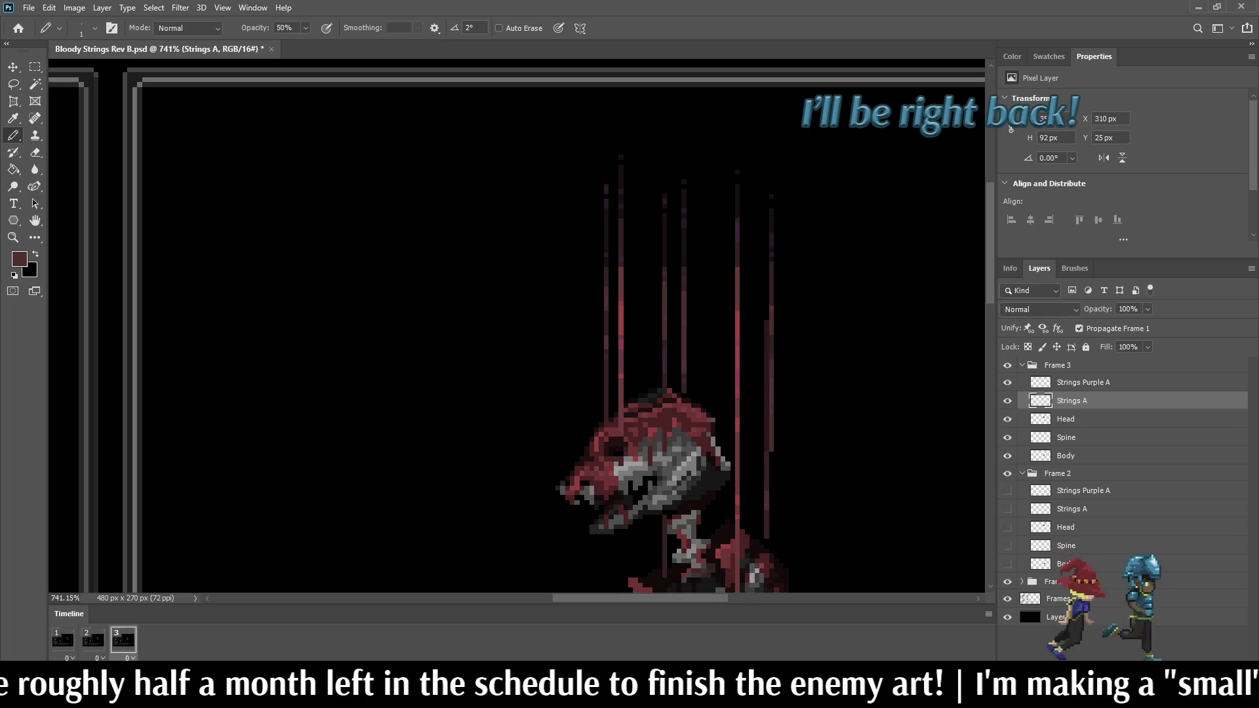
scroll(777, 486, "down", 2)
scroll(777, 485, "up", 4)
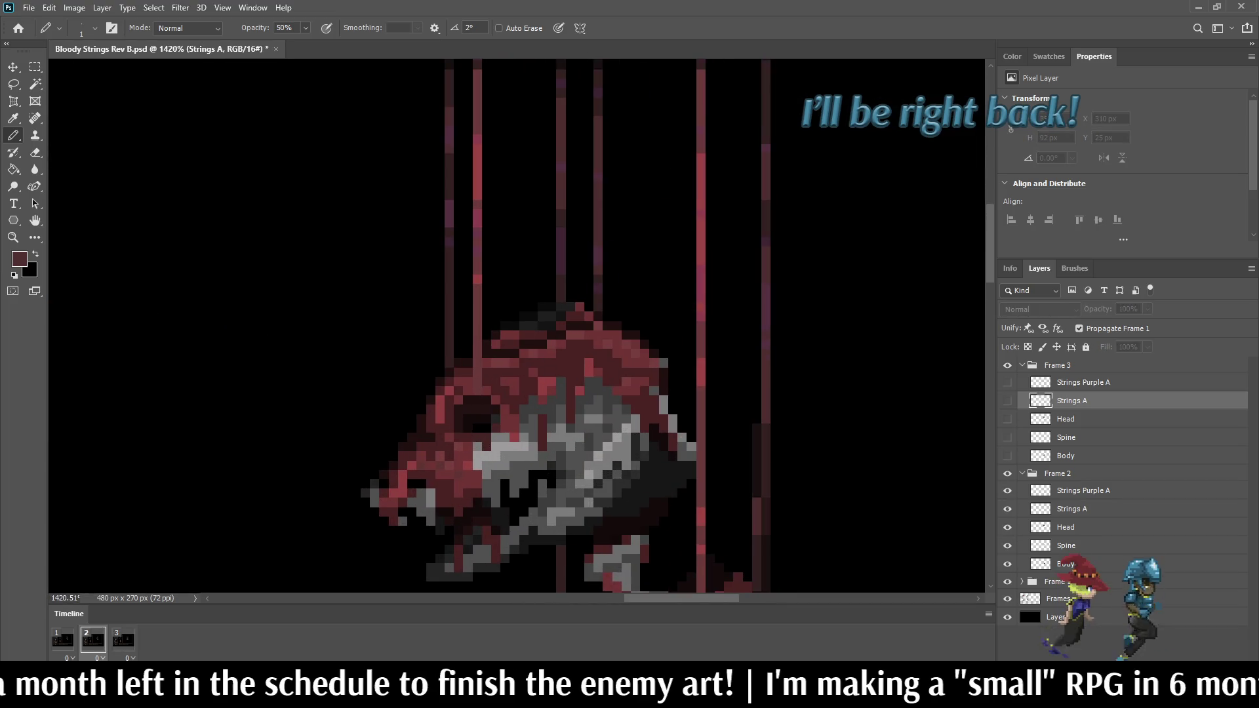
scroll(774, 459, "up", 3)
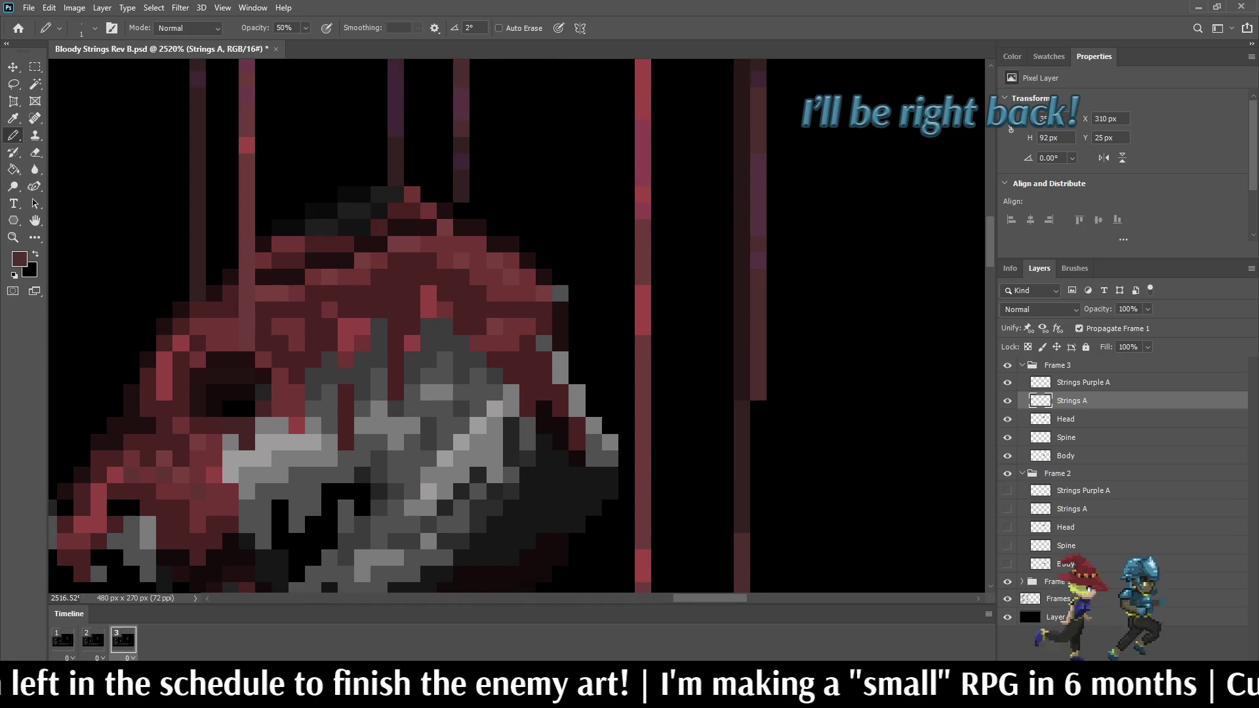
left_click_drag(758, 400, 758, 533)
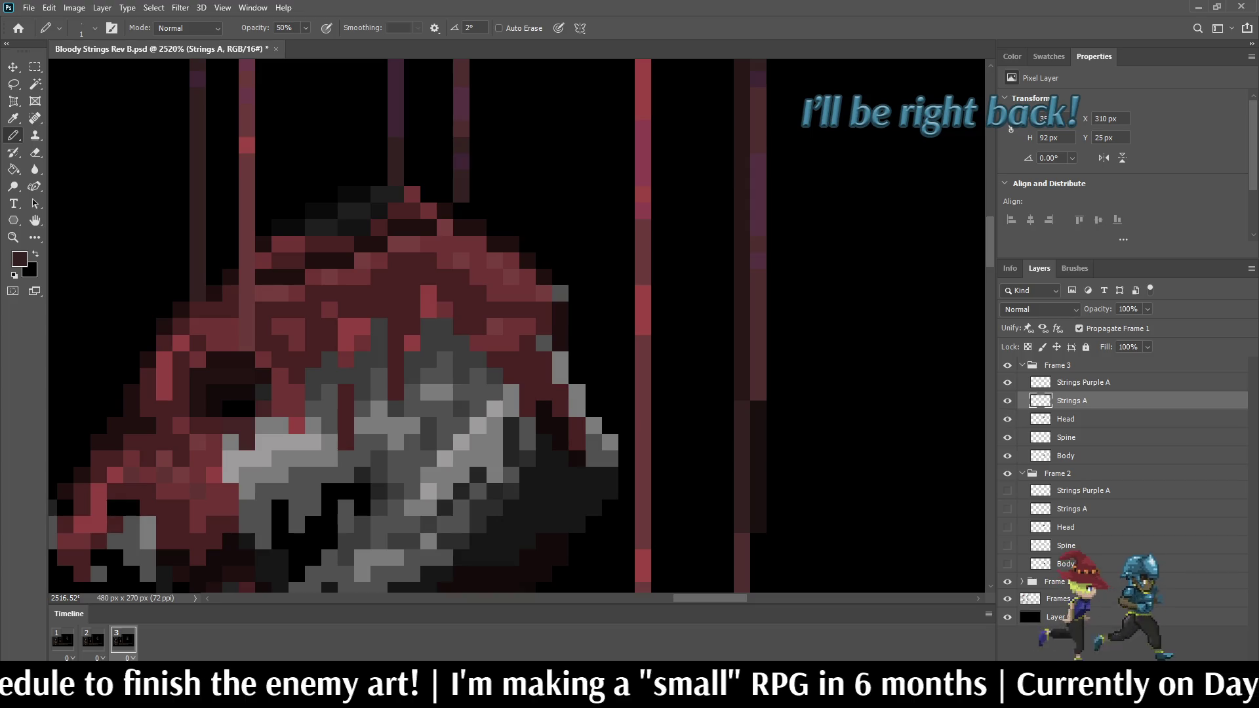
Step: Play the animation preview, then stop it on frame 3 and zoom in on the creature
scroll(790, 415, "down", 10)
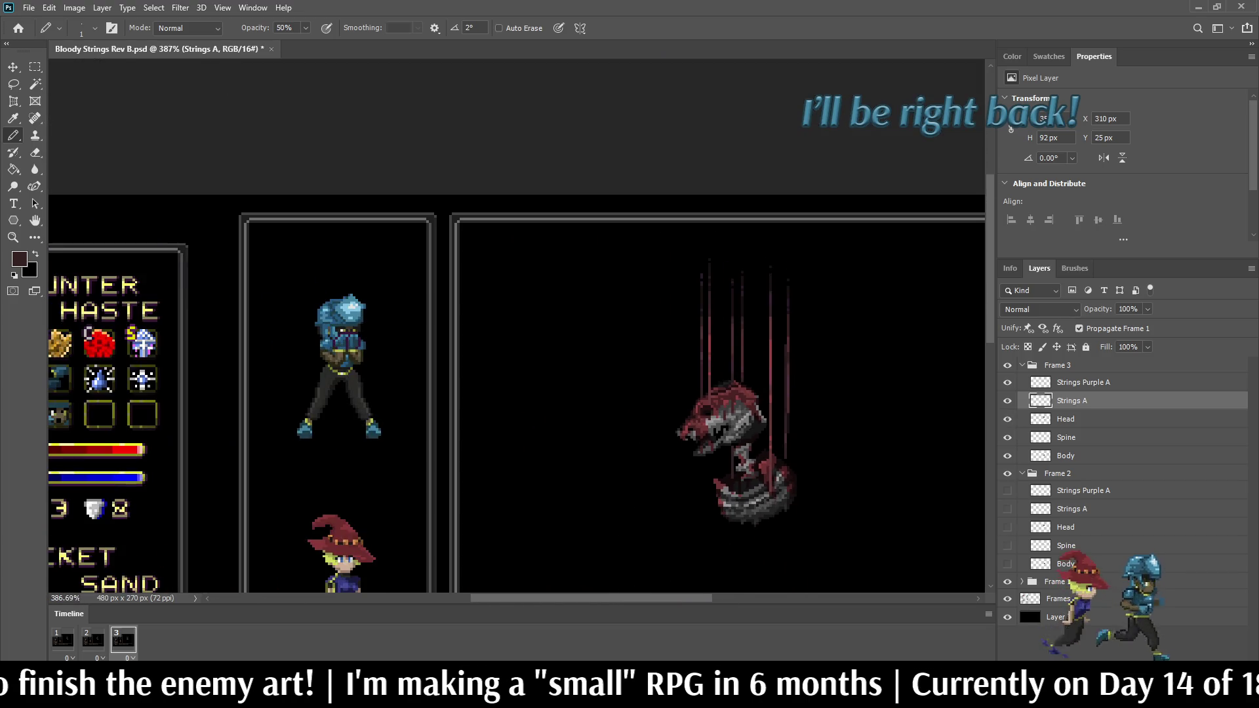
scroll(805, 426, "up", 2)
scroll(780, 471, "down", 3)
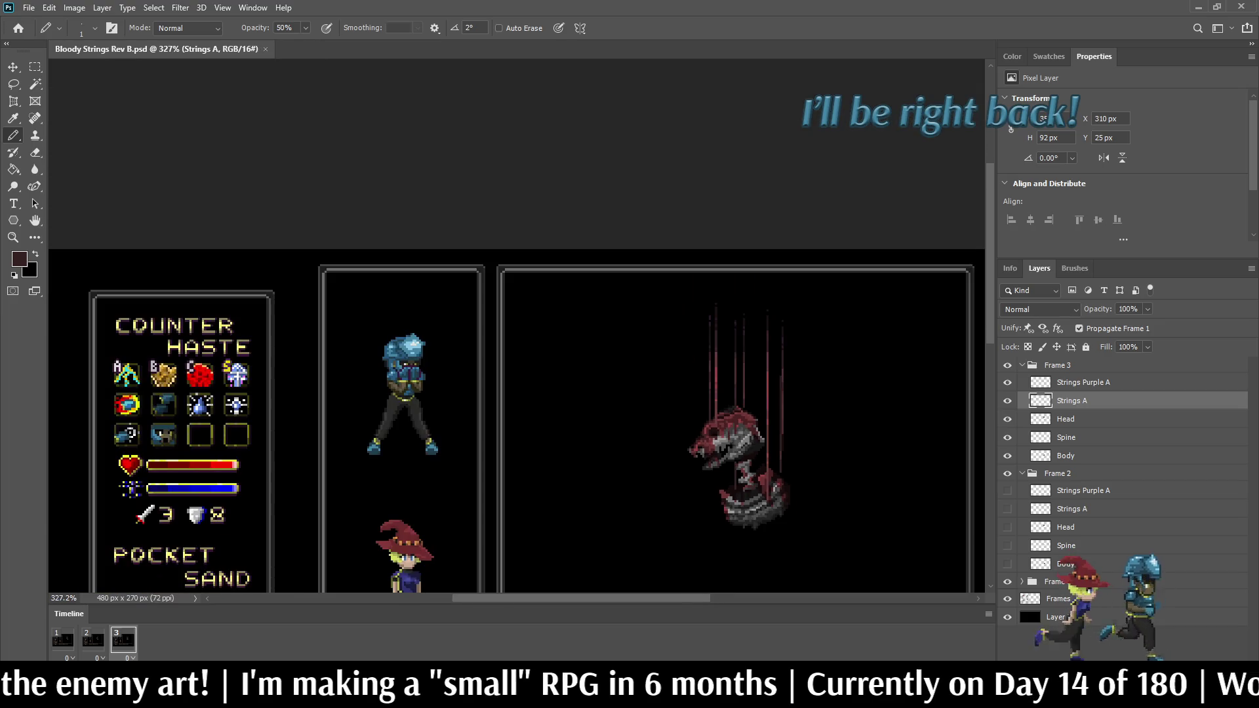
scroll(780, 459, "down", 2)
scroll(781, 459, "up", 5)
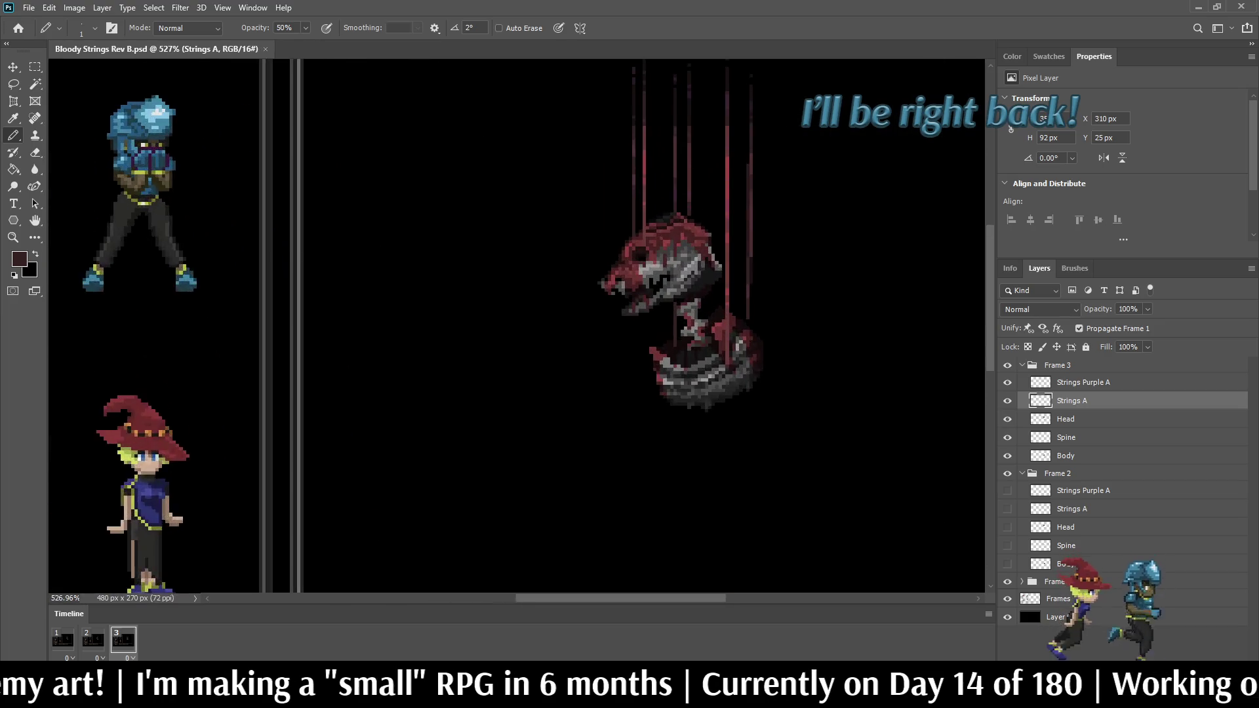
key("space")
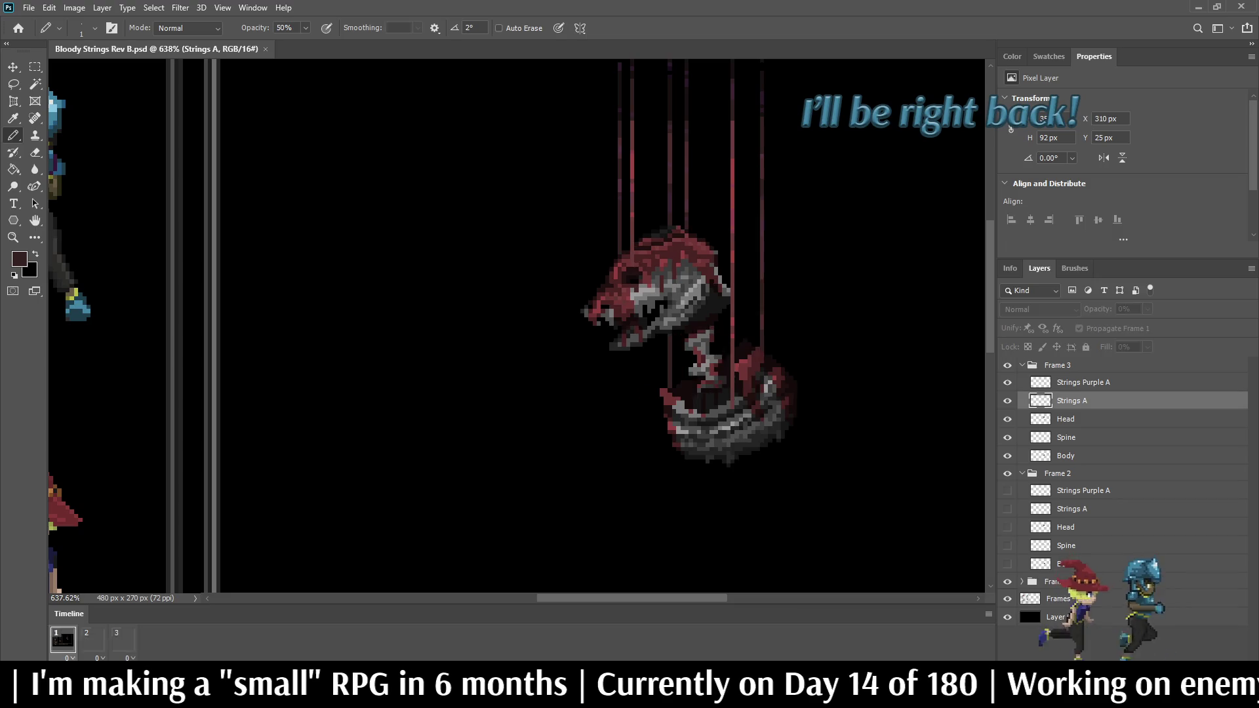
scroll(826, 269, "down", 5)
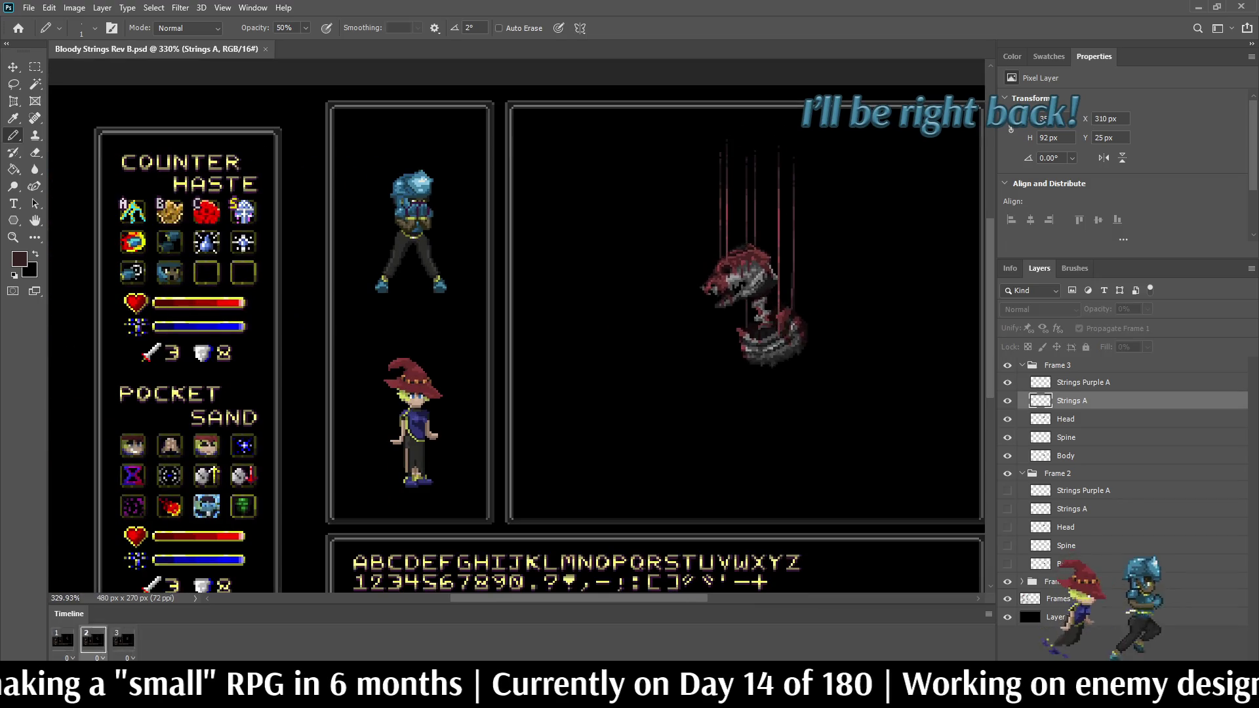
scroll(517, 328, "down", 1)
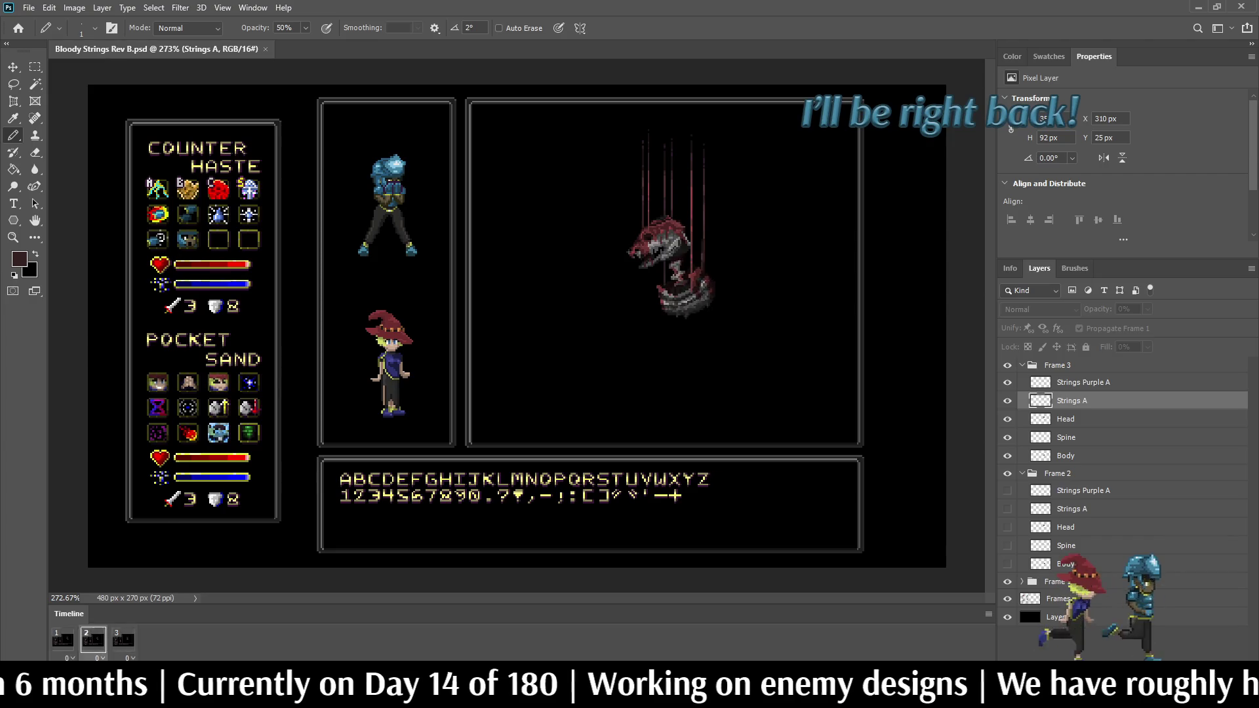
key("space")
key("space")
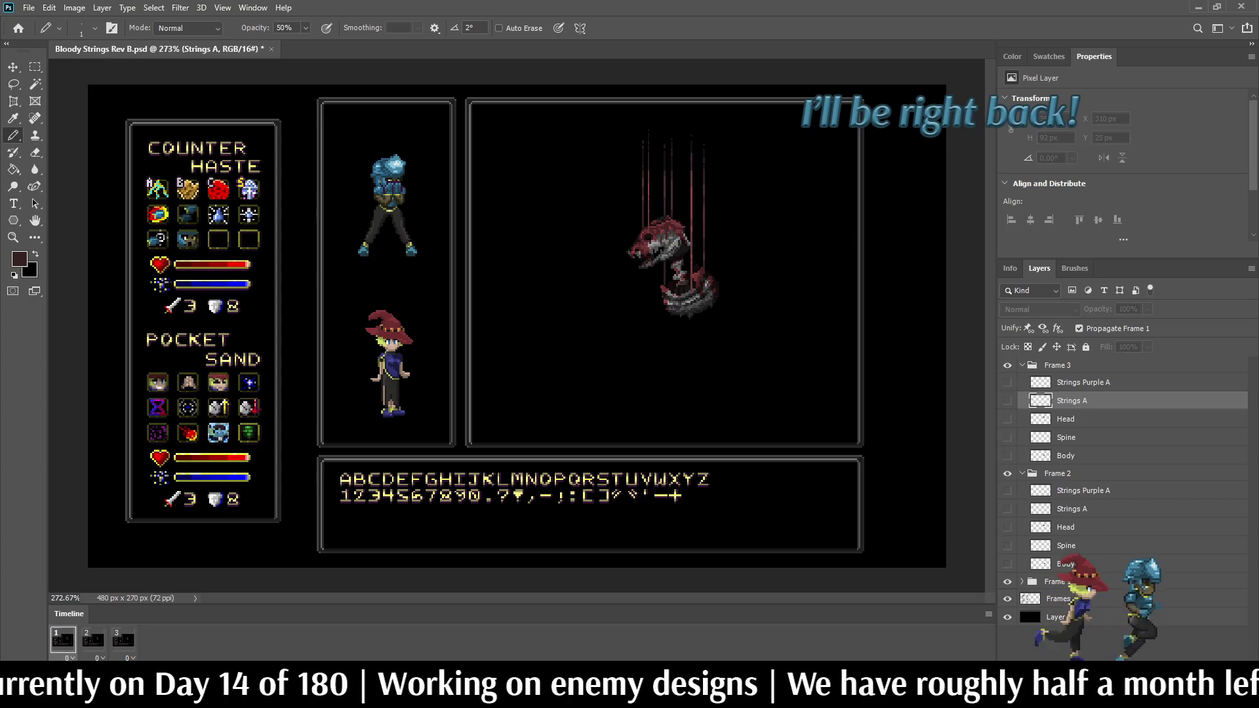
scroll(714, 224, "up", 5)
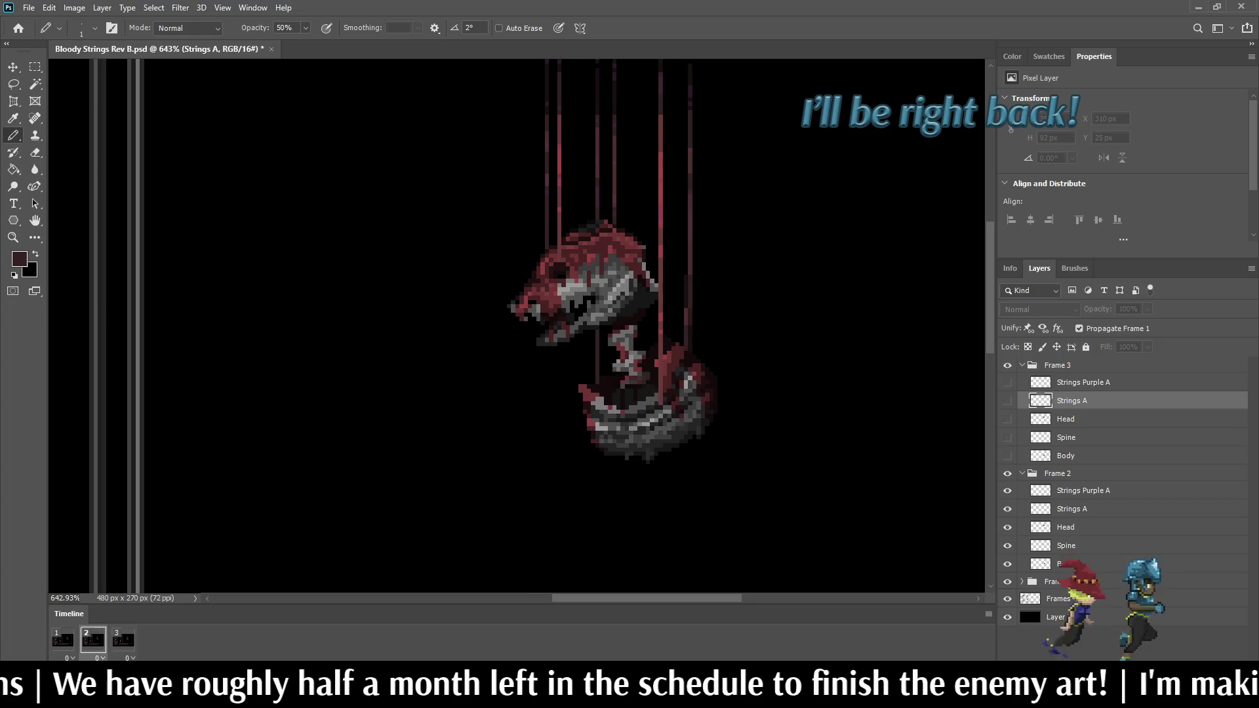
scroll(689, 308, "up", 8)
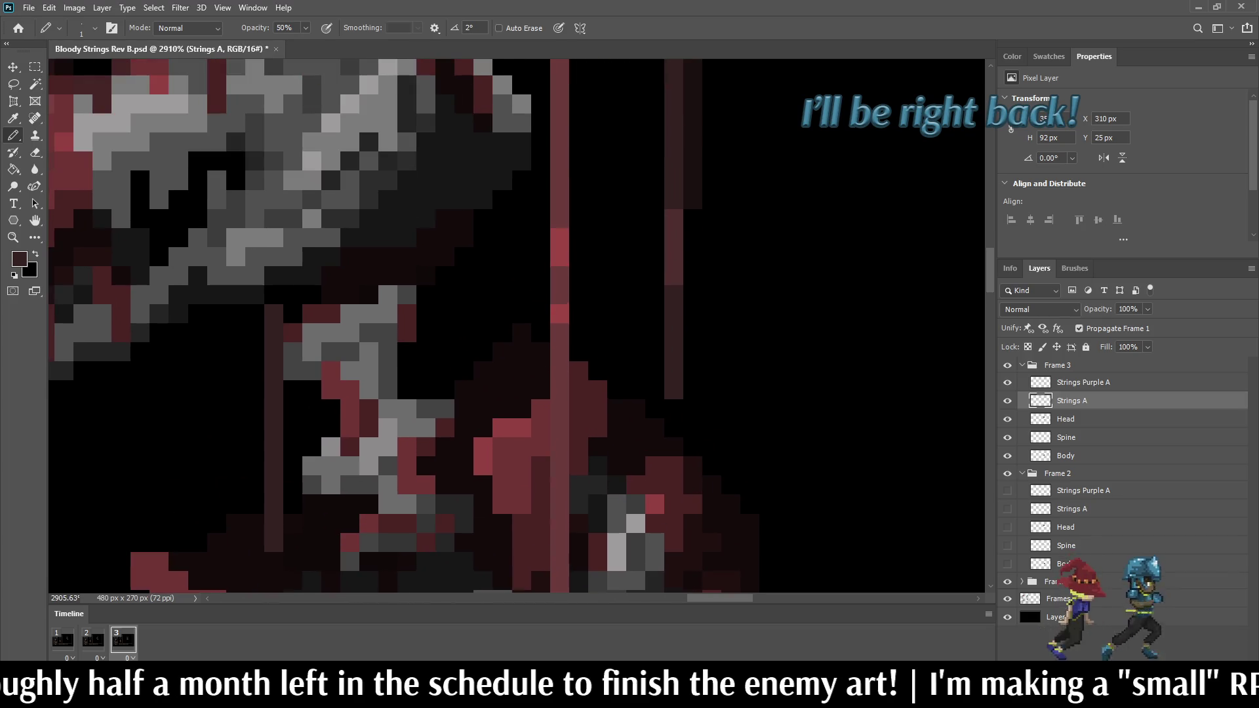
Step: Switch back to the Pencil and raise its opacity to 100%
key("i")
key("b")
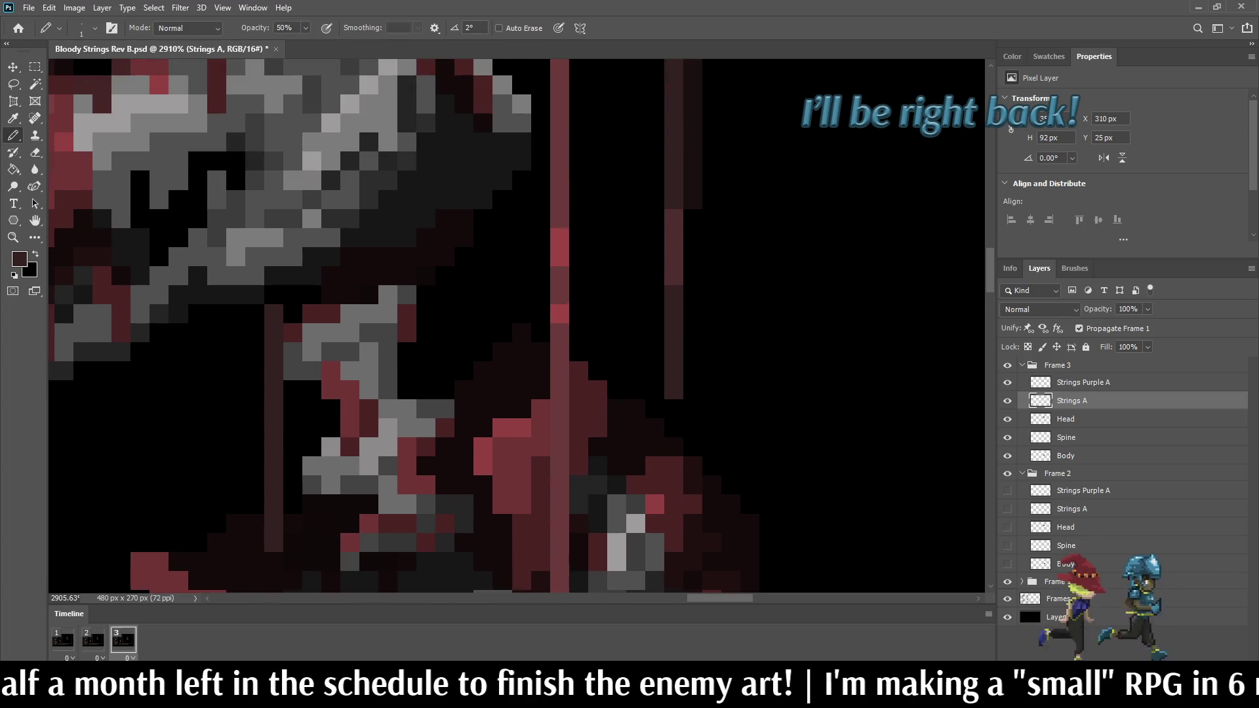
key("0")
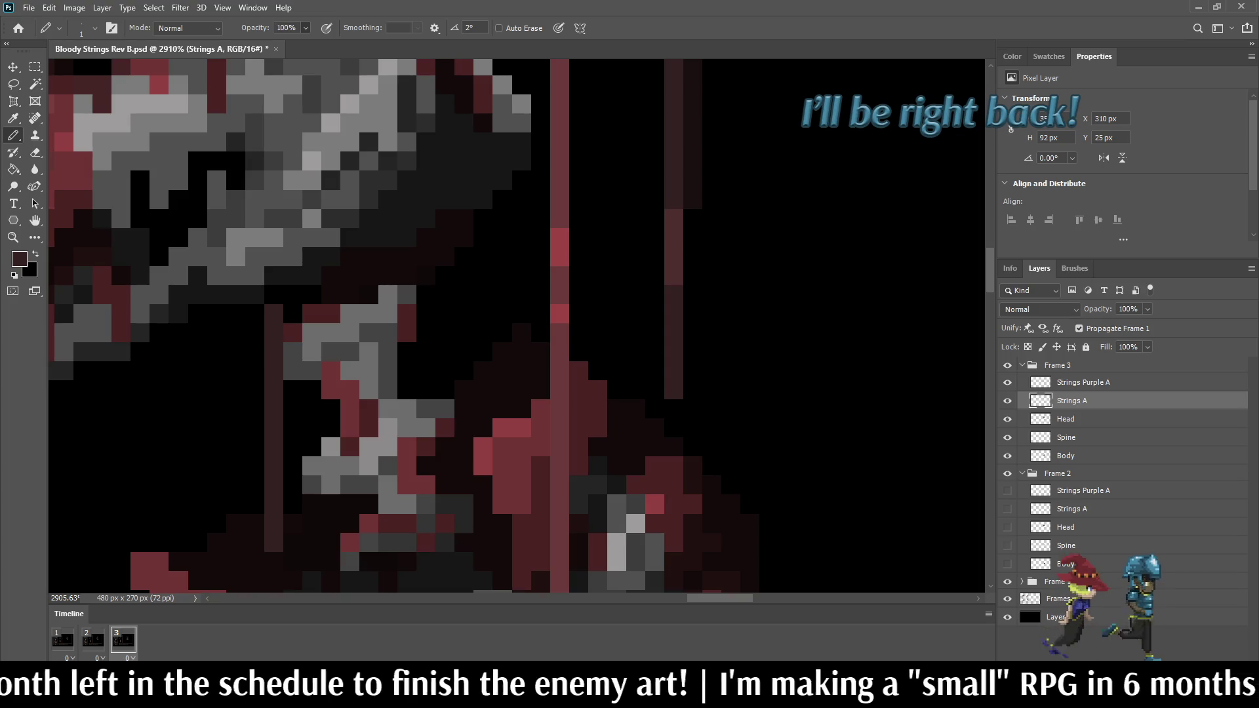
scroll(793, 332, "down", 5)
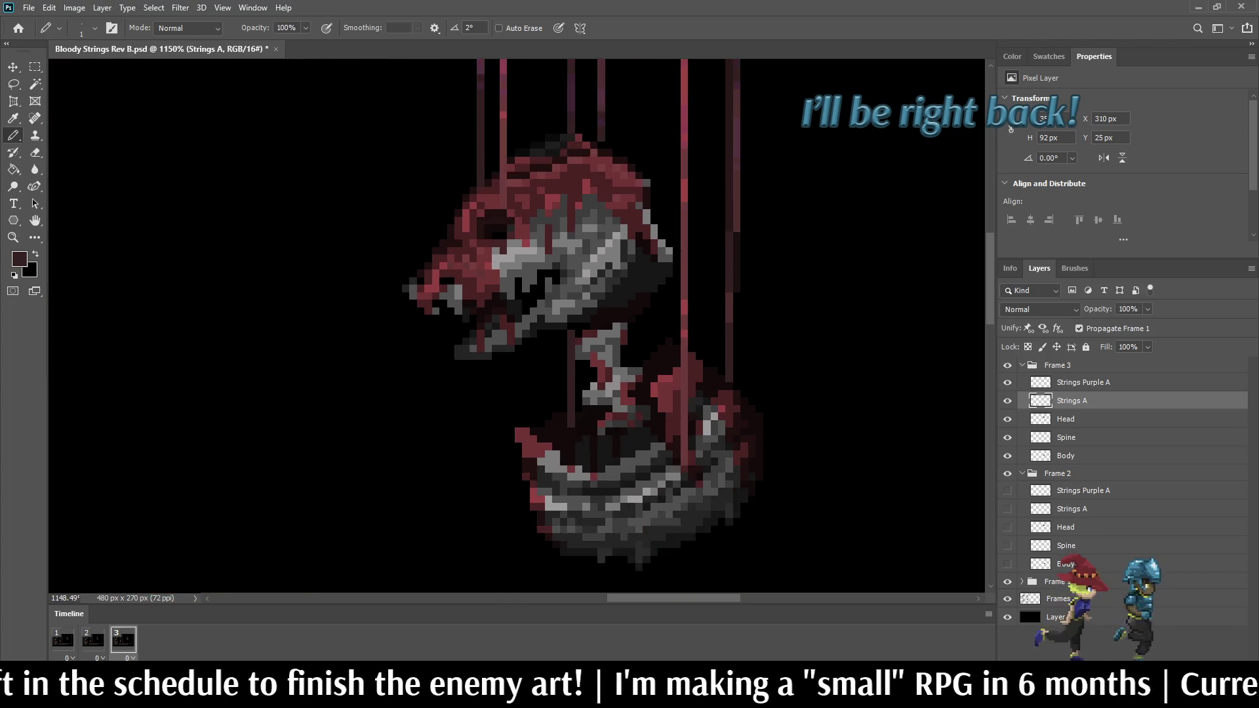
Step: Play, stop and replay the puppet animation preview, then zoom out to the whole battle layout
key("space")
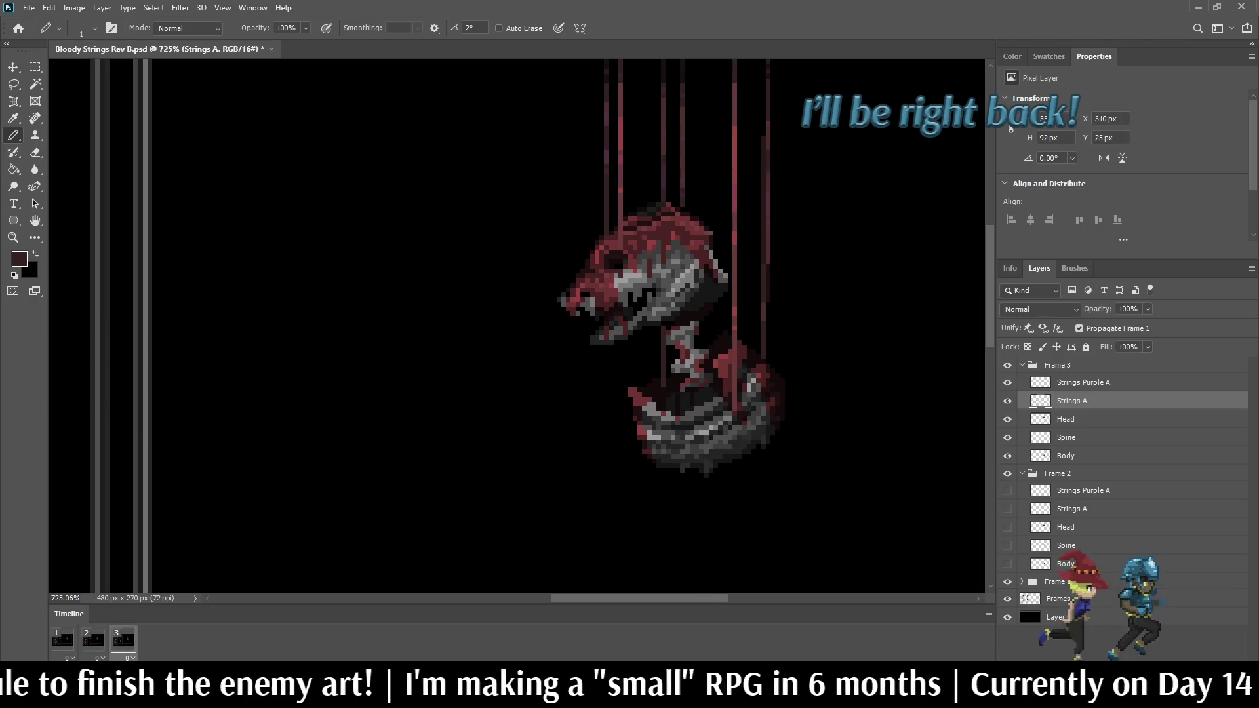
key("space")
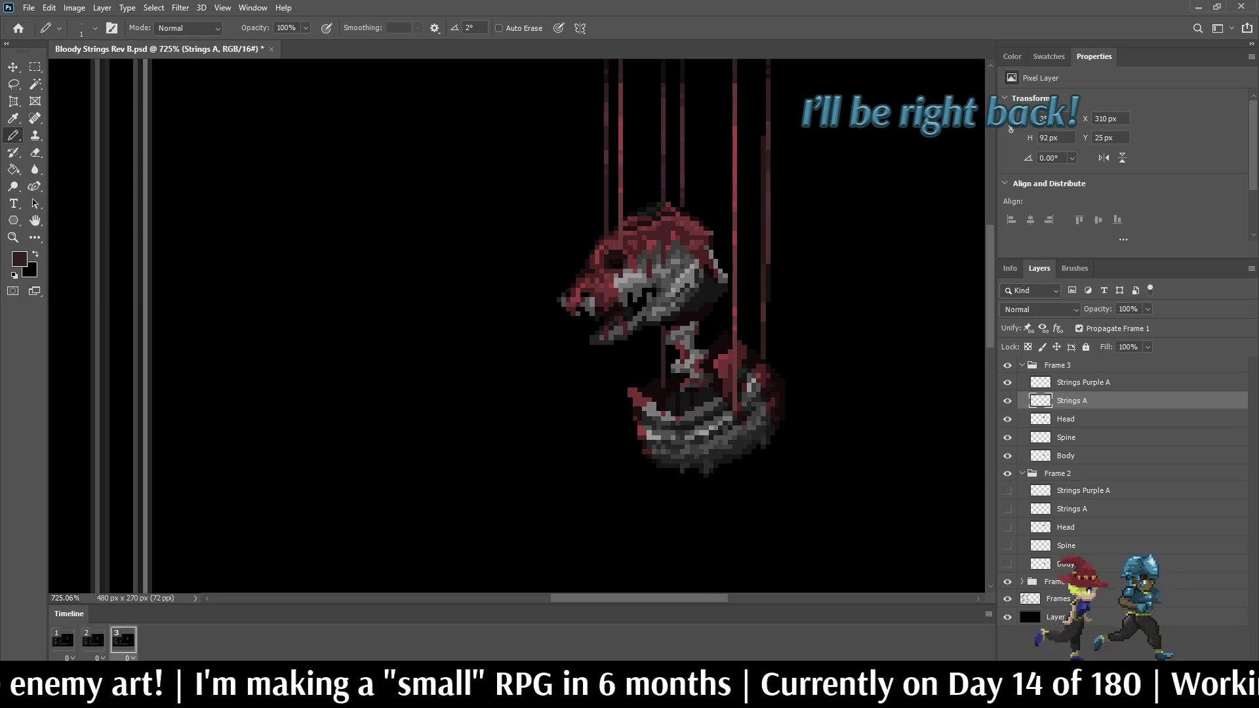
scroll(682, 367, "up", 10)
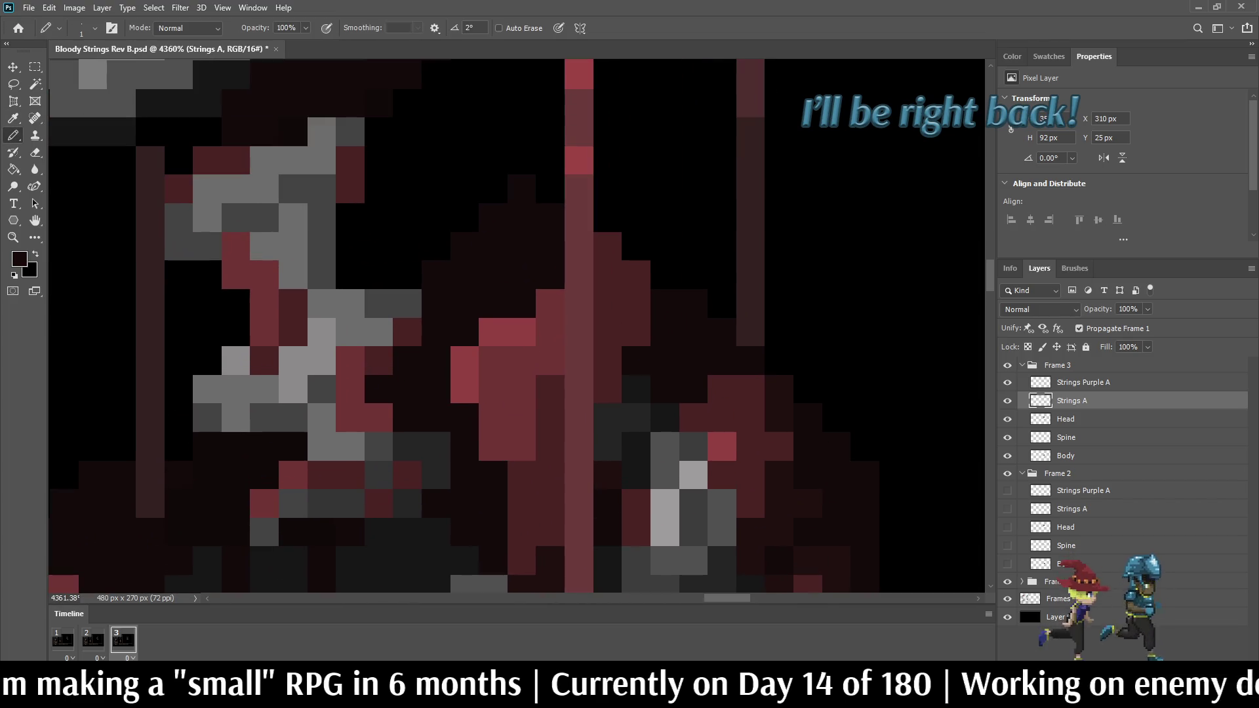
scroll(682, 367, "down", 10)
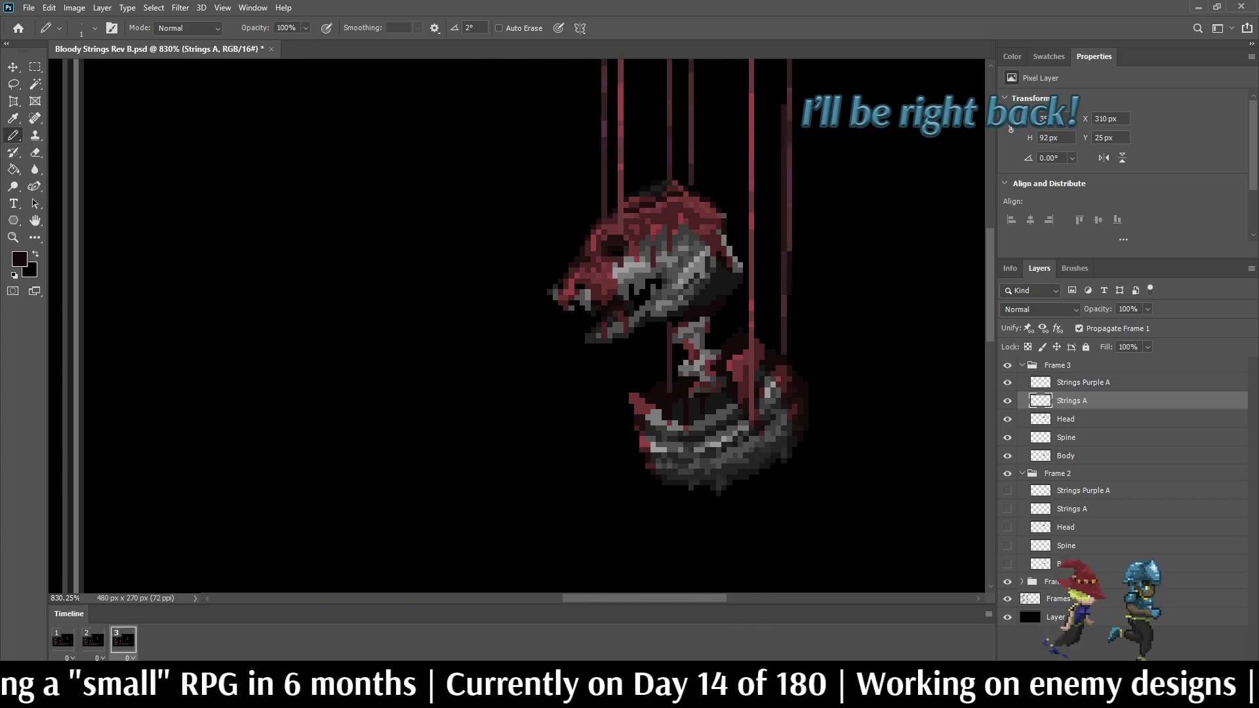
key("space")
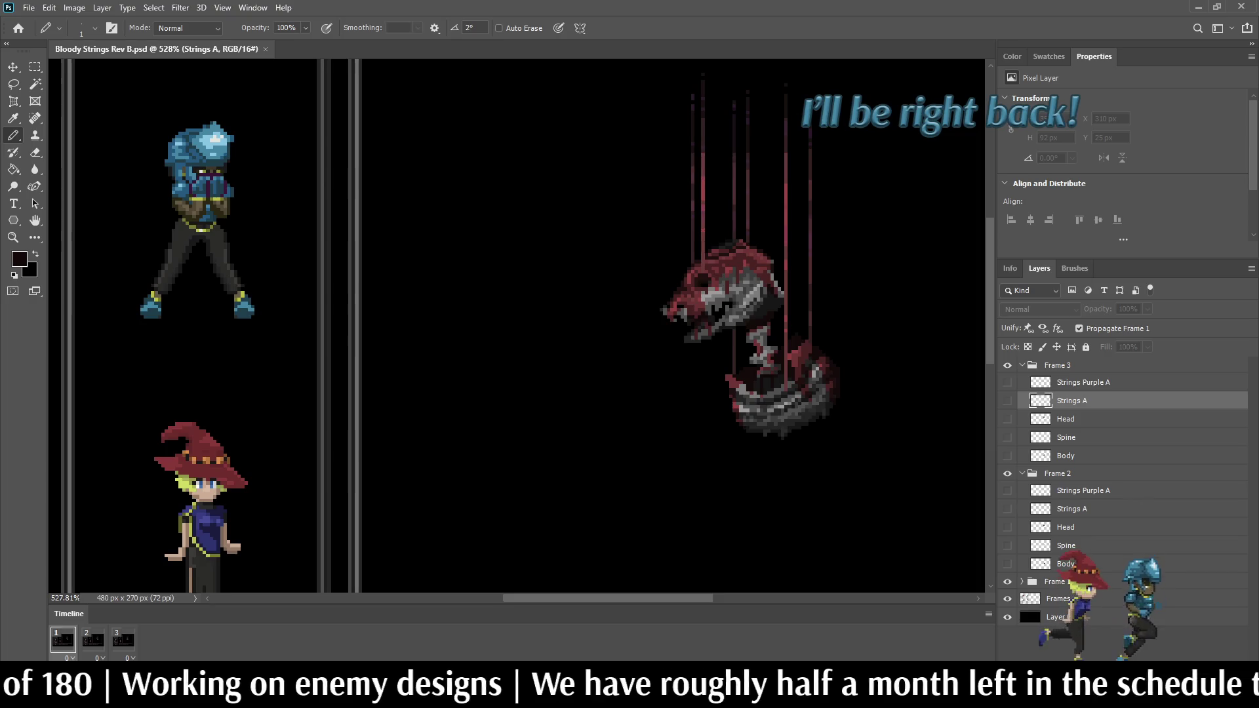
key("ctrl+1")
Step: Zoom the canvas to 400%, pan across, and play the puppet animation preview
key("ctrl+plus")
key("ctrl+plus")
key("ctrl+plus")
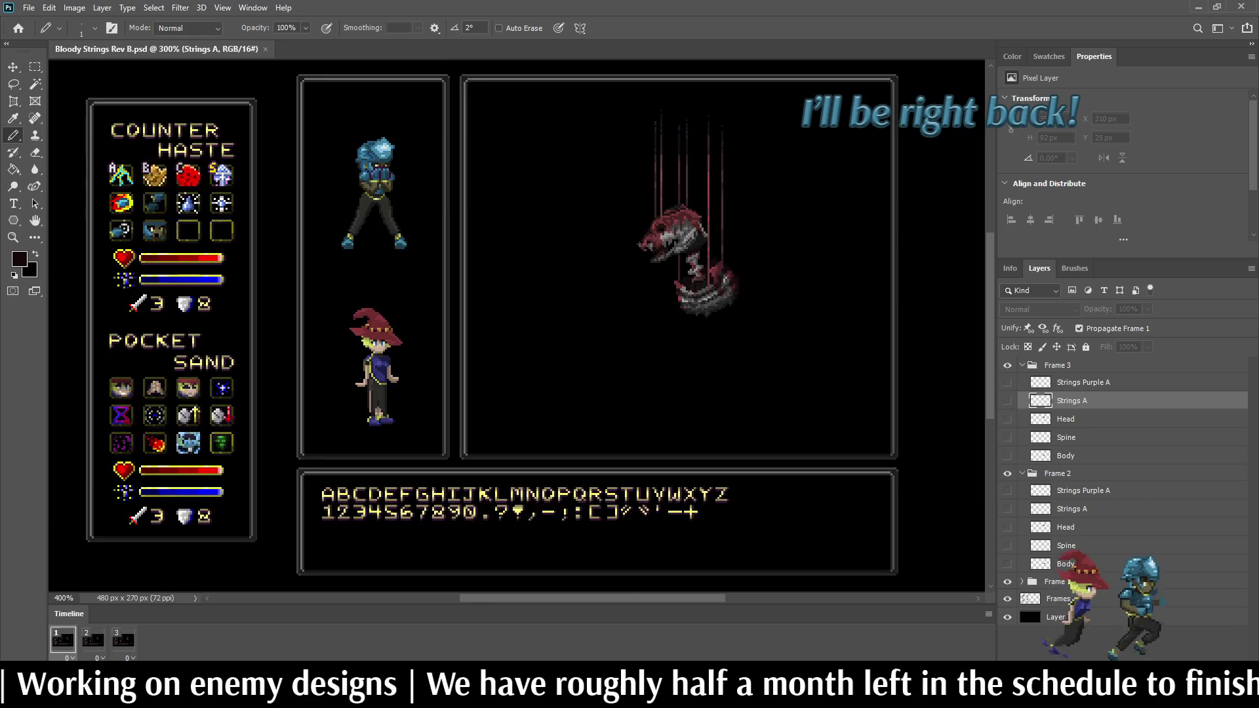
left_click_drag(518, 328, 446, 396)
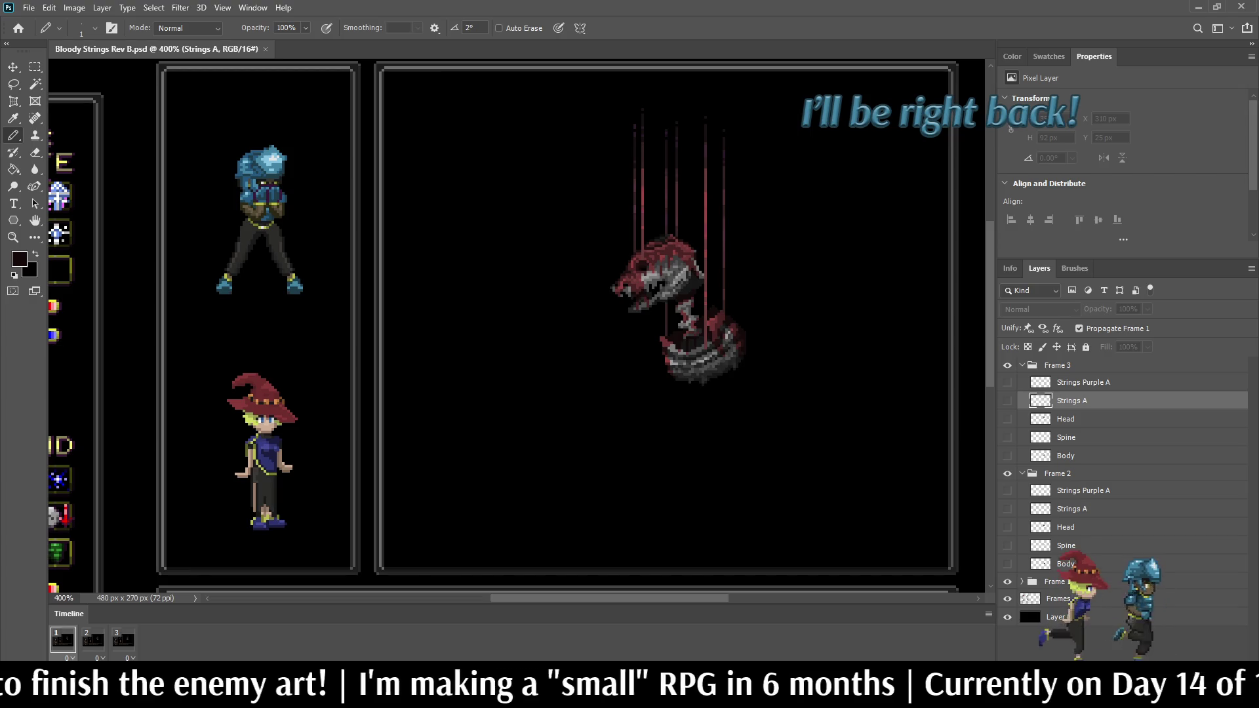
scroll(787, 321, "down", 2)
scroll(787, 322, "up", 4)
key("space")
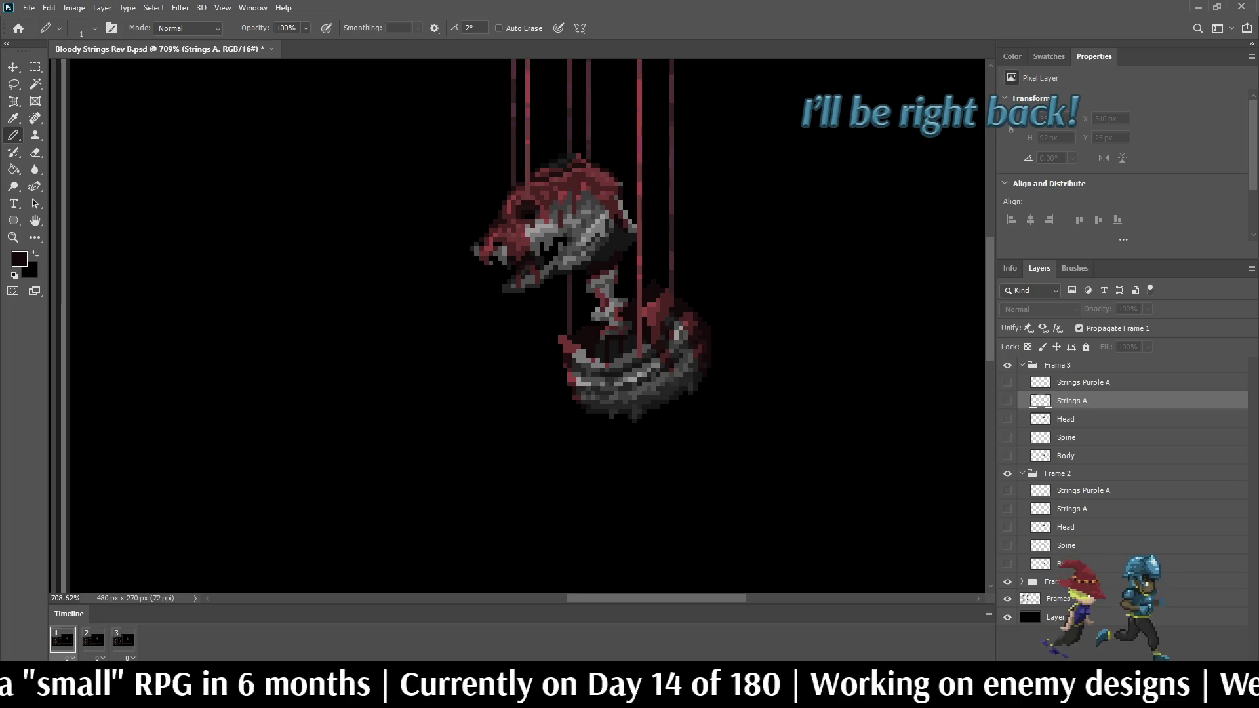
scroll(735, 249, "down", 5)
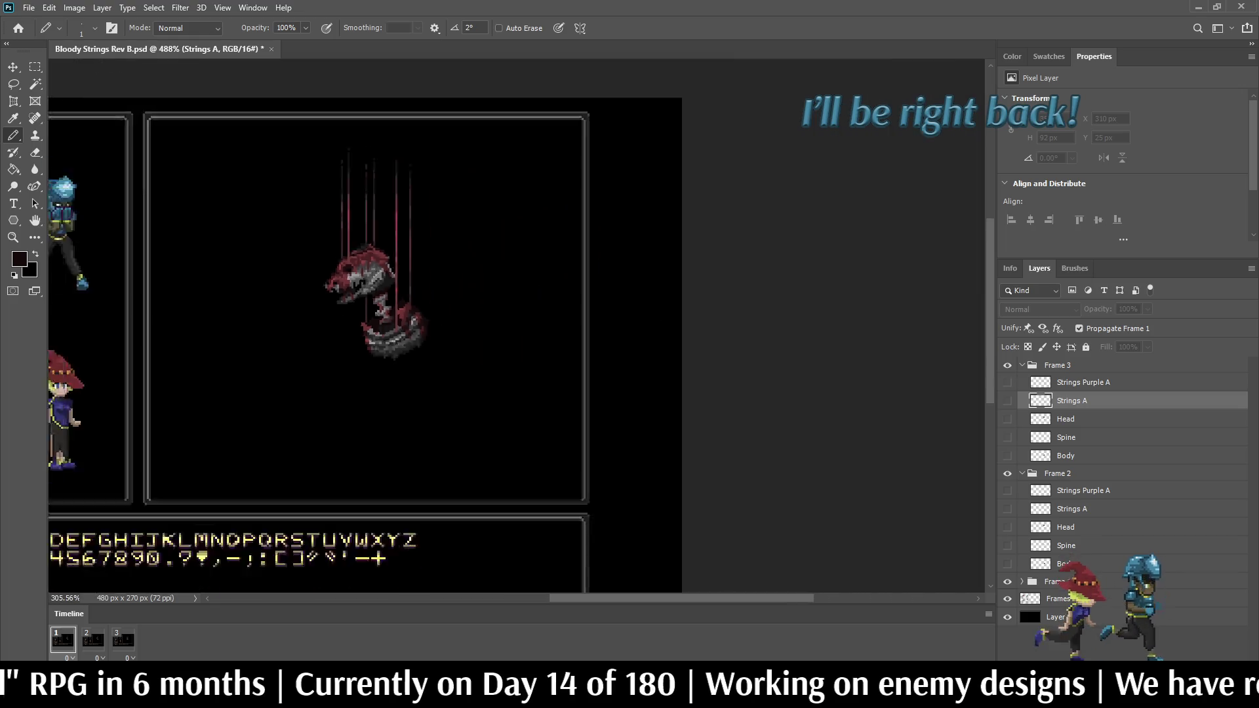
scroll(367, 354, "up", 8)
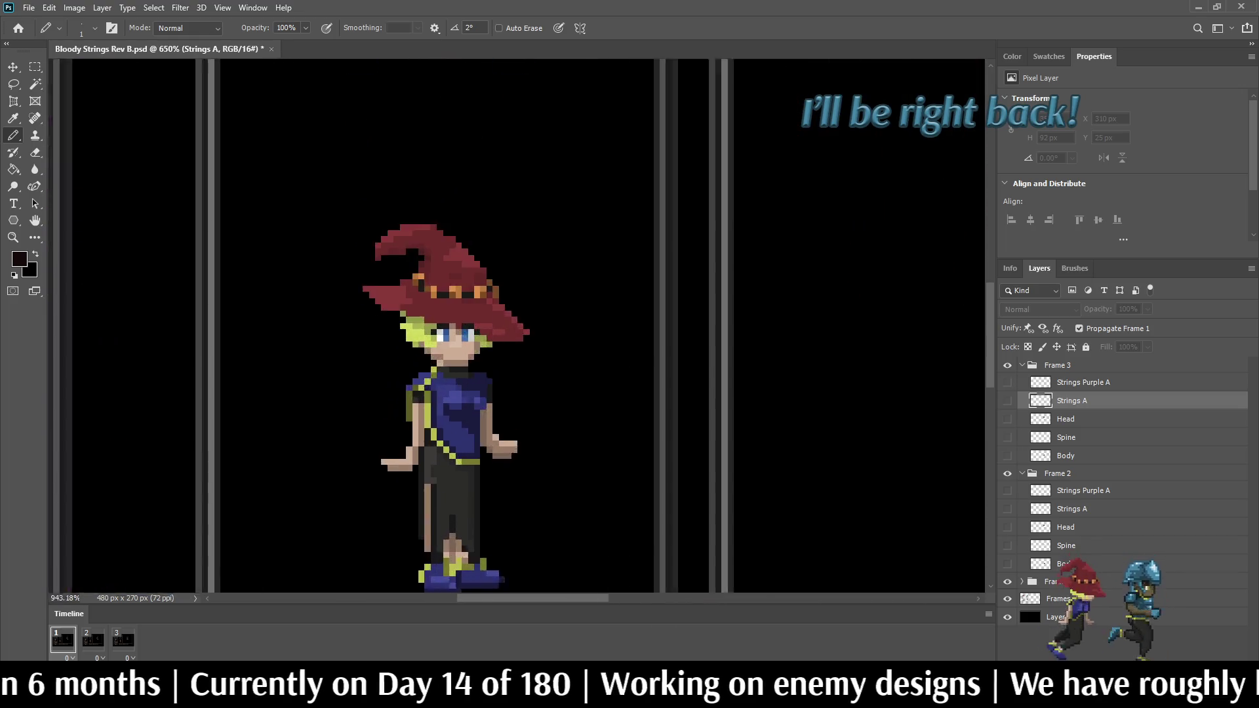
Step: Sample the witch sprite's skin tan and expand the Frame 1 layer group
left_click(387, 503, "alt")
scroll(375, 350, "down", 8)
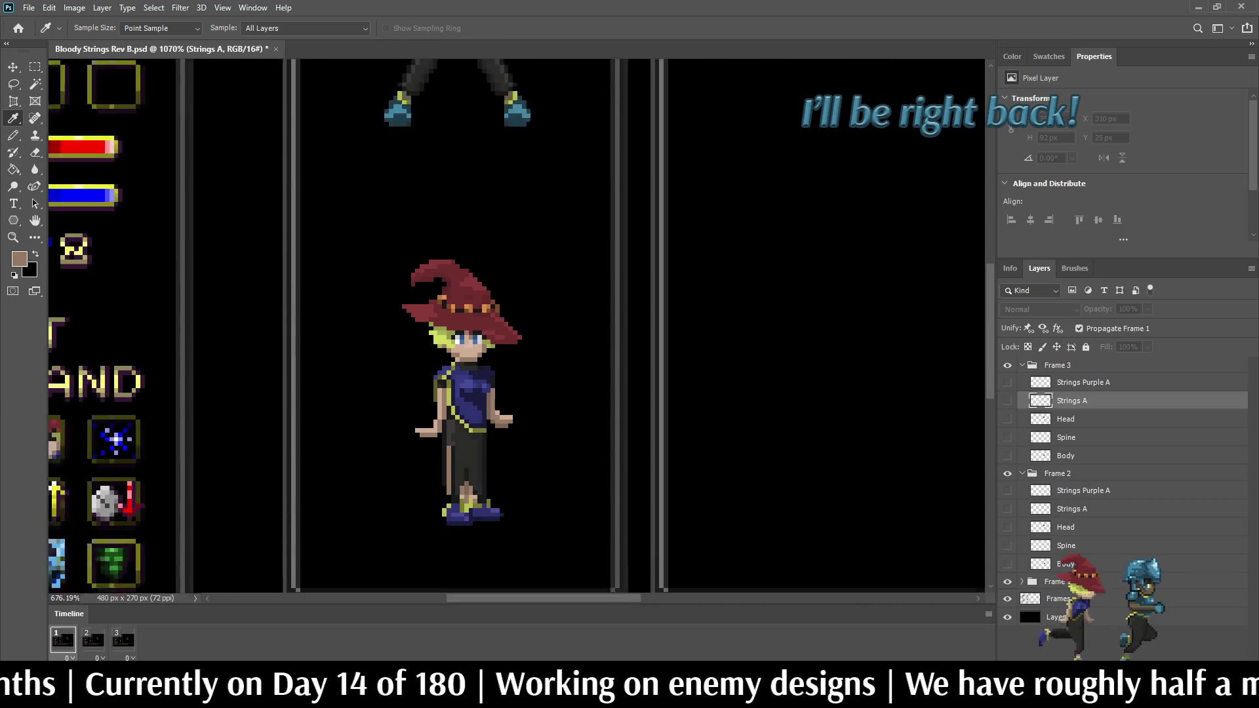
scroll(722, 297, "up", 4)
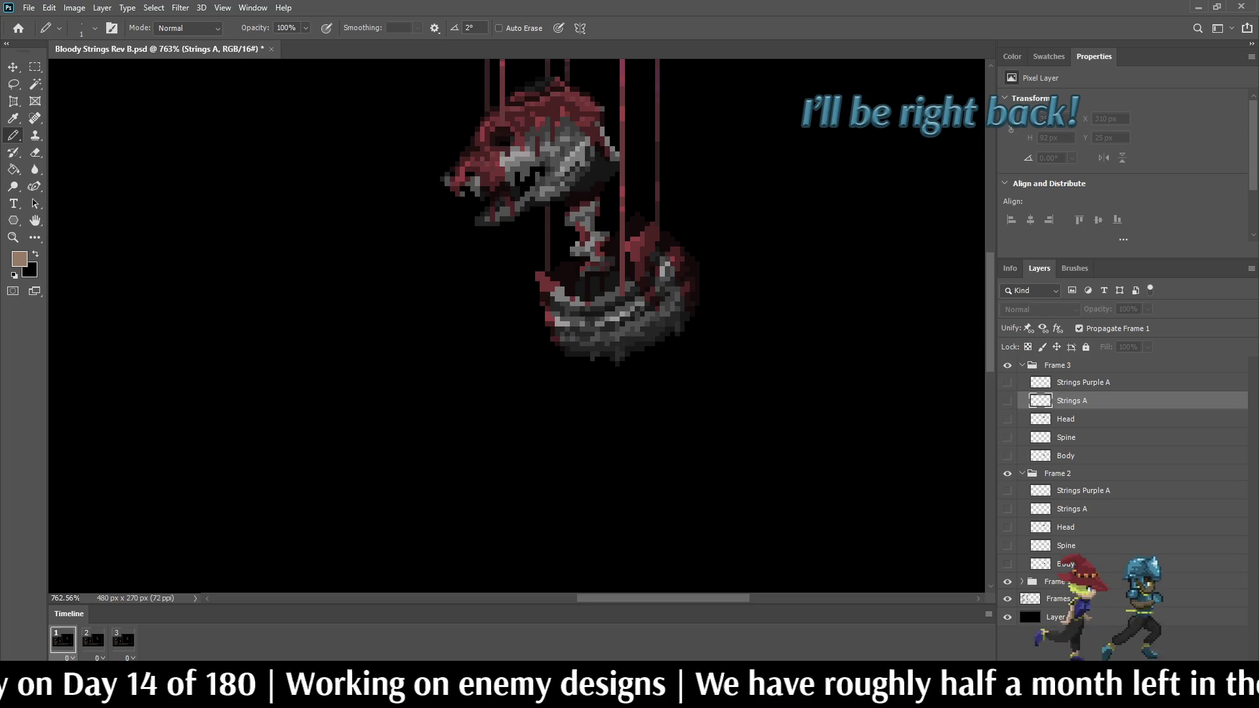
left_click(1022, 581)
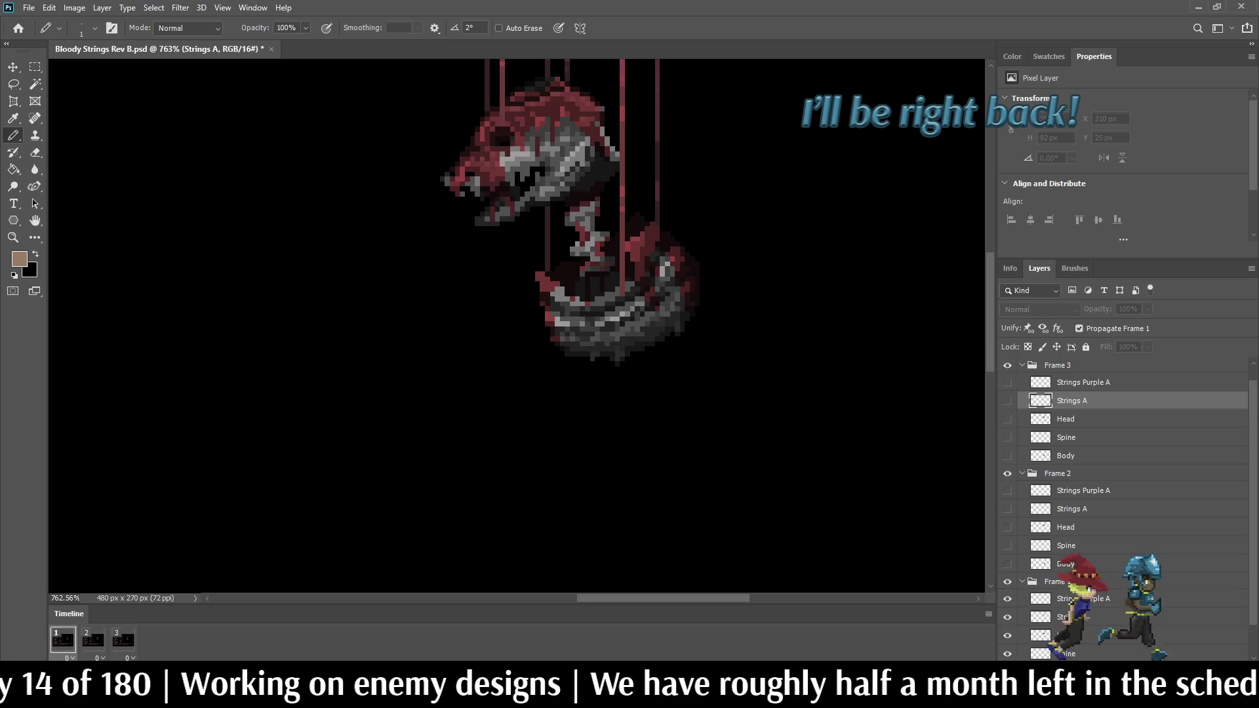
Step: Add a new empty layer directly beneath Frame 1's Body layer
scroll(1124, 492, "down", 3)
left_click(1102, 619)
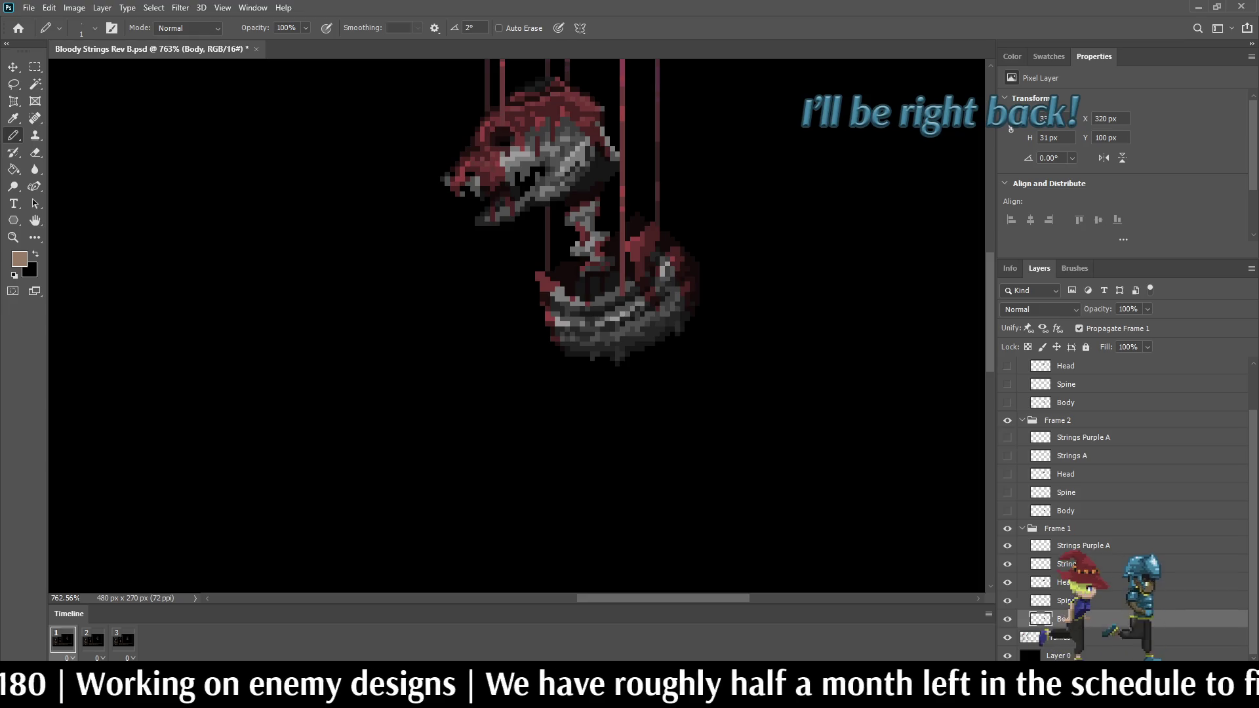
key("ctrl+shift+alt+n")
key("ctrl+bracketleft")
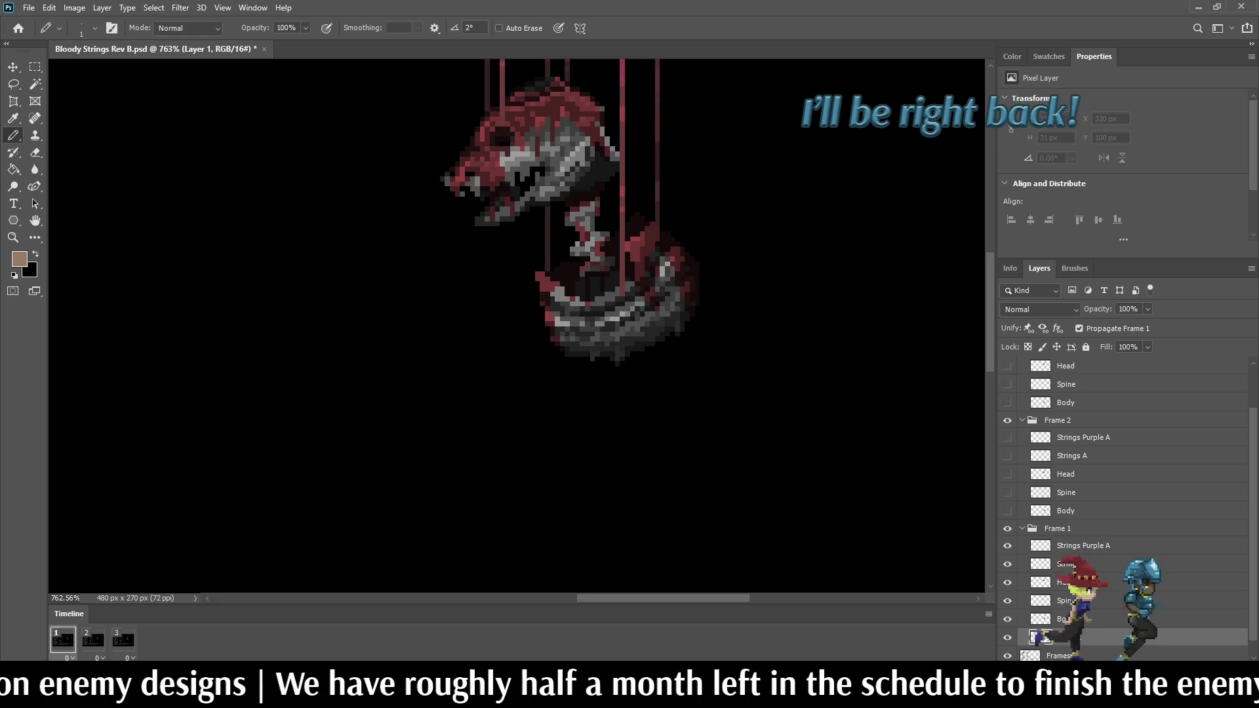
Step: Outline a hanging body shape below the torso and fill it with tan using a contiguous Paint Bucket
mouse_move(692, 322)
left_mouse_down()
mouse_move(695, 422)
mouse_move(651, 429)
mouse_move(646, 451)
mouse_move(631, 450)
mouse_move(602, 398)
mouse_move(560, 383)
mouse_move(551, 357)
left_mouse_up()
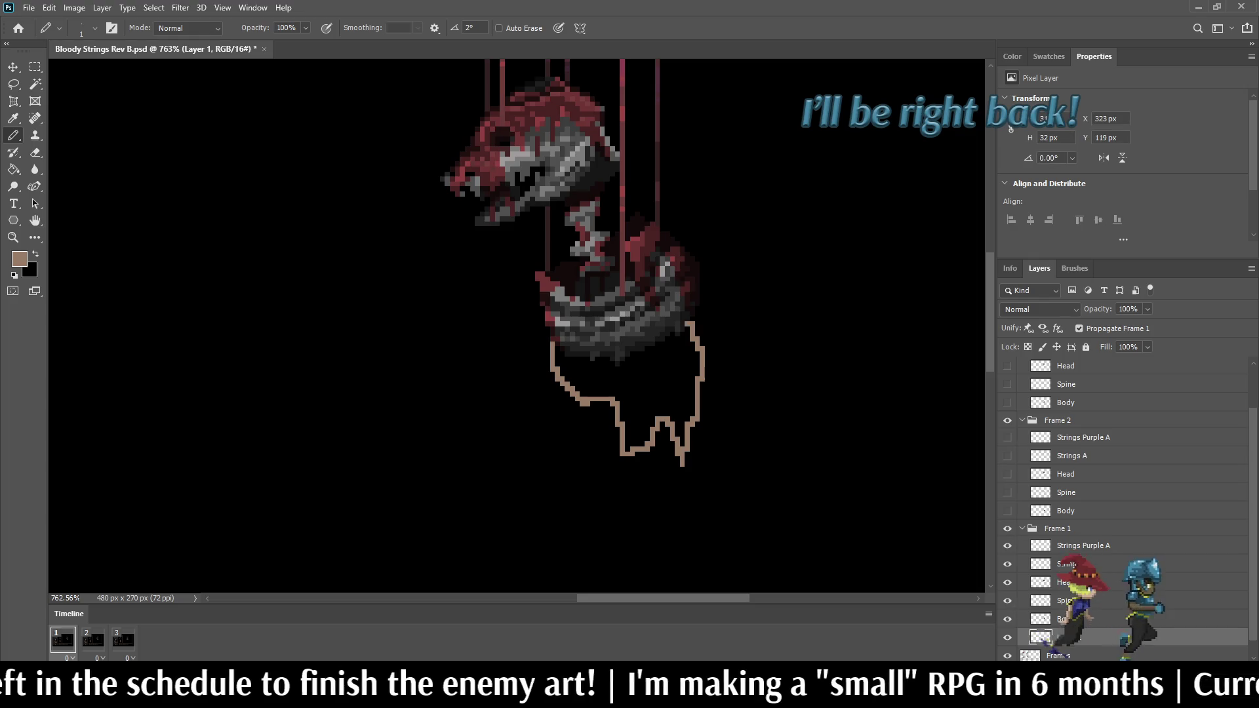
key("g")
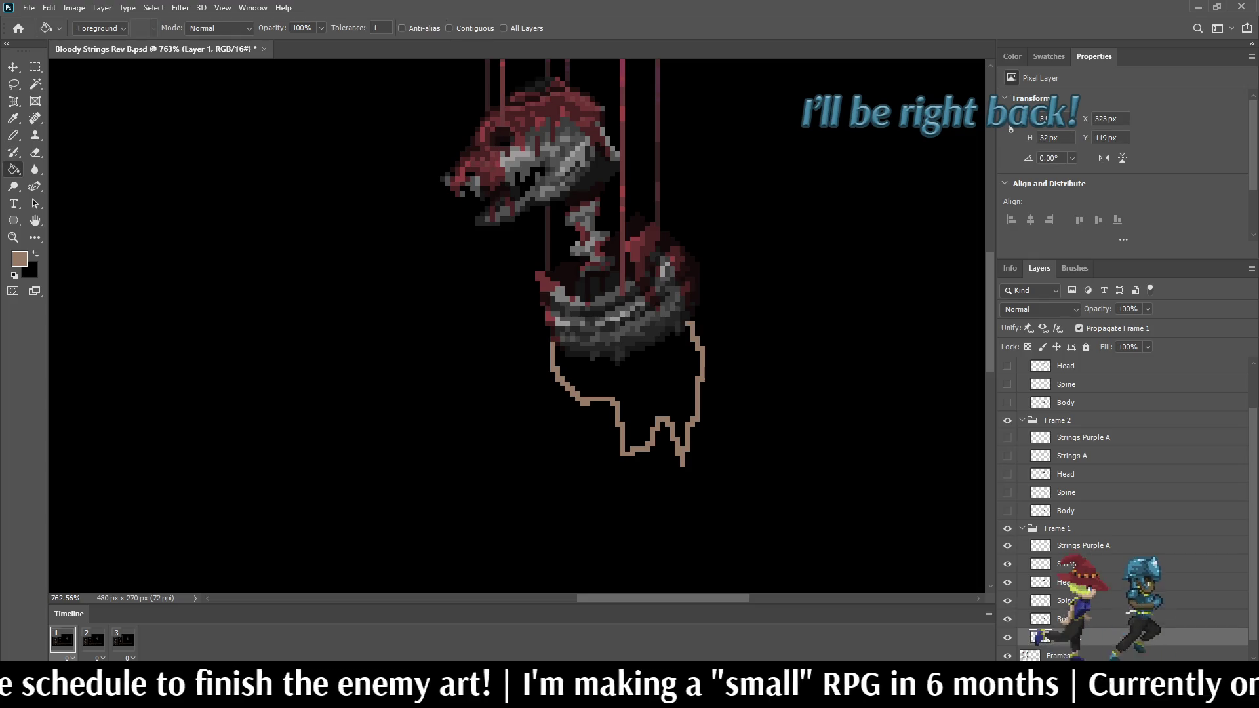
left_click(449, 28)
left_click(643, 387)
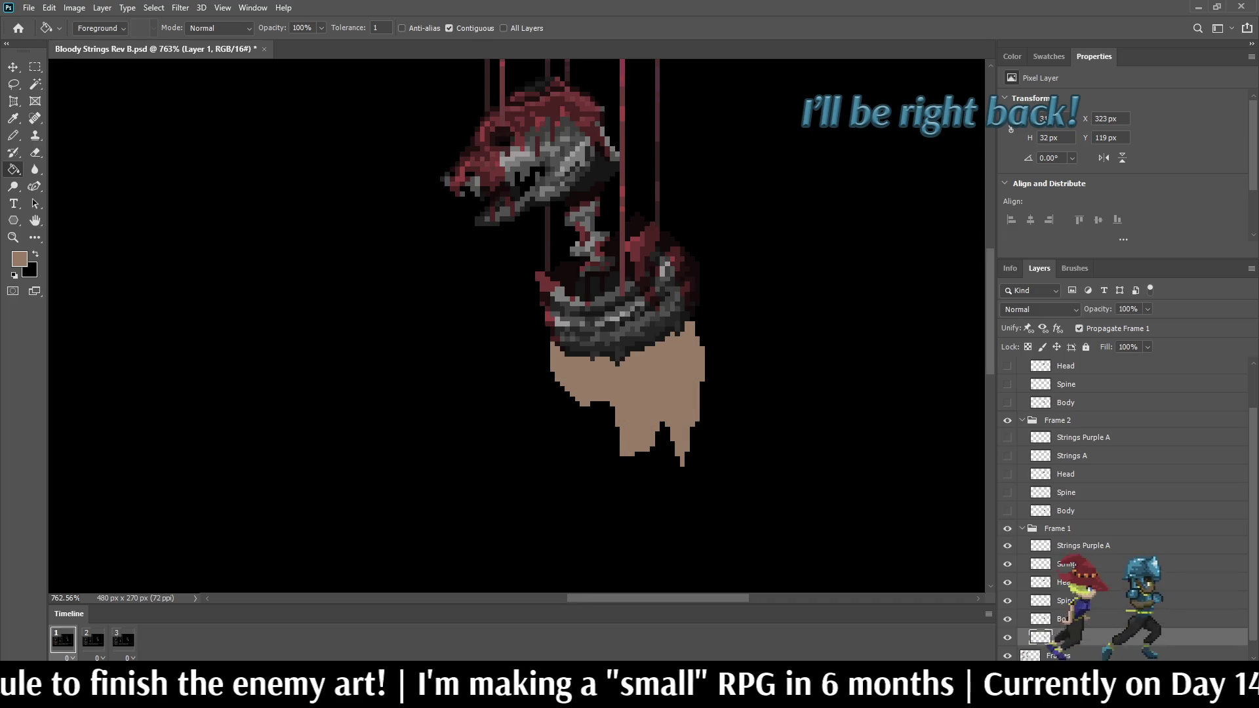
scroll(644, 386, "down", 3)
scroll(629, 367, "down", 2)
scroll(629, 367, "up", 5)
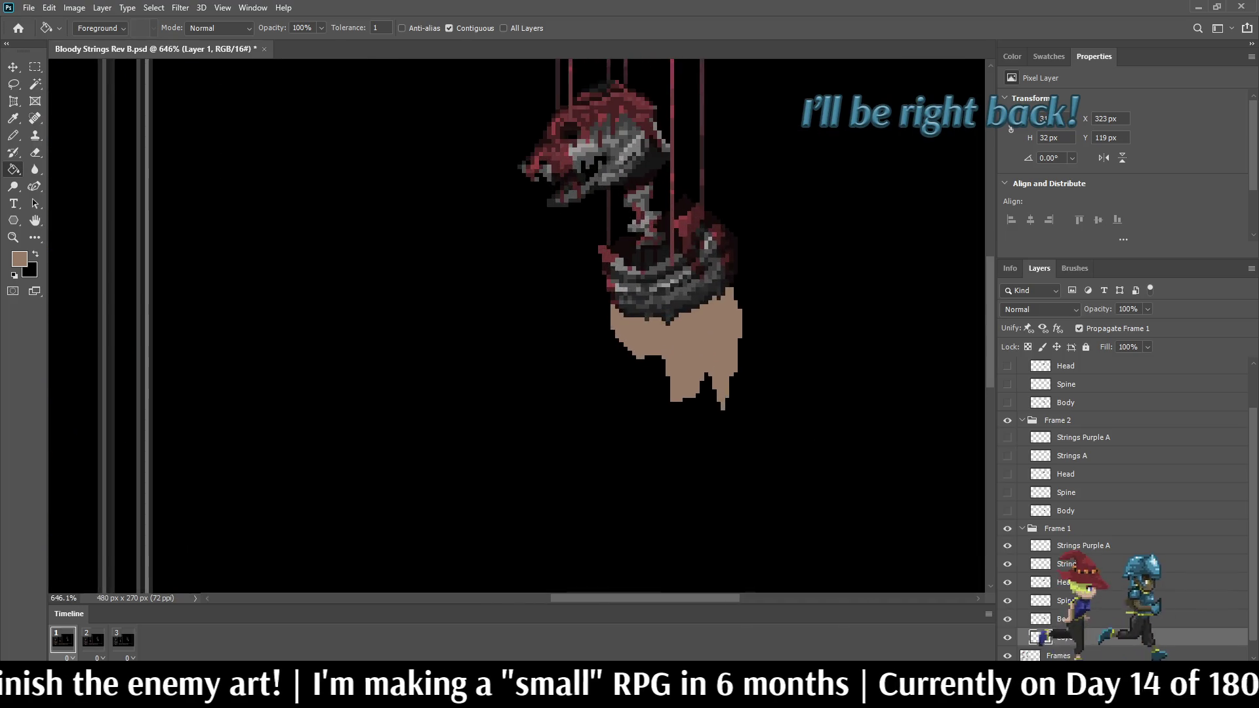
Step: Sample a darker colour and refill the hanging shape in grey-brown
key("i")
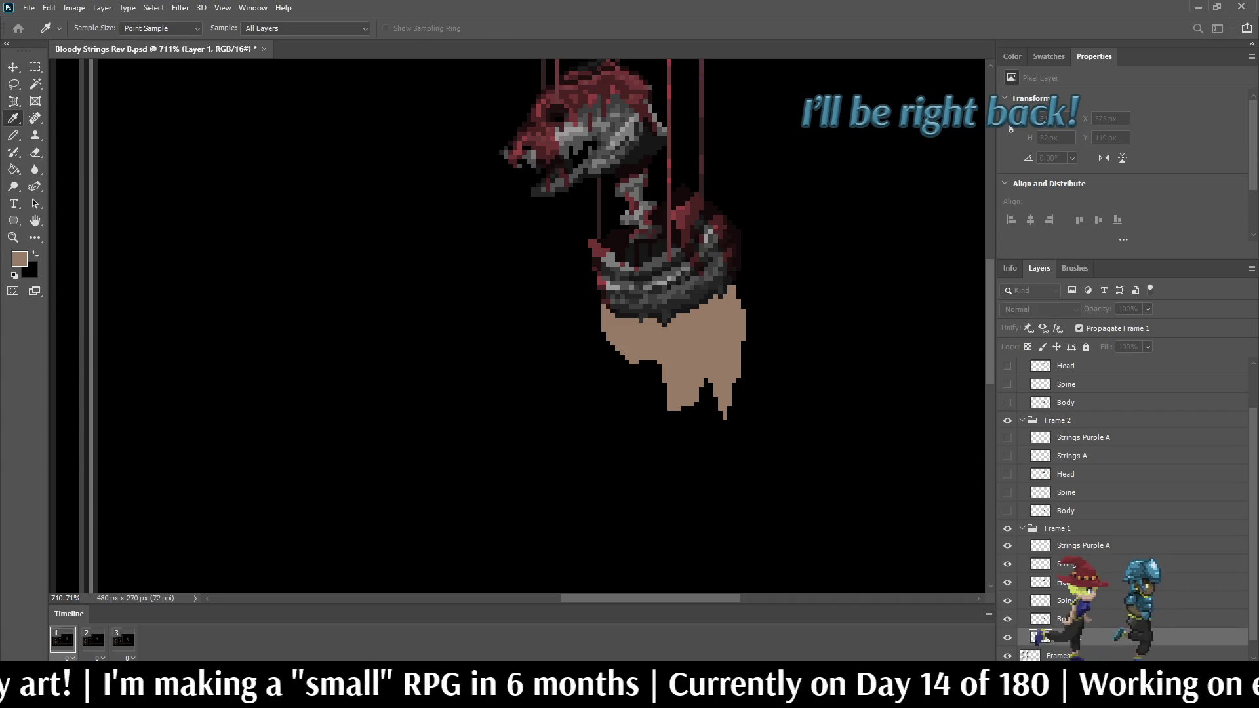
key("g")
left_click(669, 354)
scroll(662, 315, "down", 5)
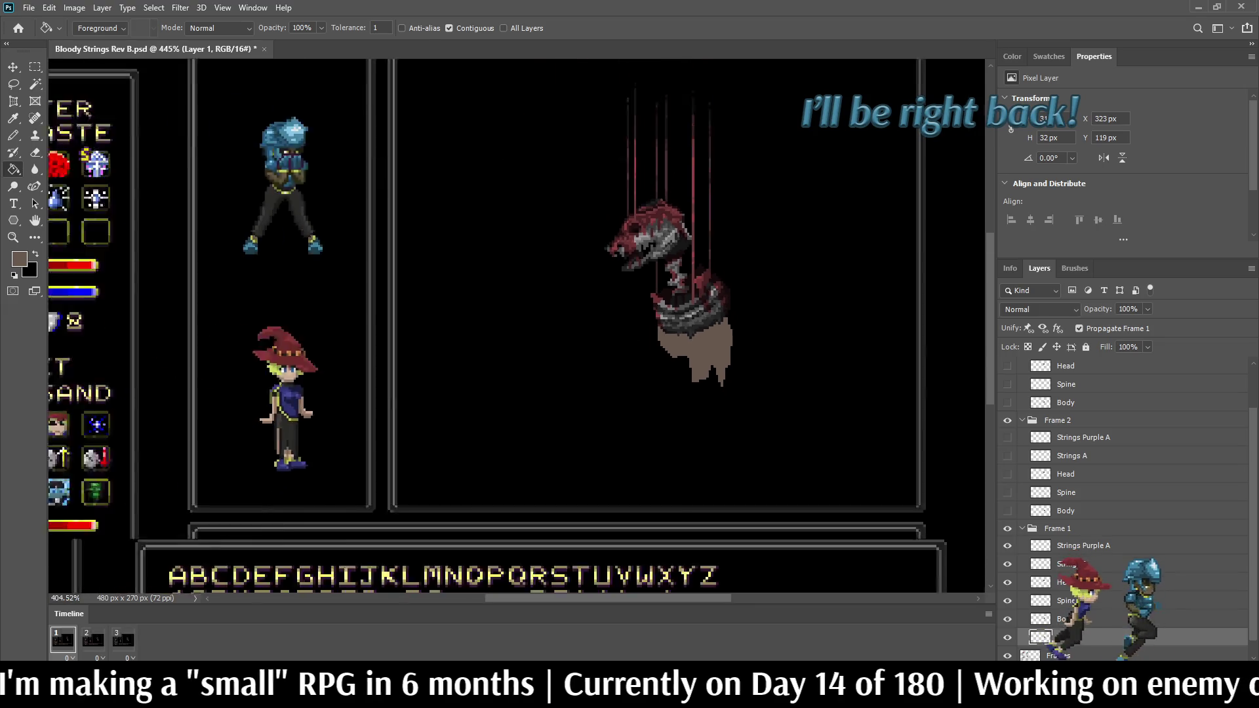
scroll(663, 318, "up", 5)
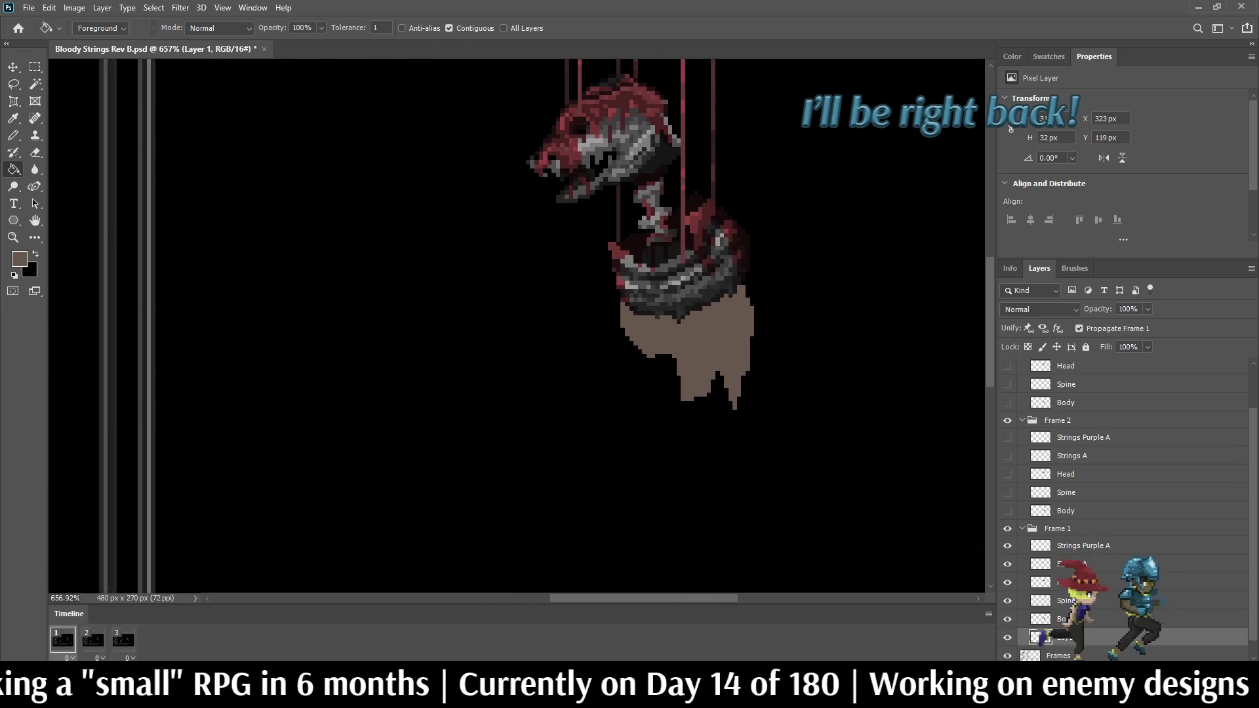
key("i")
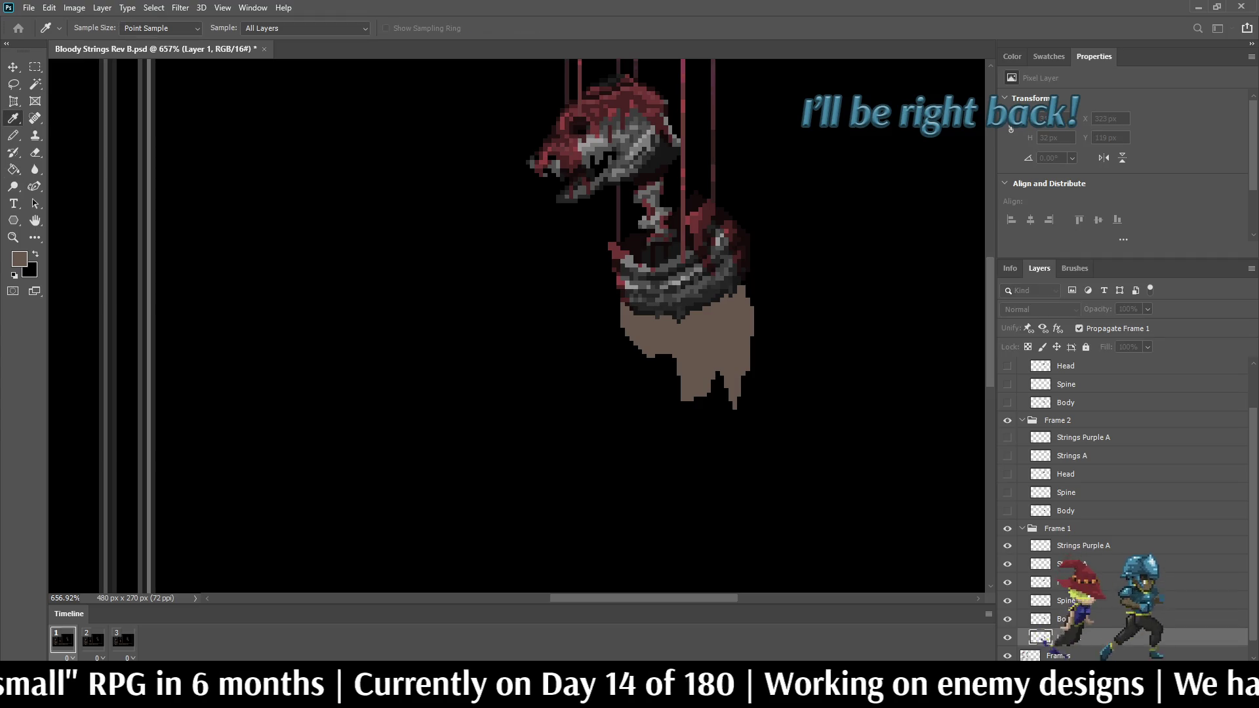
Step: Draw darker brown fold strokes on the cloth, including a leg-like fold on the left
key("b")
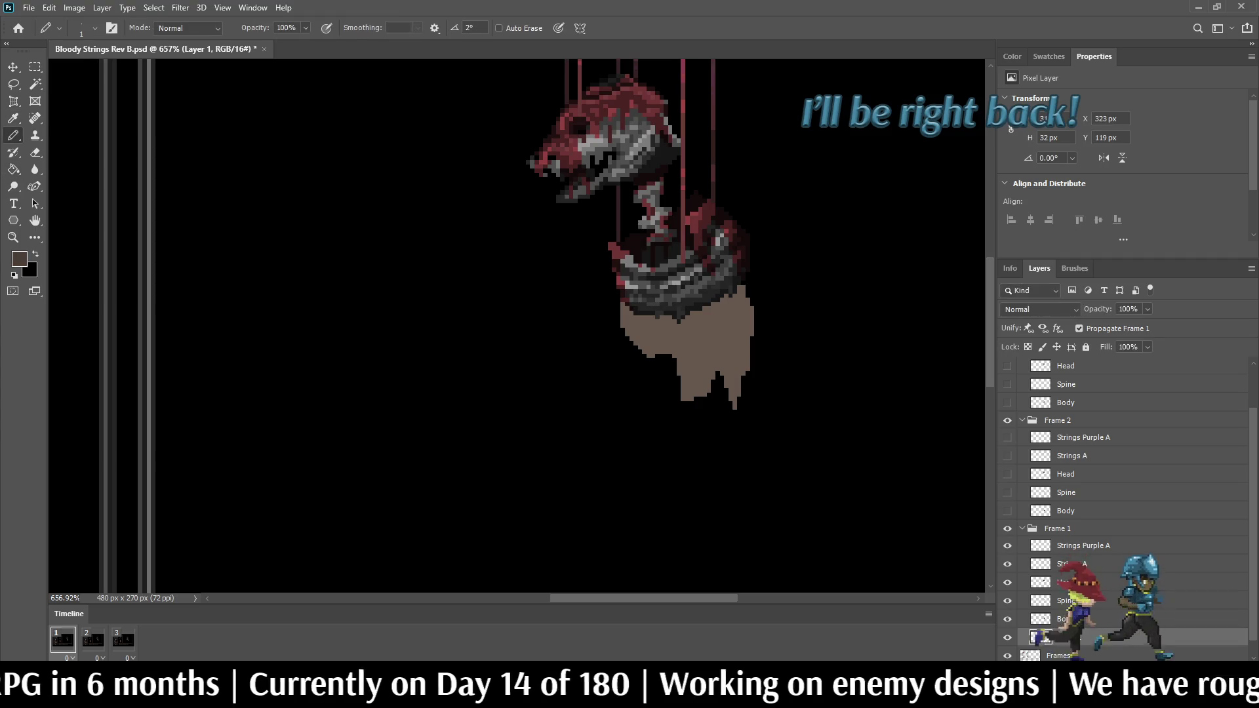
scroll(762, 357, "up", 3)
left_click_drag(687, 242, 691, 348)
mouse_move(676, 256)
left_mouse_down()
mouse_move(675, 313)
mouse_move(684, 270)
left_mouse_up()
left_click_drag(699, 336, 699, 345)
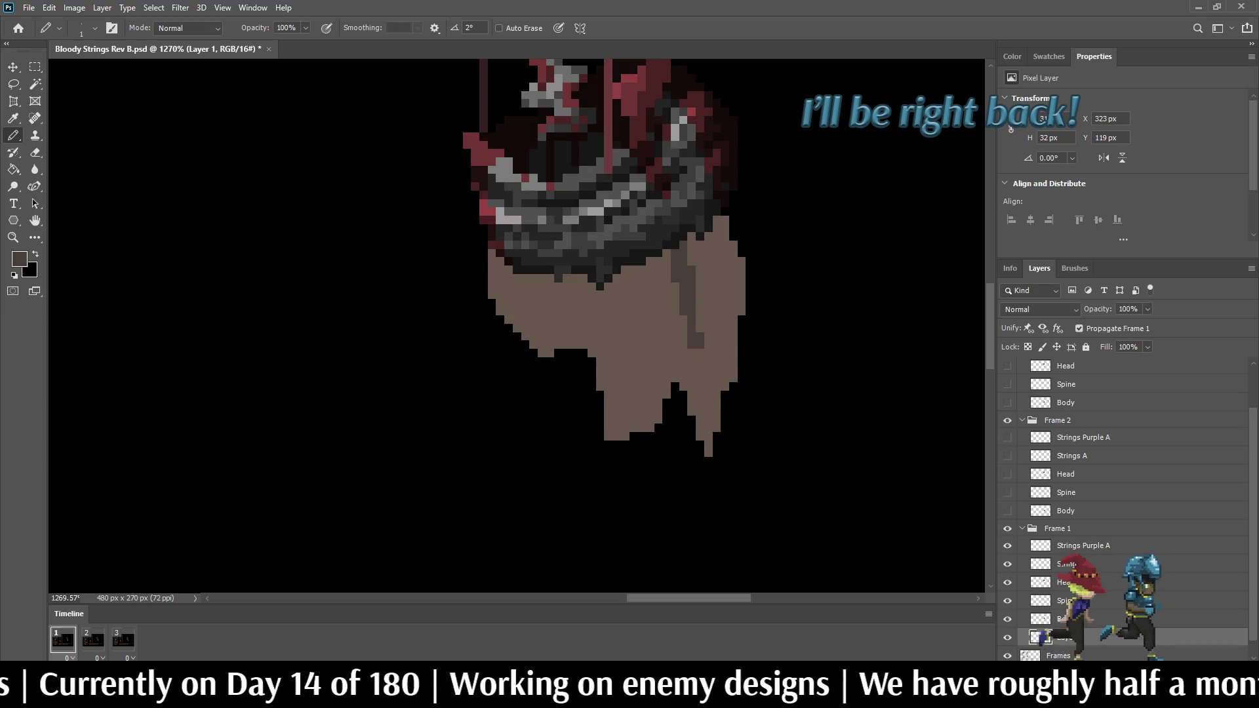
mouse_move(563, 275)
left_mouse_down()
mouse_move(563, 323)
mouse_move(549, 328)
mouse_move(567, 329)
mouse_move(549, 369)
left_mouse_up()
left_click(557, 360)
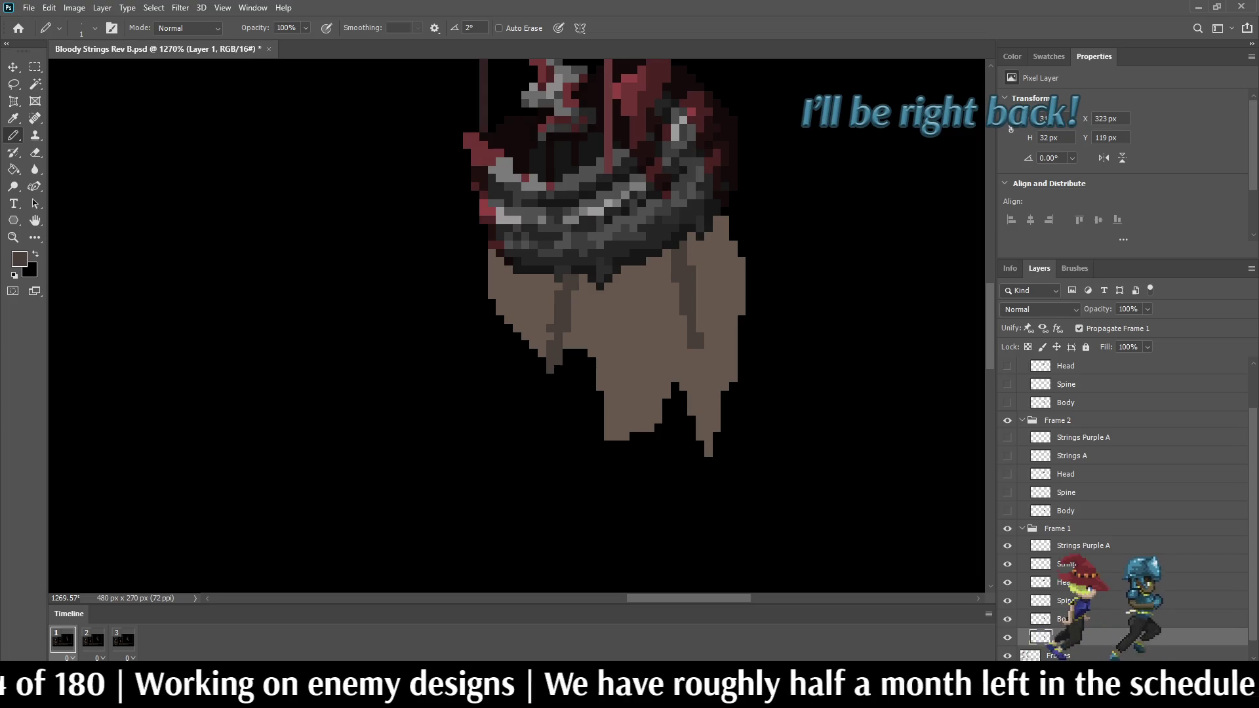
left_click(701, 353)
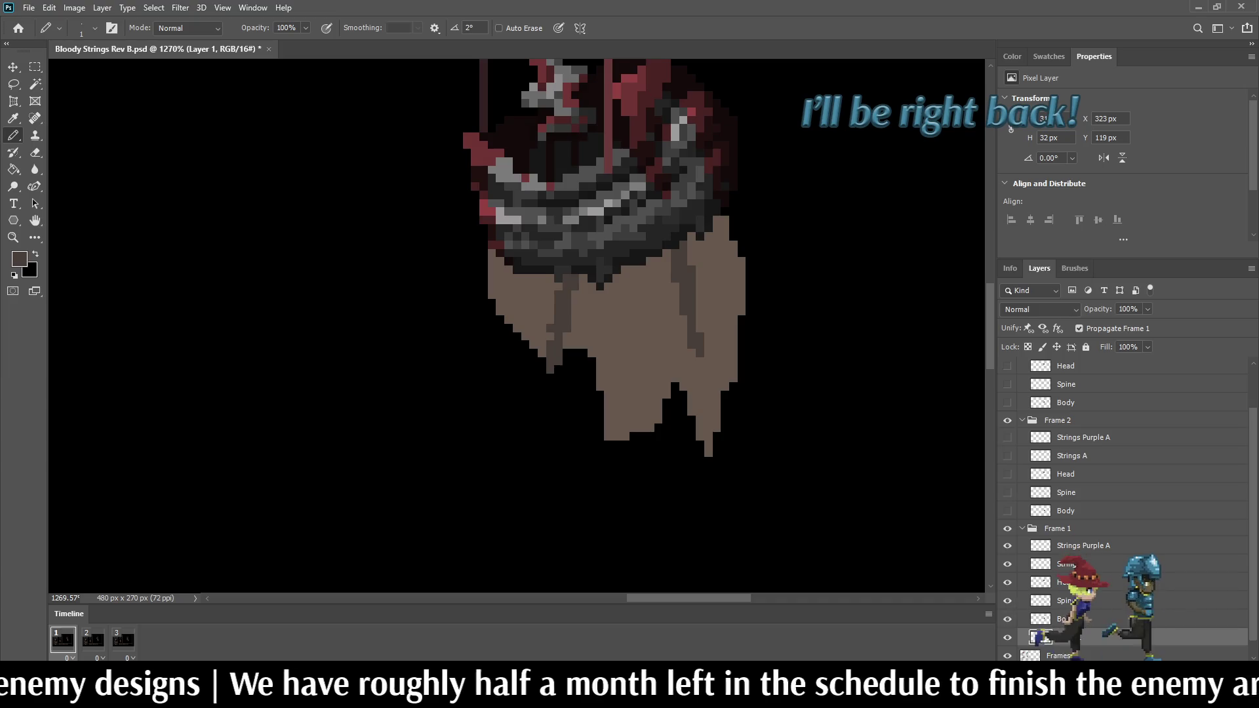
Step: Shade the middle of the tan cloth and its left and right edges darker
mouse_move(603, 292)
left_mouse_down()
mouse_move(613, 315)
mouse_move(649, 269)
mouse_move(630, 289)
mouse_move(643, 311)
mouse_move(626, 328)
mouse_move(643, 373)
left_mouse_up()
left_click_drag(516, 278, 508, 278)
left_click_drag(516, 296, 516, 304)
left_click(500, 260)
mouse_move(714, 234)
left_mouse_down()
mouse_move(718, 282)
mouse_move(717, 242)
left_mouse_up()
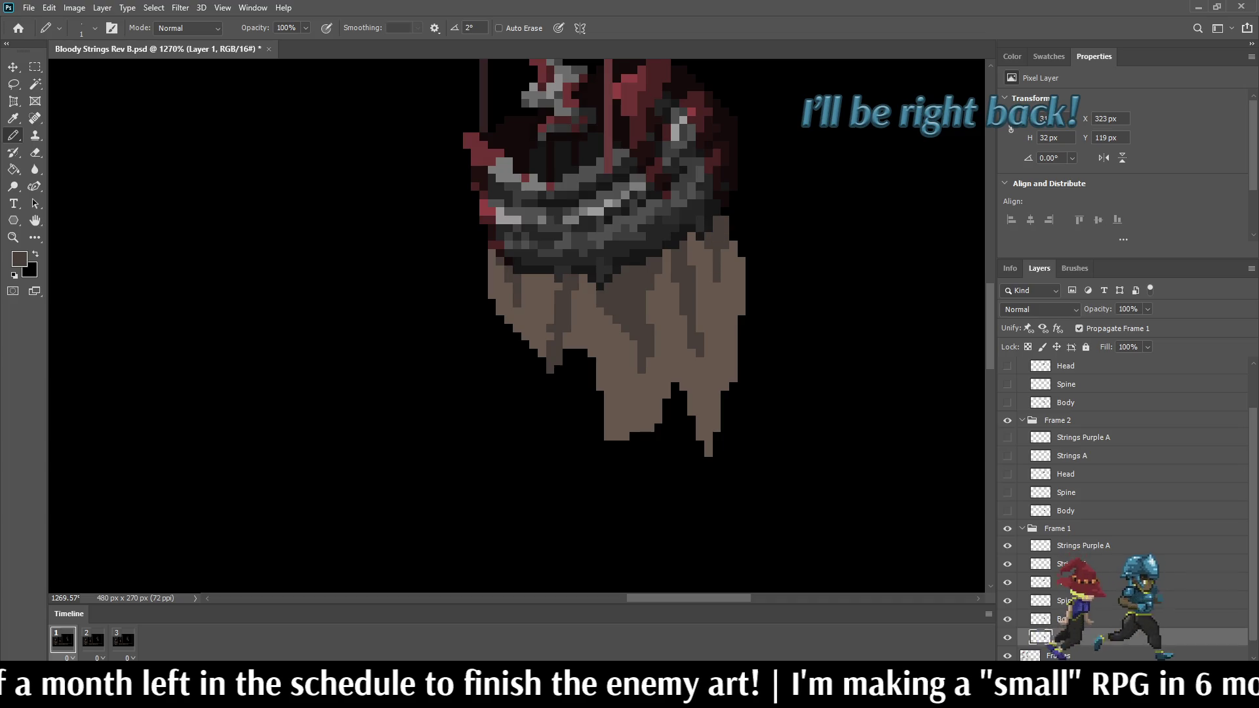
Step: Sample the dark red from the sprite for the Pencil
key("i")
left_click(627, 134)
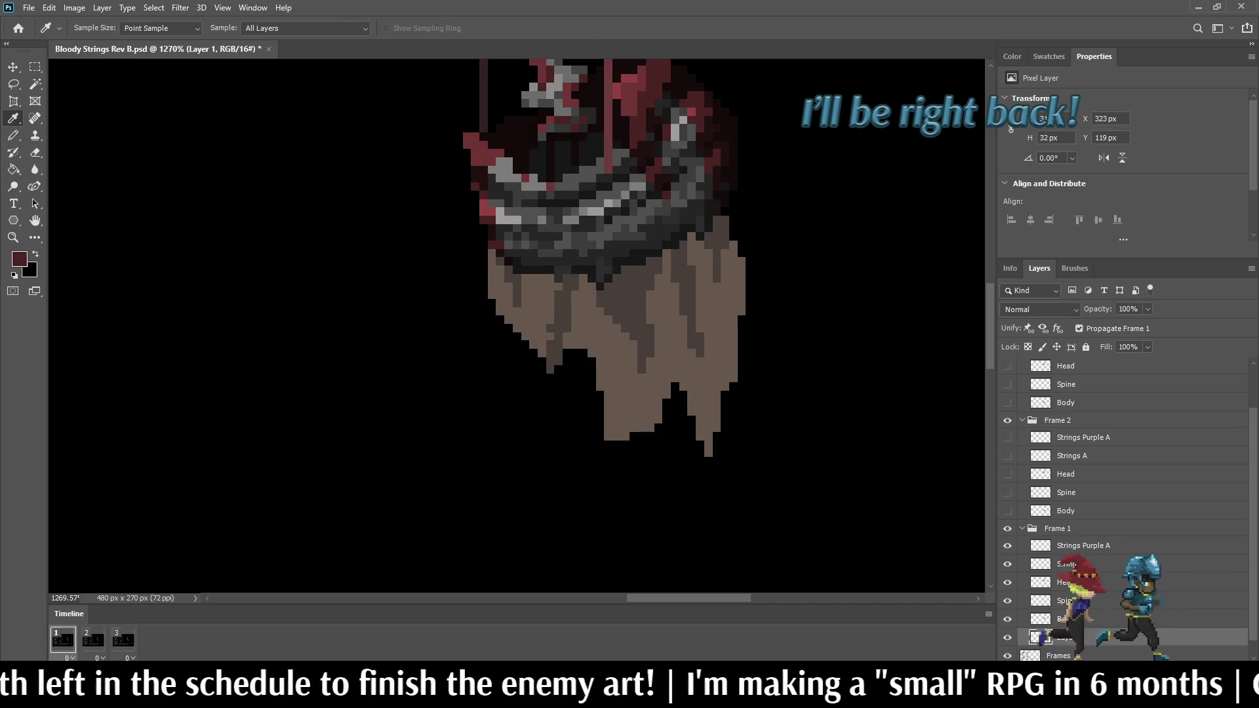
key("b")
scroll(665, 223, "down", 3)
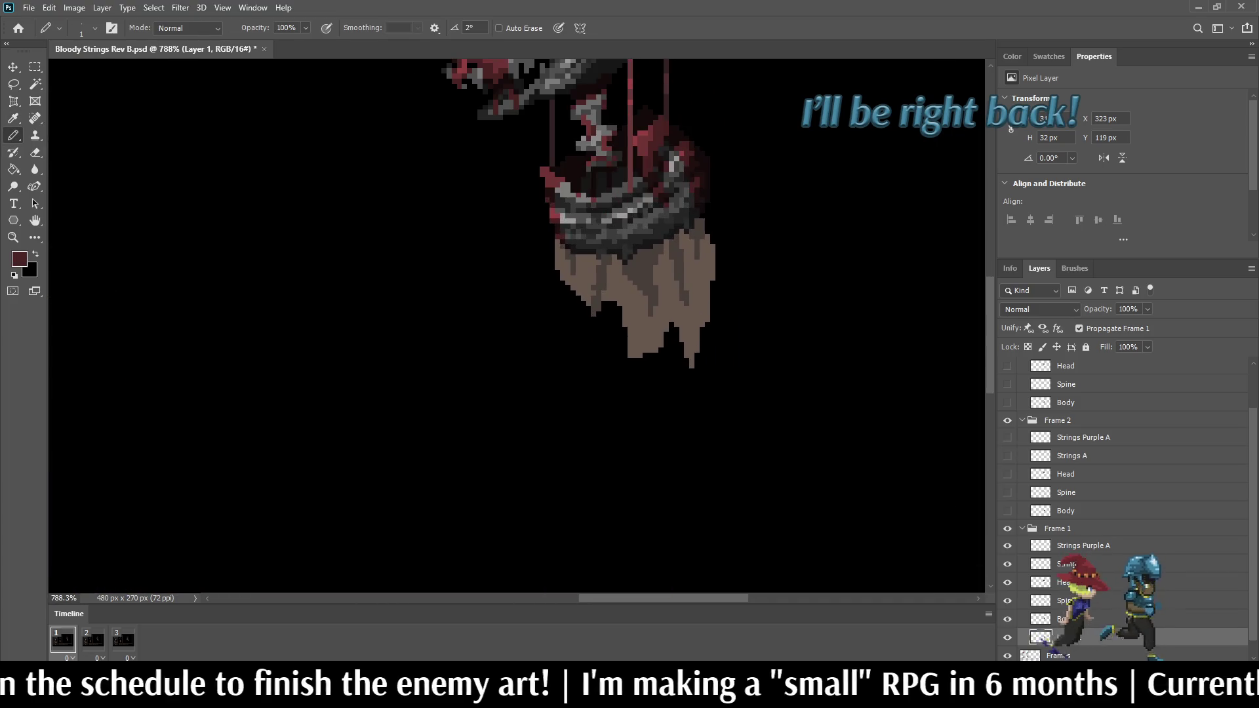
Step: Paint dark red across the cloth's upper part, then near-black along the band's edge and cloth bottom
mouse_move(559, 248)
left_mouse_down()
mouse_move(581, 267)
mouse_move(697, 229)
mouse_move(685, 254)
mouse_move(702, 248)
left_mouse_up()
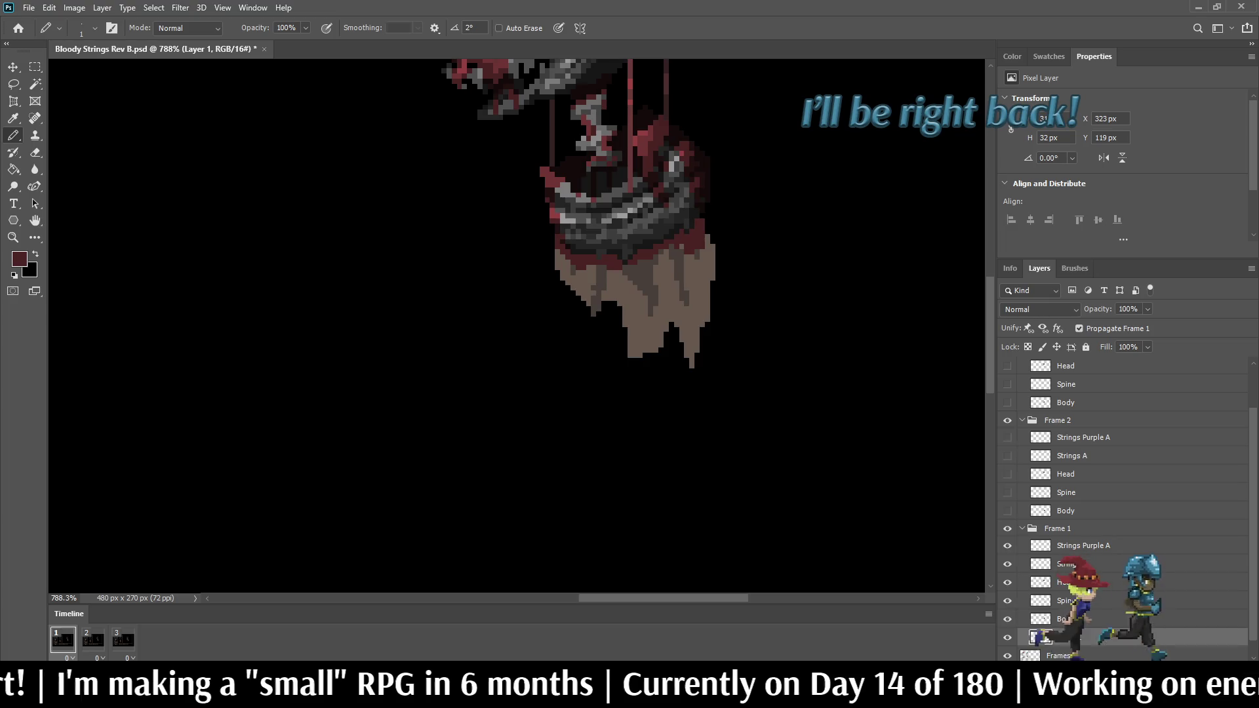
key("i")
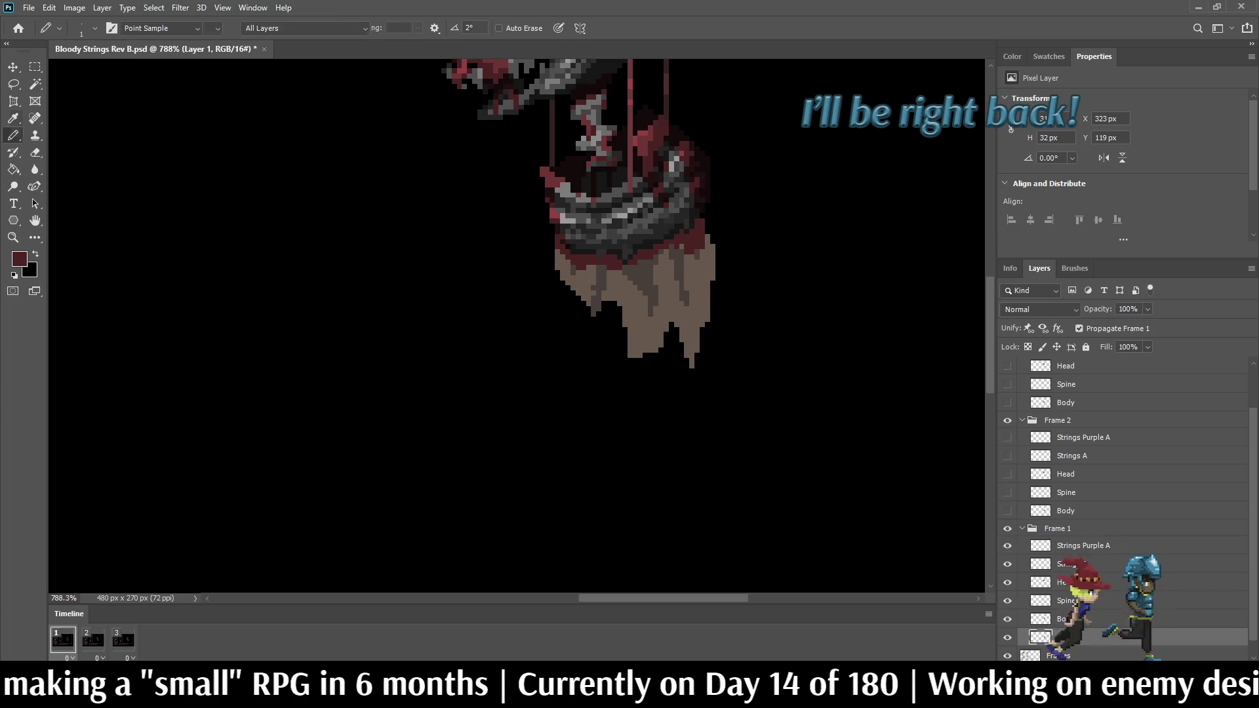
key("b")
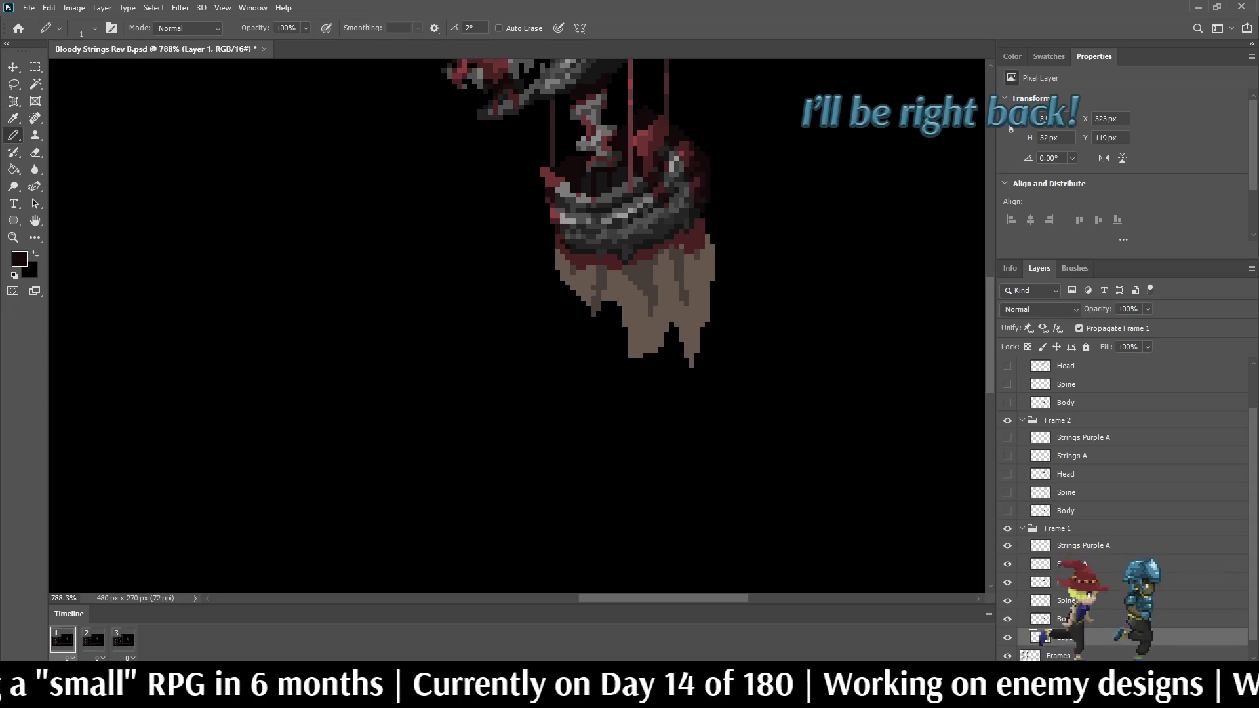
mouse_move(682, 233)
left_mouse_down()
mouse_move(617, 265)
mouse_move(582, 257)
mouse_move(660, 303)
mouse_move(655, 314)
mouse_move(650, 266)
mouse_move(698, 320)
mouse_move(691, 292)
left_mouse_up()
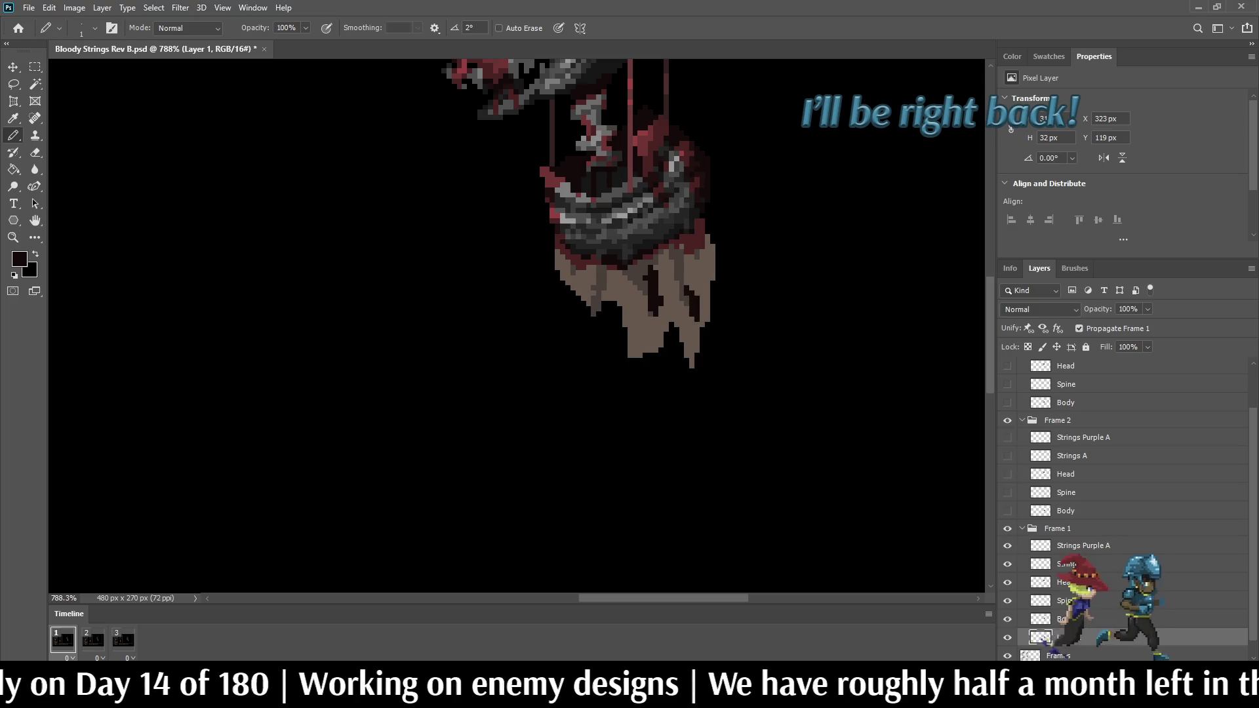
mouse_move(630, 357)
left_mouse_down()
mouse_move(625, 312)
mouse_move(641, 357)
mouse_move(672, 319)
mouse_move(692, 367)
mouse_move(708, 313)
left_mouse_up()
Step: Add dark red drips and fold strokes down the cloth, then zoom out to the full mockup
key("i")
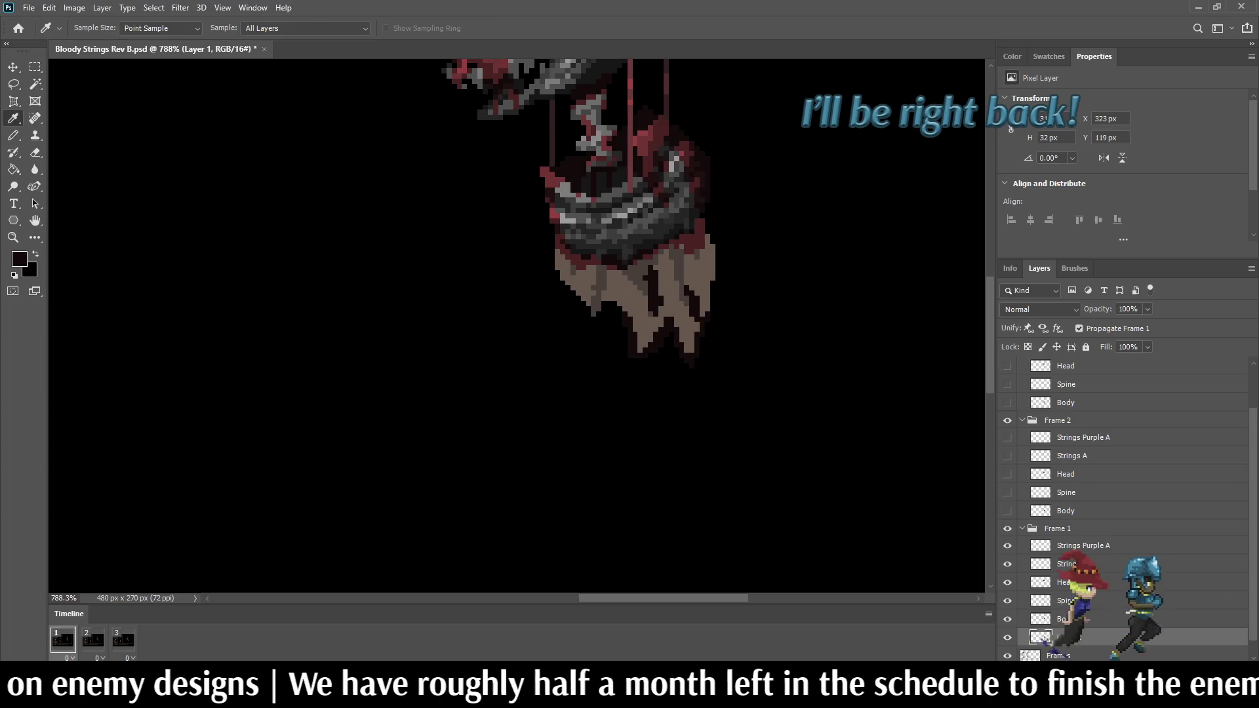
key("b")
left_click_drag(656, 296, 650, 277)
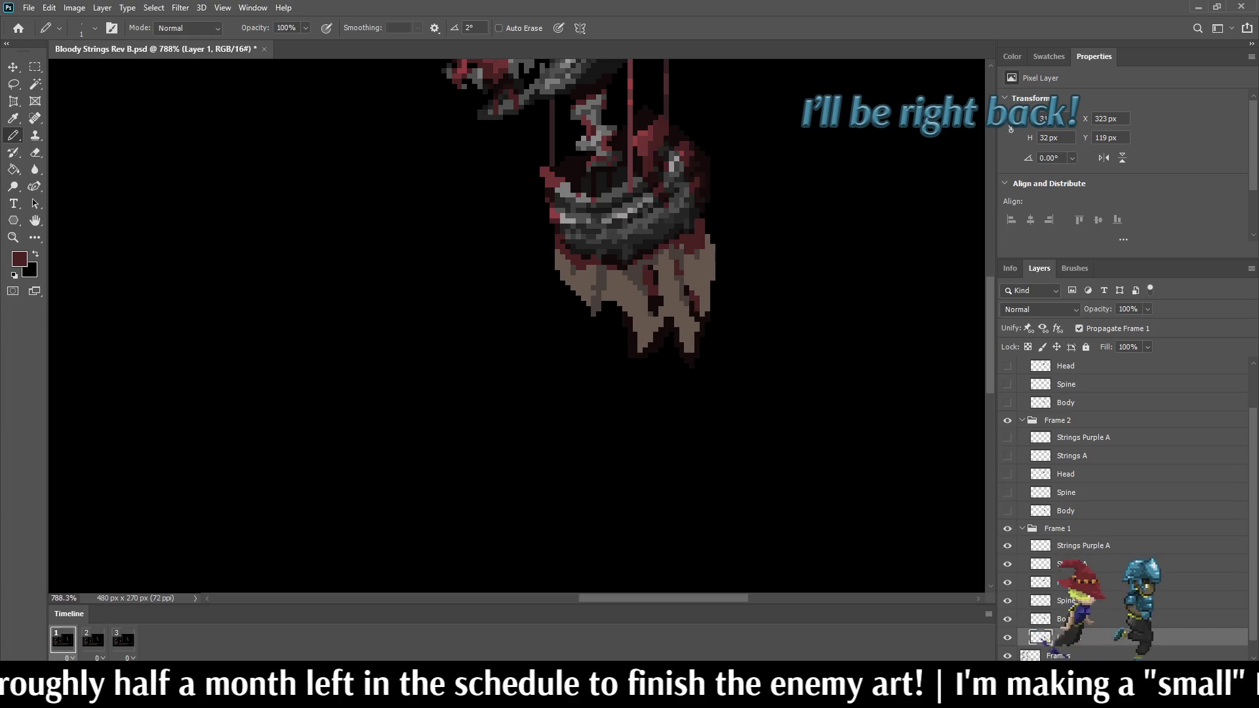
mouse_move(671, 303)
left_mouse_down()
mouse_move(687, 351)
mouse_move(695, 325)
mouse_move(639, 353)
left_mouse_up()
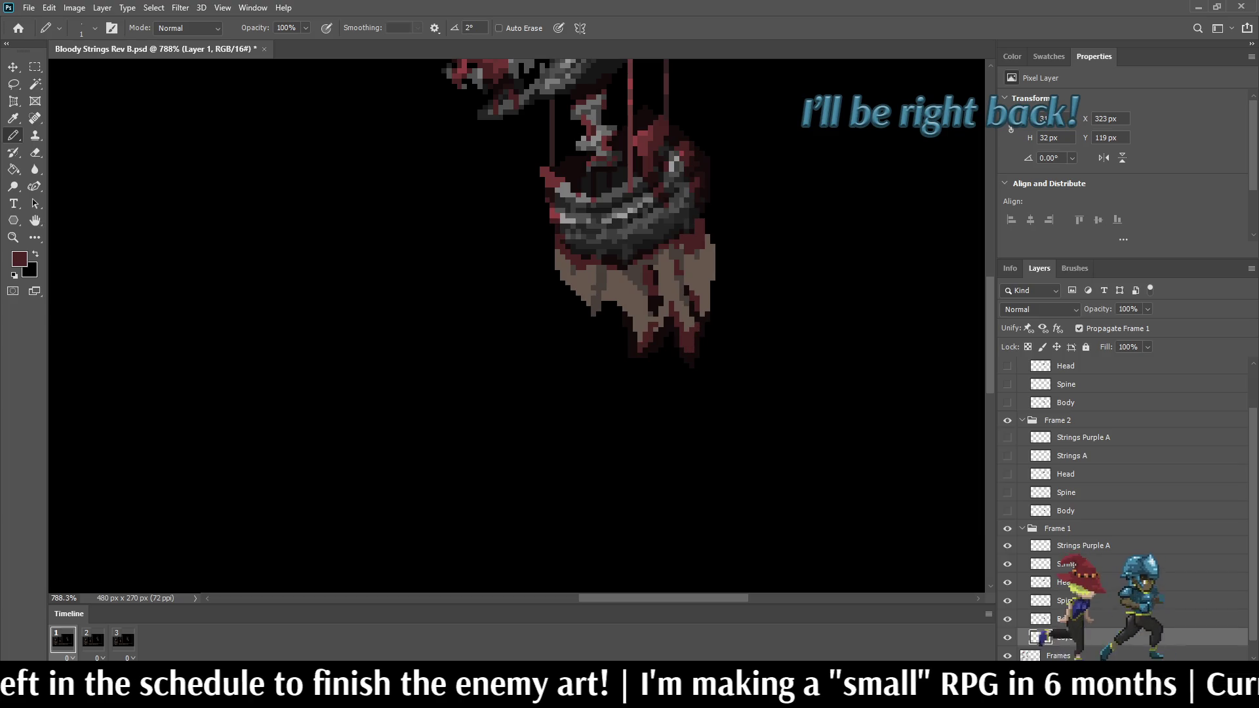
mouse_move(637, 332)
left_mouse_down()
mouse_move(634, 312)
mouse_move(593, 307)
mouse_move(589, 280)
mouse_move(583, 297)
left_mouse_up()
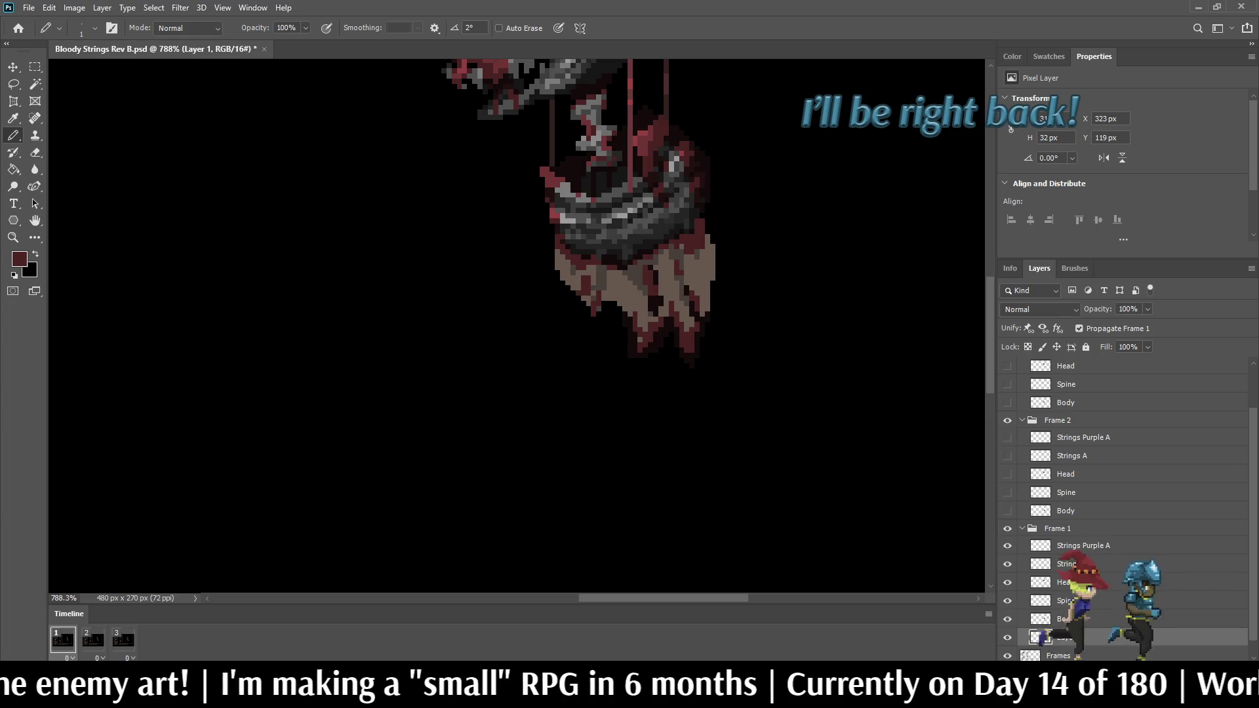
key("ctrl+1")
key("ctrl+0")
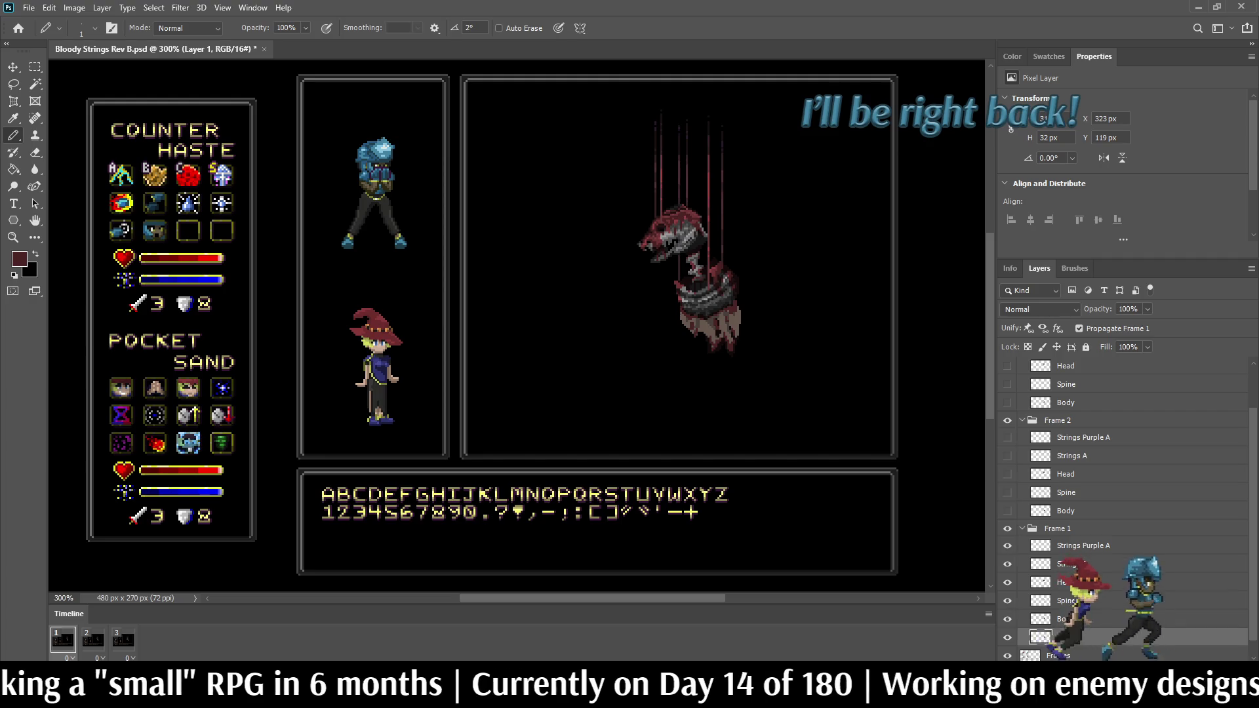
Step: Save Bloody Strings Rev B.psd and play its animation with the whole image fitted on screen
key("ctrl+s")
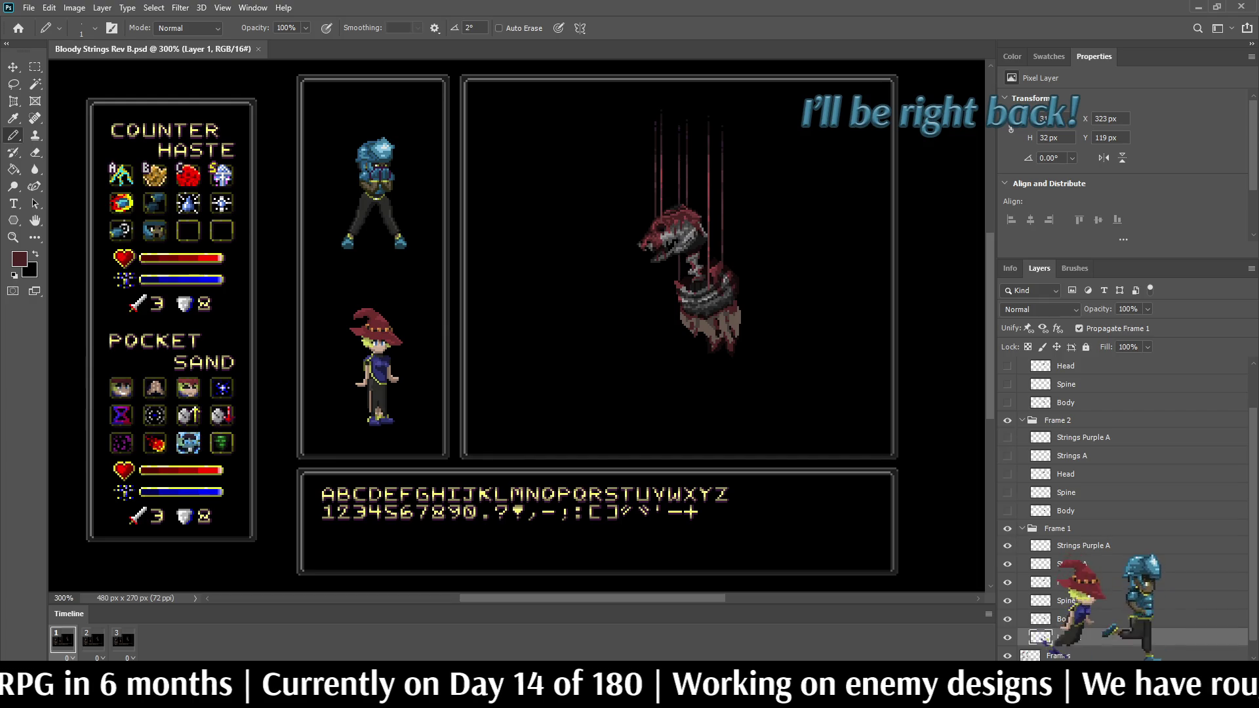
key("space")
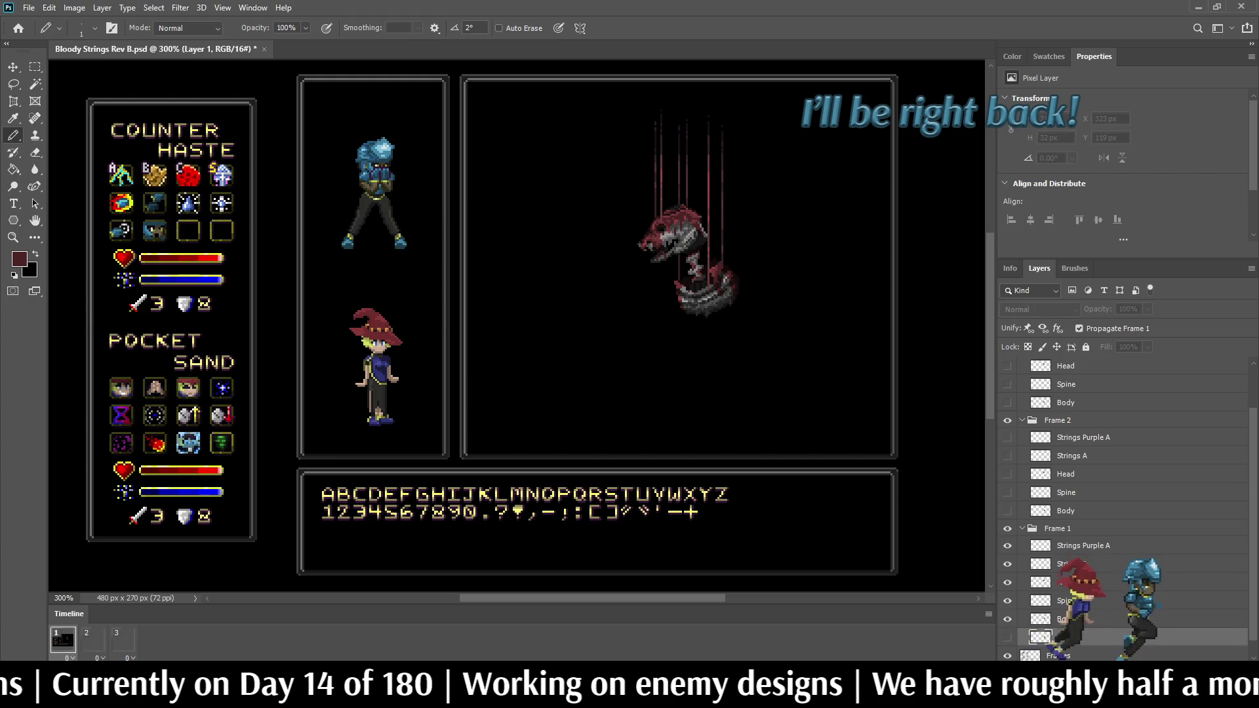
key("ctrl+0")
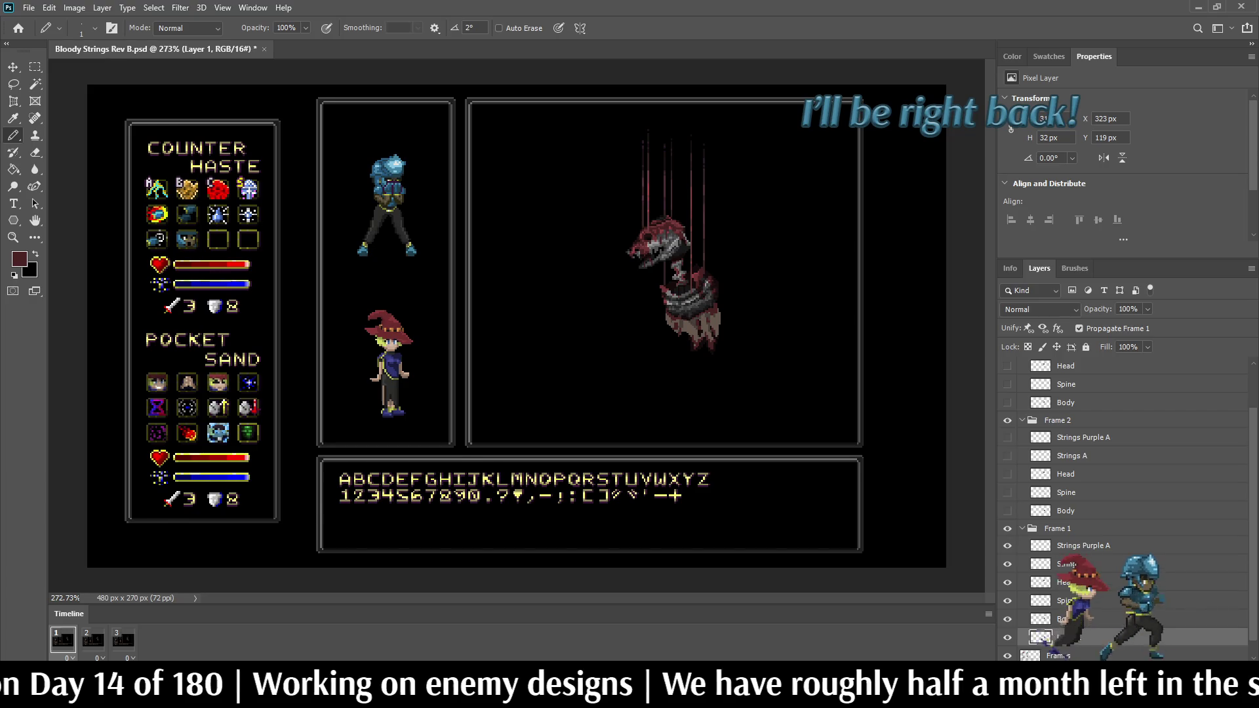
scroll(727, 292, "up", 5)
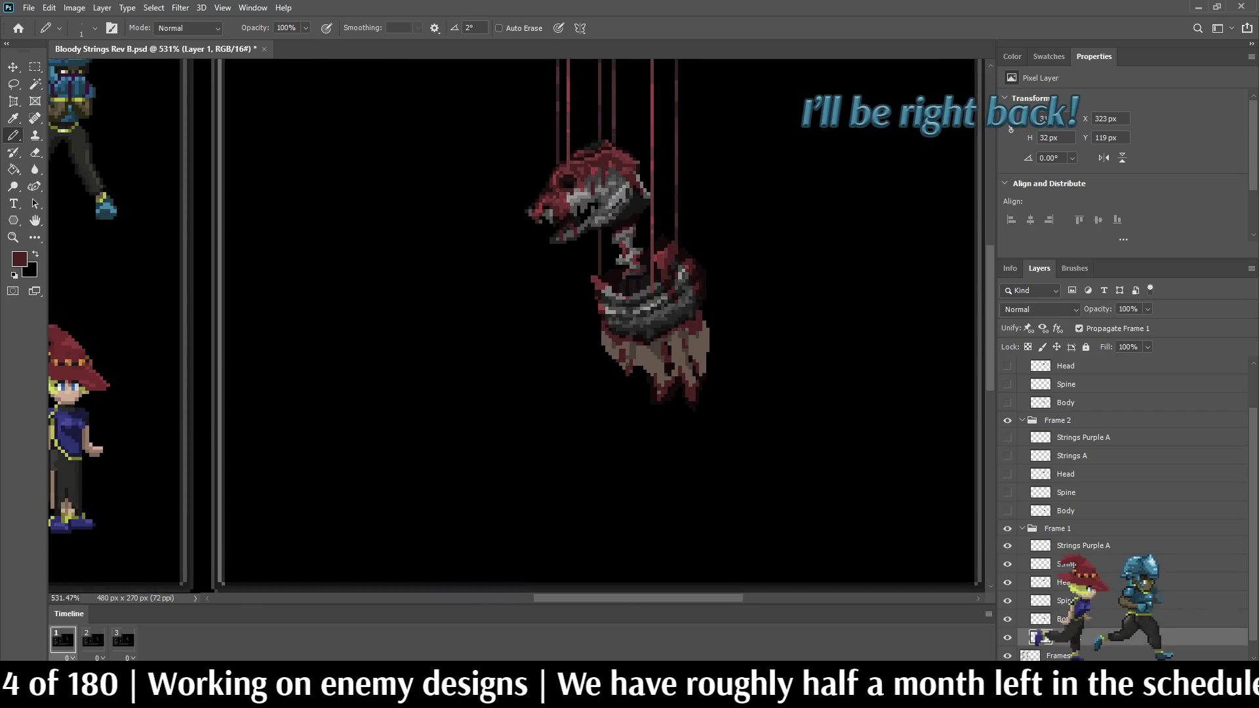
scroll(674, 309, "down", 5)
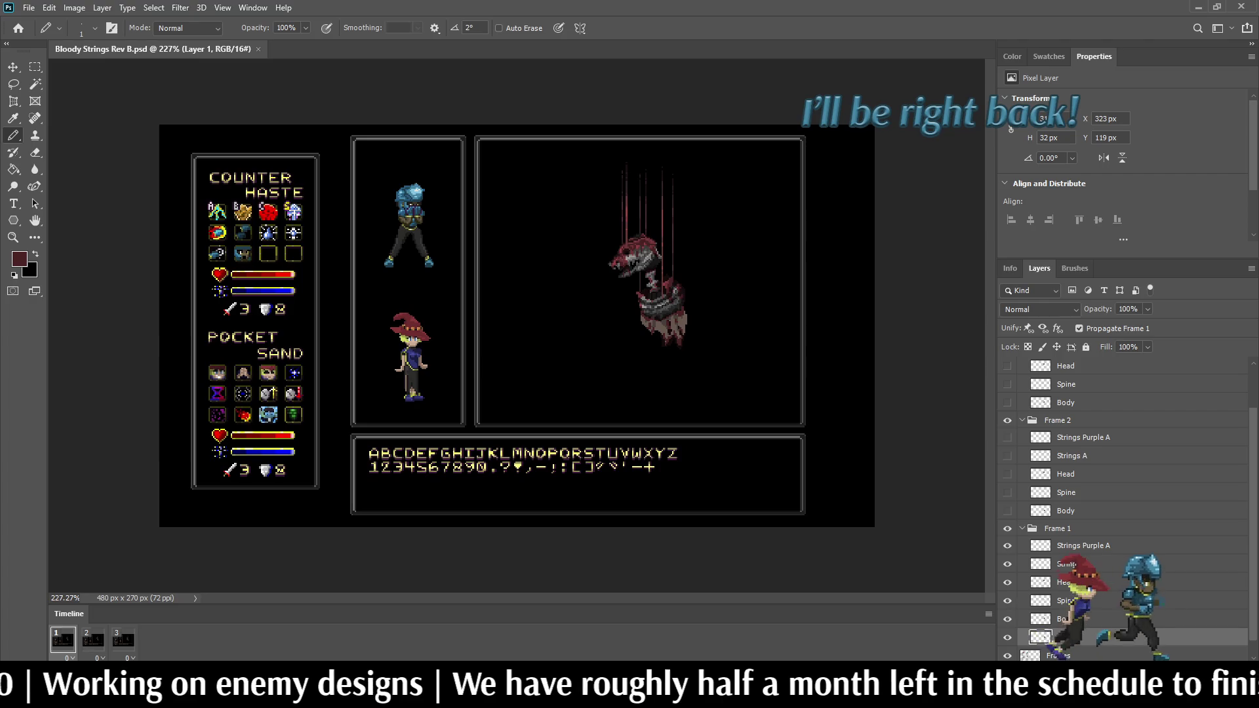
scroll(637, 314, "up", 10)
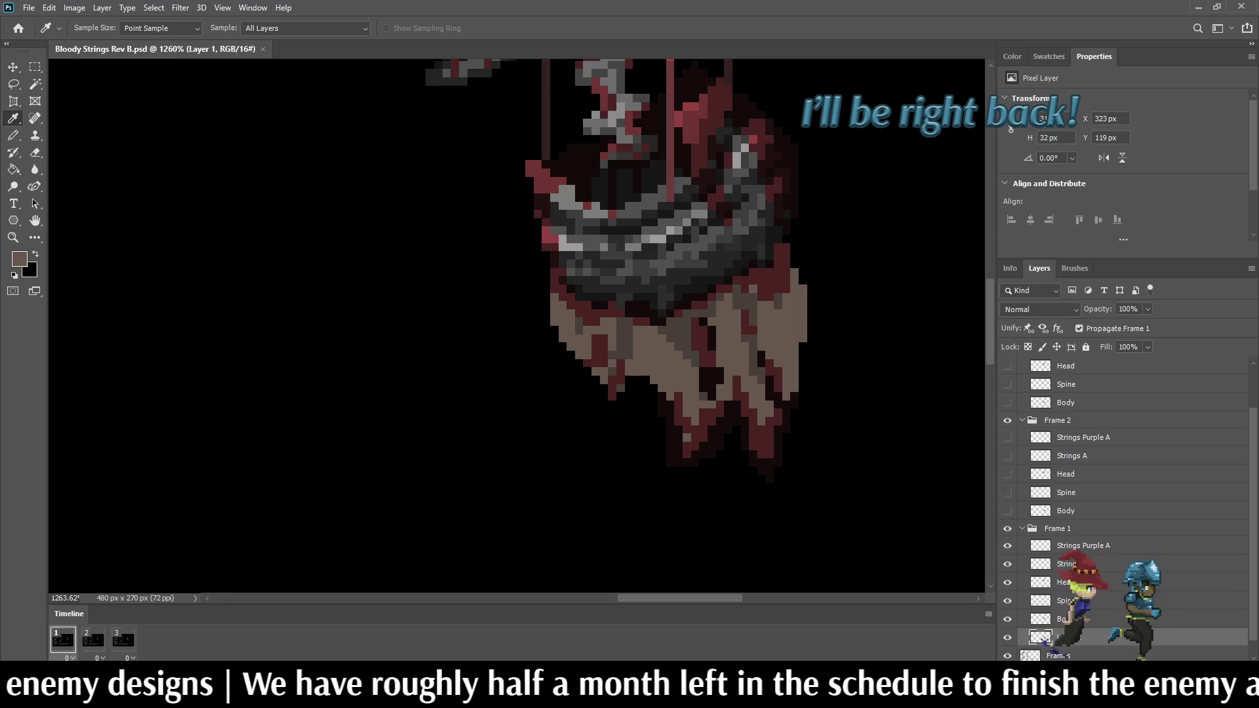
Step: Create Layer 2 and load Layer 1's pixel outline as the selection
key("b")
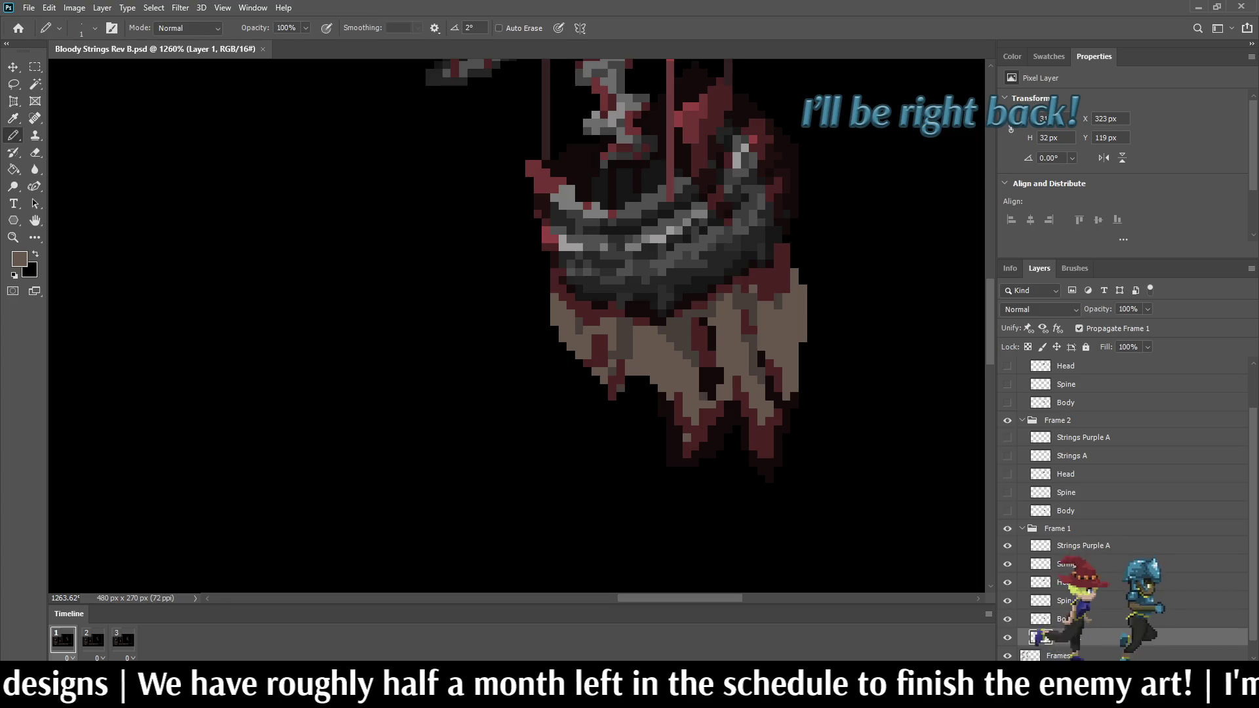
key("ctrl+shift+alt+n")
scroll(1121, 511, "down", 1)
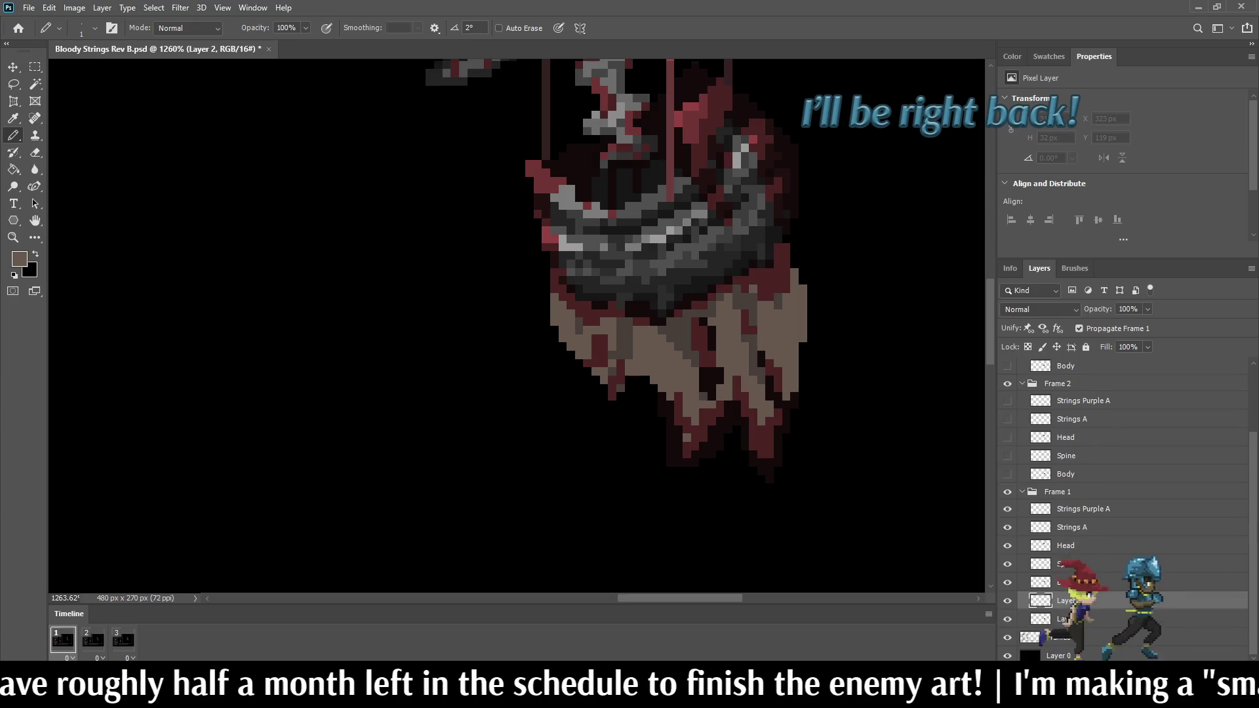
key("alt+bracketleft")
left_click(1041, 619, "ctrl")
key("alt+bracketright")
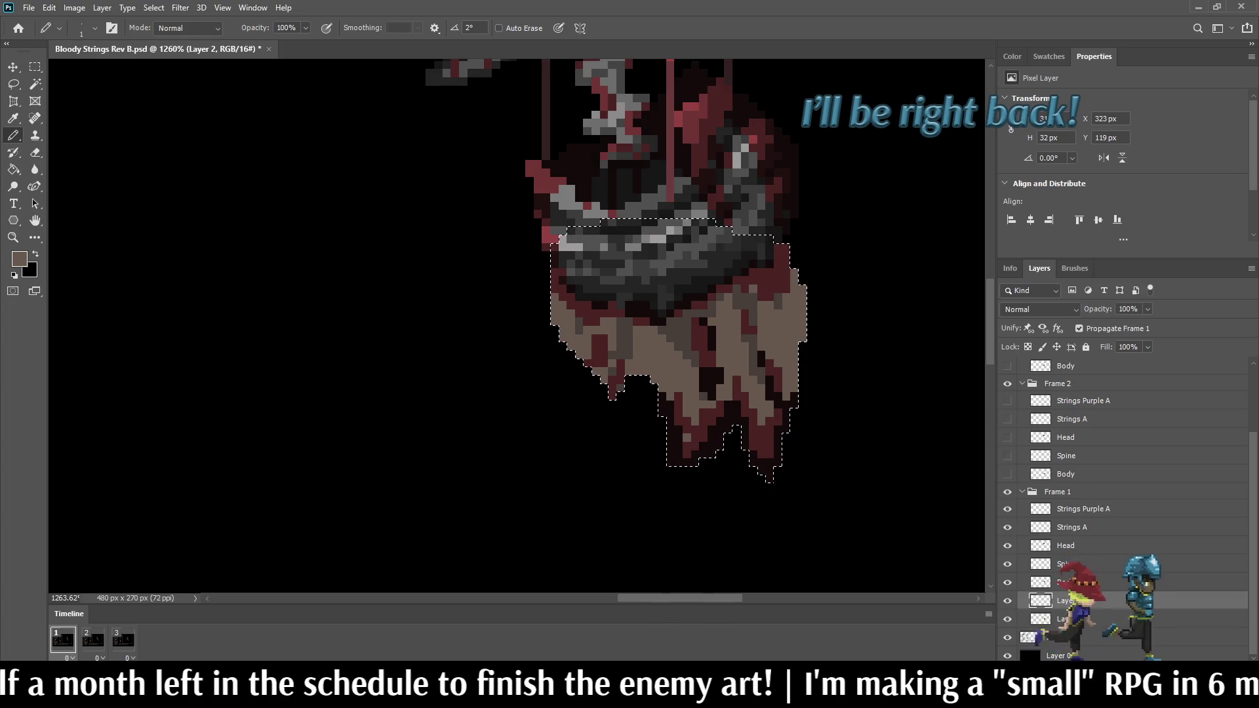
Step: Sample dark colours from the canvas for pencil strokes inside the cloth selection
key("i")
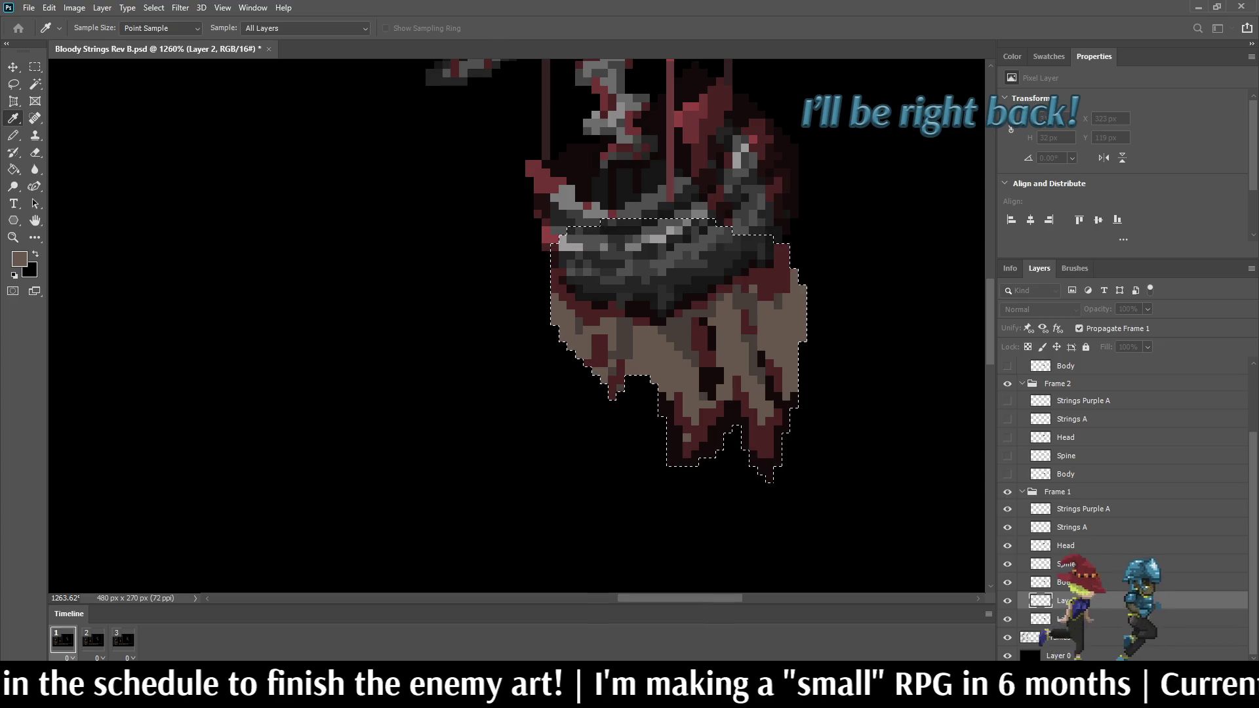
key("b")
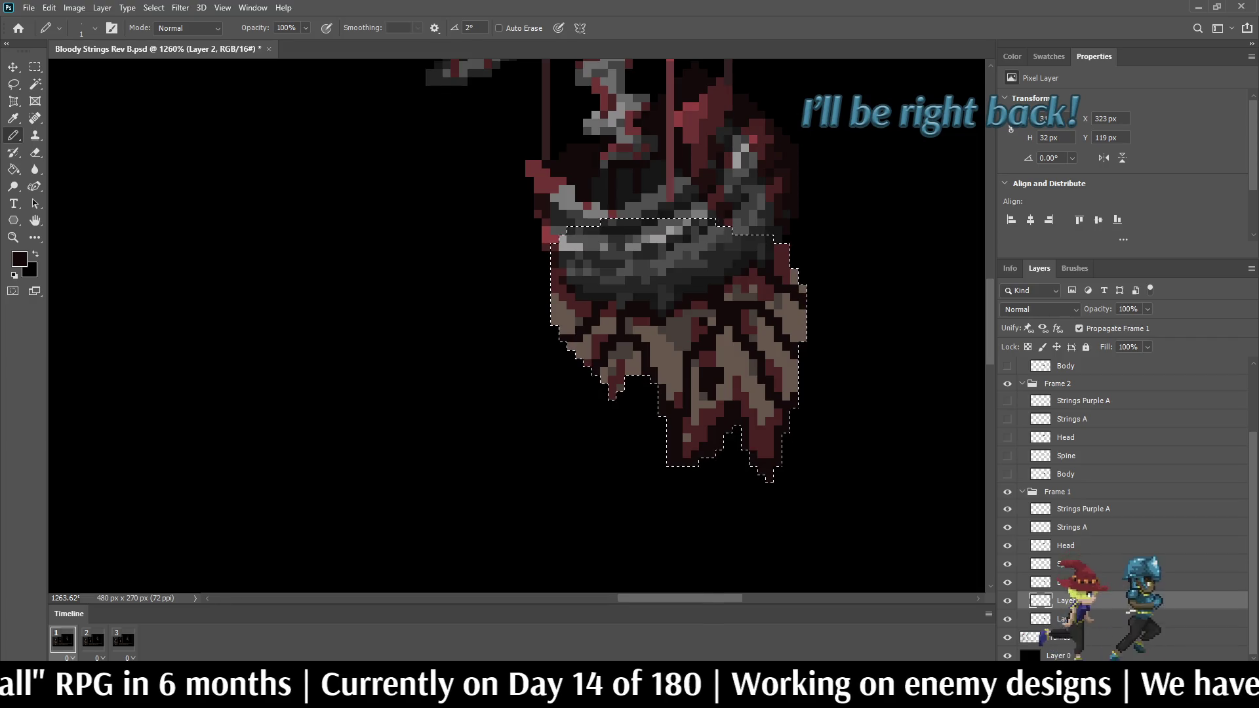
key("i")
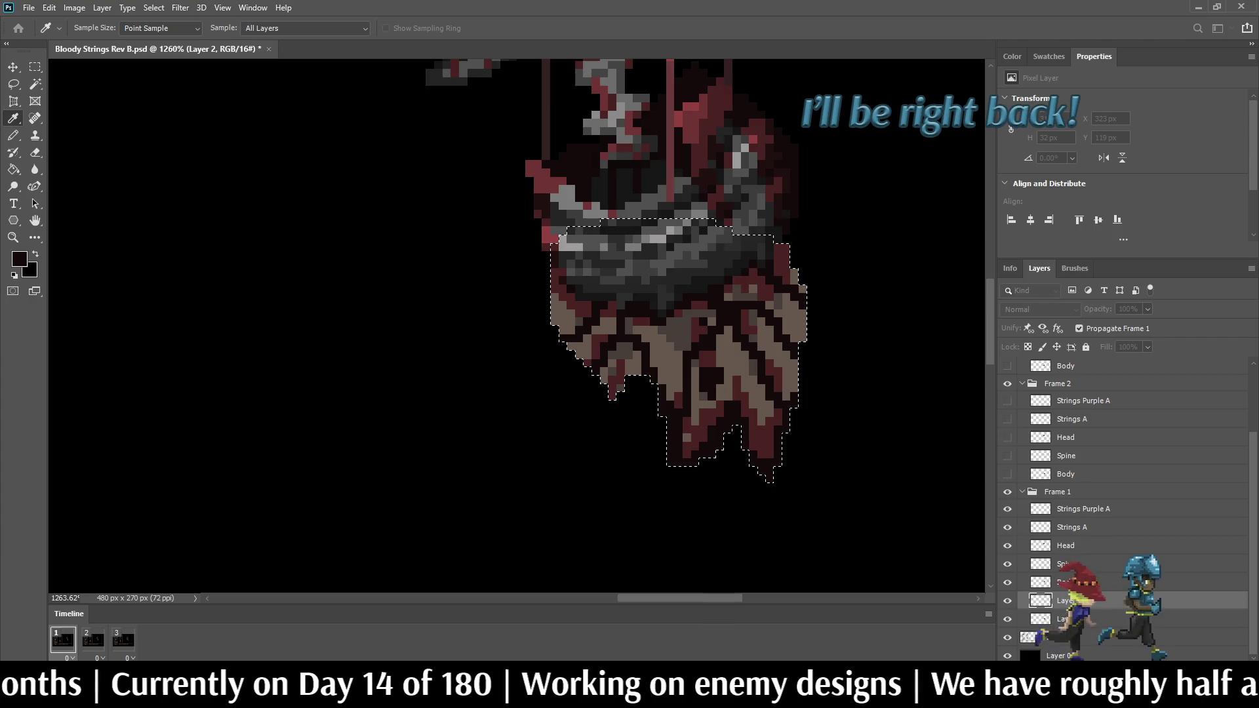
key("b")
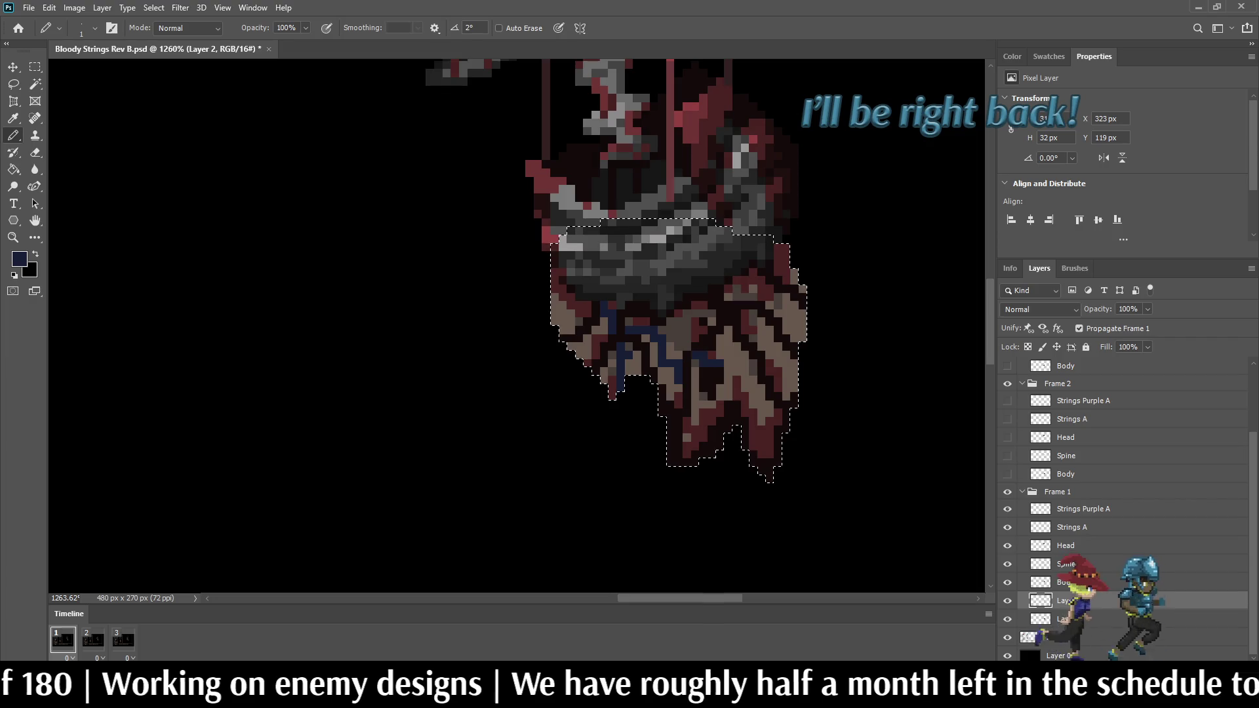
Step: Pencil two dark blue streaks down the lower cloth, one on its right side, then deselect
mouse_move(736, 336)
left_mouse_down()
mouse_move(736, 373)
mouse_move(770, 423)
left_mouse_up()
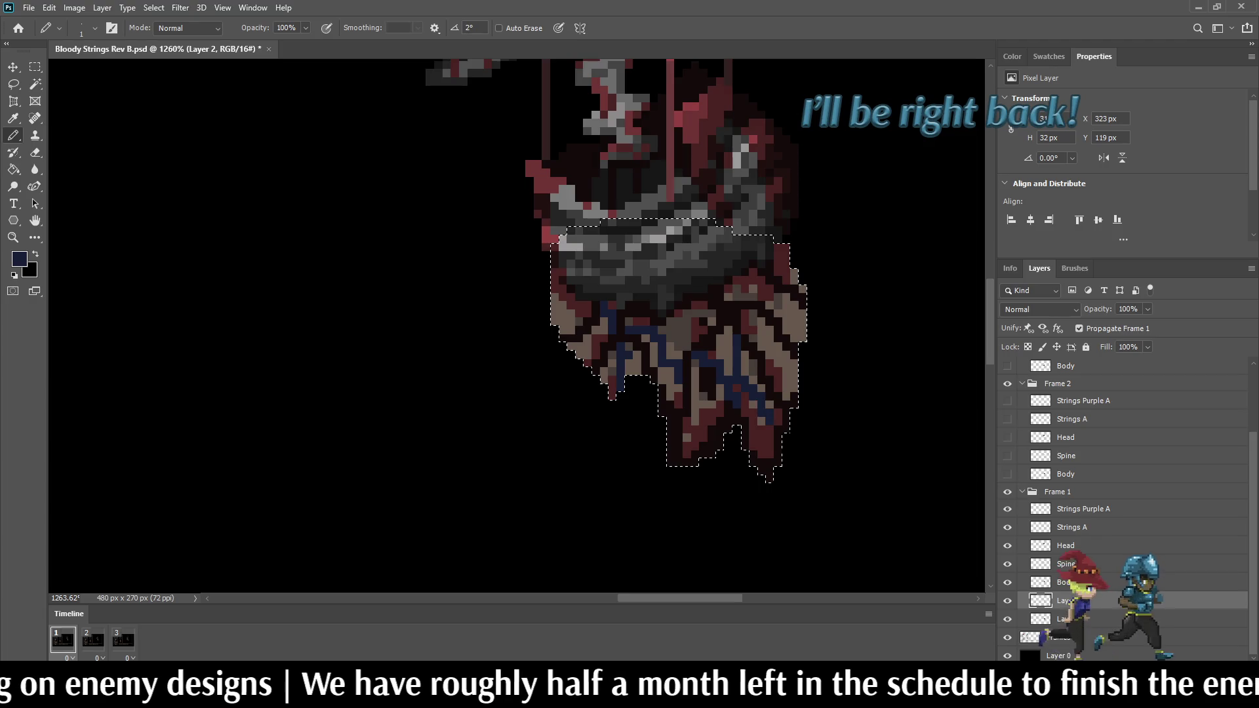
left_click_drag(769, 289, 792, 331)
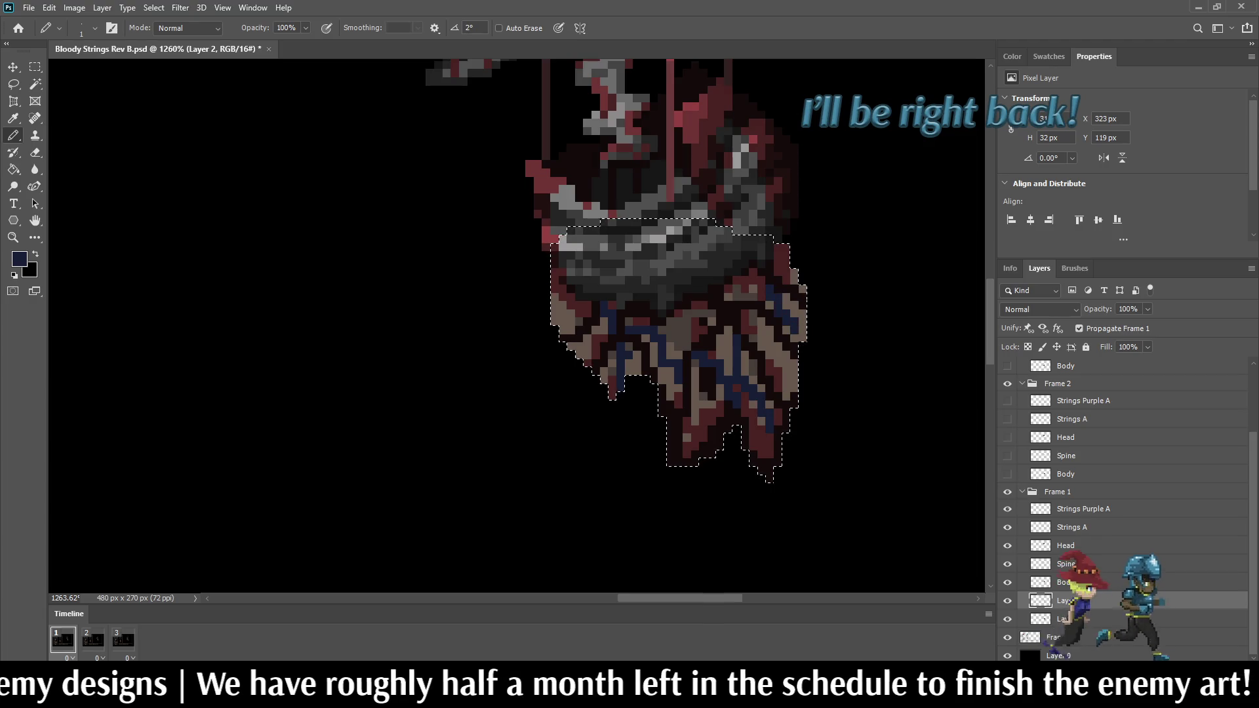
key("ctrl+d")
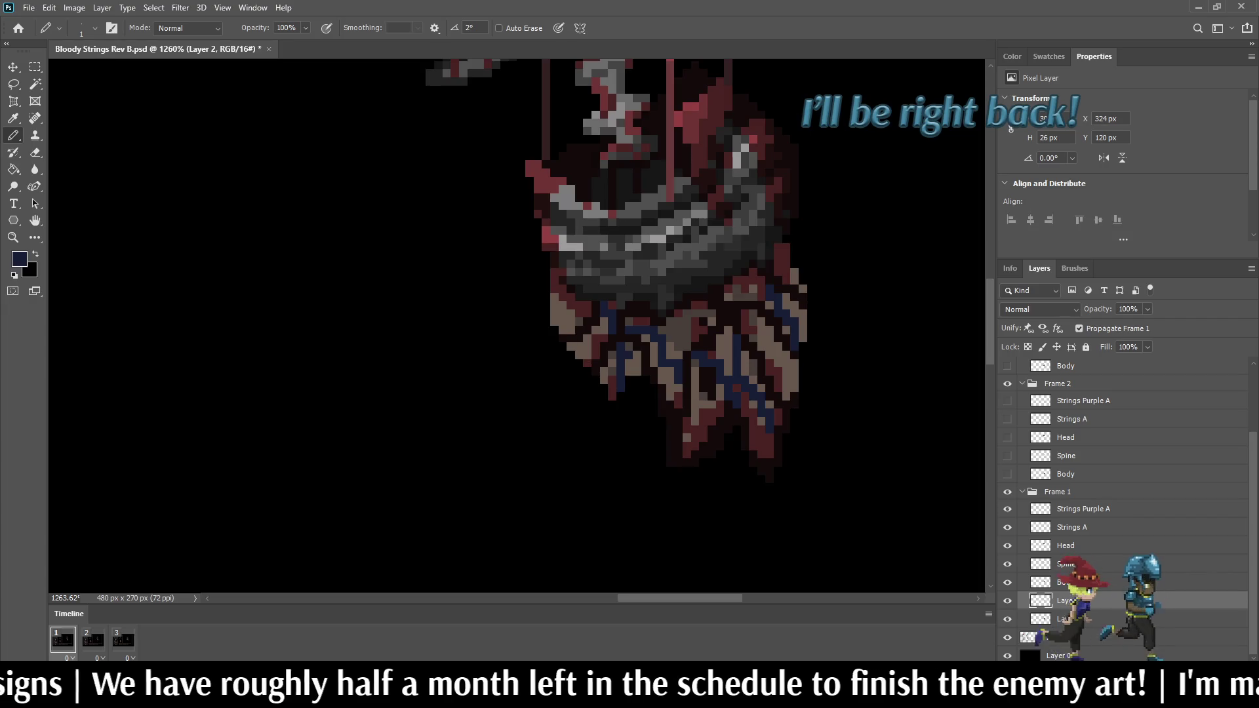
Step: Try the enemy's lower layer at 35% opacity, then at 60%
key("ctrl+0")
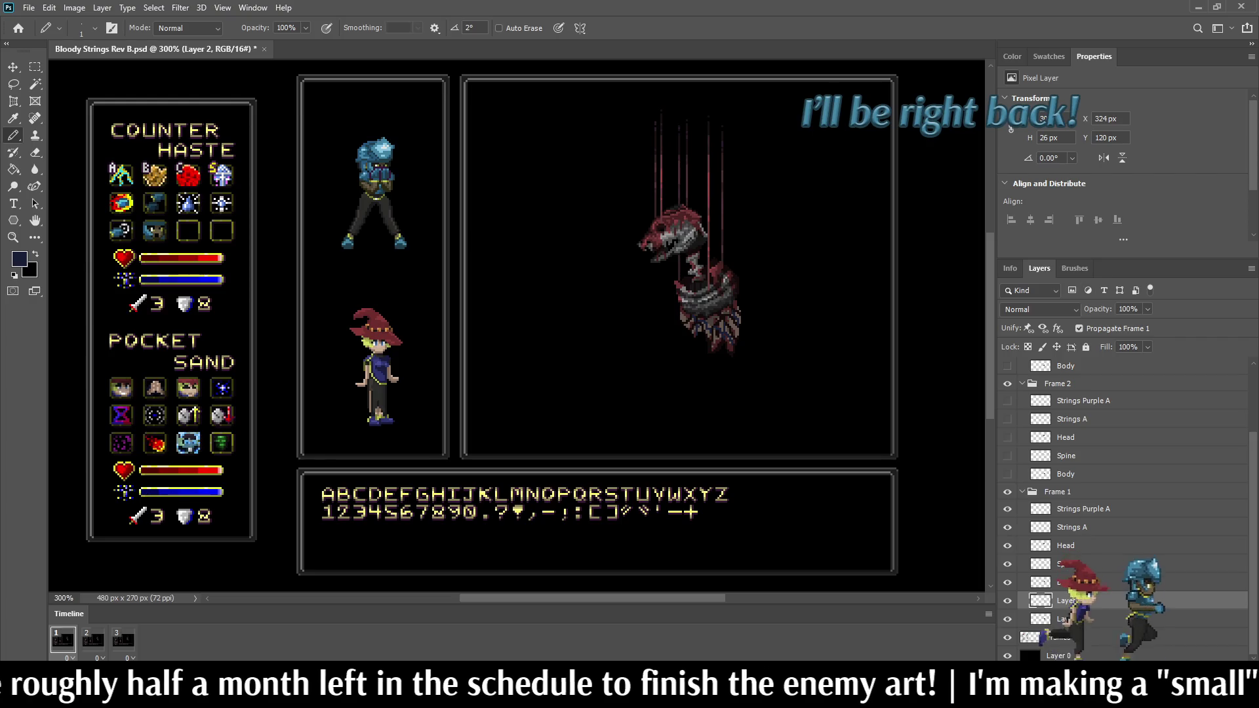
left_click(1128, 309)
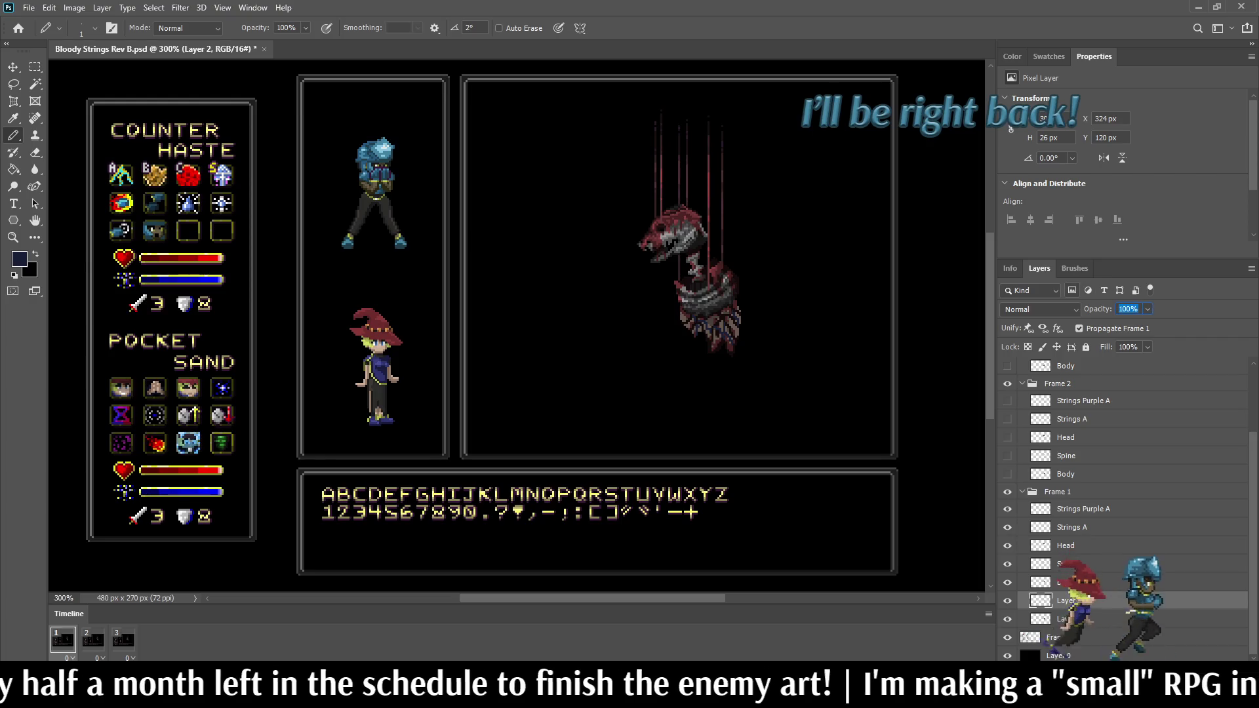
type("35")
key("Return")
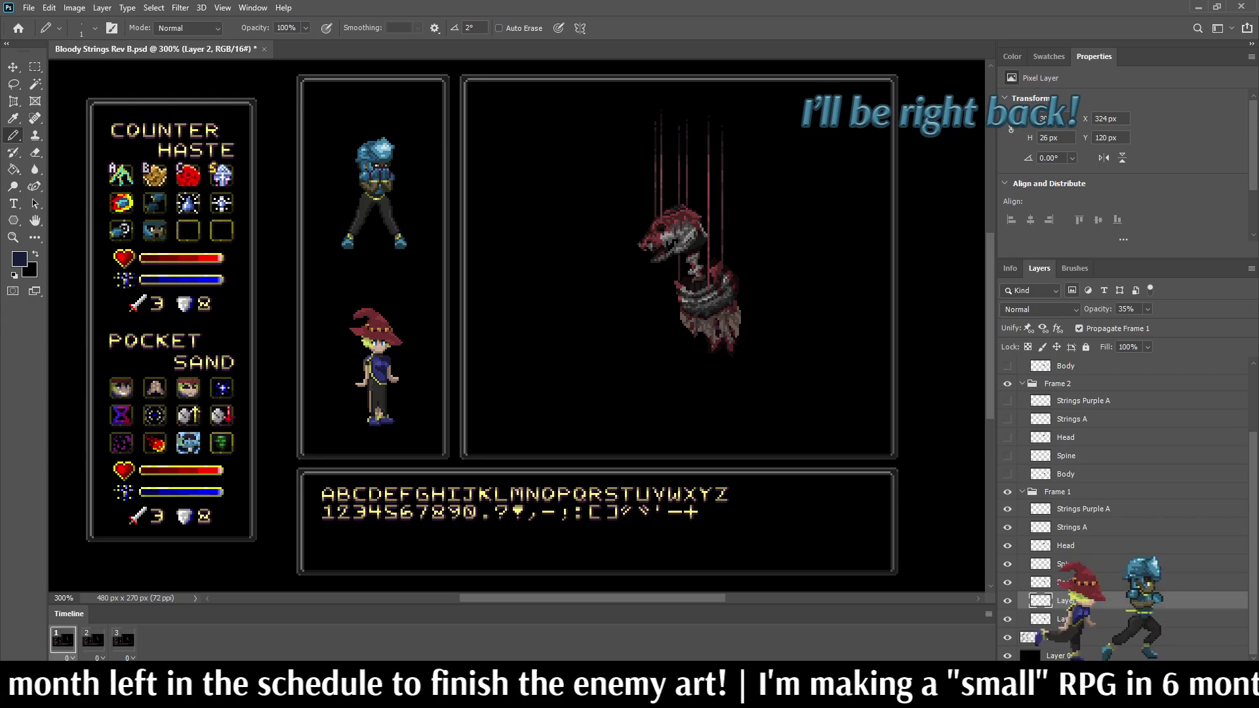
left_click(1126, 309)
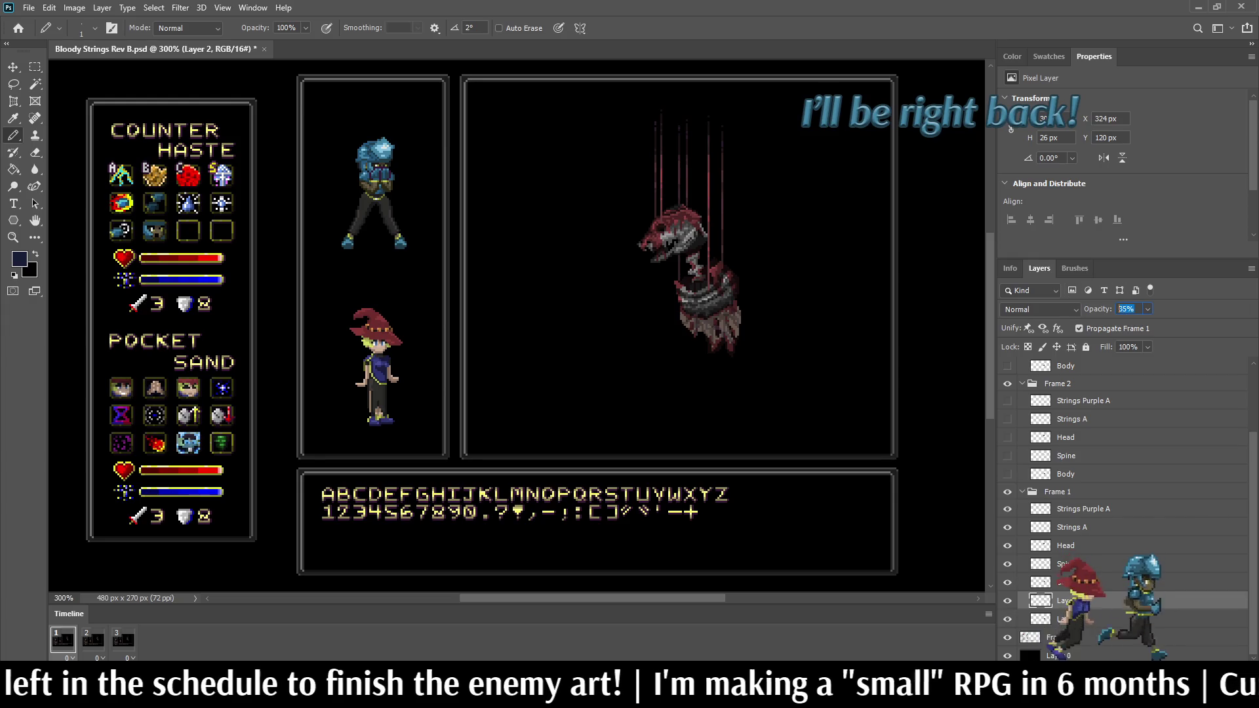
type("60")
key("Return")
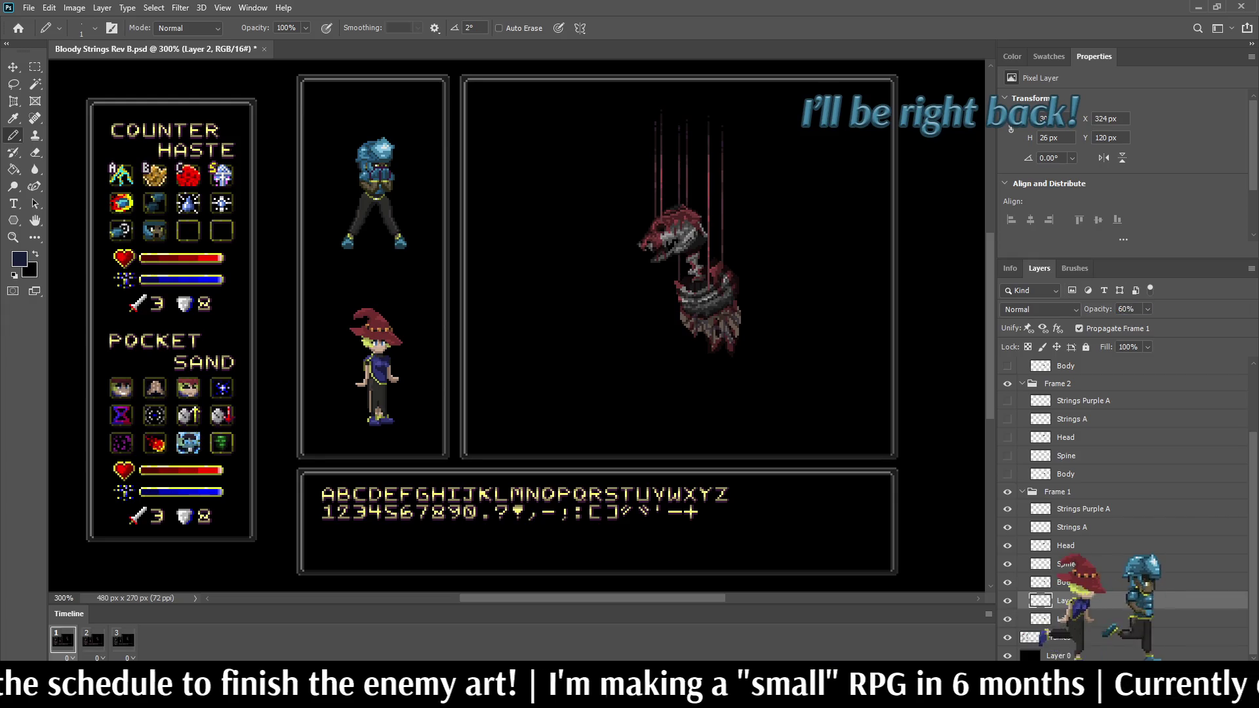
Step: Settle the lower layer's opacity at 50% and fit the battle mockup in view
scroll(467, 235, "down", 2)
scroll(830, 306, "up", 4)
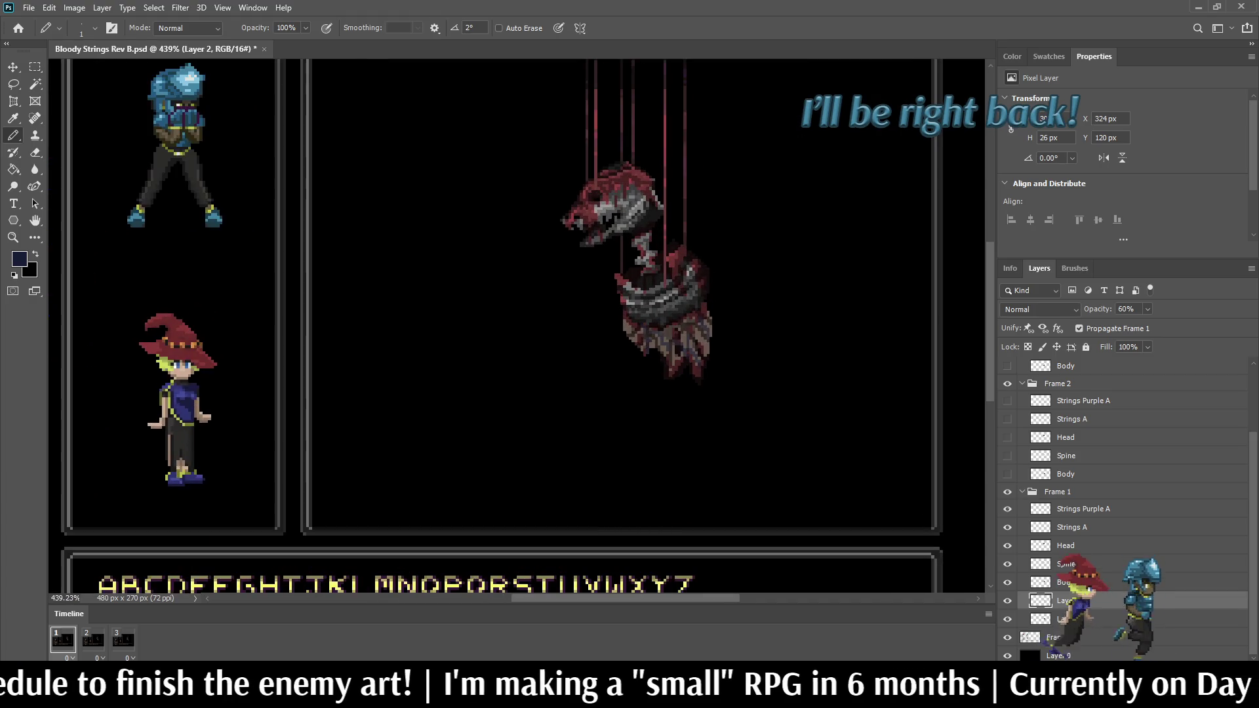
left_click(1126, 309)
type("50")
key("Return")
type("50")
key("Return")
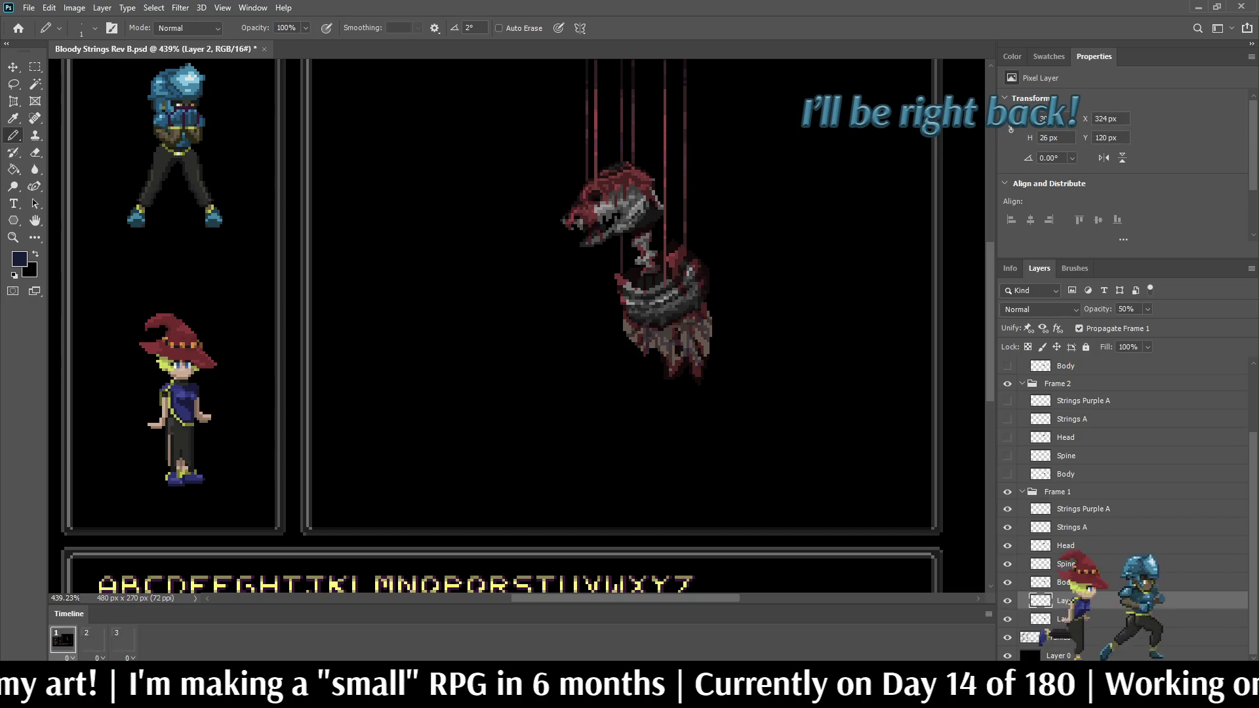
key("ctrl+minus")
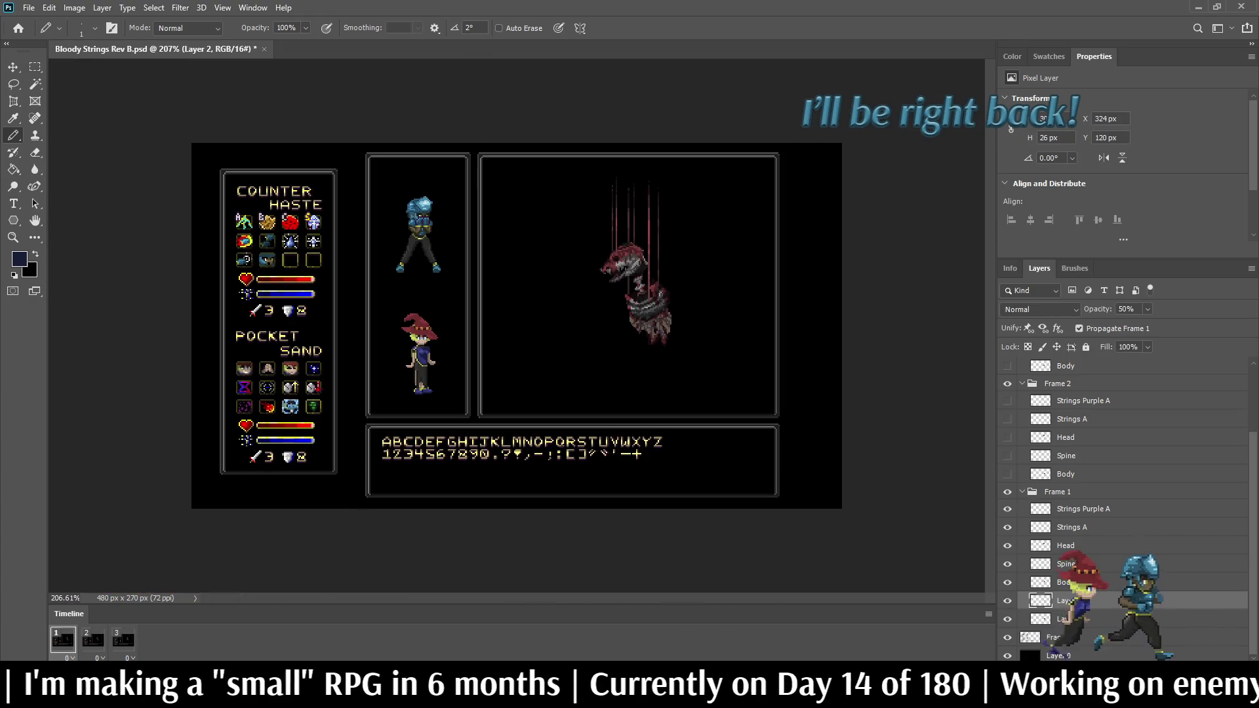
scroll(648, 297, "up", 5)
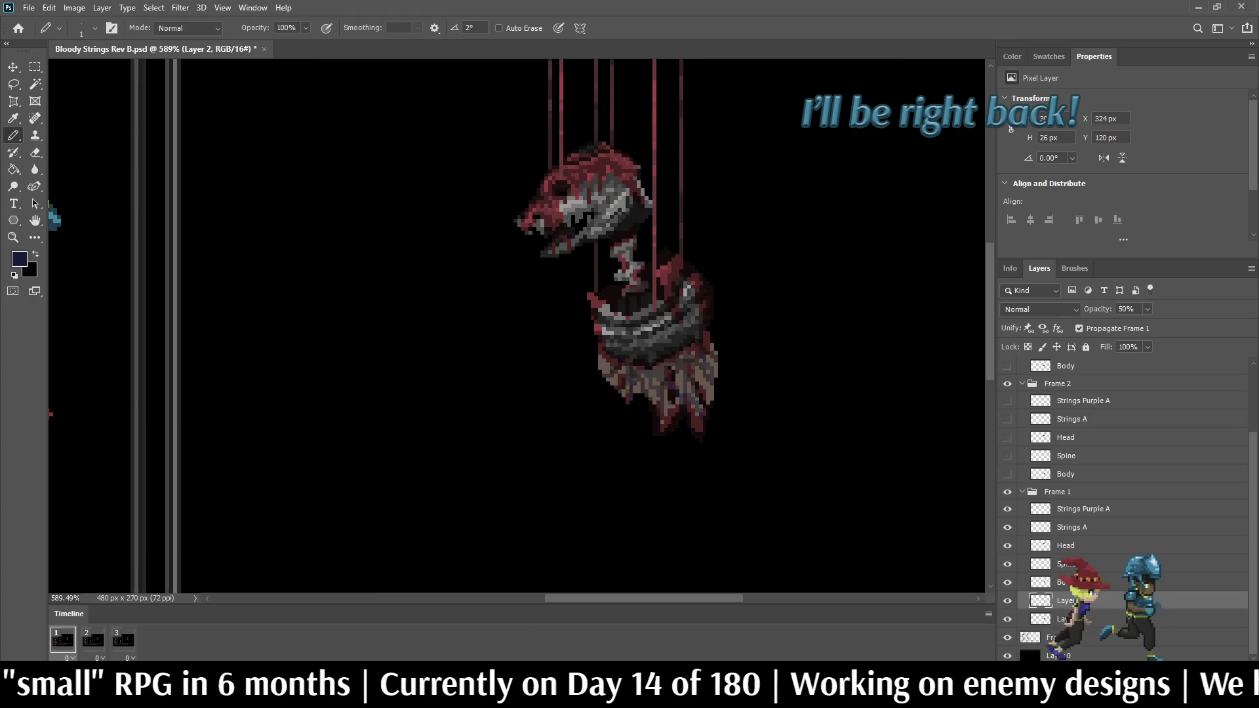
Step: Save the document, then play the puppet animation from frame 3 and stop it
key("ctrl+s")
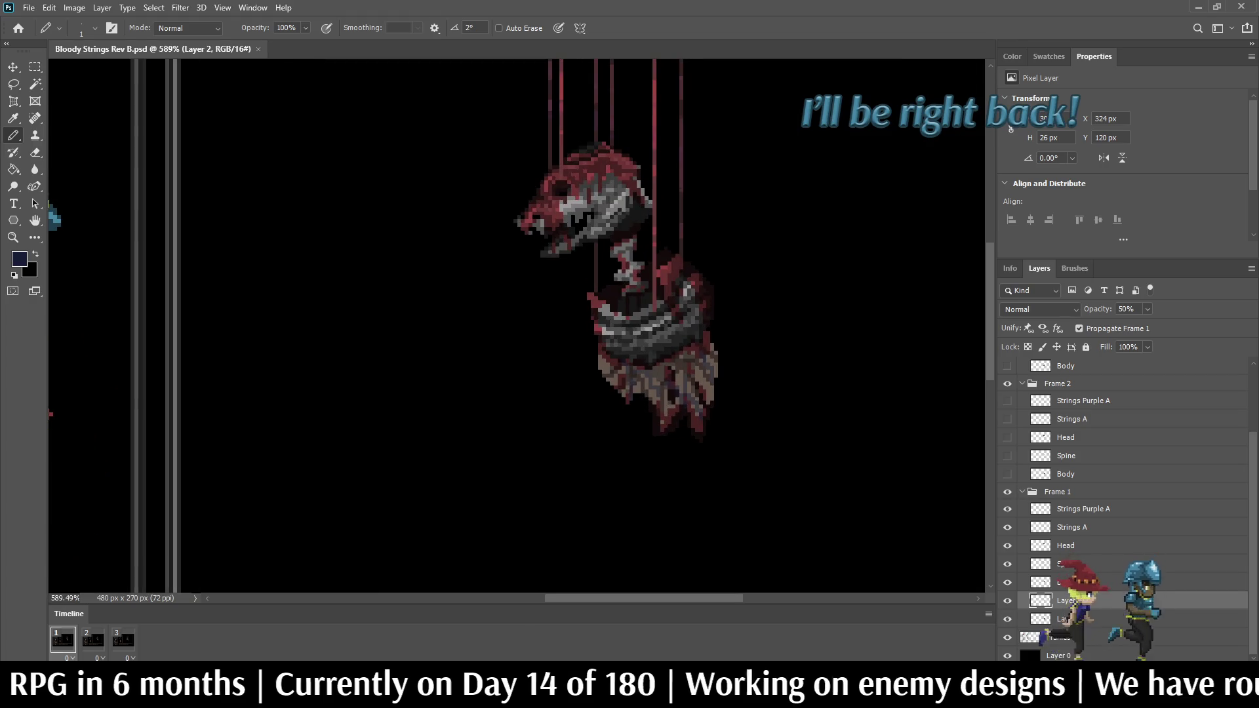
key("ctrl+1")
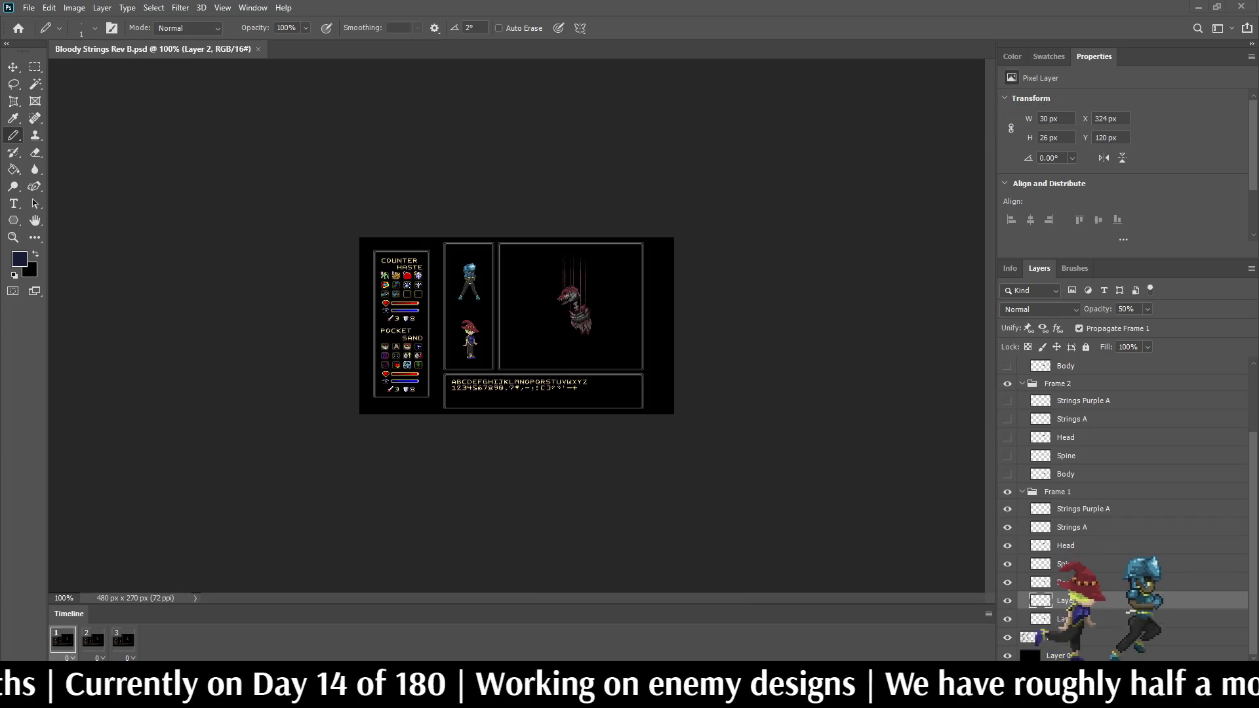
scroll(542, 319, "up", 5)
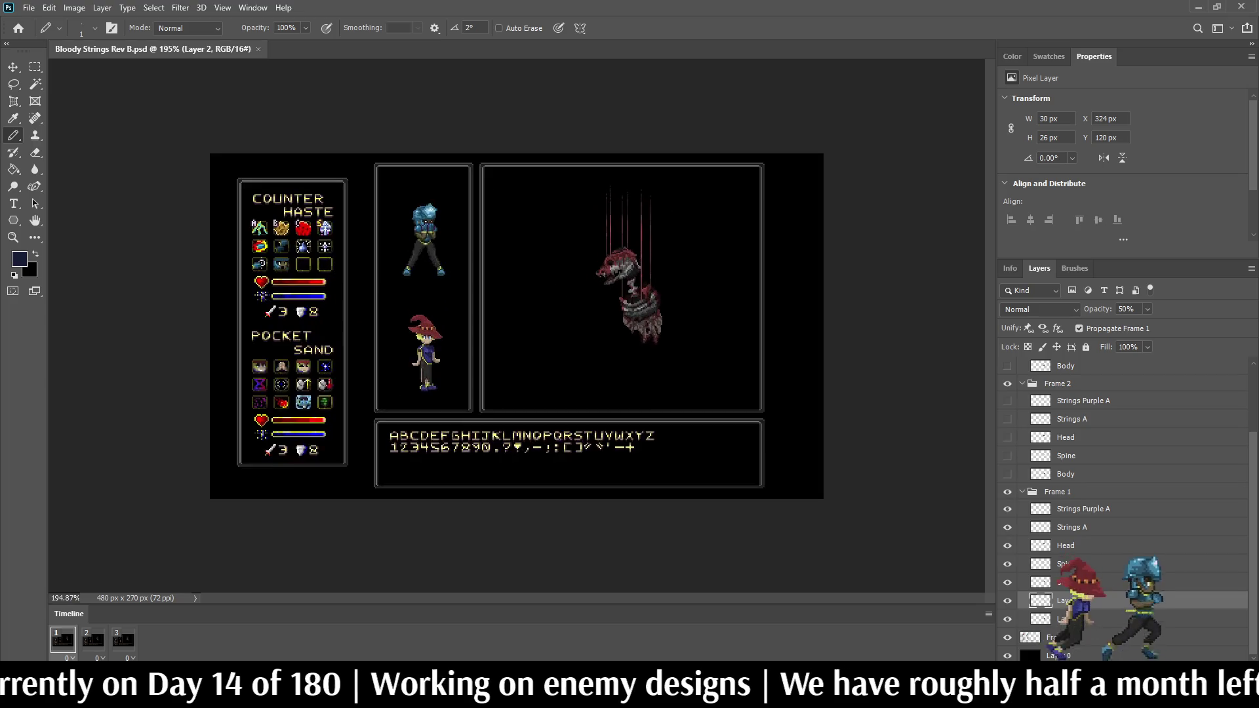
left_click(94, 640)
left_click(124, 640)
key("space")
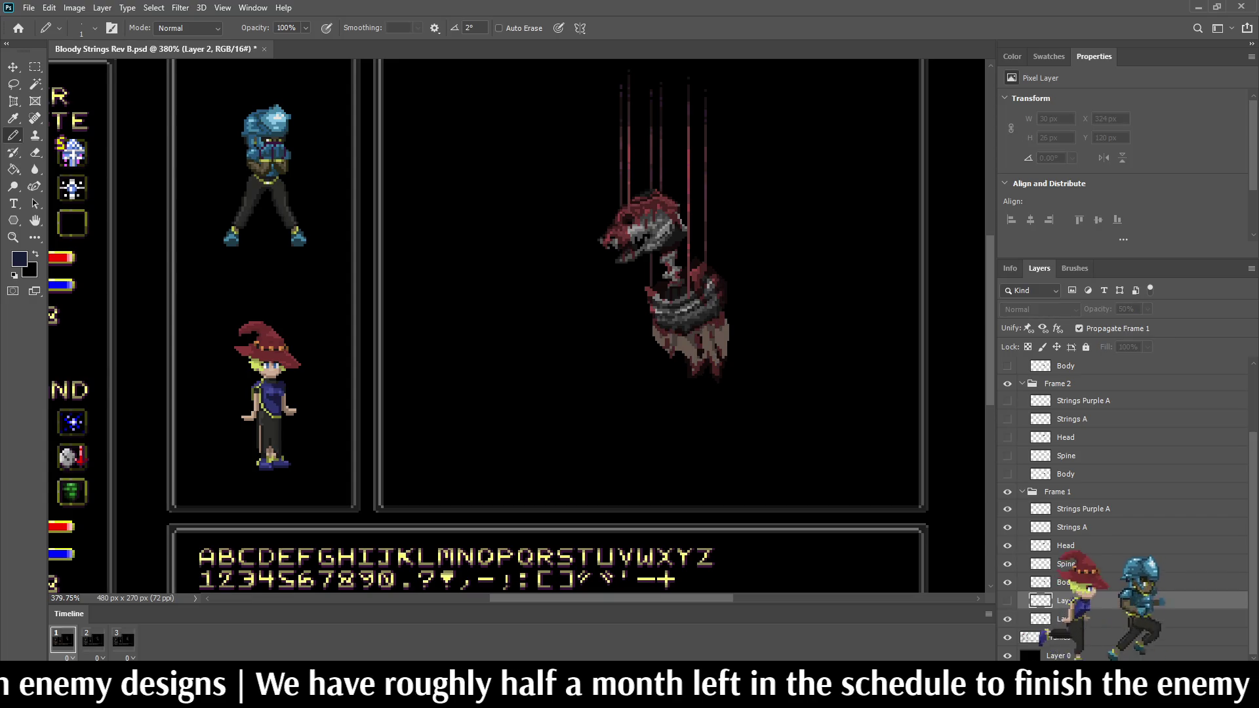
key("space")
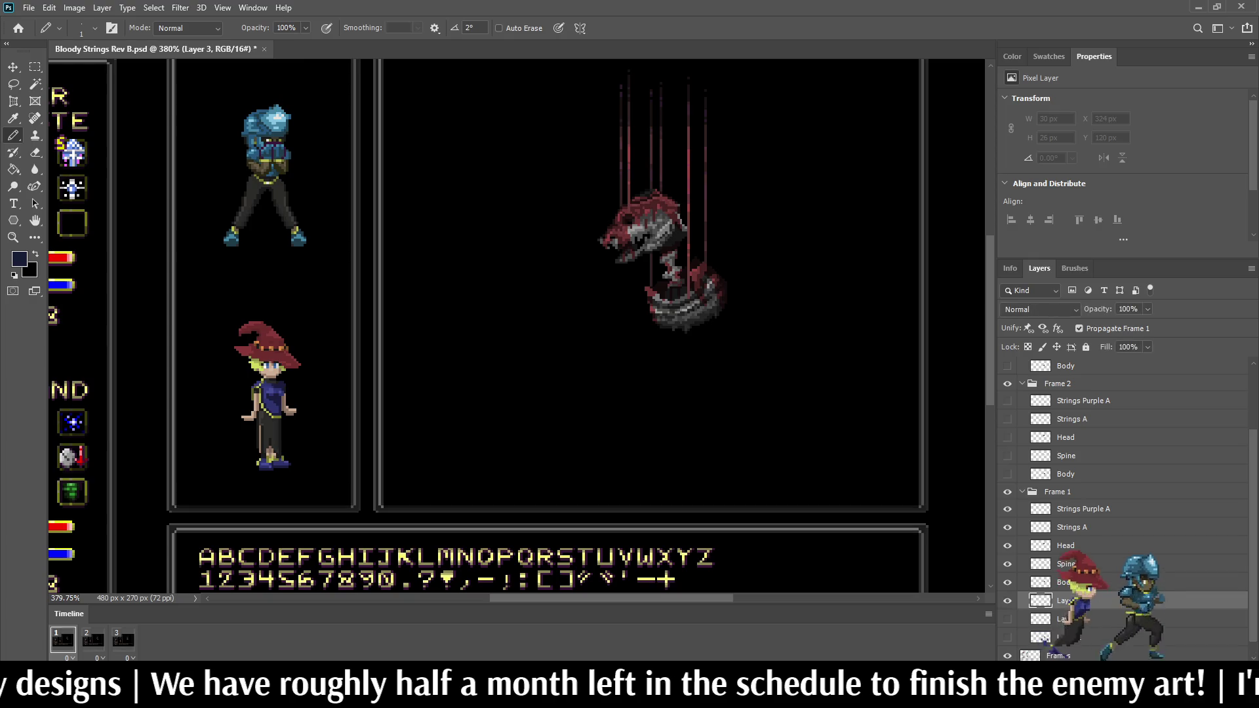
Step: Sample the sprite's dark red and pencil five drips hanging below the enemy's body
scroll(721, 295, "up", 3)
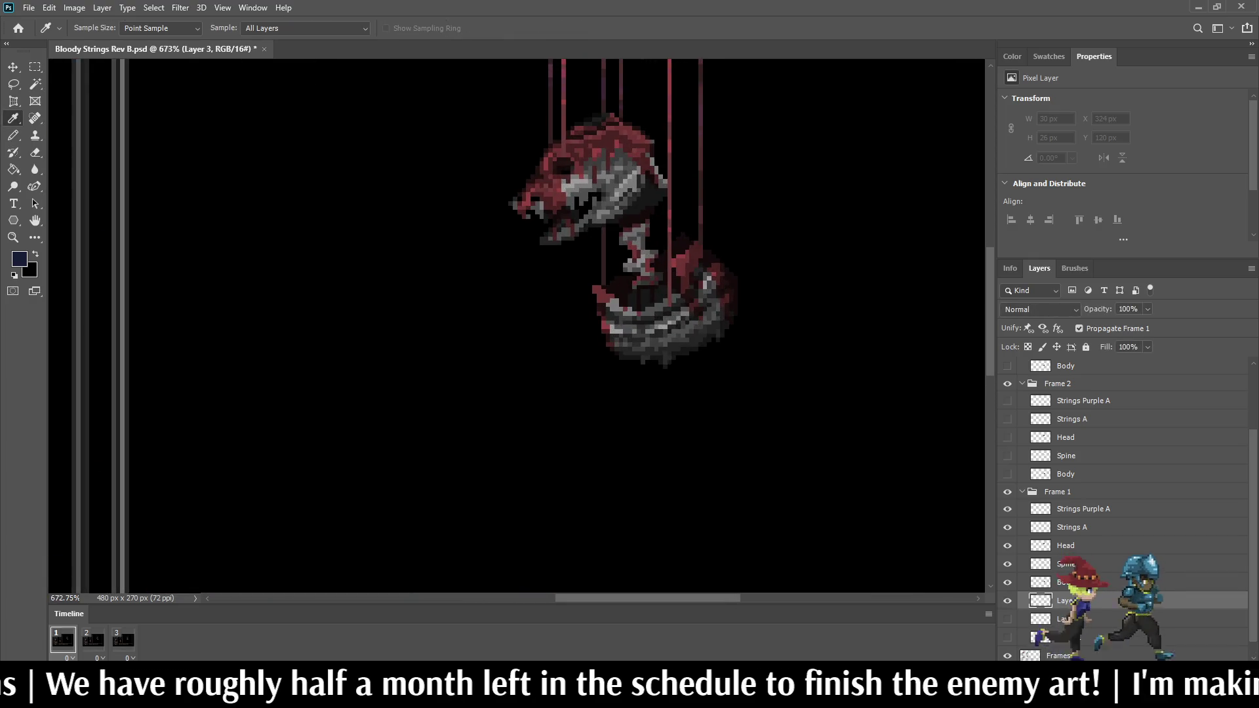
left_click(564, 150)
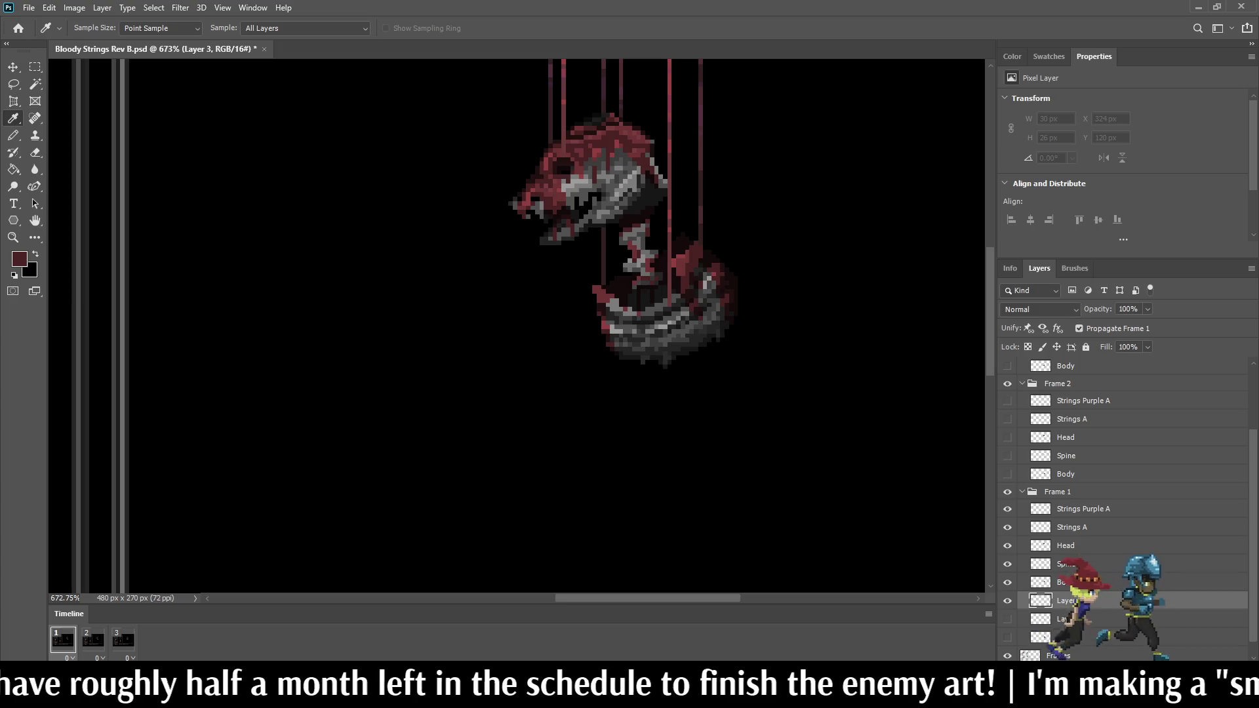
key("b")
scroll(518, 328, "down", 5)
scroll(518, 328, "up", 5)
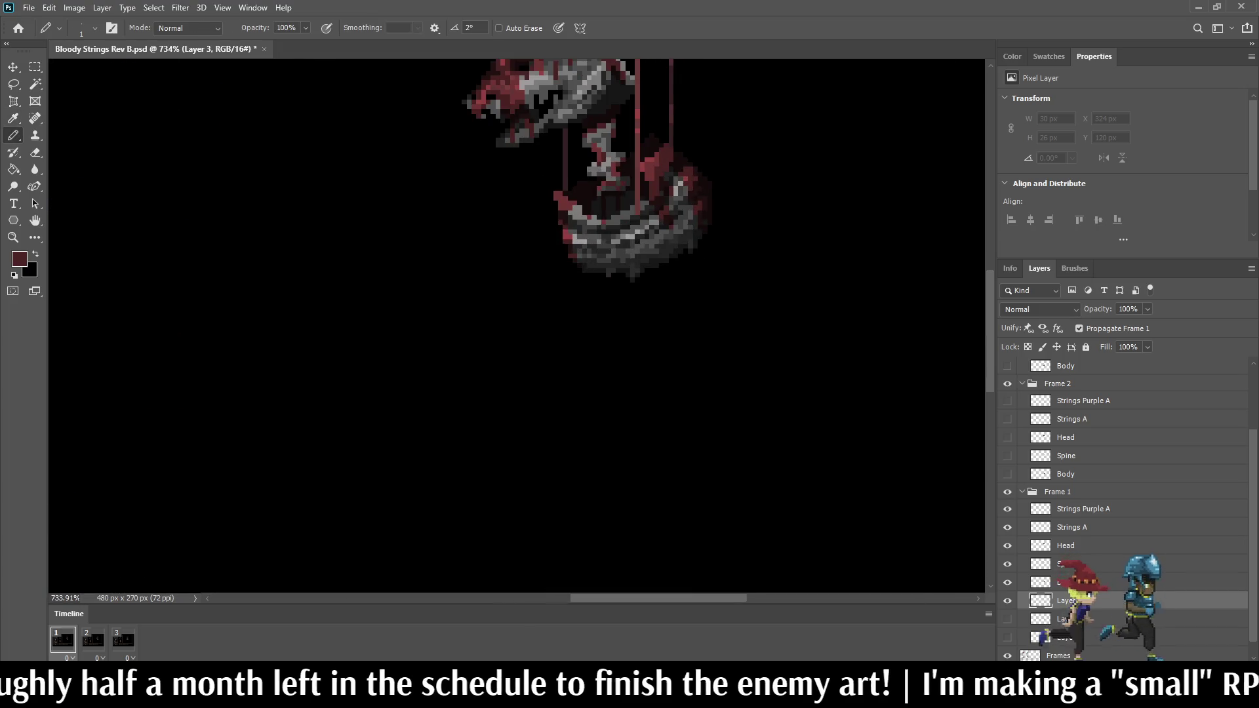
left_click_drag(619, 273, 622, 325)
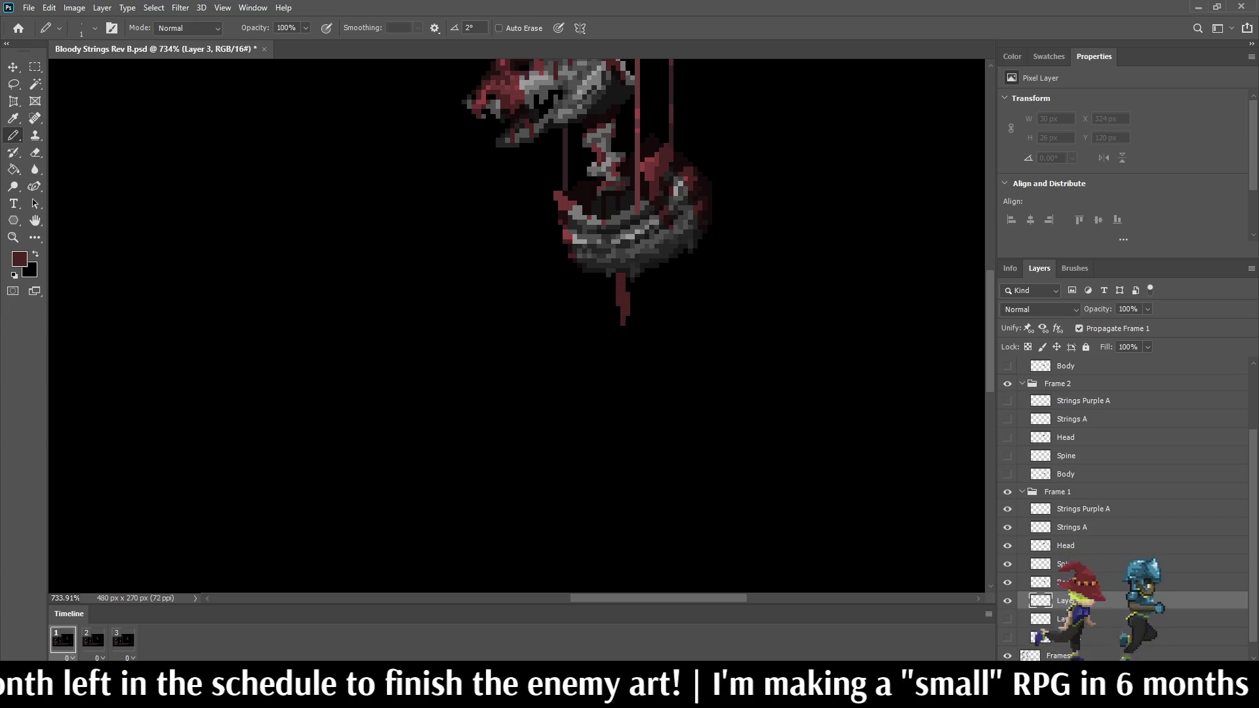
mouse_move(658, 268)
left_mouse_down()
mouse_move(658, 301)
mouse_move(666, 282)
mouse_move(672, 293)
left_mouse_up()
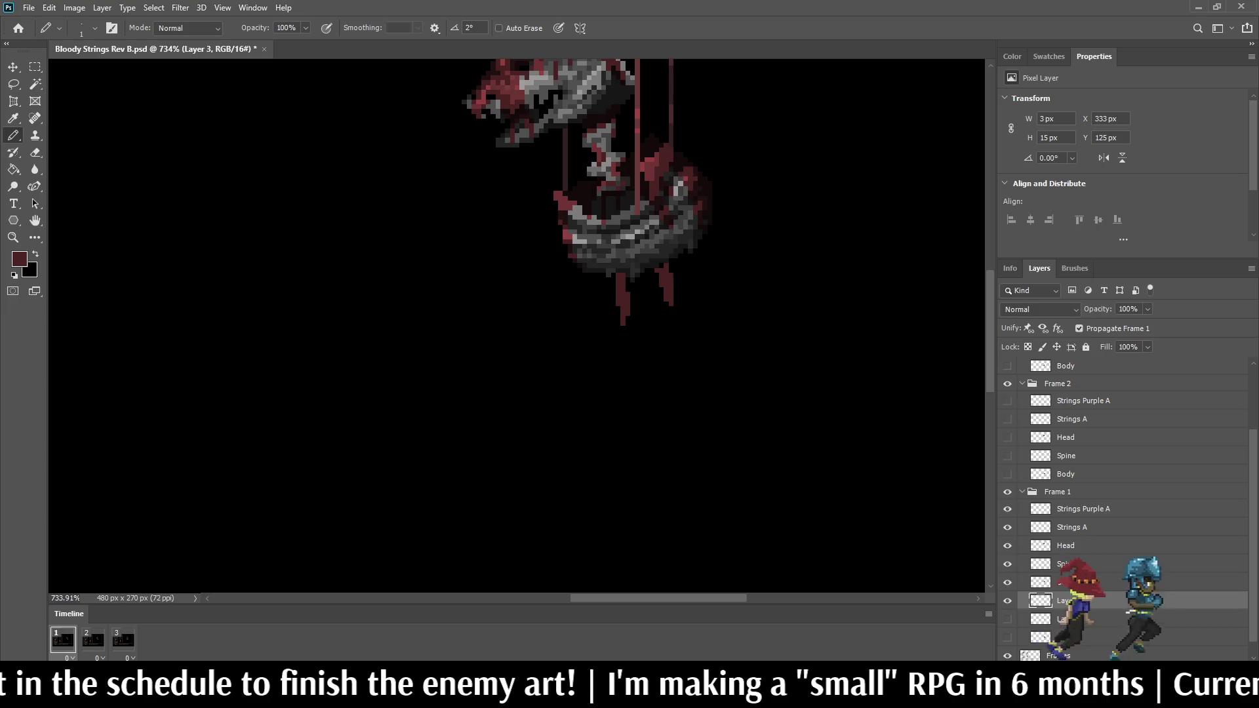
left_click_drag(589, 273, 595, 312)
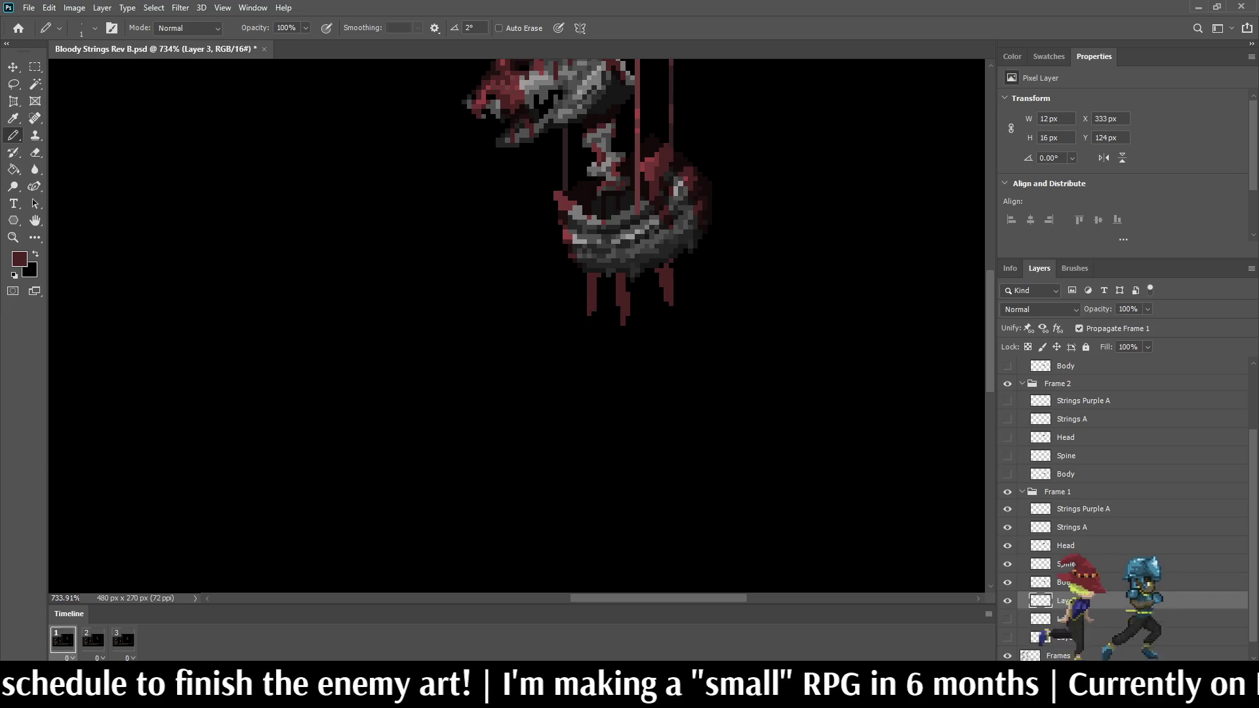
mouse_move(683, 256)
left_mouse_down()
mouse_move(691, 301)
mouse_move(690, 282)
mouse_move(646, 276)
mouse_move(662, 339)
left_mouse_up()
left_click_drag(646, 282, 647, 293)
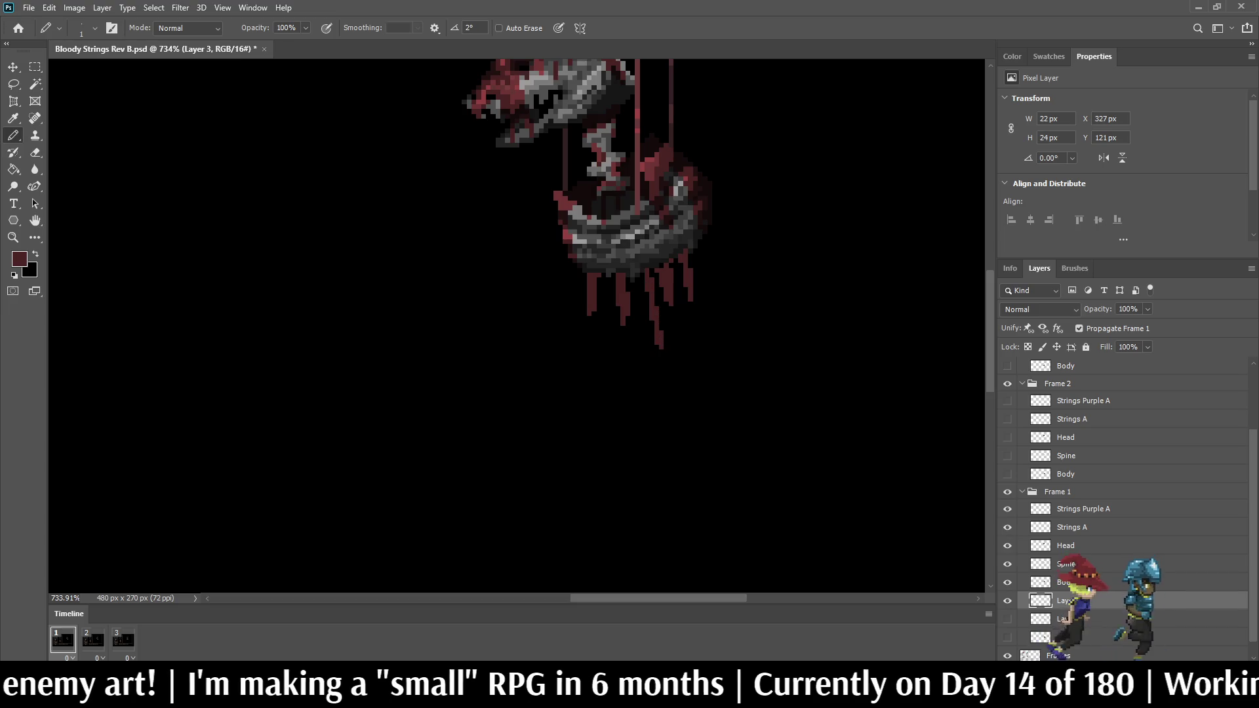
Step: Sample a darker red and shade and lengthen the left, middle and right drips
key("i")
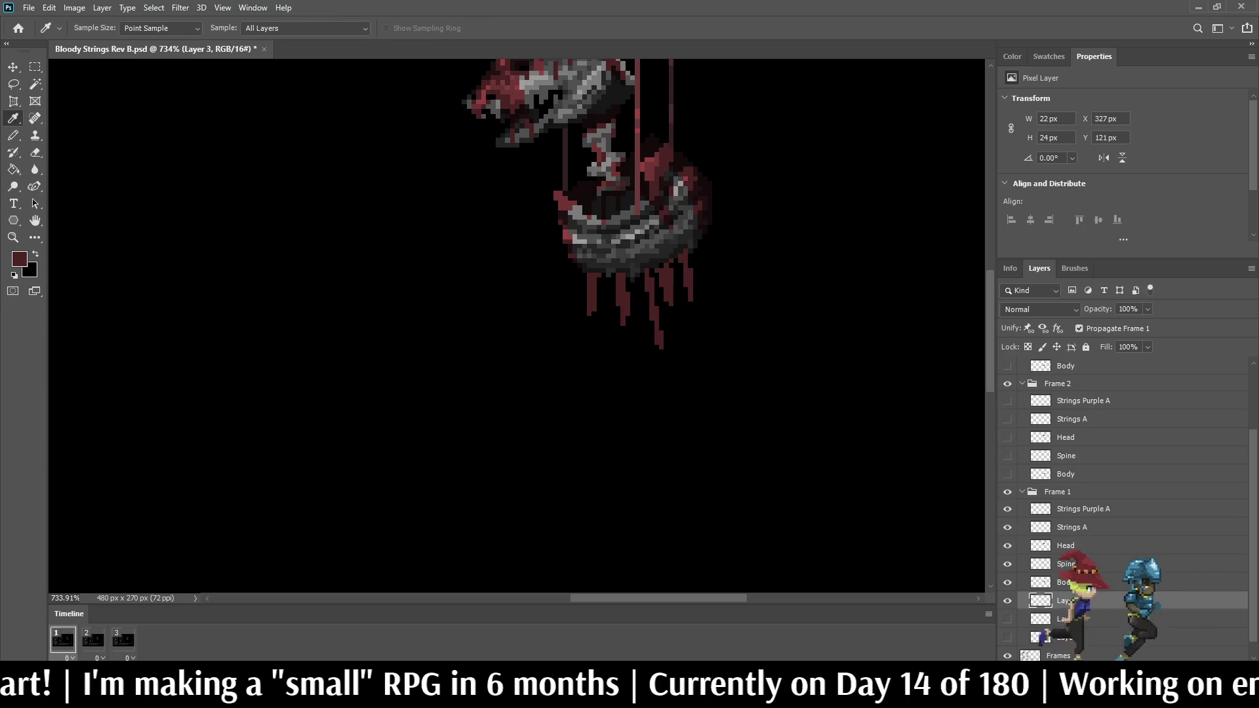
key("b")
scroll(588, 218, "up", 2)
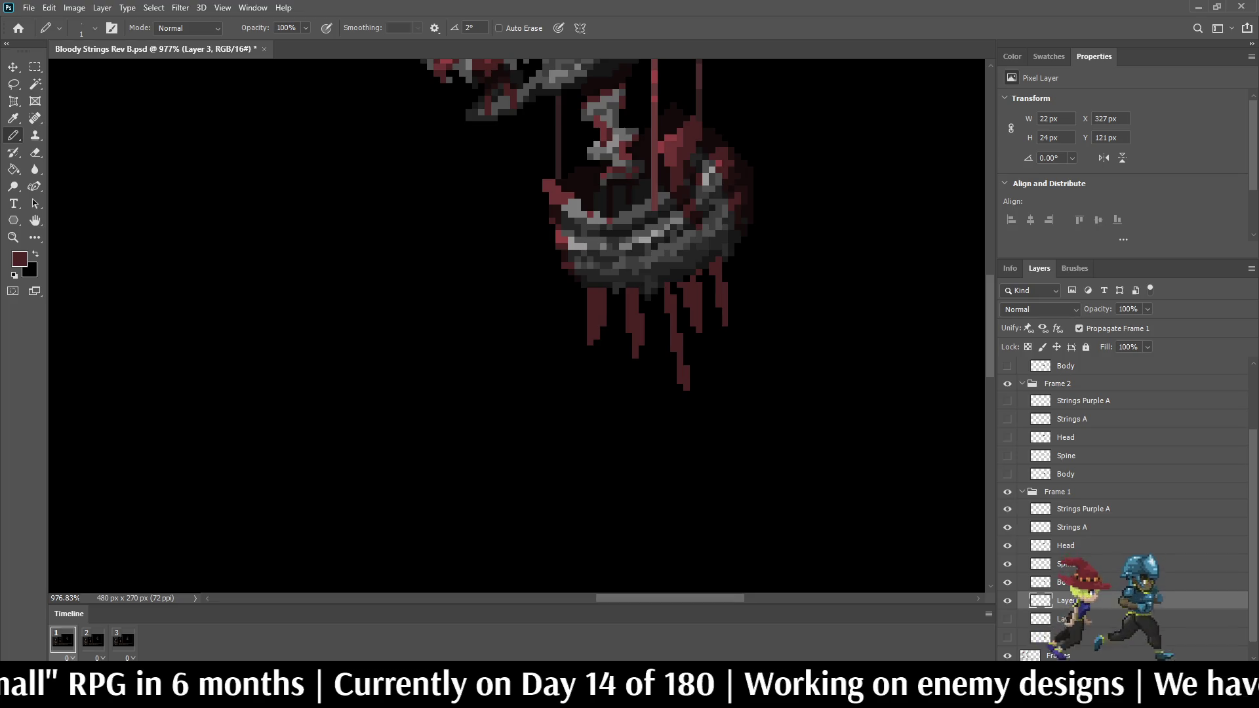
key("i")
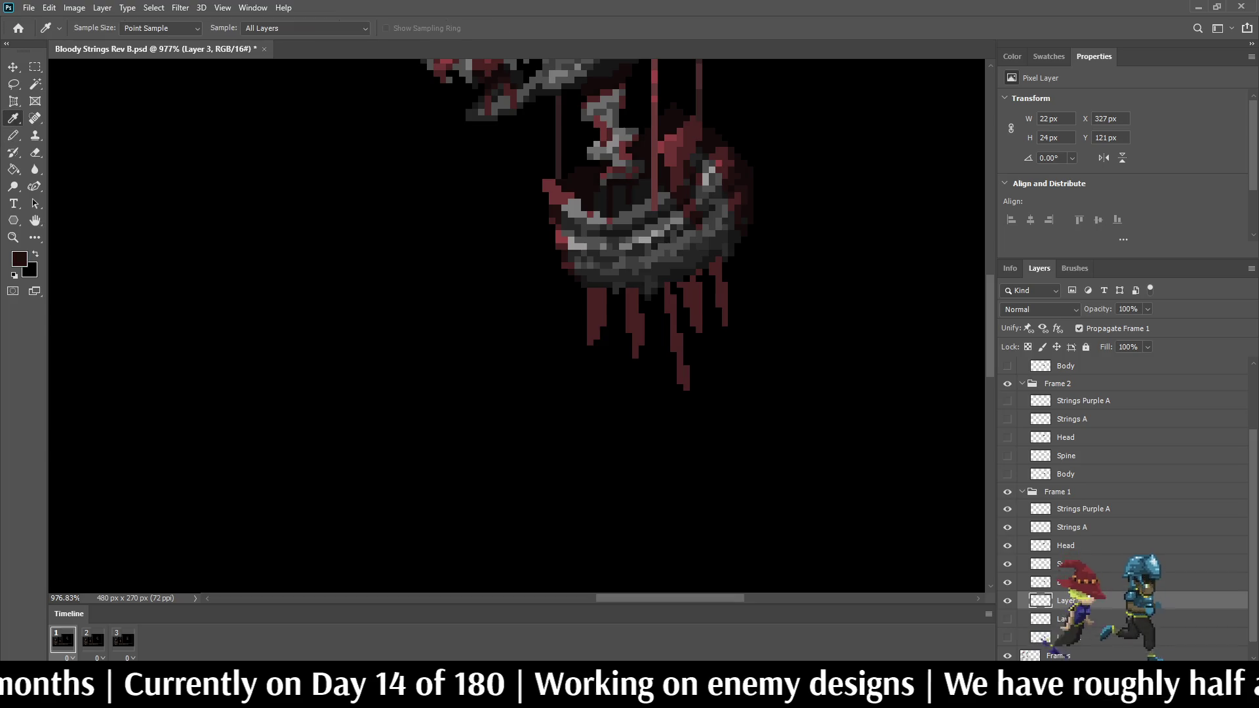
key("b")
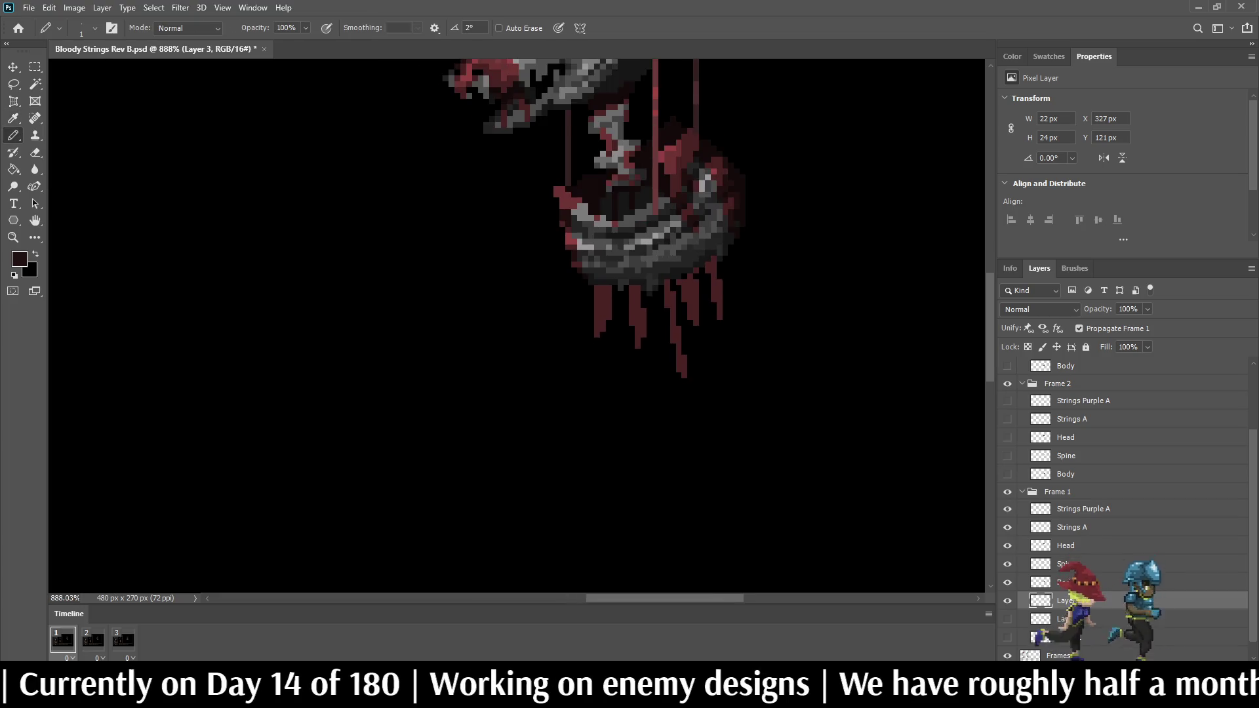
left_click_drag(601, 282, 594, 348)
left_click_drag(634, 281, 640, 357)
mouse_move(667, 274)
left_mouse_down()
mouse_move(683, 387)
mouse_move(677, 368)
left_mouse_up()
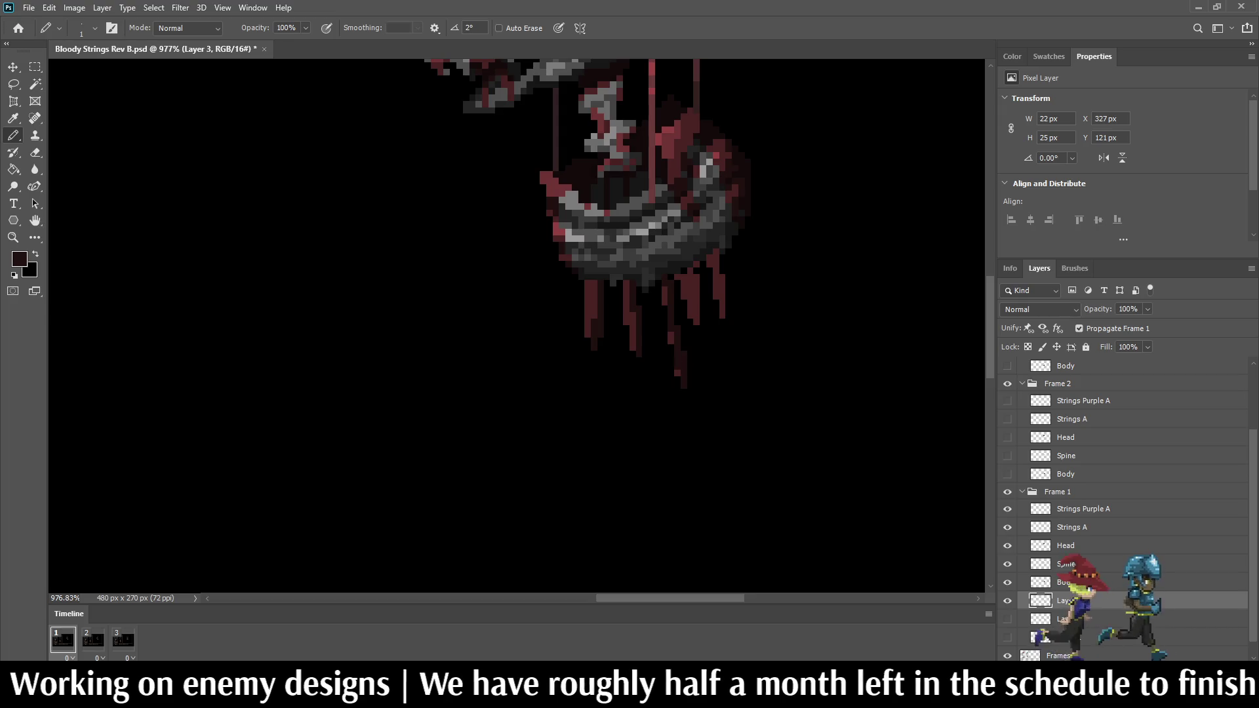
Step: Redo the right drip's shading and darken pixels on the left-middle and rightmost drips
key("ctrl+z")
key("ctrl+z")
key("ctrl+z")
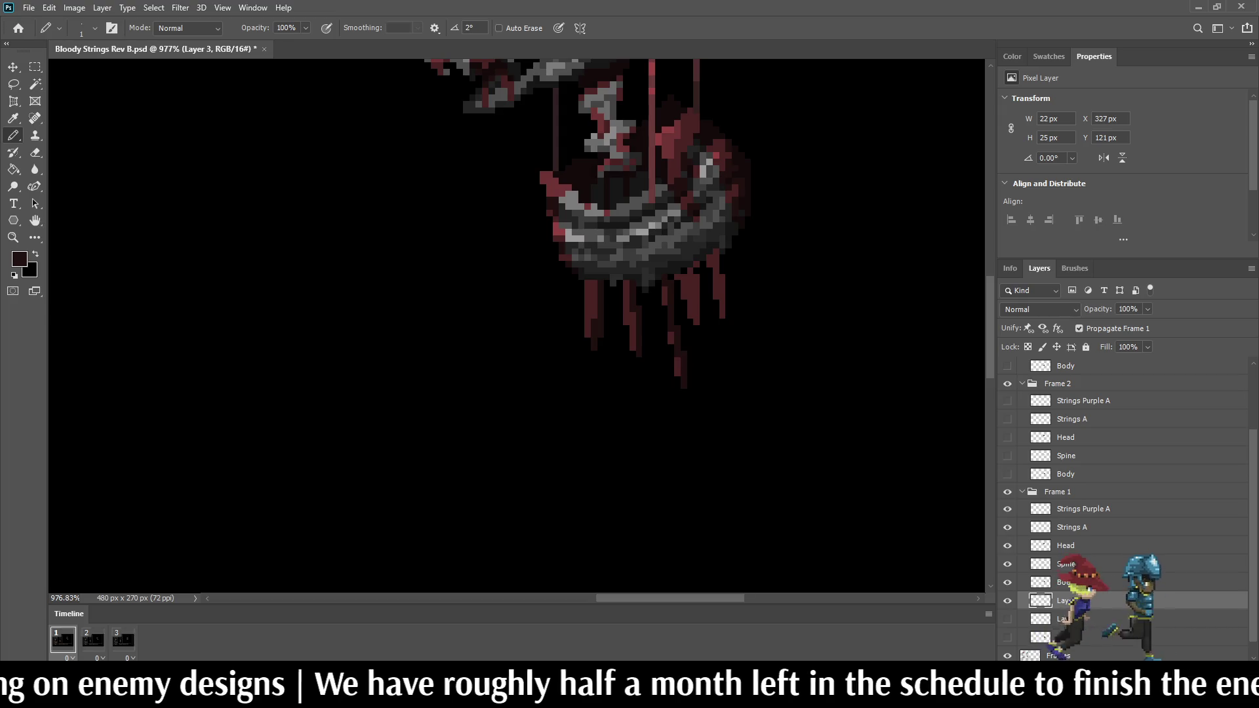
left_click_drag(662, 285, 678, 344)
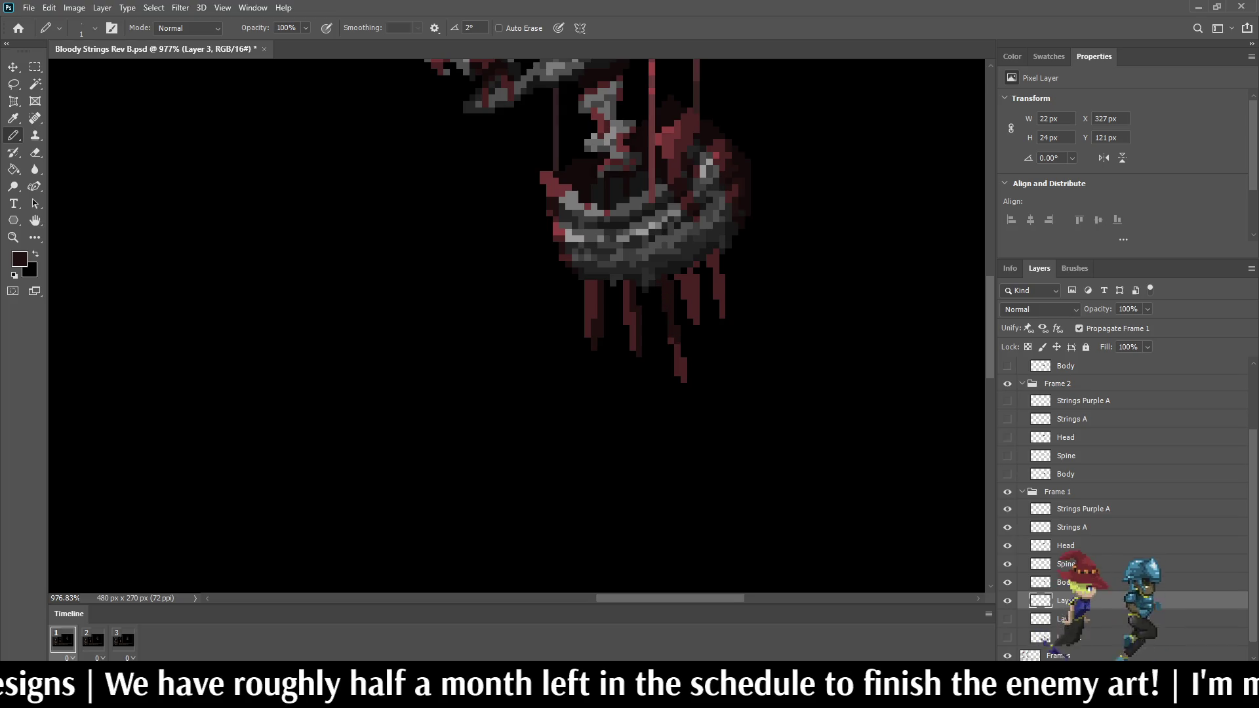
mouse_move(625, 281)
left_mouse_down()
mouse_move(626, 312)
mouse_move(588, 292)
left_mouse_up()
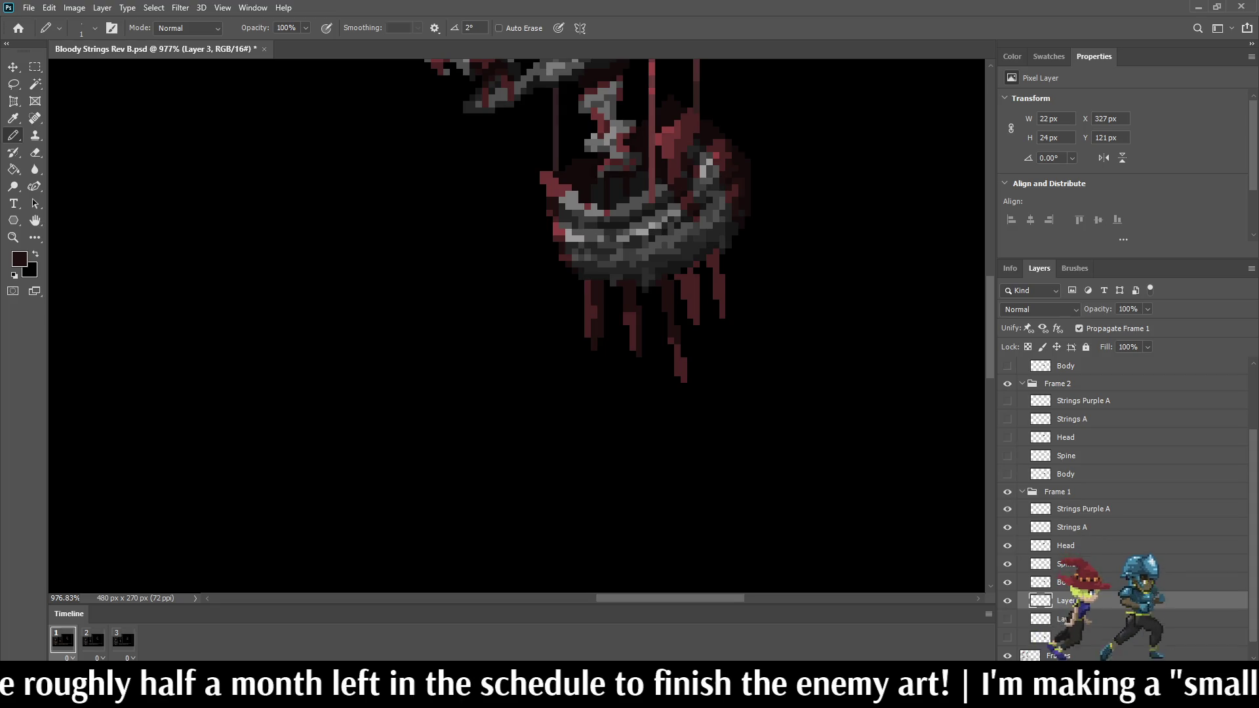
left_click_drag(694, 263, 696, 313)
mouse_move(697, 280)
left_mouse_down()
mouse_move(696, 293)
mouse_move(716, 267)
mouse_move(722, 312)
left_mouse_up()
left_click_drag(709, 257, 709, 265)
left_click(681, 277)
left_click(697, 277)
scroll(696, 278, "down", 5)
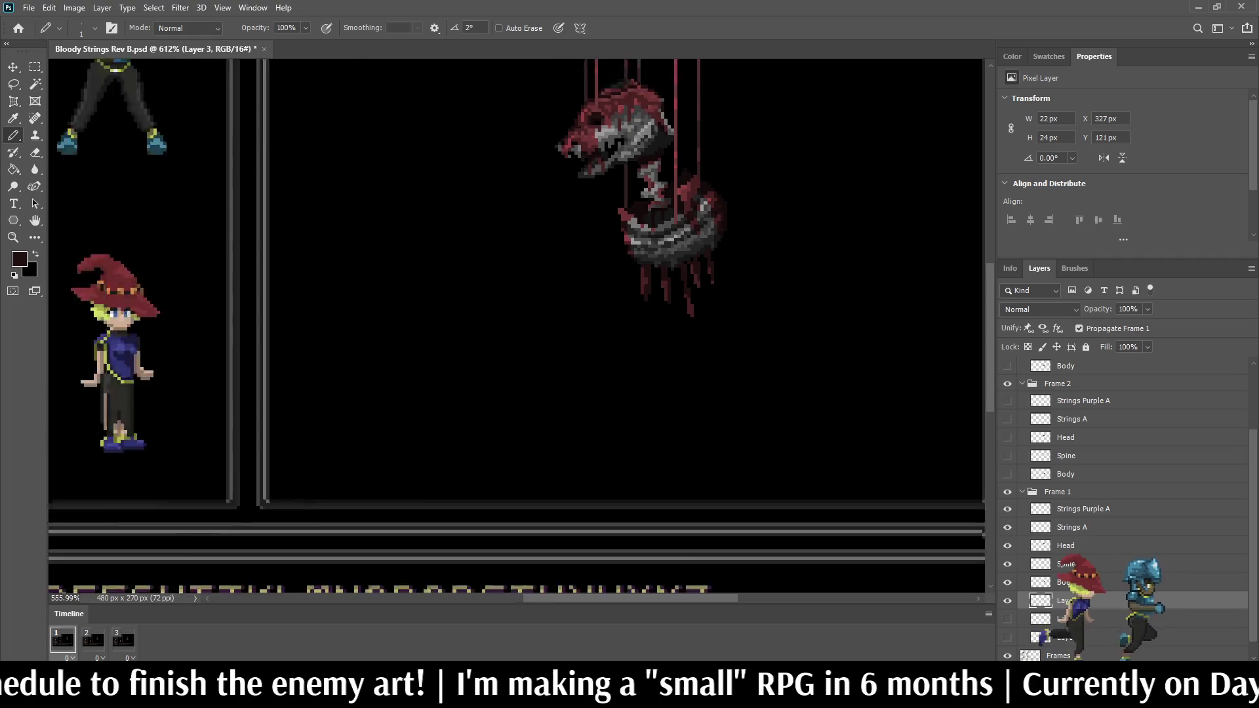
scroll(696, 277, "up", 2)
scroll(724, 322, "up", 3)
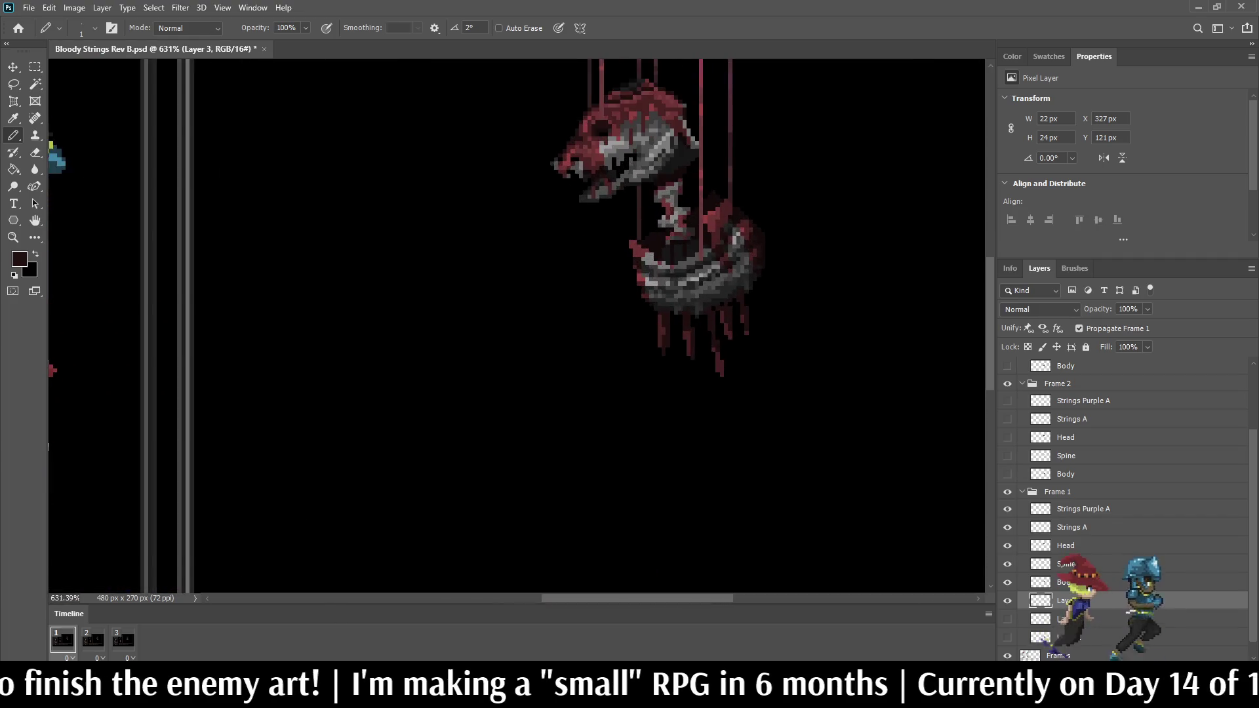
scroll(706, 200, "up", 3)
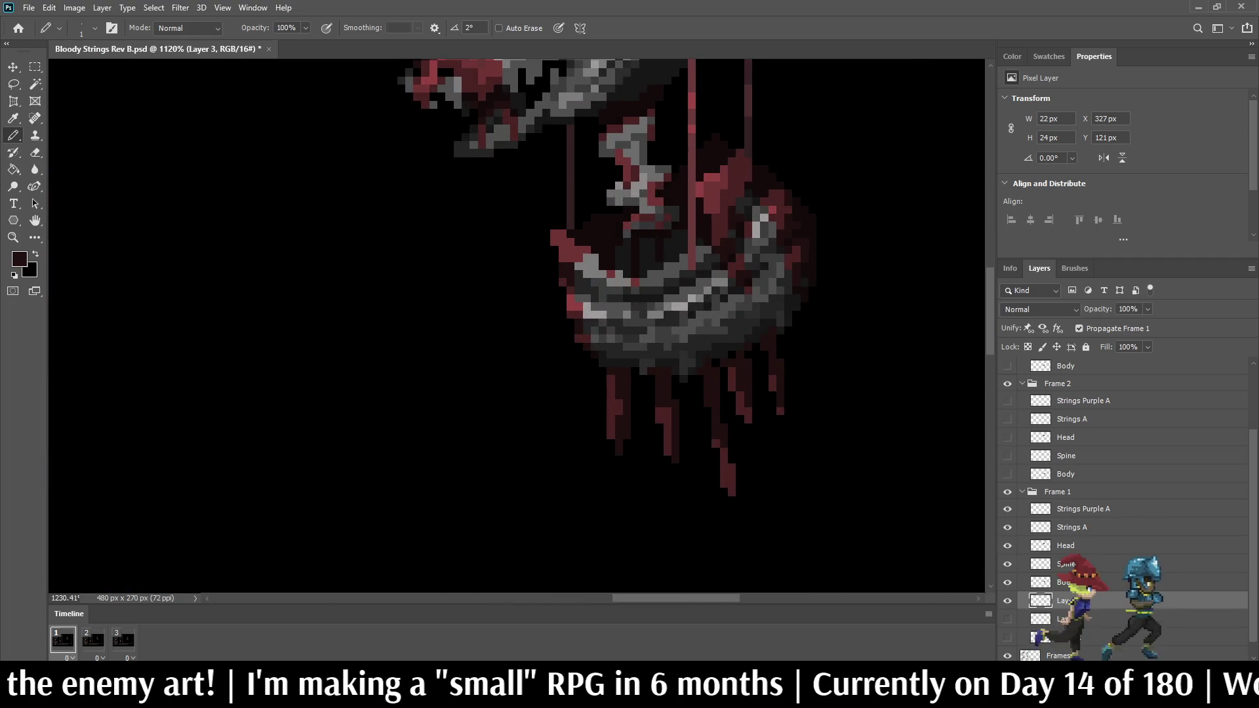
Step: Sample the drips' red and lighten three pixels on the left drip
key("i")
left_click(685, 164)
scroll(685, 164, "down", 5)
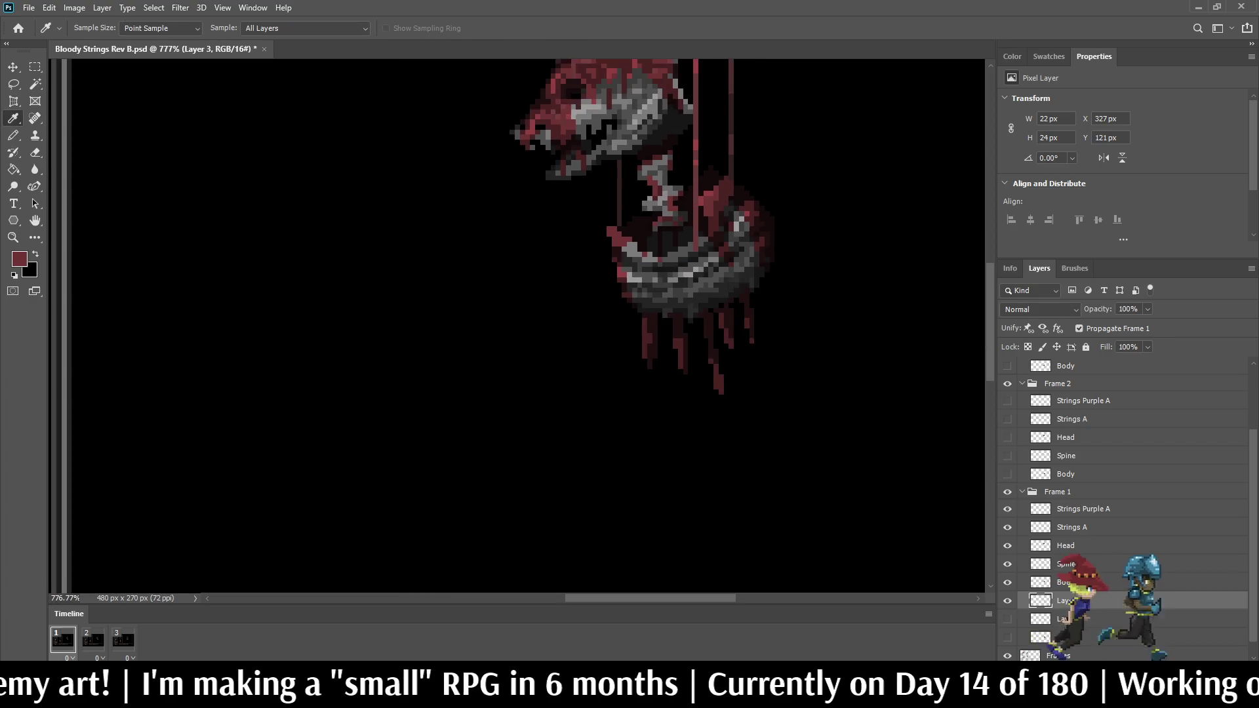
key("b")
scroll(685, 164, "up", 2)
scroll(669, 315, "up", 2)
left_click(620, 276)
left_click(630, 284)
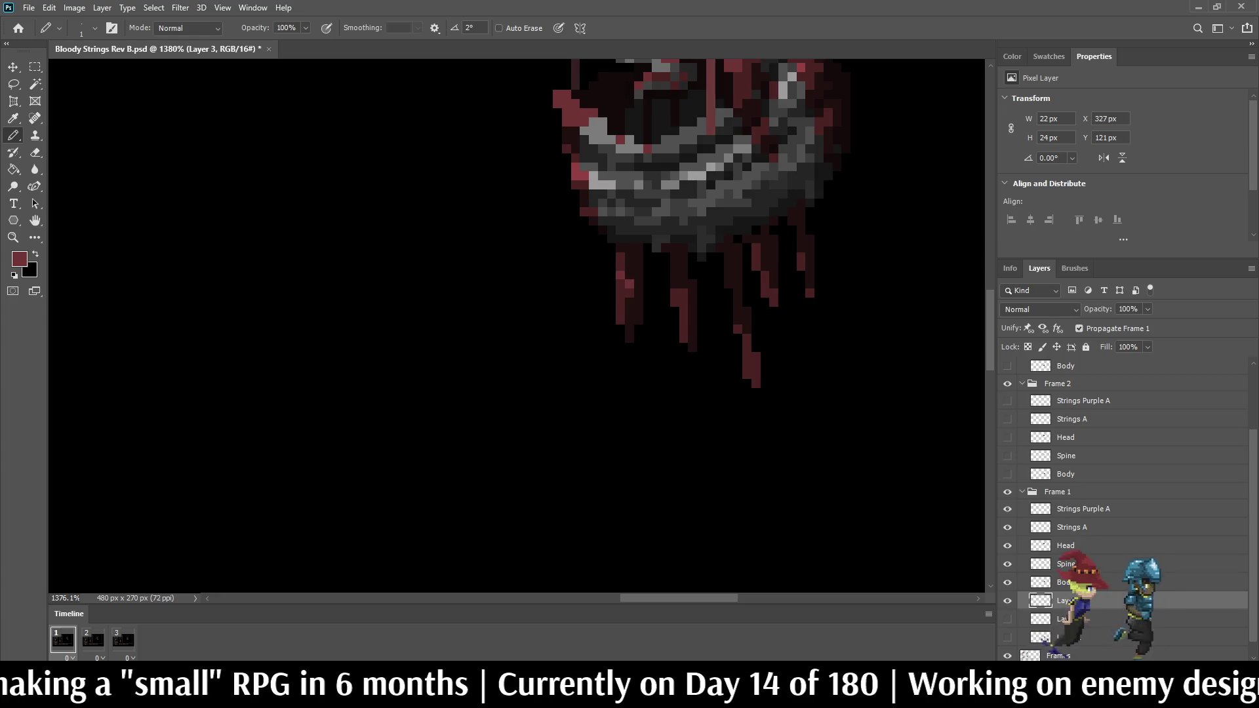
left_click(638, 284)
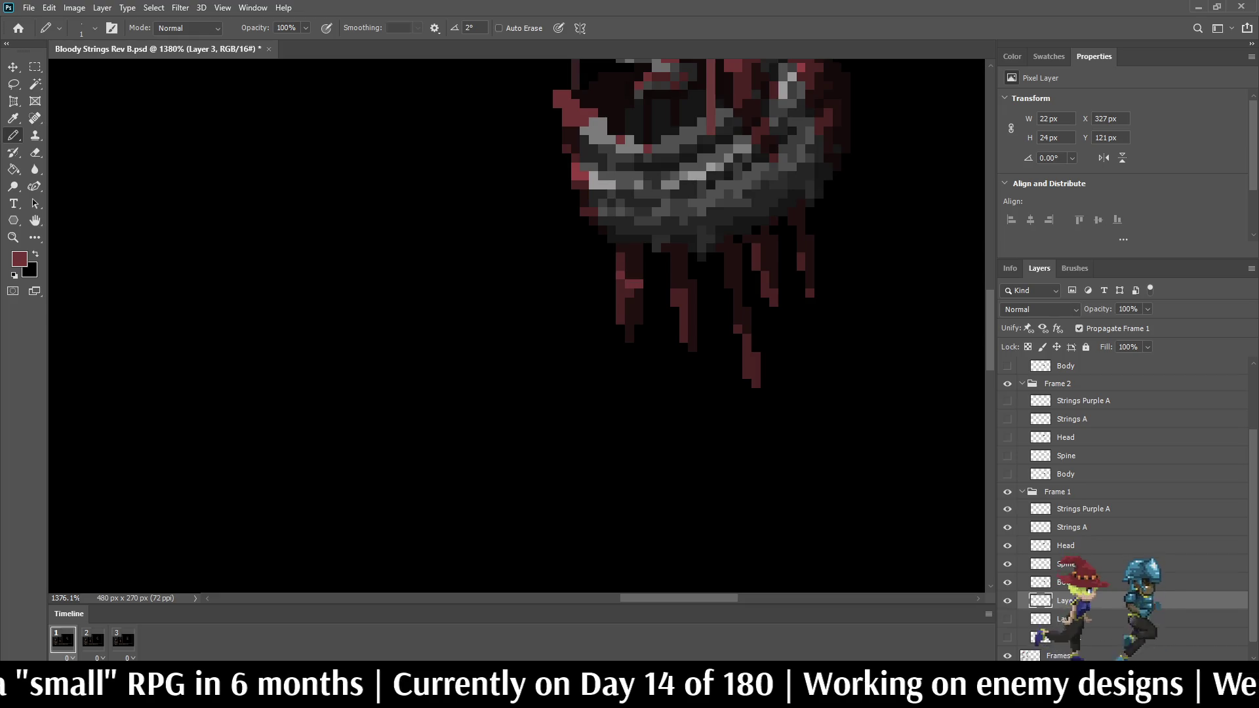
Step: Lighten several pixels on the middle, right and rightmost drips
left_click(674, 284)
left_click(683, 293)
left_click(693, 293)
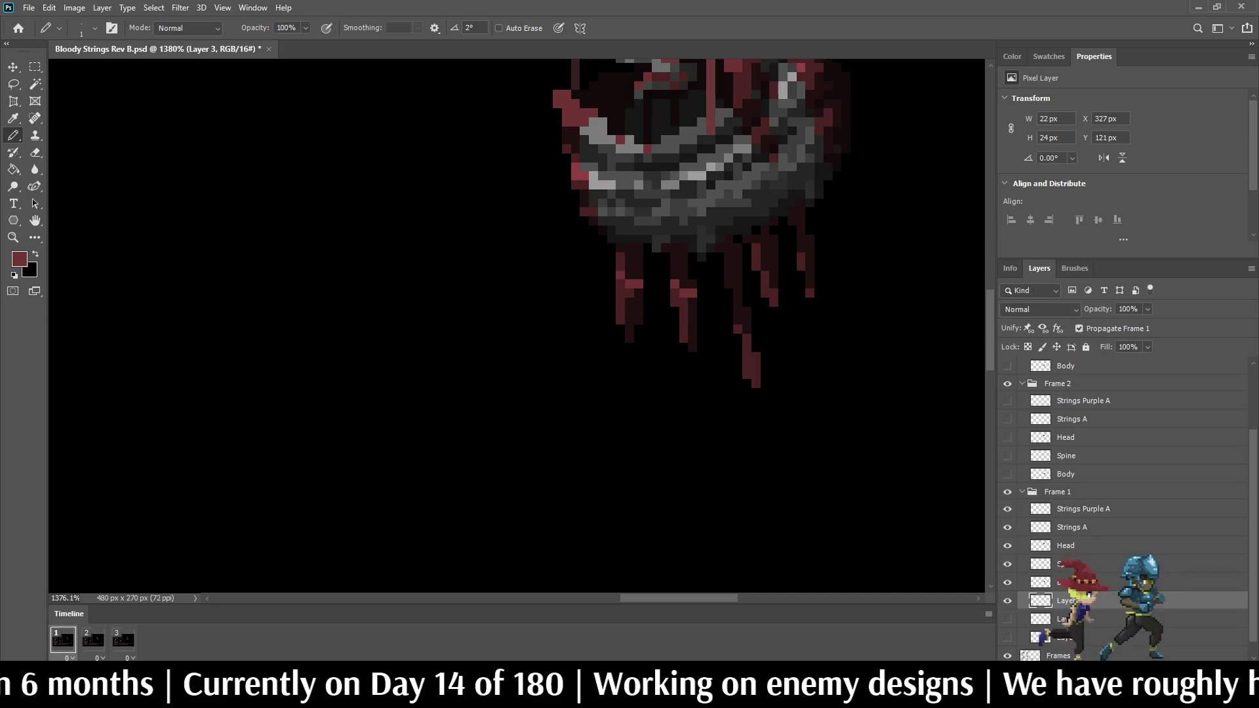
left_click(738, 302)
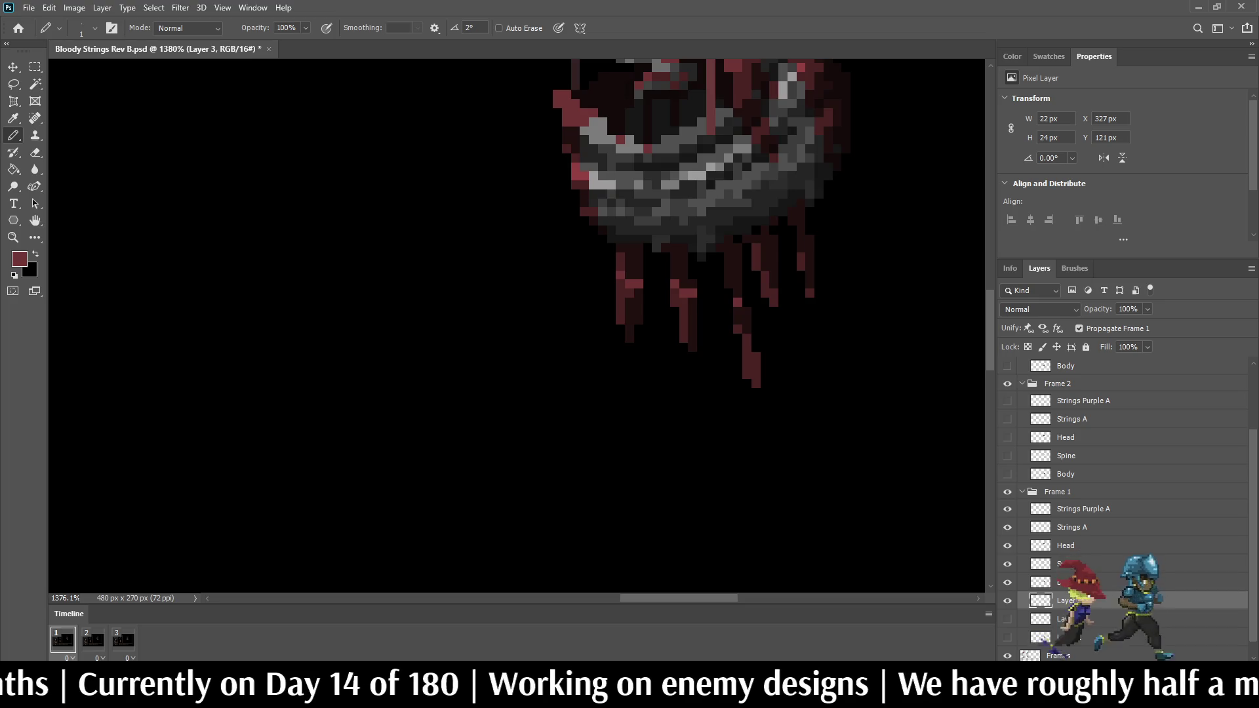
left_click(756, 266)
left_click(766, 274)
left_click(774, 274)
left_click(810, 257)
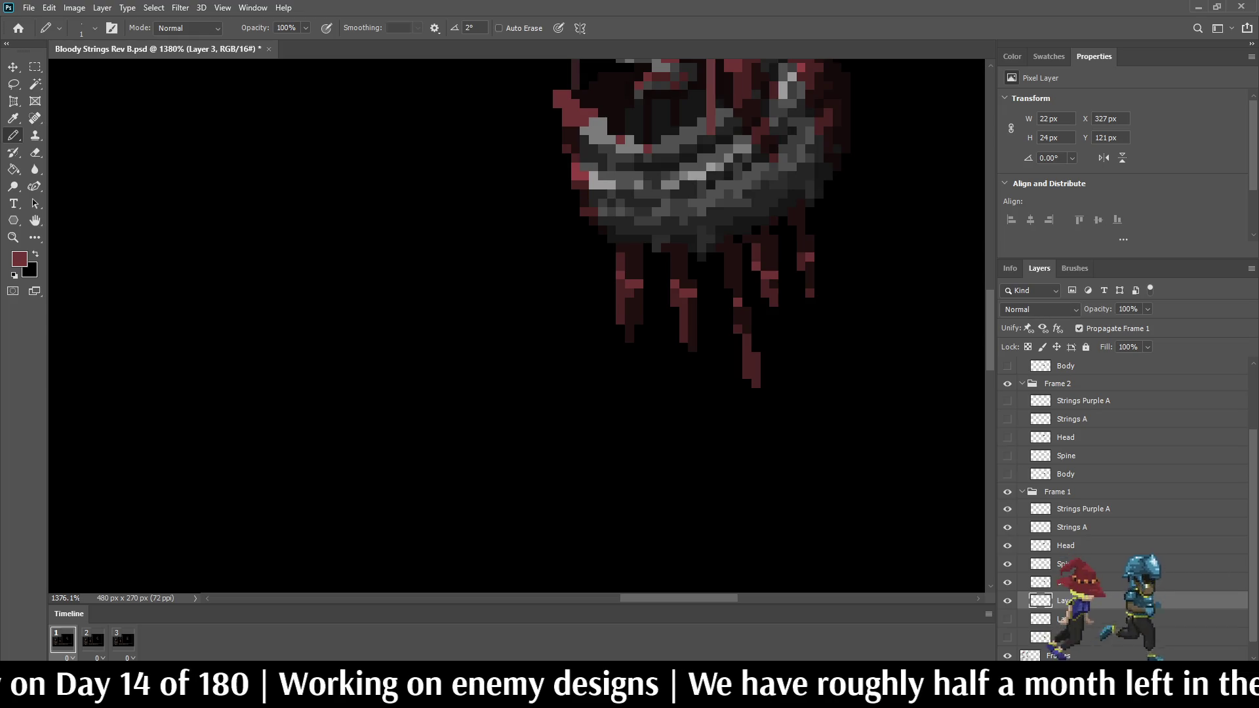
Step: Add lighter red highlight pixels to the left, middle and right drips, nudging the misplaced one
scroll(613, 315, "down", 10)
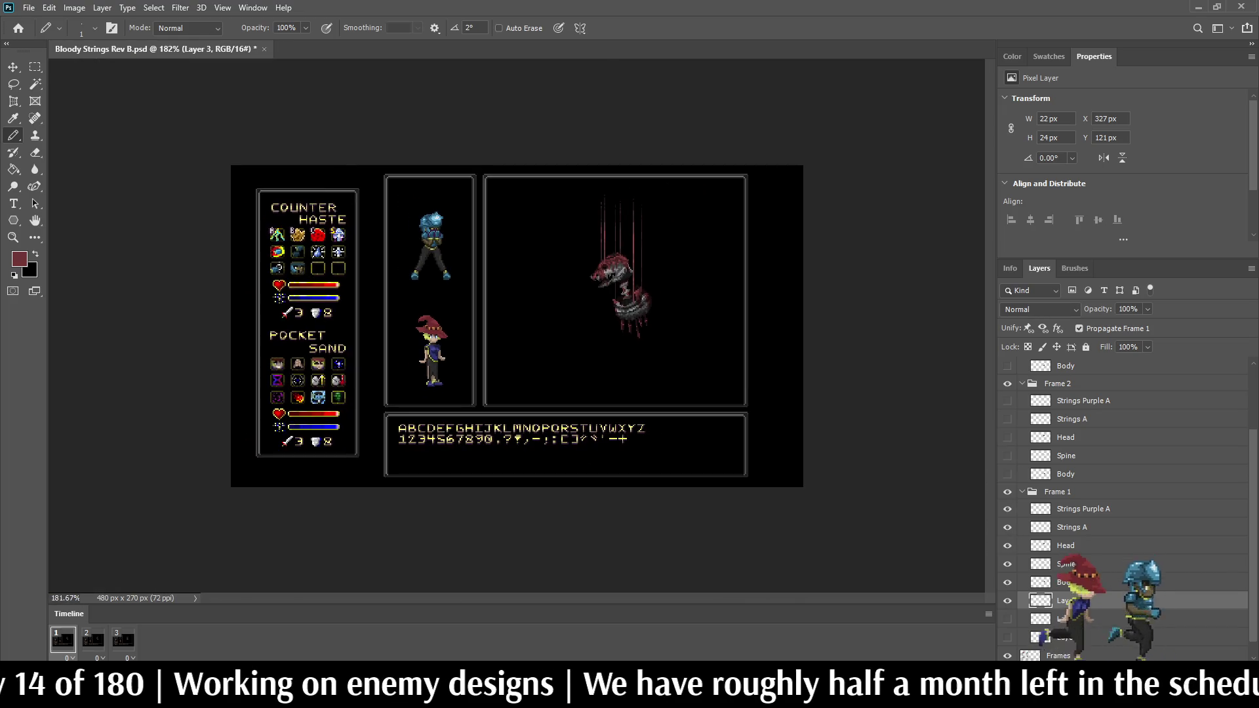
scroll(619, 311, "up", 10)
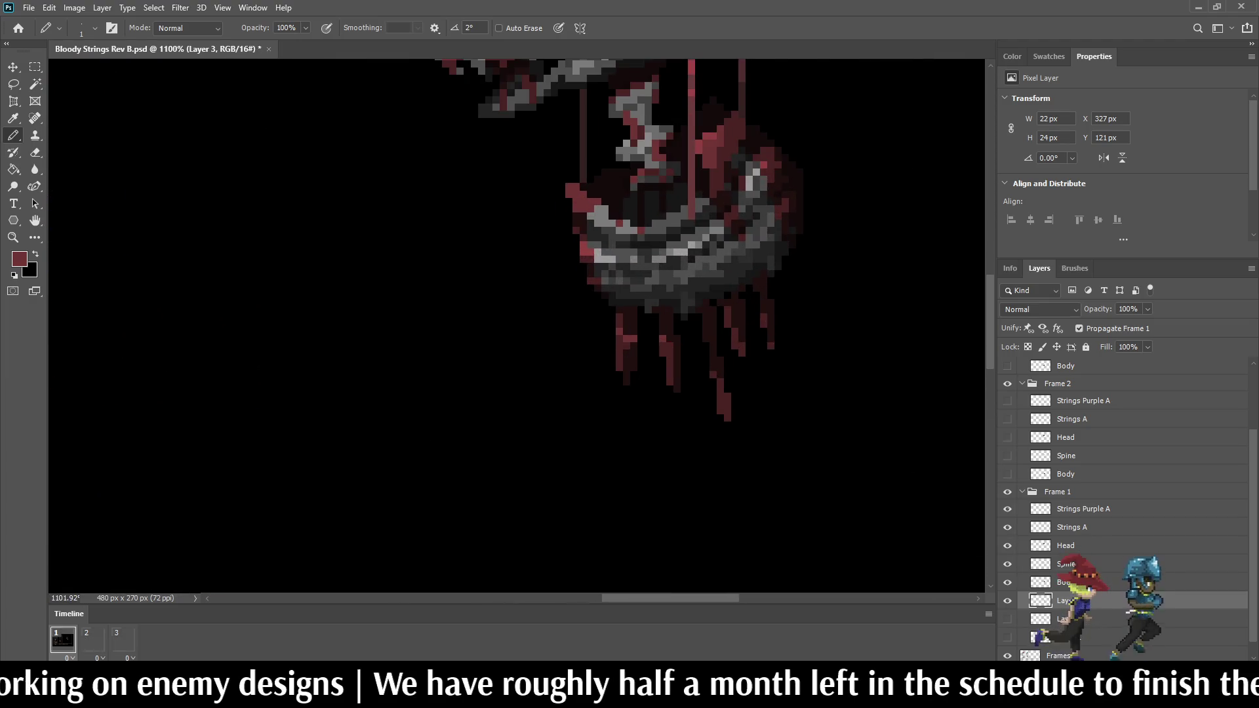
scroll(619, 331, "up", 5)
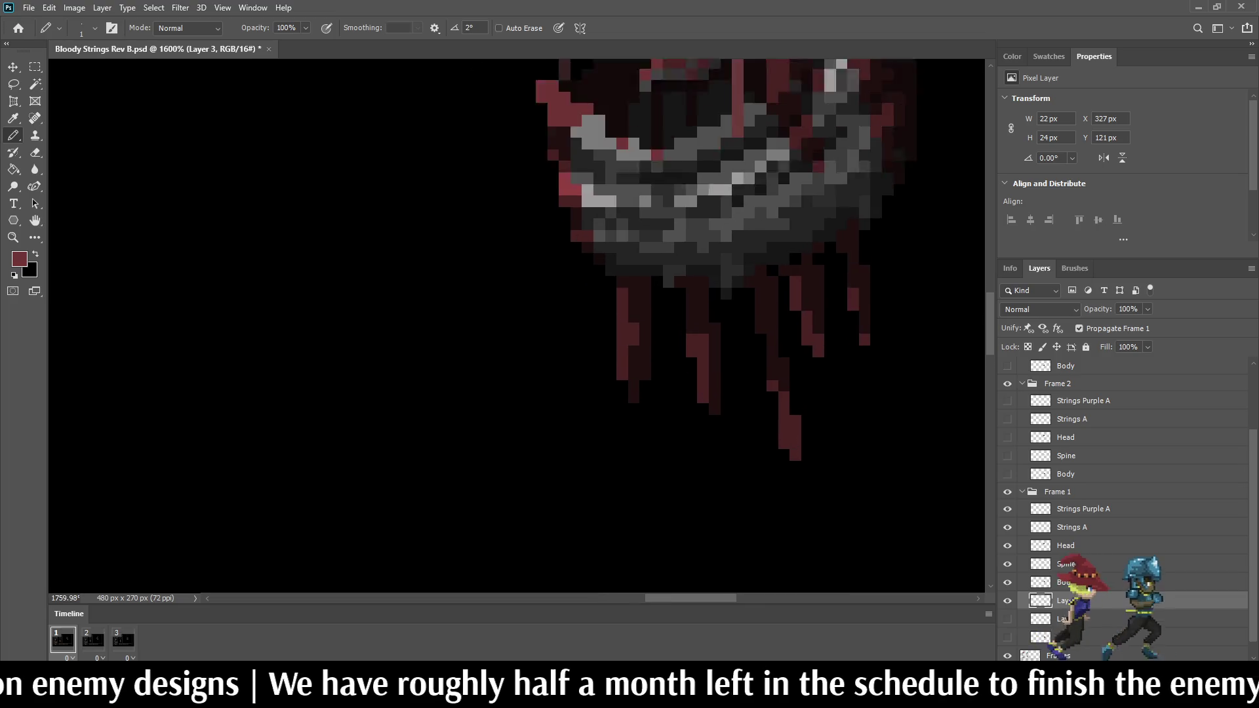
left_click(637, 326)
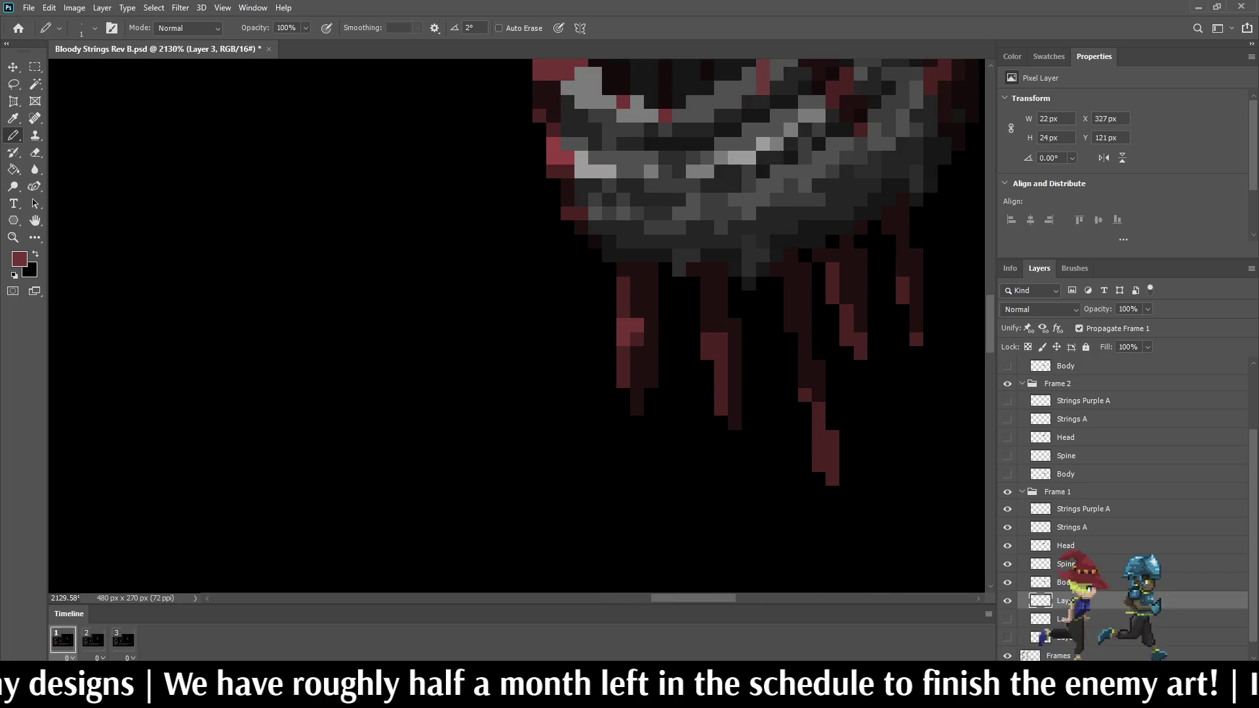
left_click(714, 339)
left_click(707, 353)
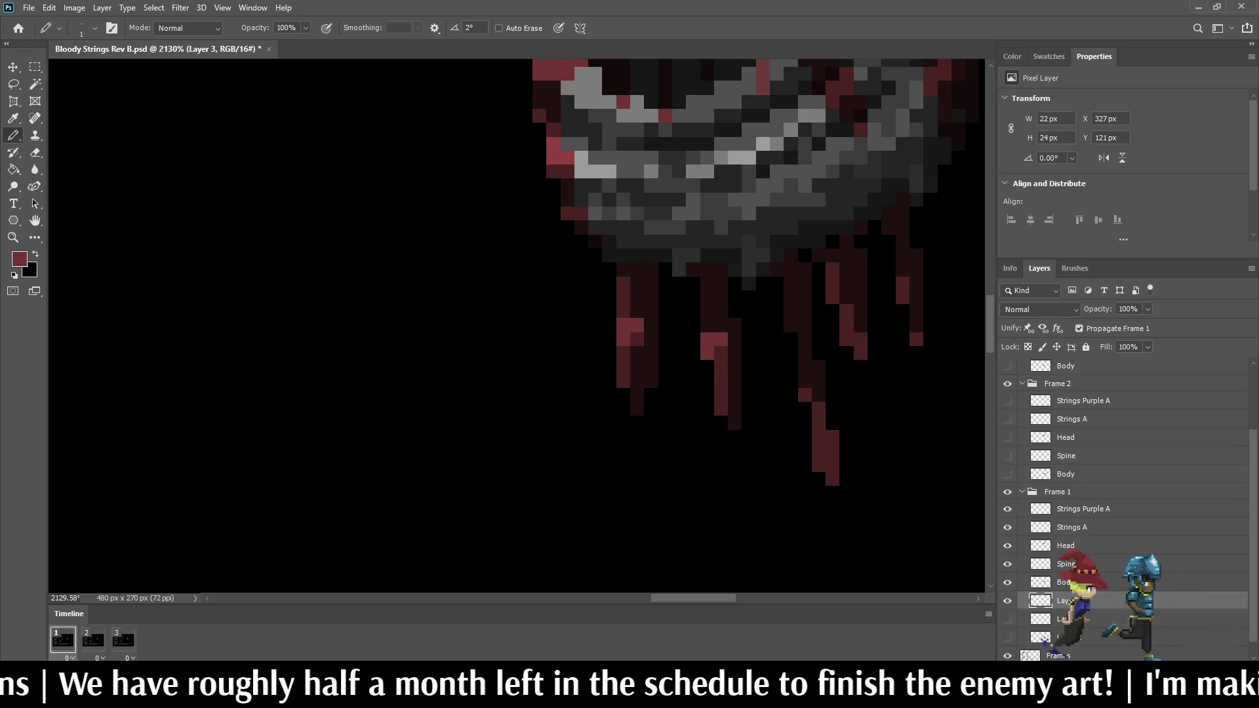
left_click(791, 396)
key("ctrl+z")
left_click(805, 396)
Step: Brighten one more pixel on the dripping string
scroll(842, 396, "down", 5)
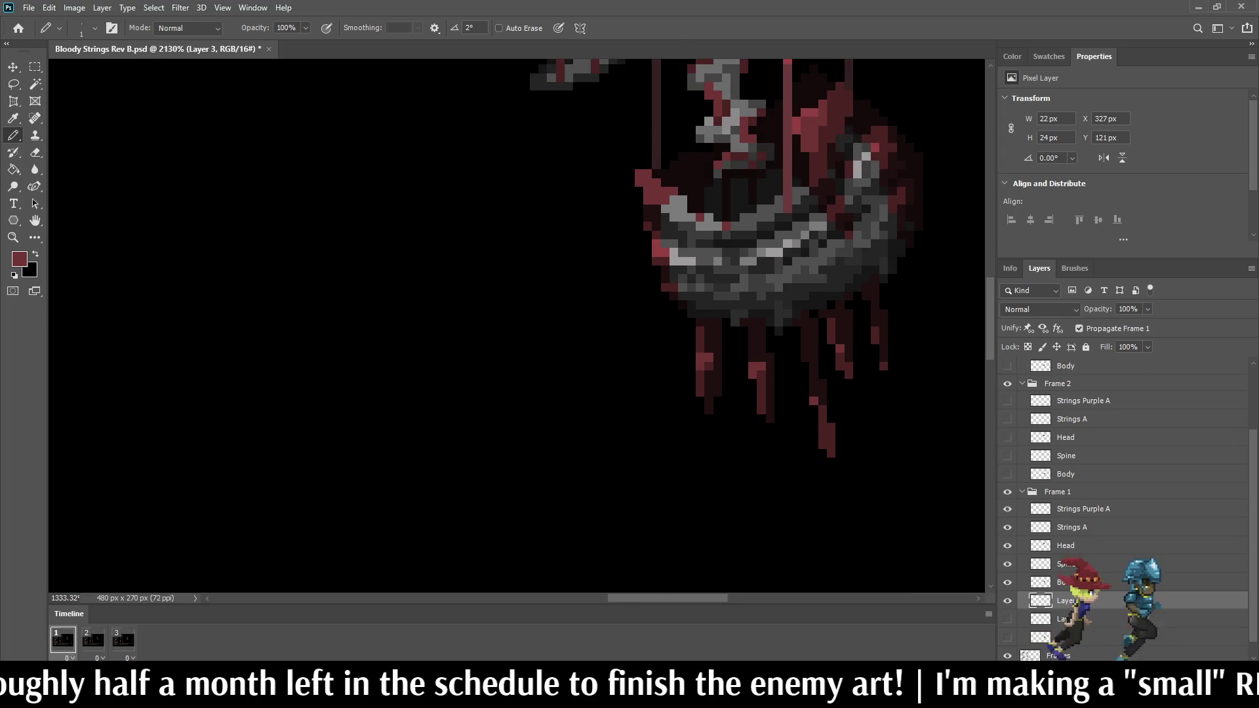
scroll(842, 403, "down", 2)
scroll(841, 403, "up", 7)
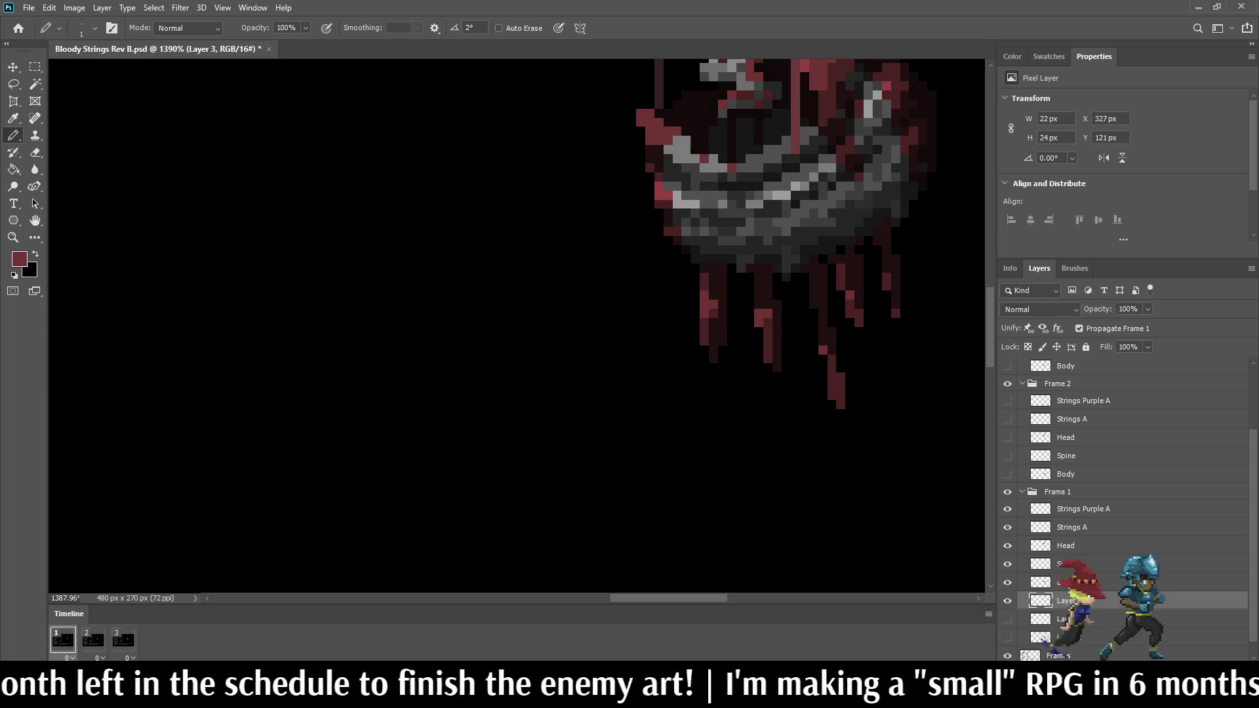
left_click(758, 295)
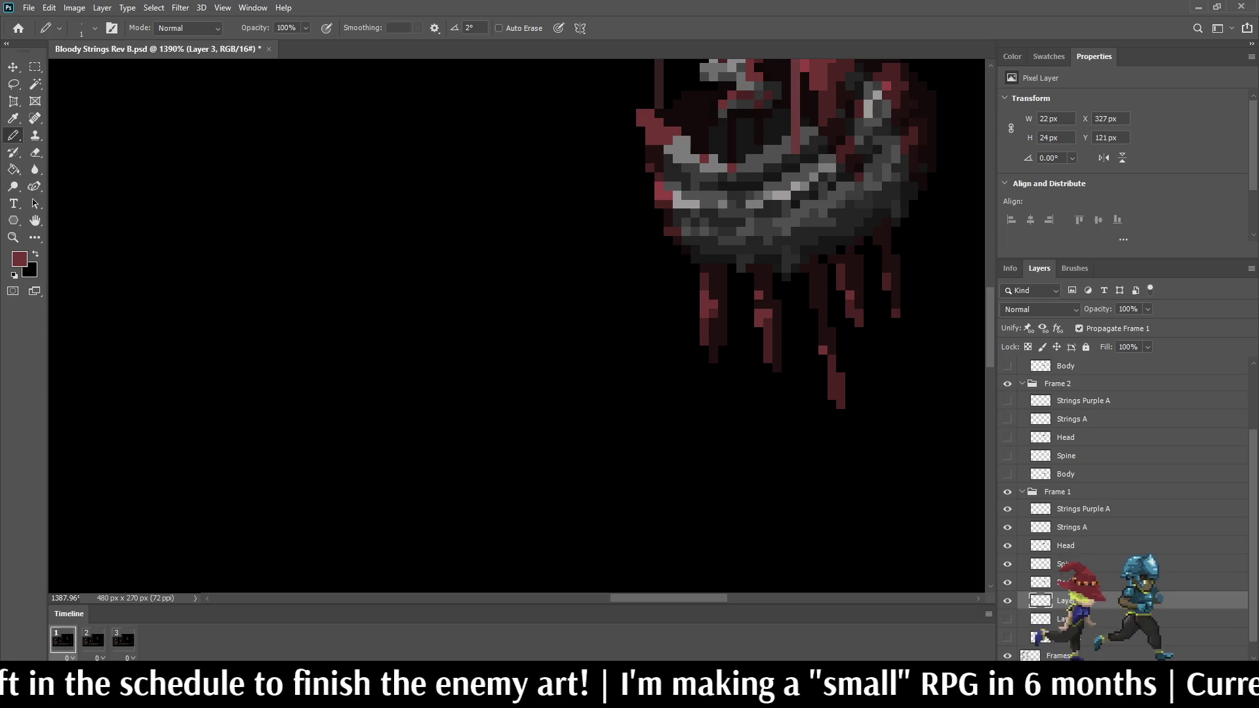
scroll(750, 356, "down", 5, "alt")
scroll(754, 324, "down", 2, "alt")
scroll(754, 323, "up", 6, "alt")
scroll(747, 328, "up", 1, "alt")
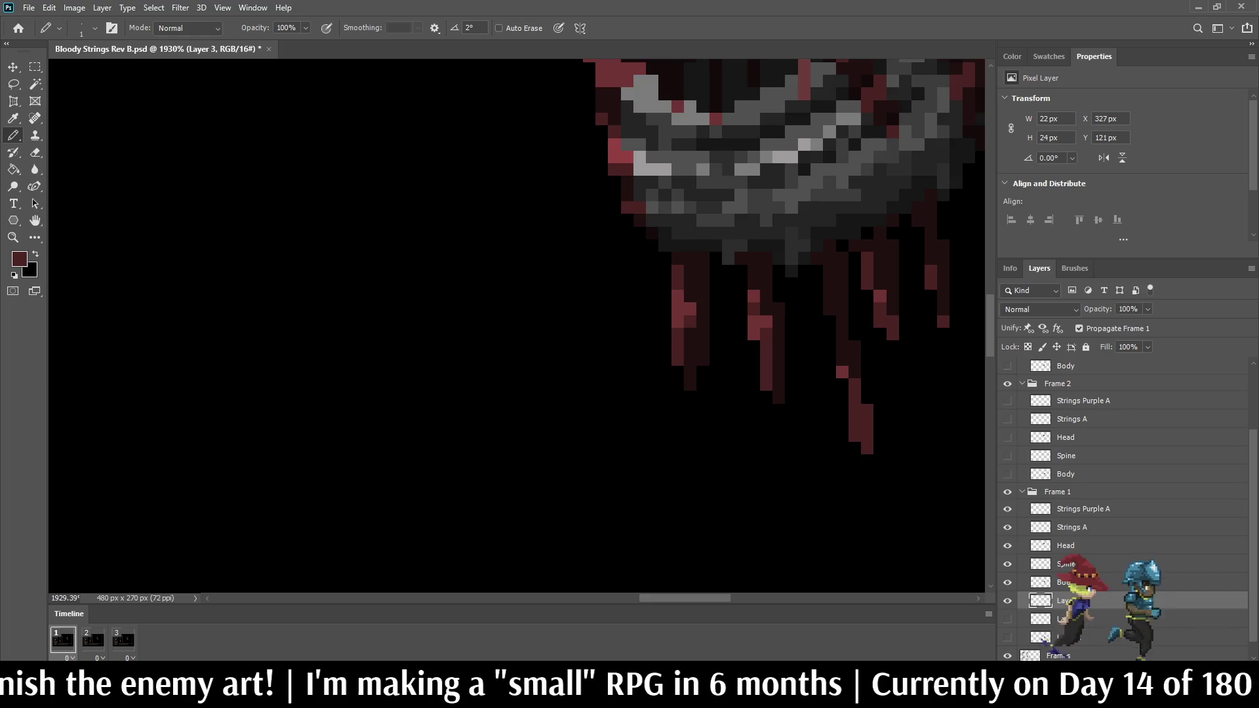
scroll(741, 367, "down", 2, "alt")
scroll(634, 324, "down", 6, "alt")
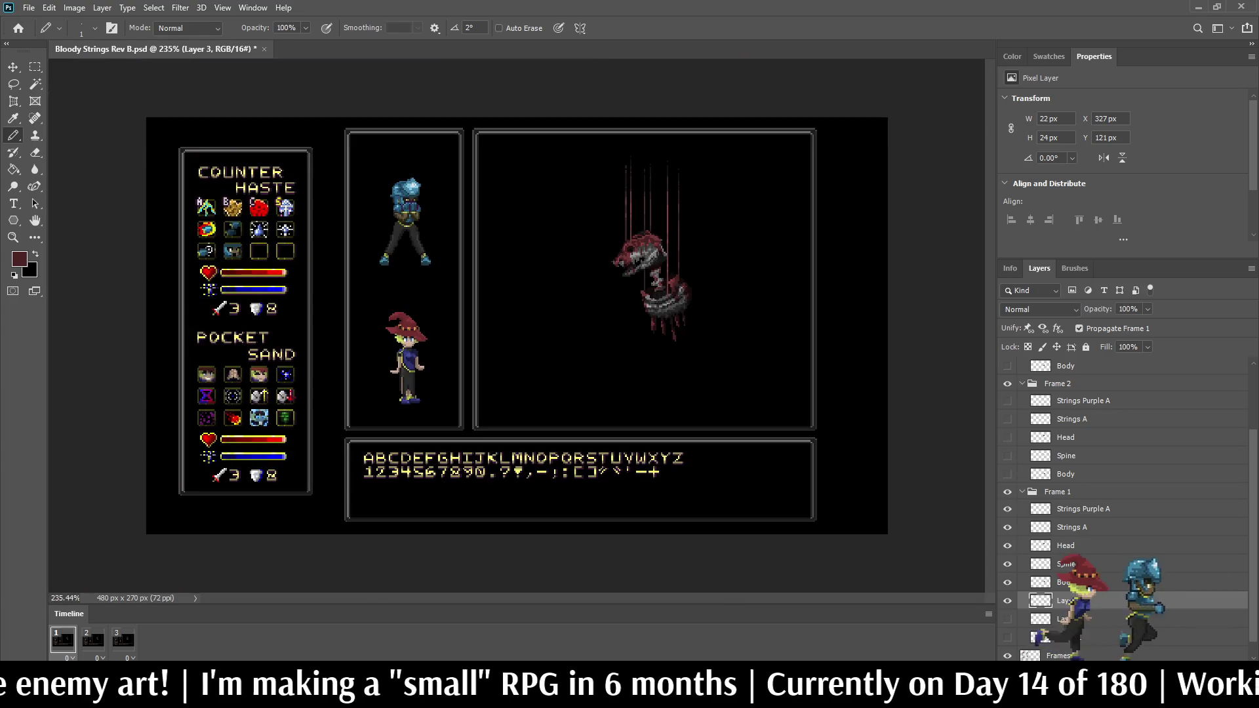
Step: Save the document with the new drip highlights
scroll(654, 304, "up", 3, "alt")
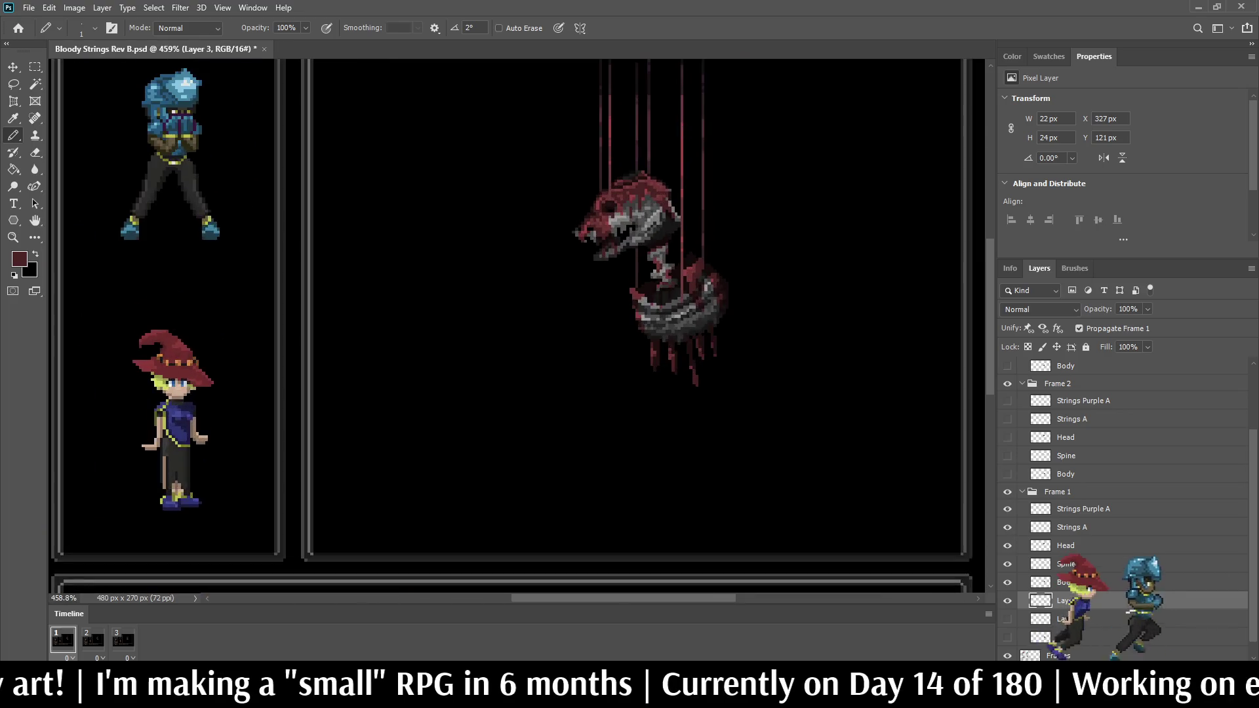
scroll(712, 324, "up", 3, "alt")
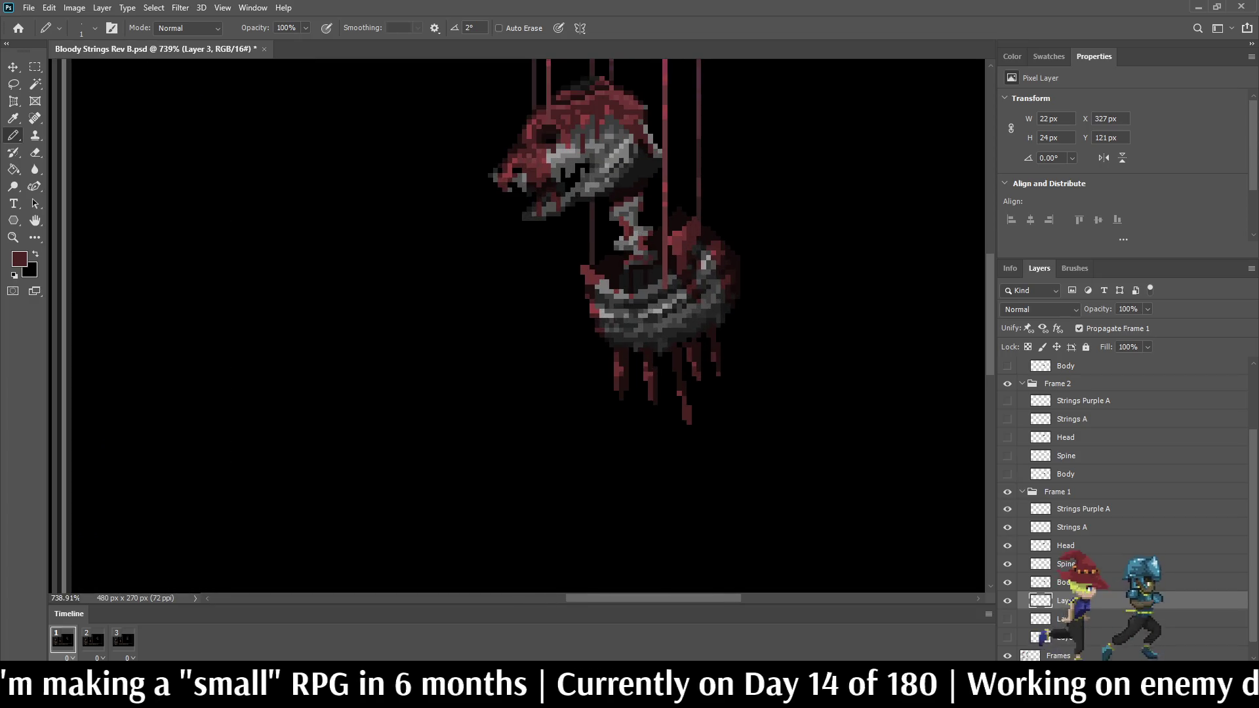
scroll(711, 324, "down", 2, "alt")
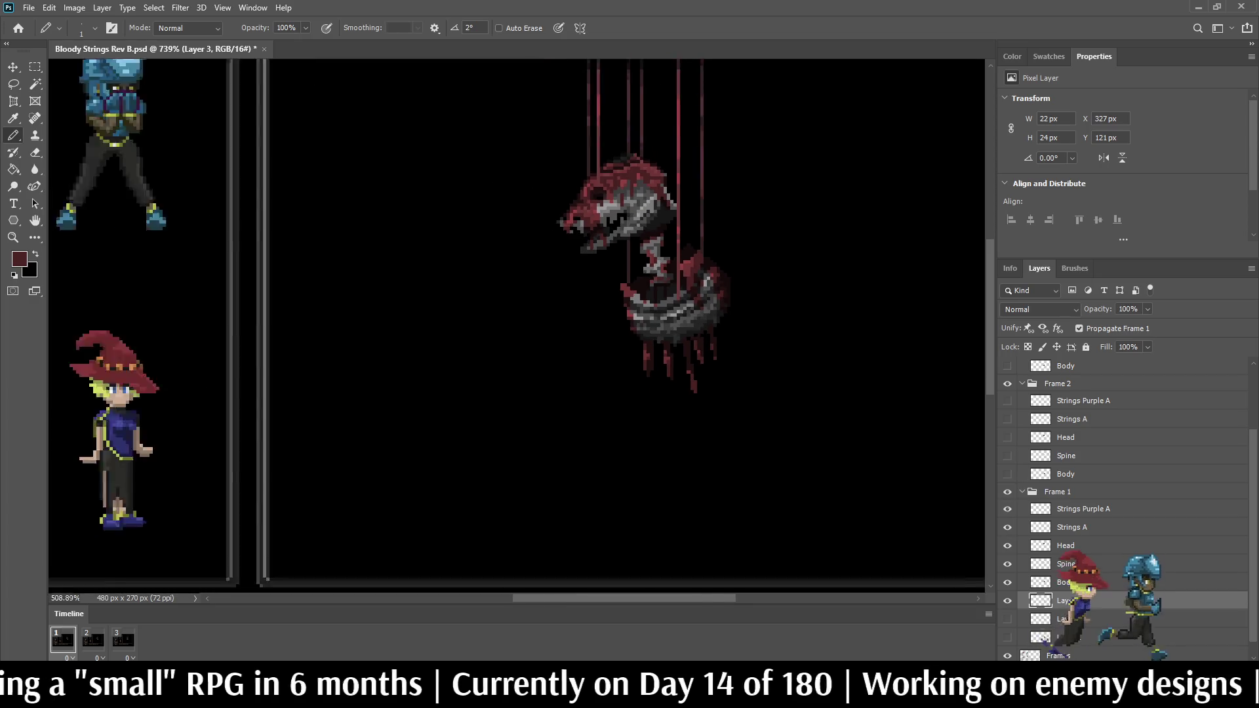
key("ctrl+s")
scroll(712, 324, "down", 2, "alt")
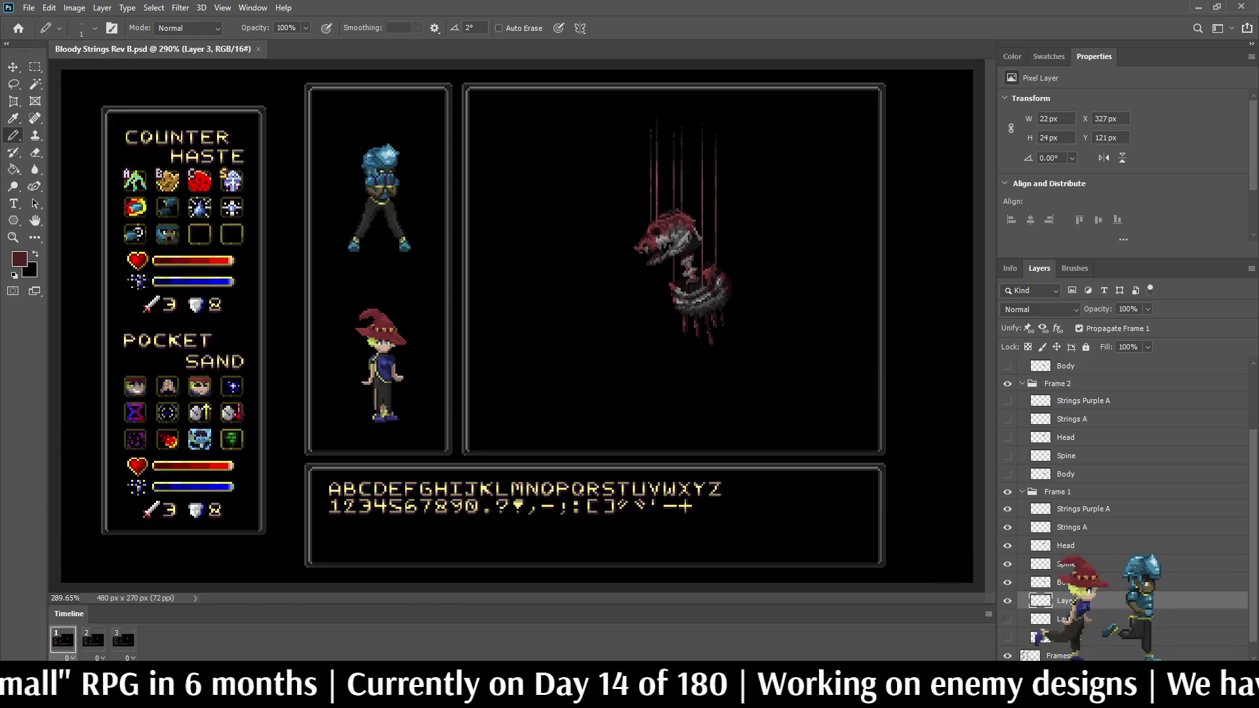
scroll(682, 275, "up", 3, "alt")
scroll(681, 275, "down", 5, "alt")
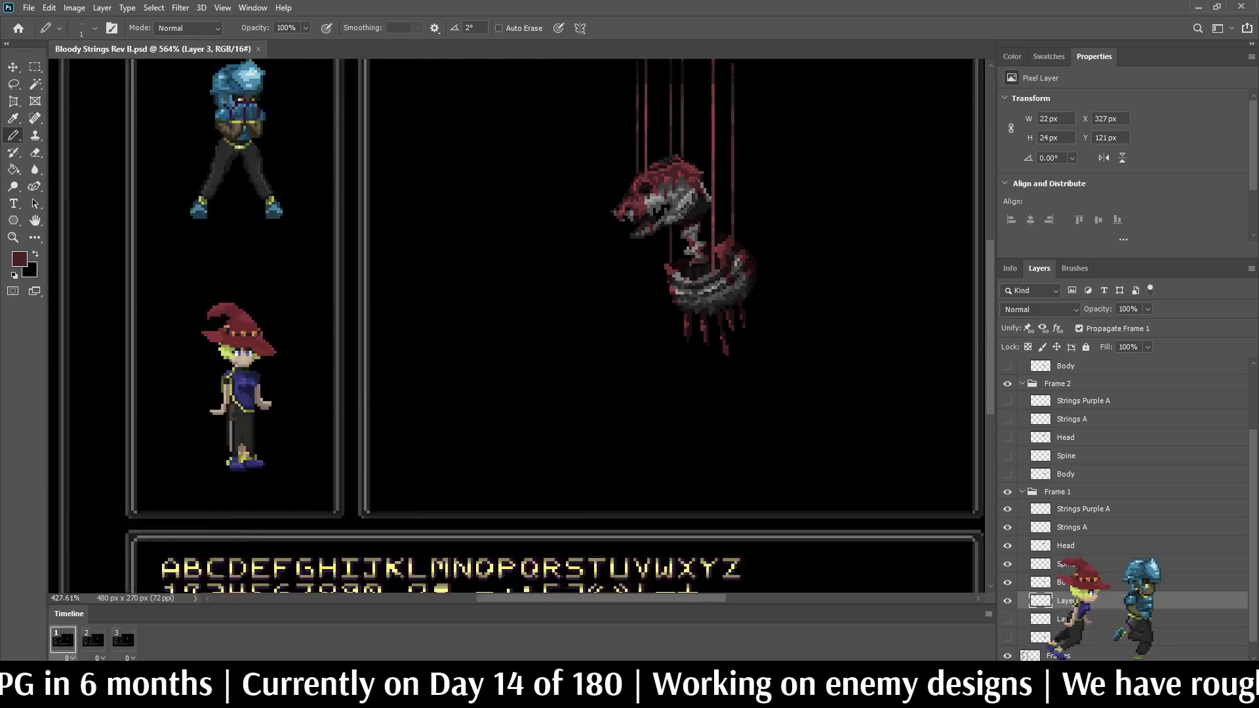
scroll(561, 306, "up", 3, "alt")
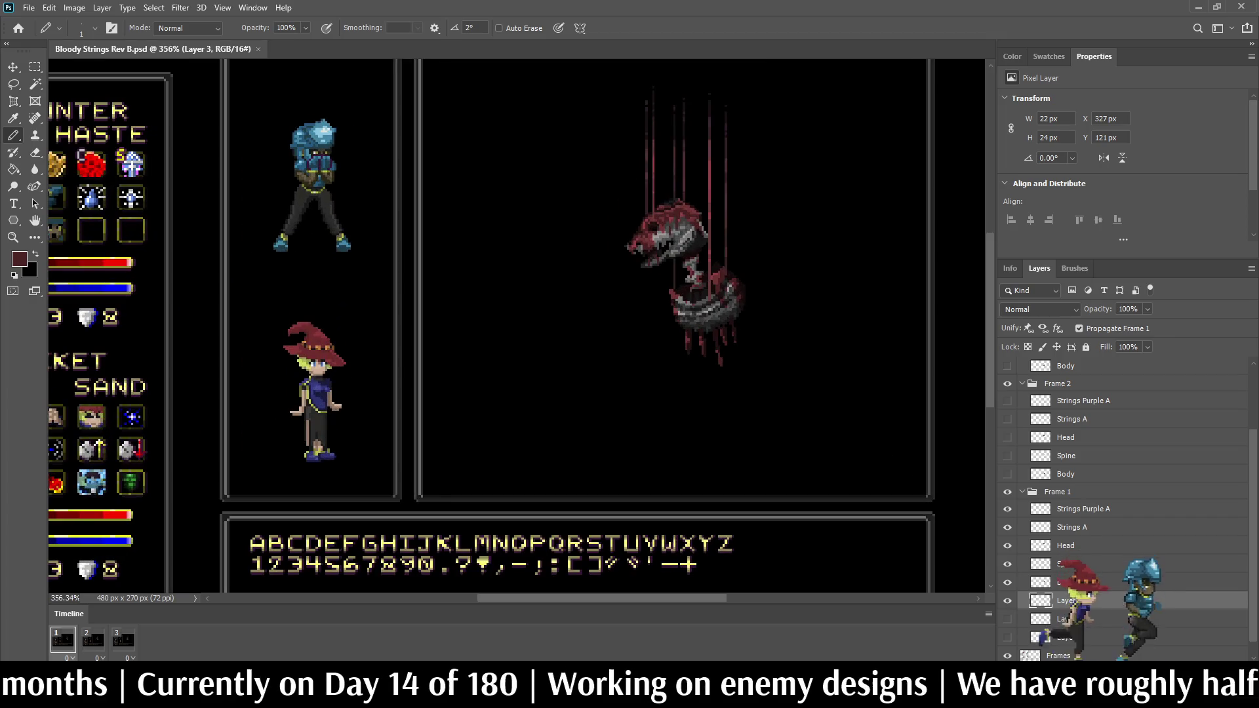
Step: Toggle visibility of Layer 3 and the drip layers, leaving Layer 3 and the first drip layer hidden
left_click(1007, 601)
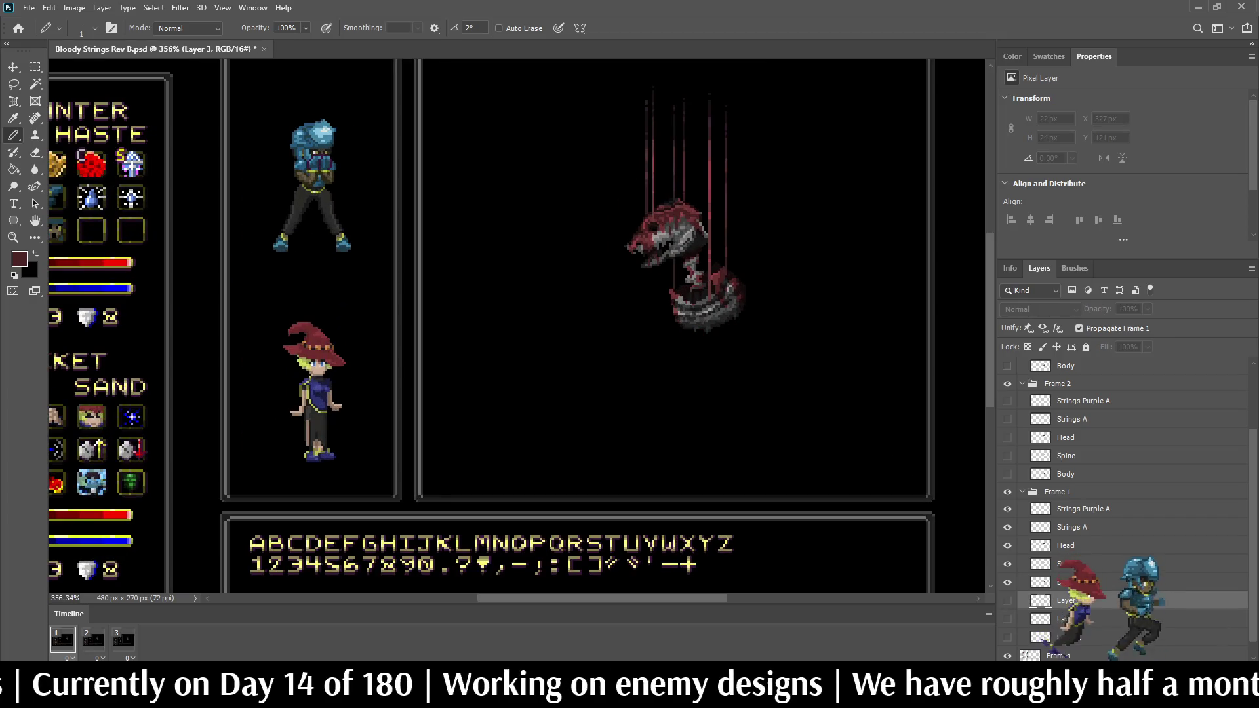
left_click(1007, 619)
left_click(1007, 638)
left_click(1007, 600)
left_click(1007, 600)
left_click(1007, 619)
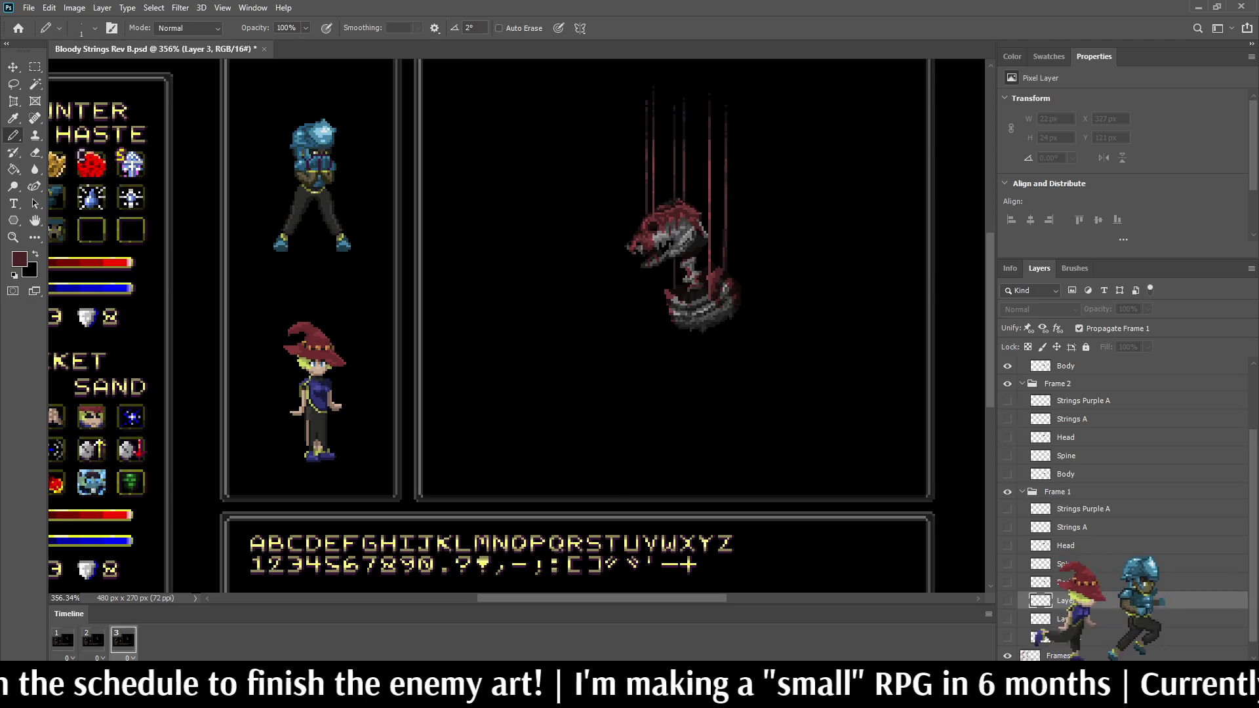
Step: Save again and bring the animation back to frame 1
key("ctrl+s")
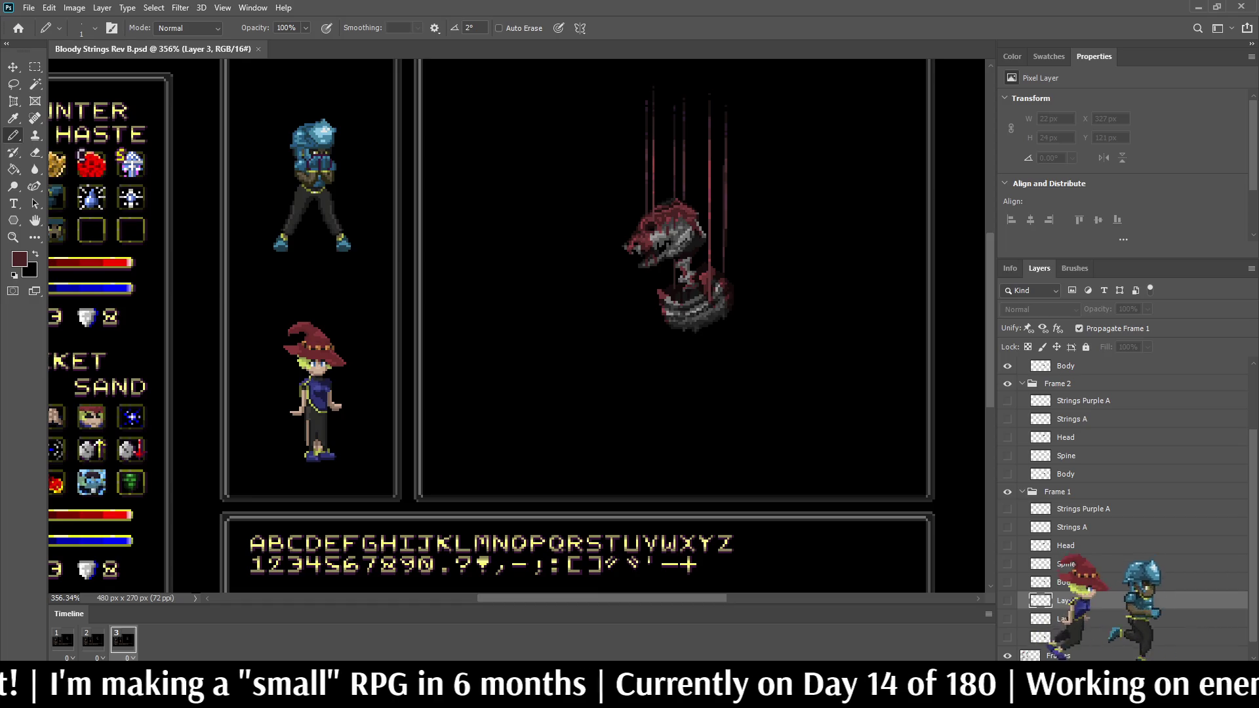
scroll(712, 282, "up", 5)
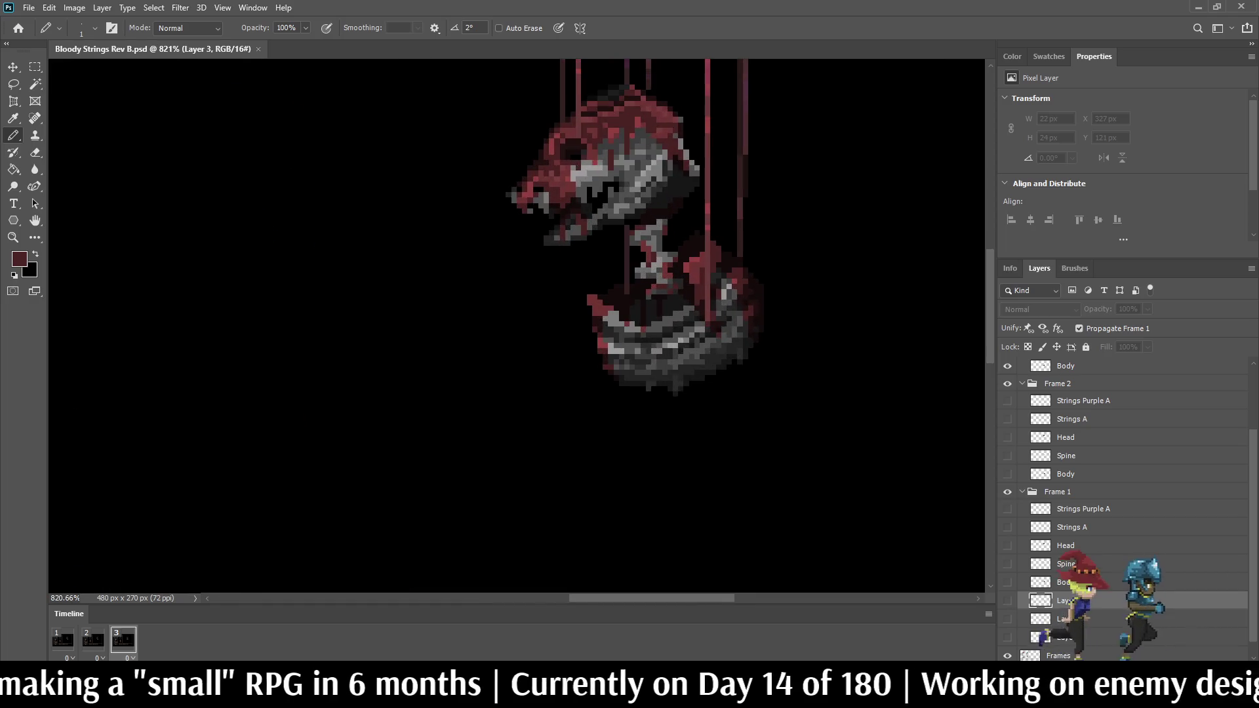
key("space")
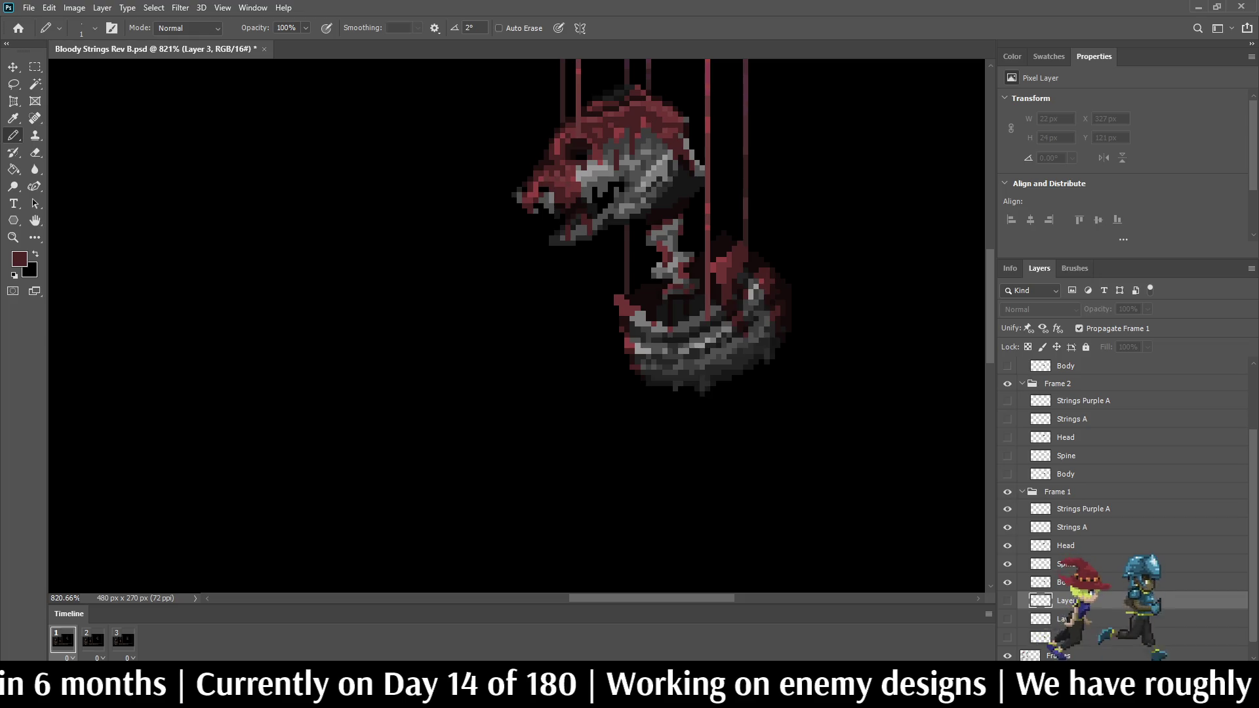
Step: On frame 2, select the Strings A layer, sample a red, and set Pencil opacity to 50%
left_click(1023, 492)
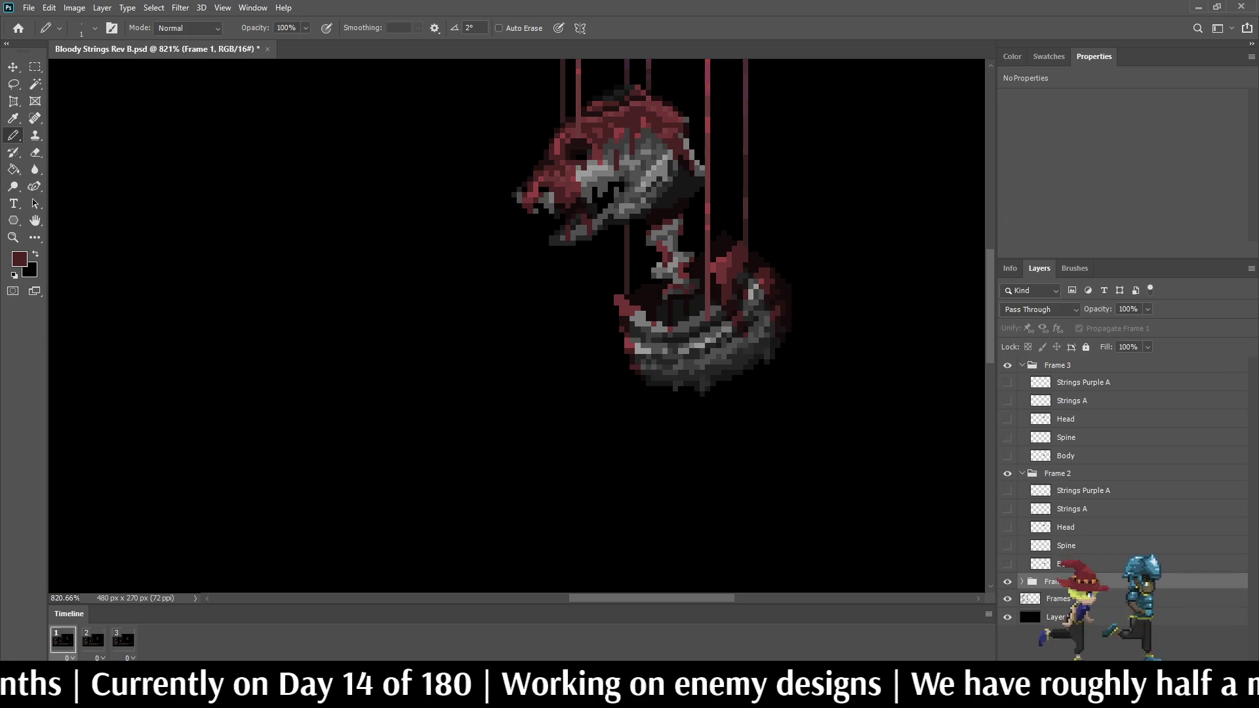
left_click(92, 640)
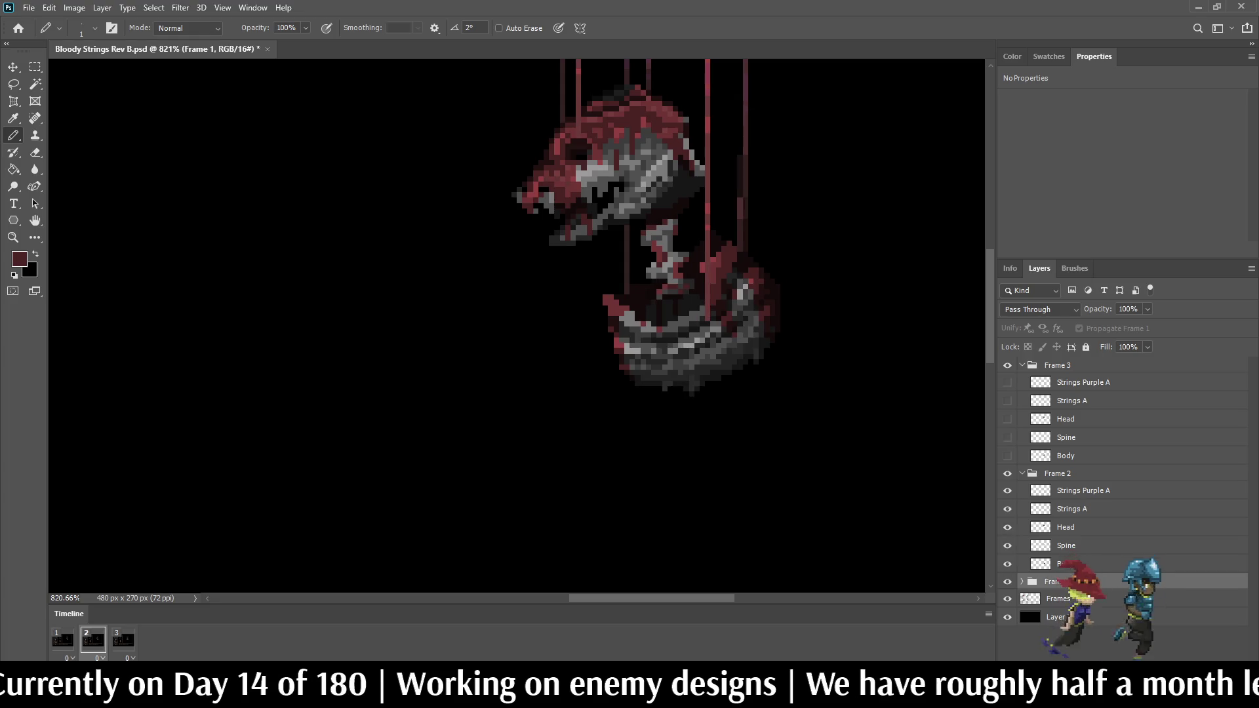
left_click(1072, 509)
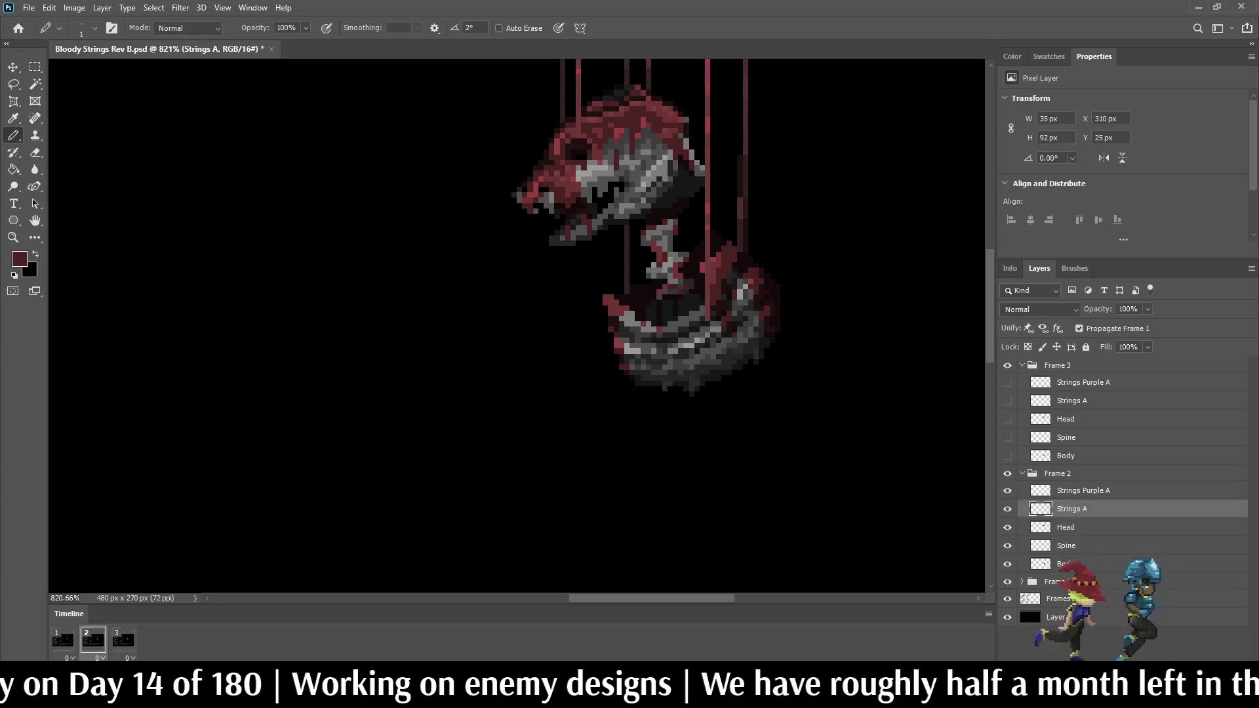
scroll(712, 193, "up", 5, "alt")
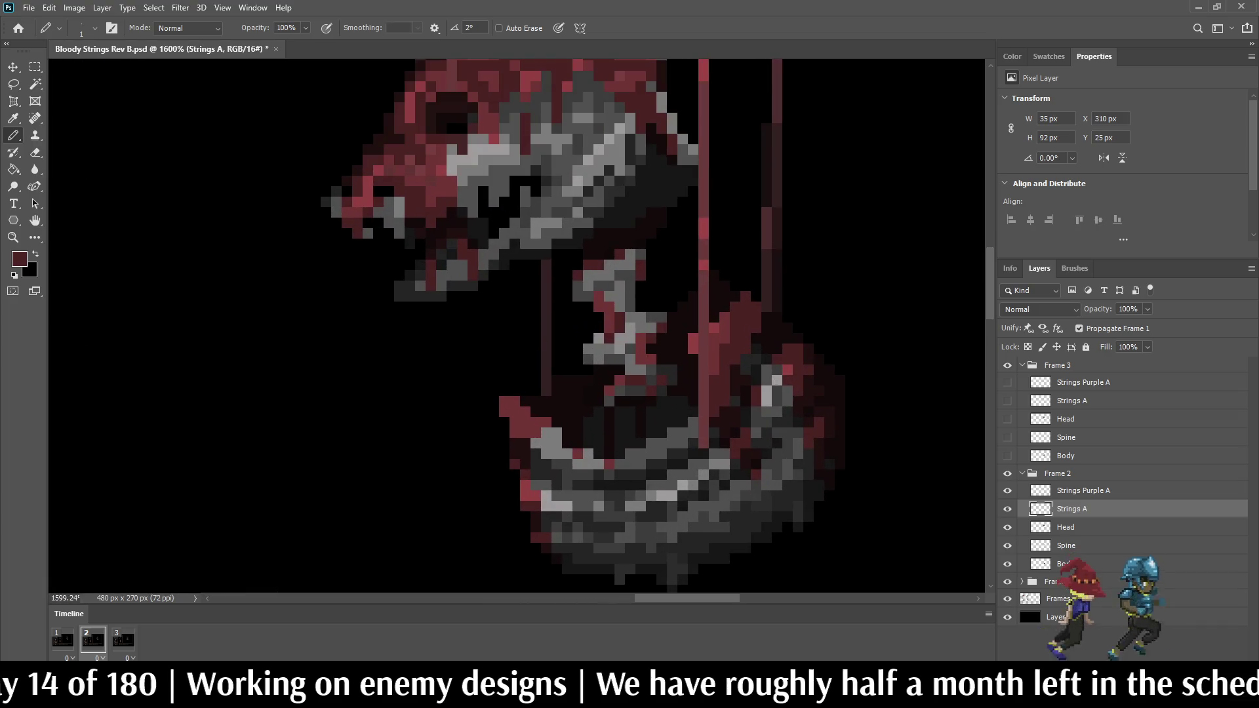
key("i")
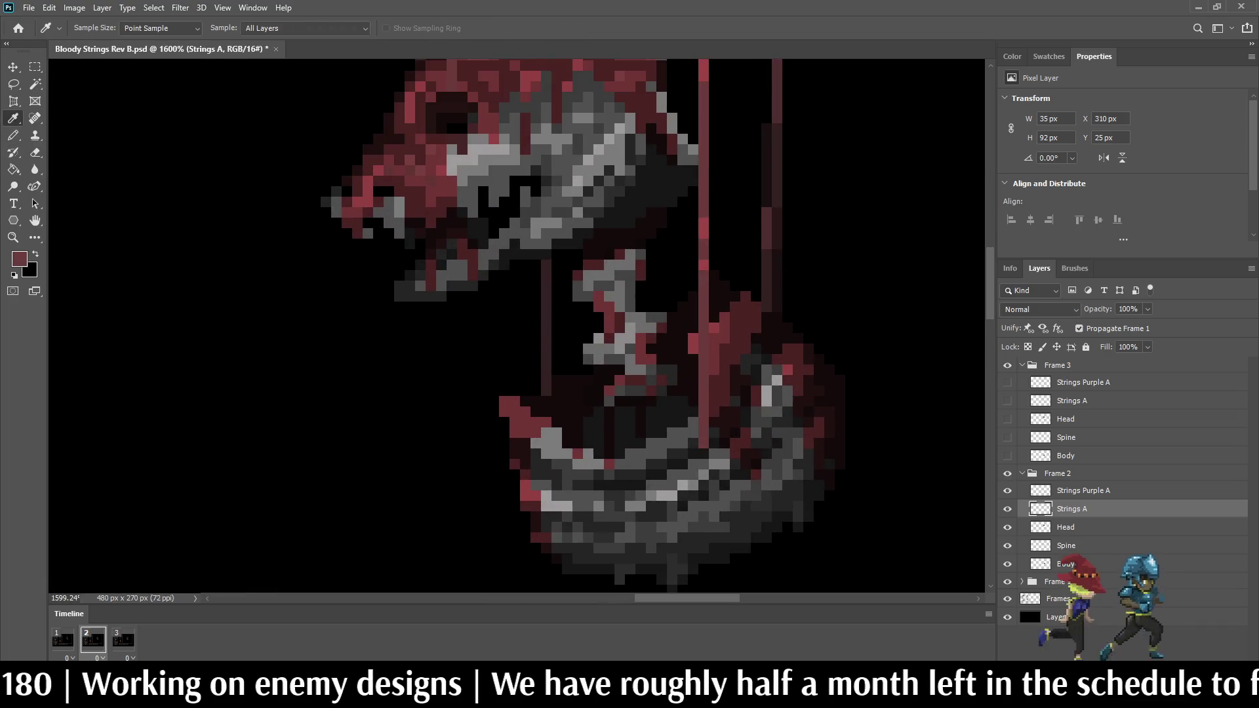
key("b")
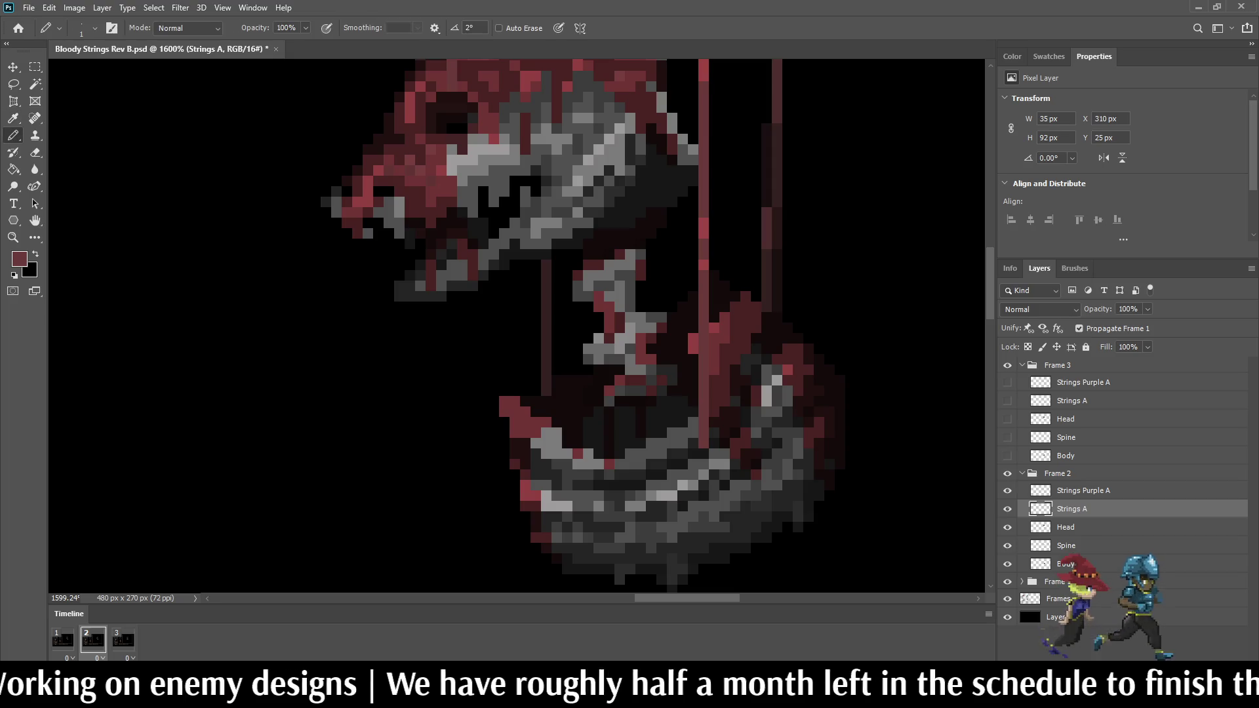
key("Return")
type("50")
key("Return")
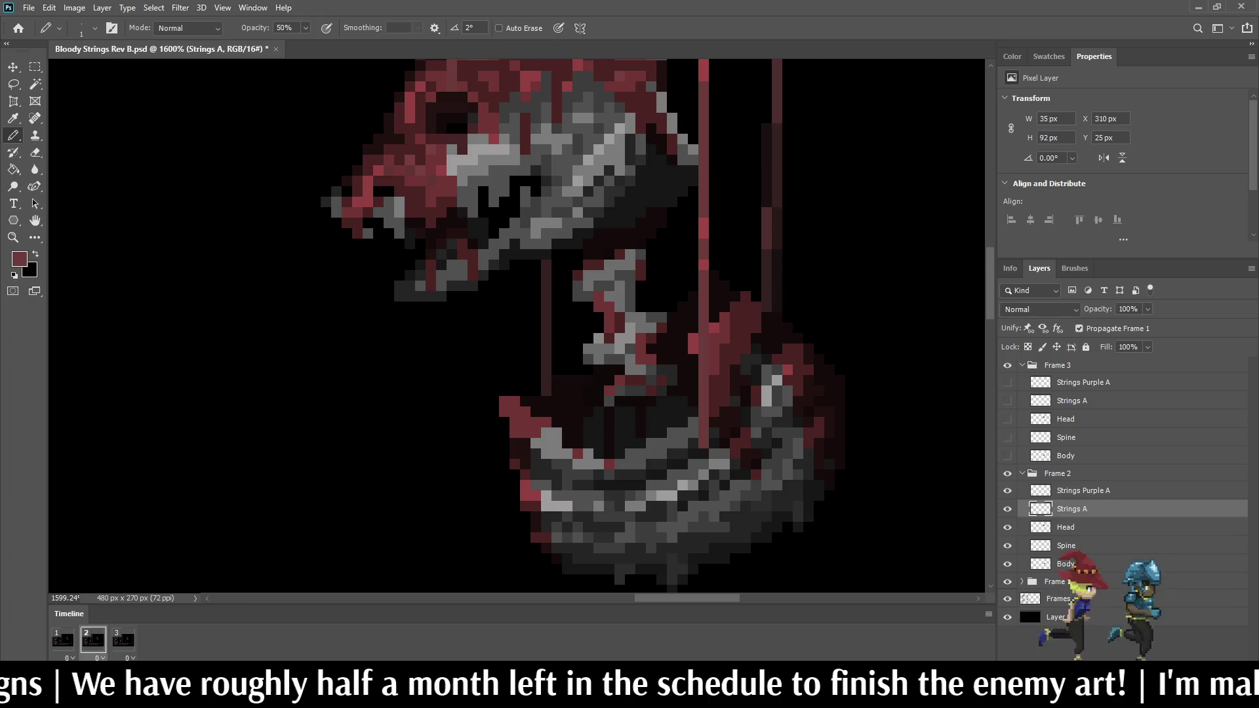
Step: Draw a vertical red string line down the body and add one brighter red pixel
key("space")
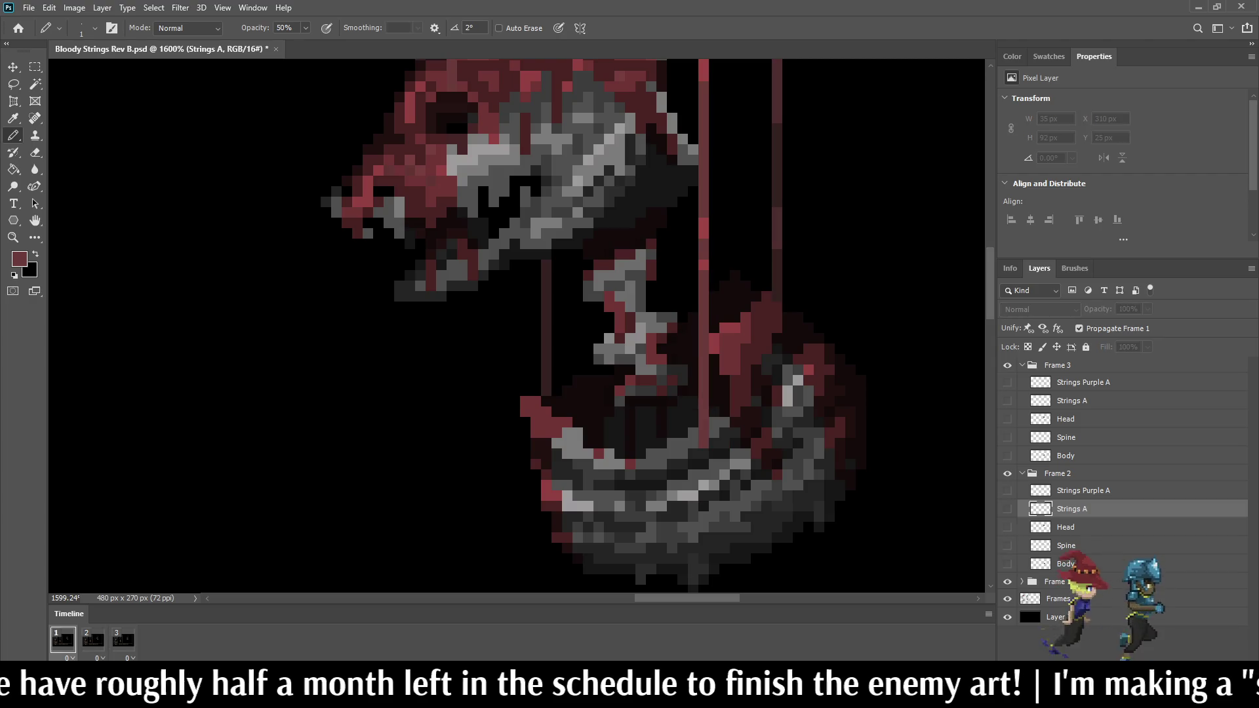
key("space")
left_click_drag(693, 444, 692, 191)
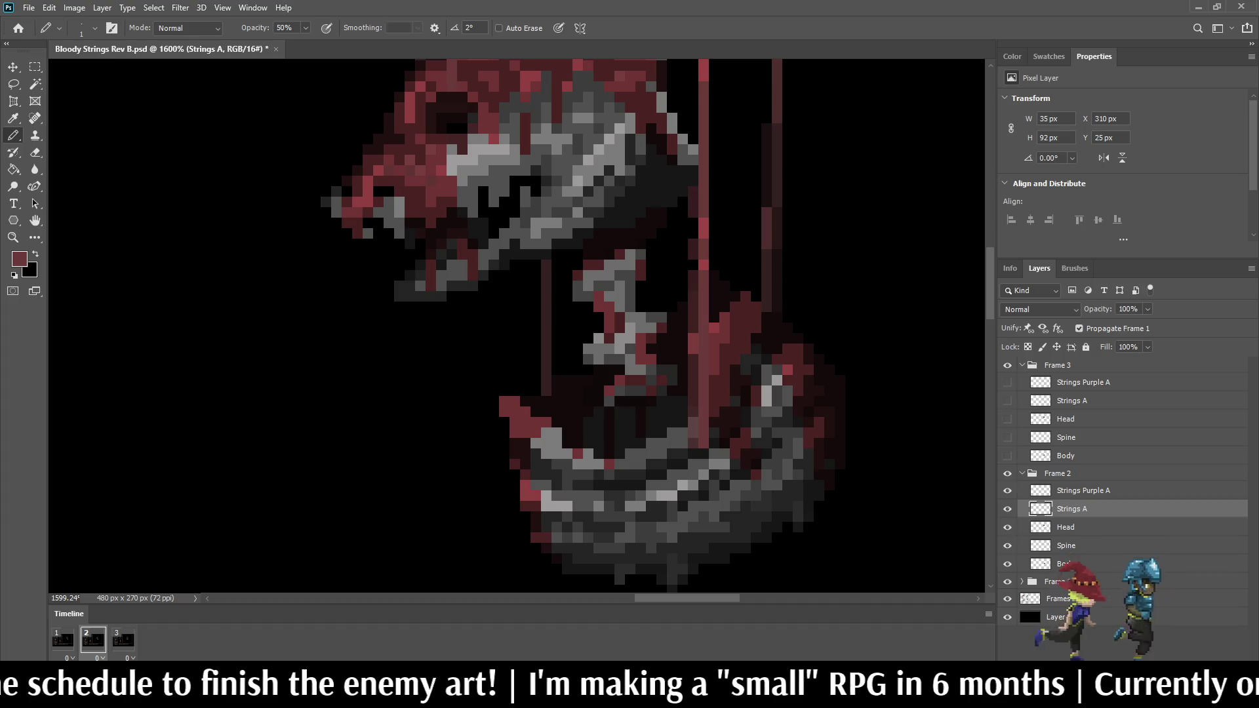
key("i")
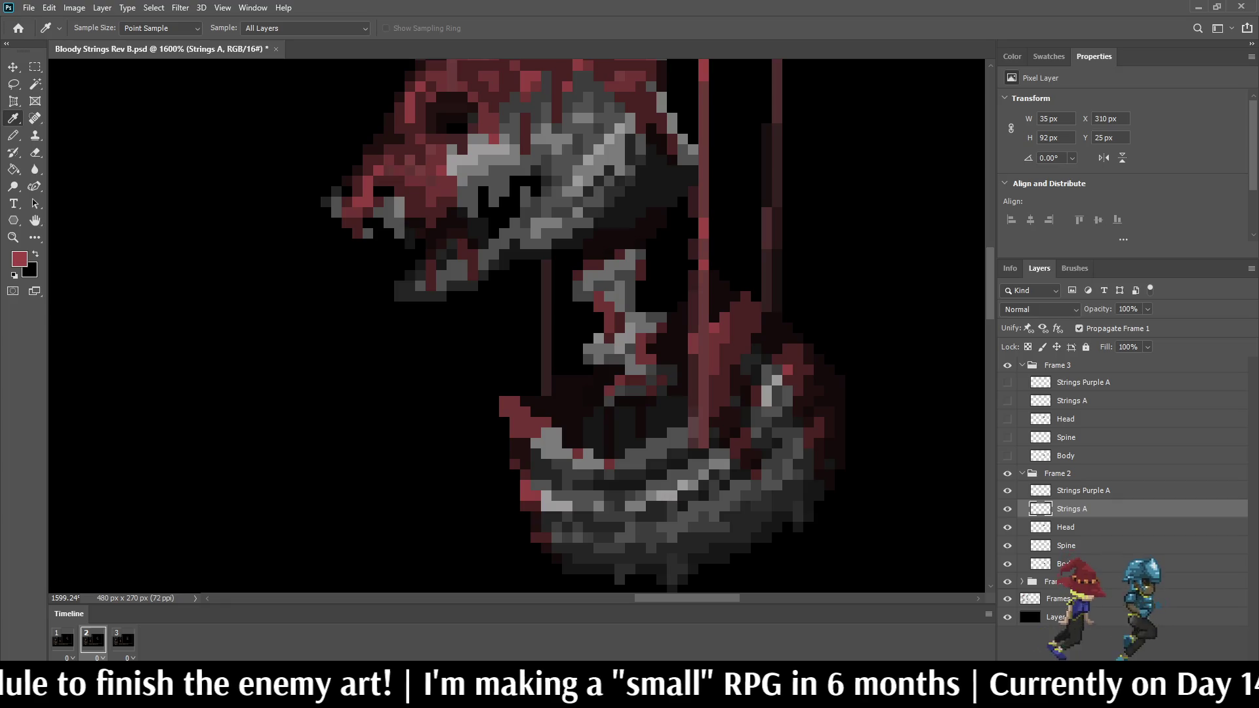
key("b")
scroll(696, 225, "up", 3)
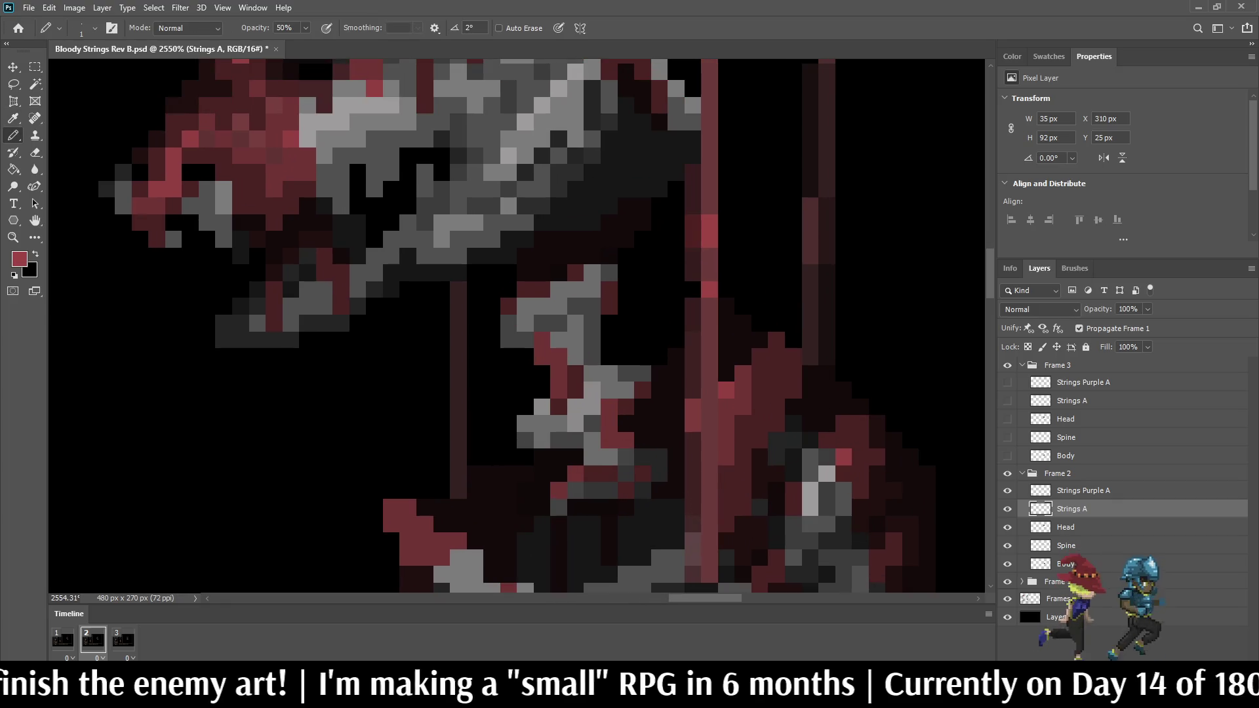
left_click(693, 290)
scroll(693, 290, "down", 5)
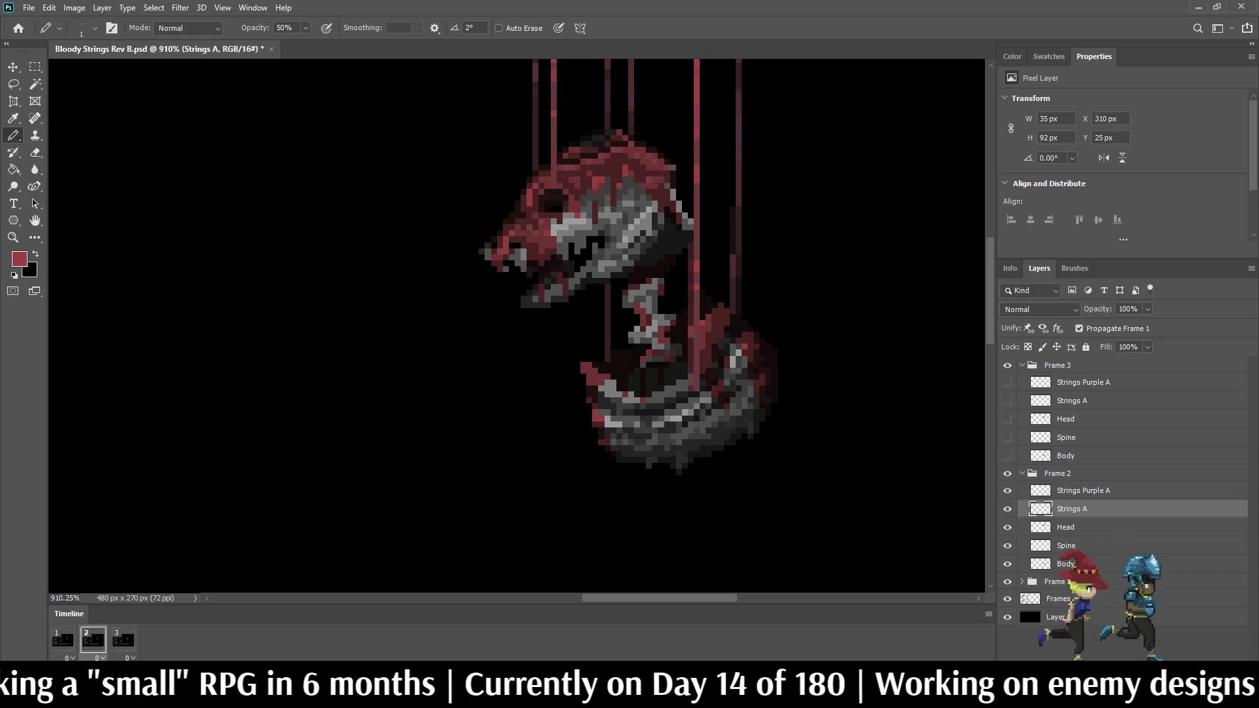
scroll(655, 328, "up", 10)
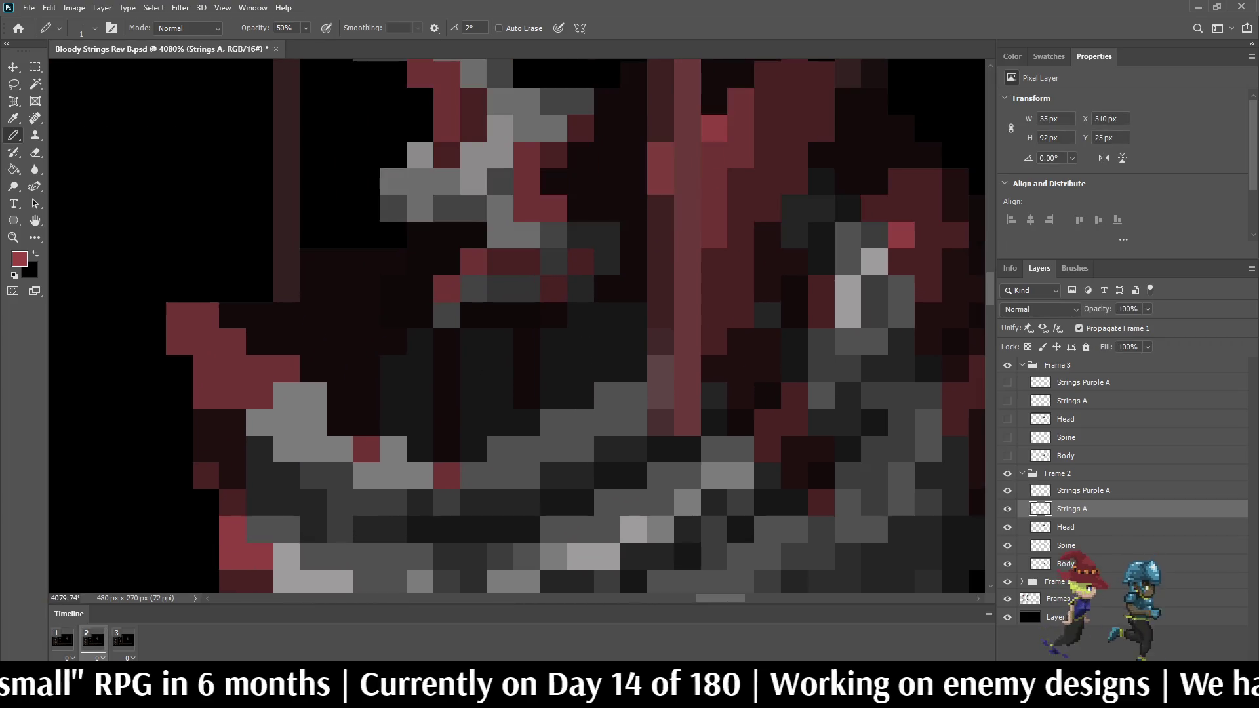
Step: Preview the animation, stop on frame 3's Strings A layer, and restore 100% Pencil opacity
scroll(623, 328, "down", 10)
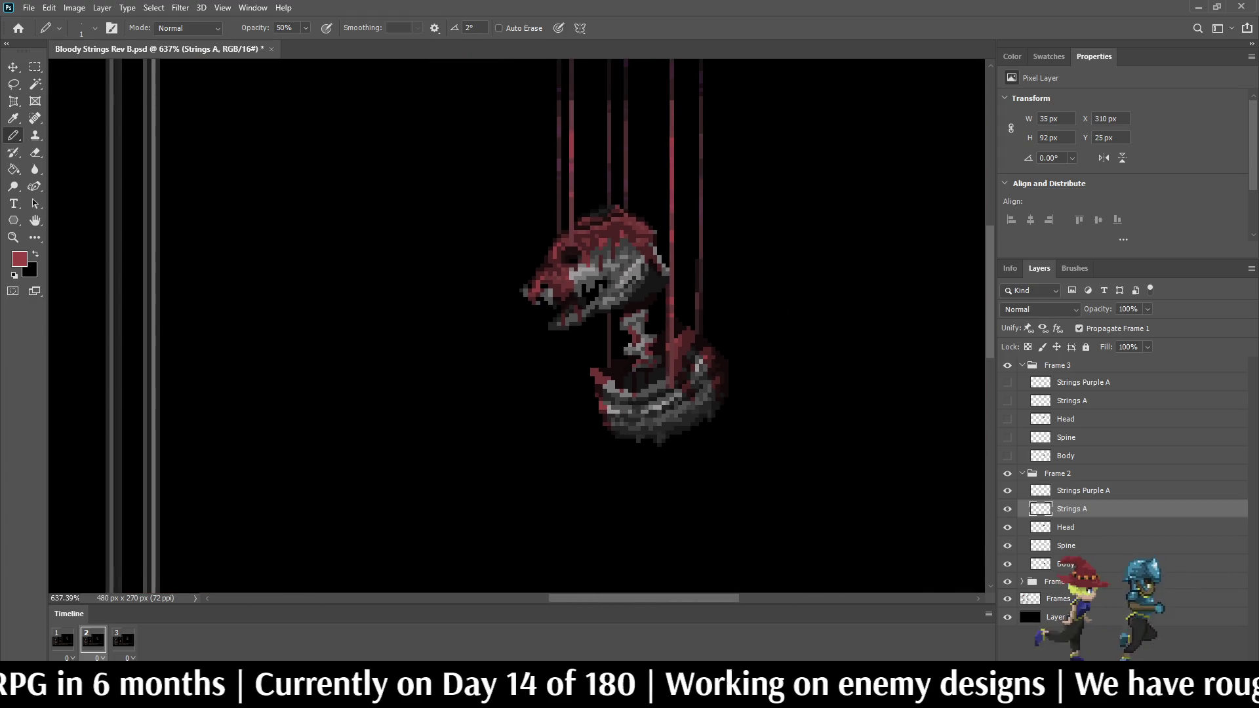
key("space")
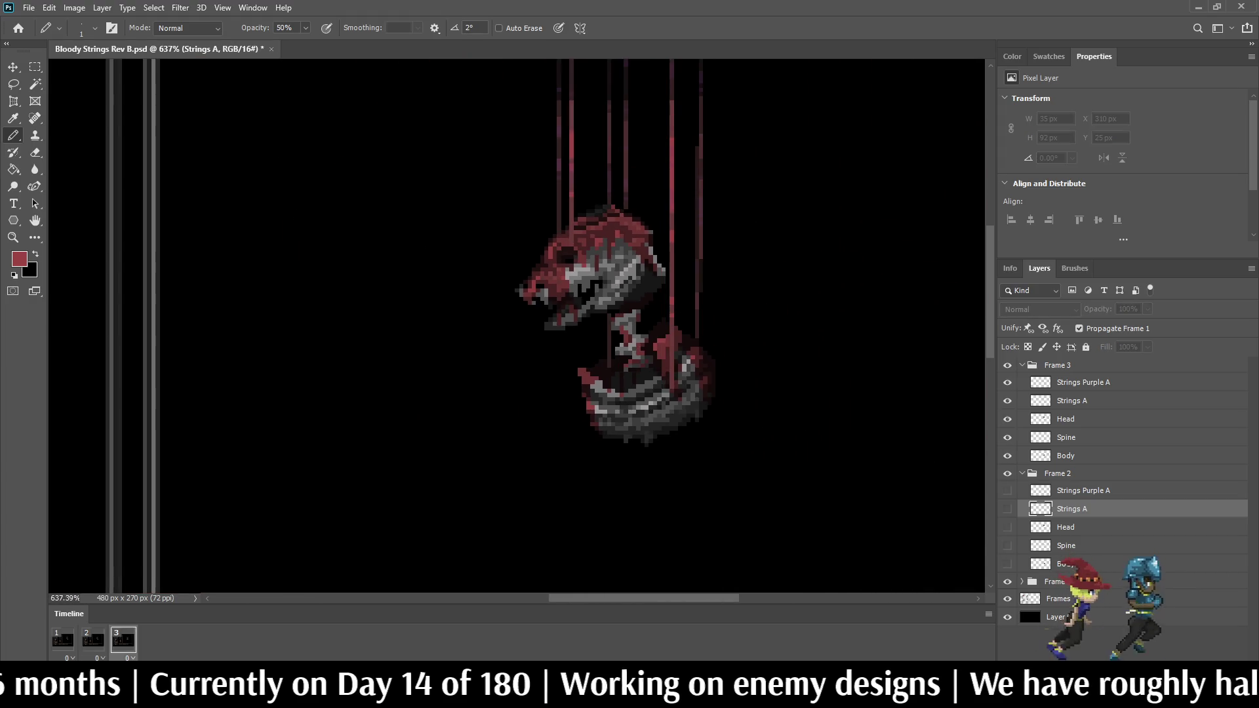
key("space")
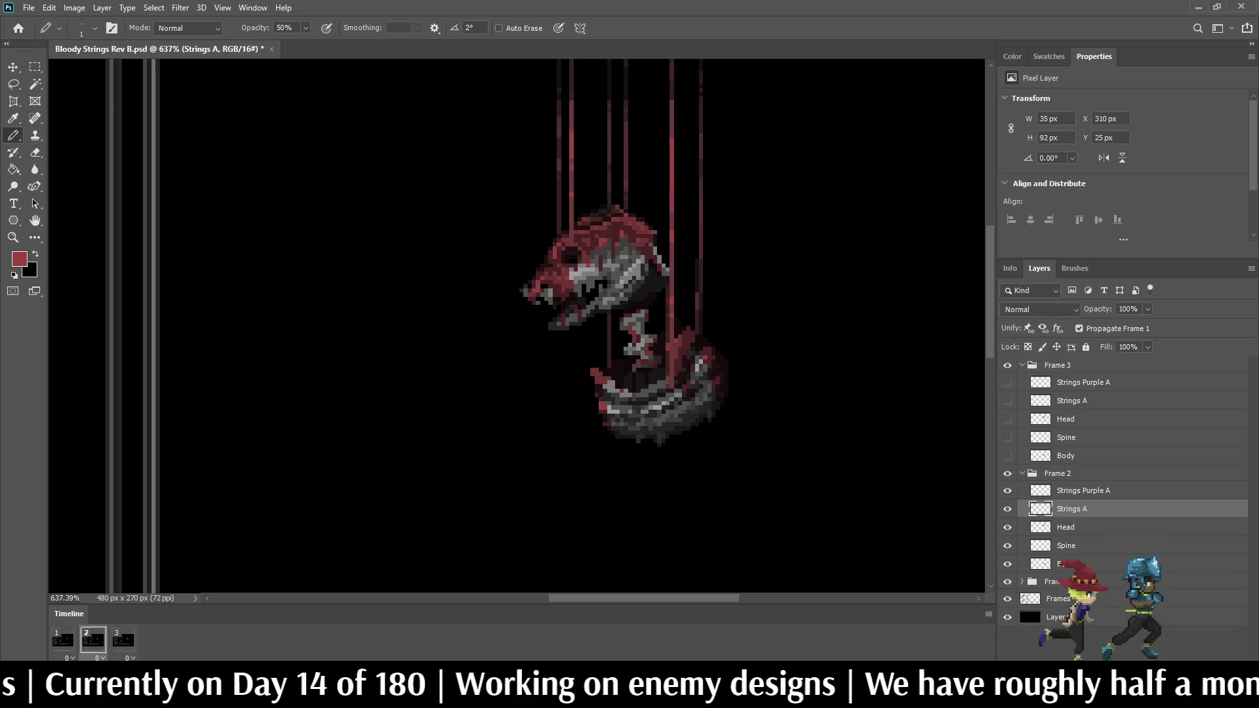
key("space")
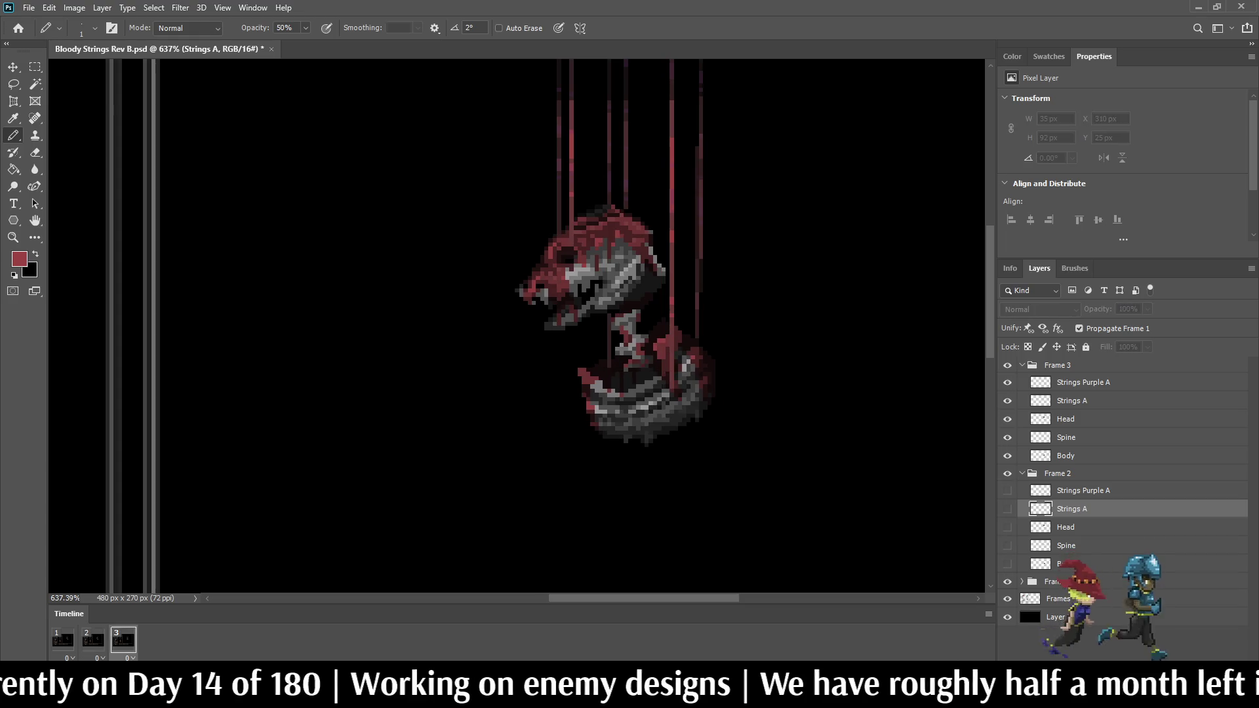
key("space")
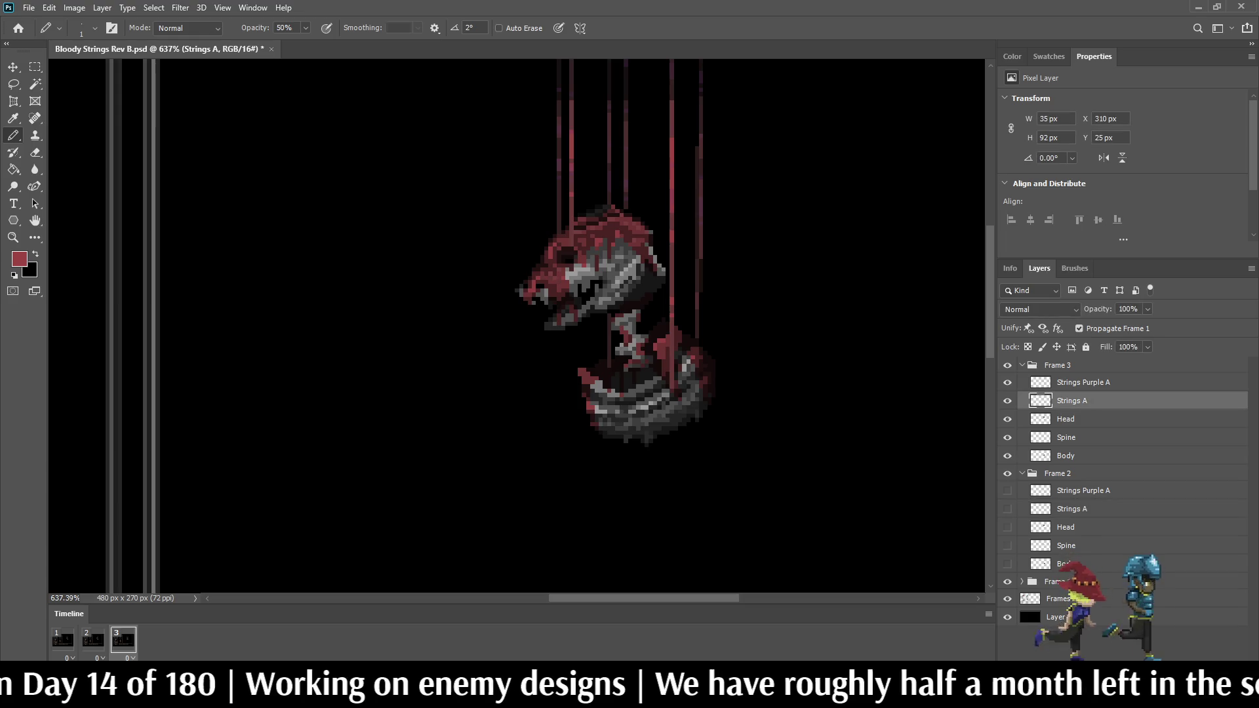
key("0")
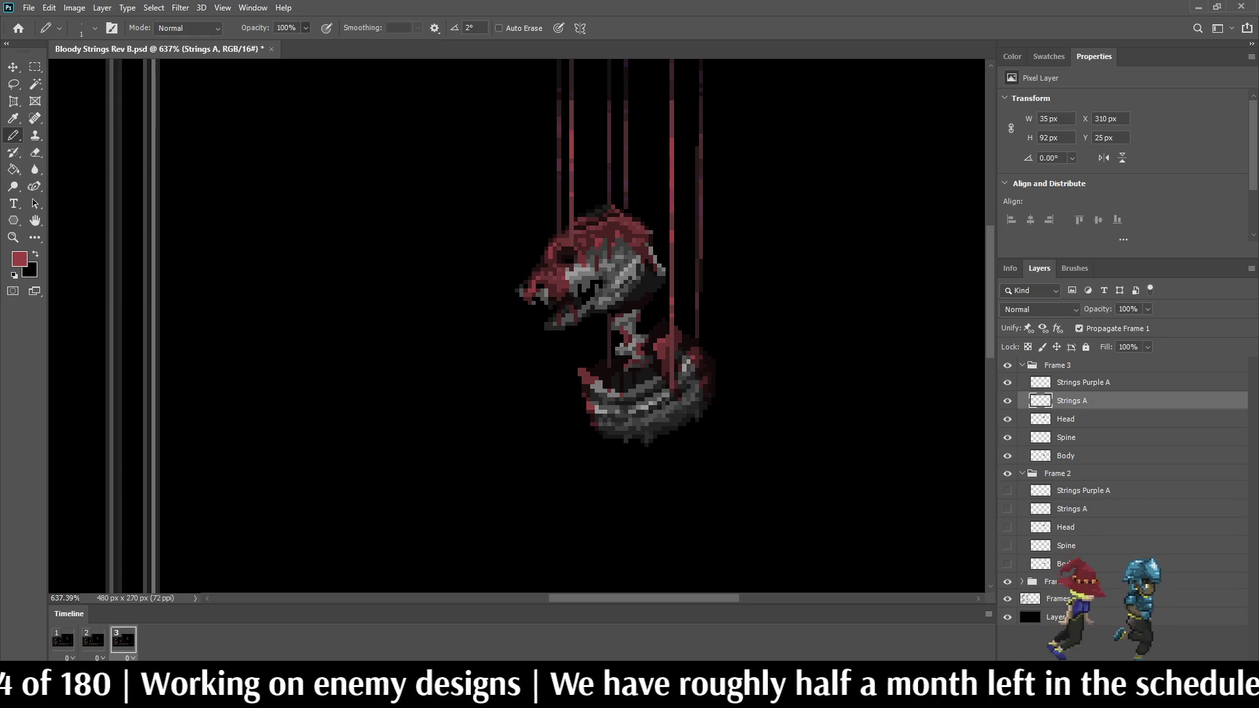
scroll(679, 298, "up", 5)
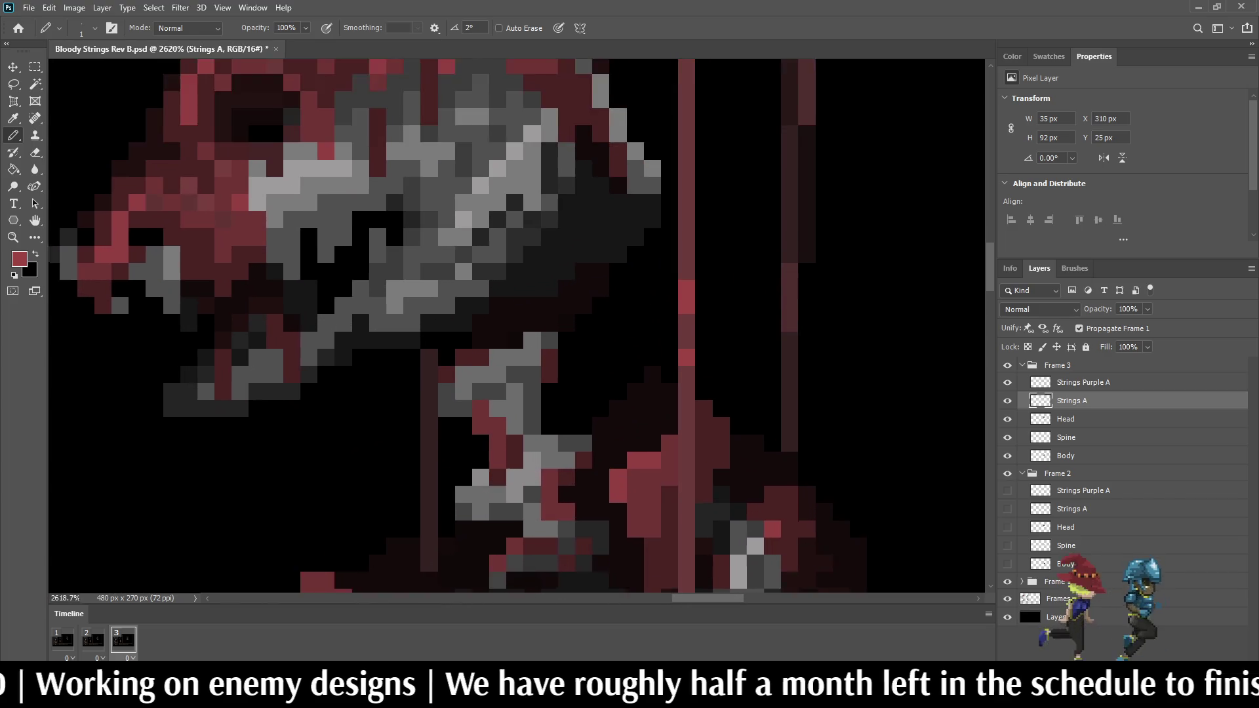
Step: Pencil a red two-pixel block and one more red pixel beside frame 3's string
scroll(659, 308, "up", 1)
left_click_drag(671, 282, 671, 305)
left_click(672, 366)
Step: Lighten the string's highlight pixels with a colour sampled from the sprite
key("i")
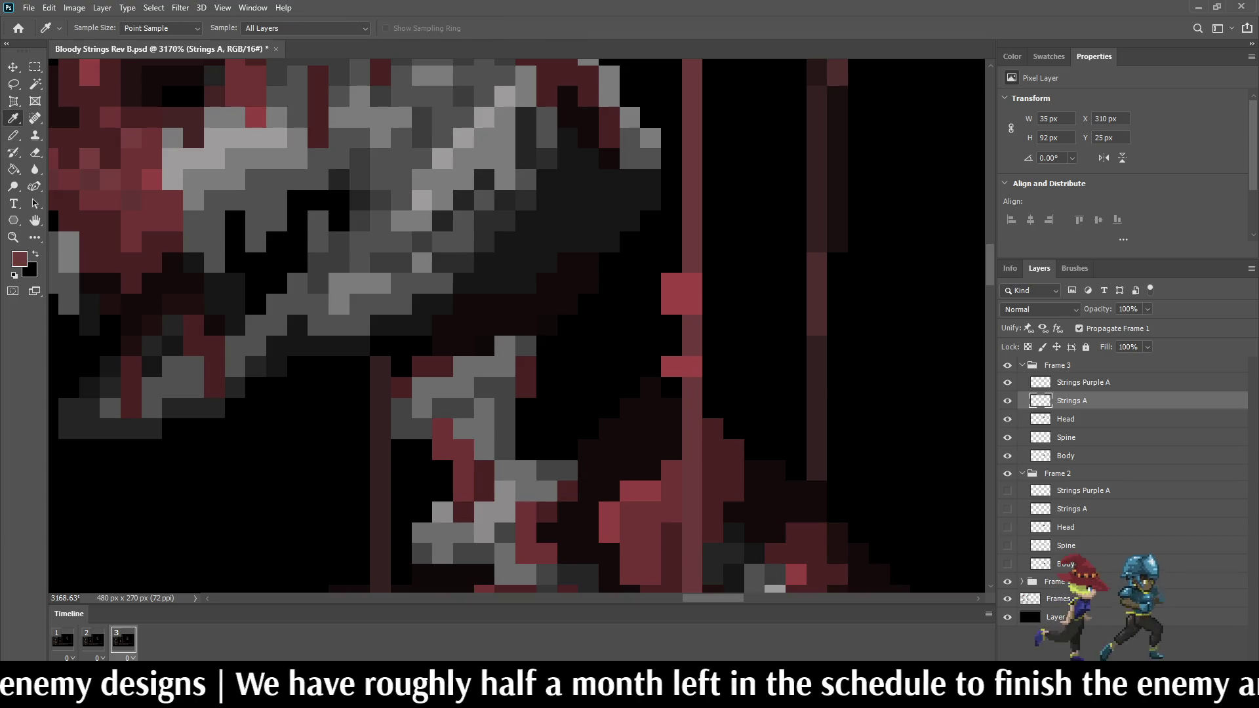
key("b")
left_click(672, 325)
left_click(672, 345)
left_click(672, 388)
left_click_drag(672, 387, 675, 304)
Step: Fade the red string column halfway with the eraser at 50% opacity, then preview
scroll(516, 327, "down", 5)
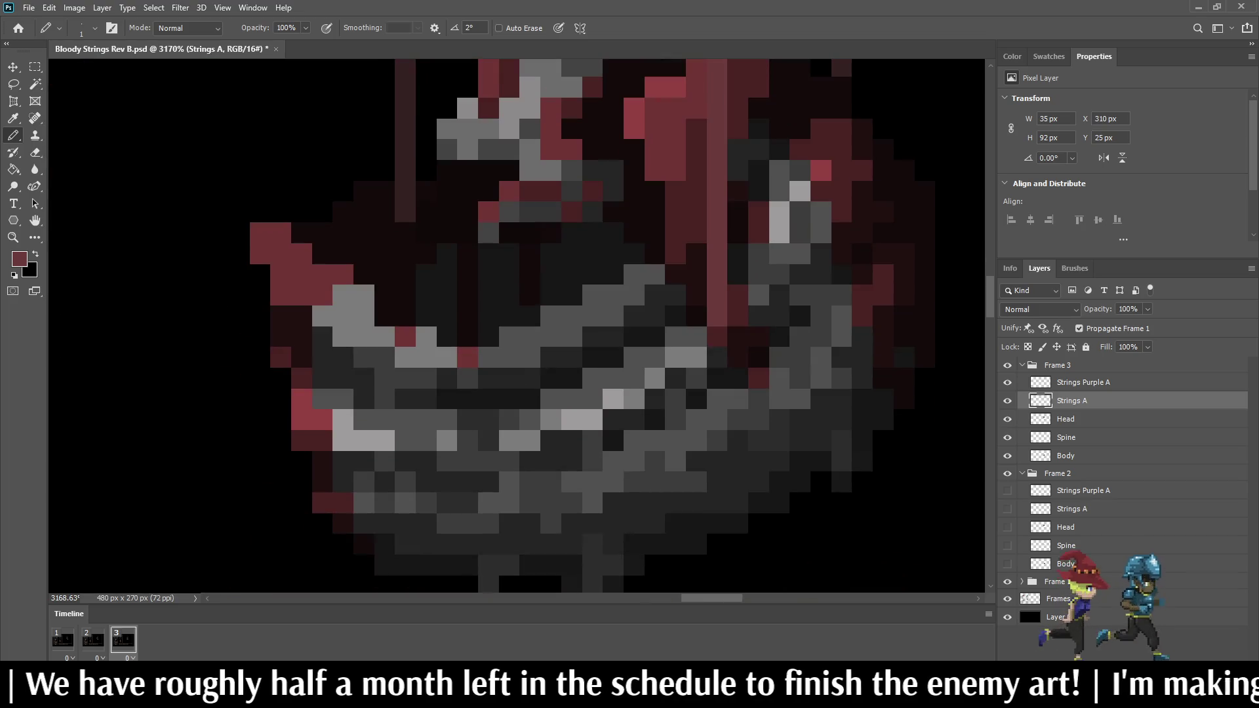
scroll(708, 320, "down", 4)
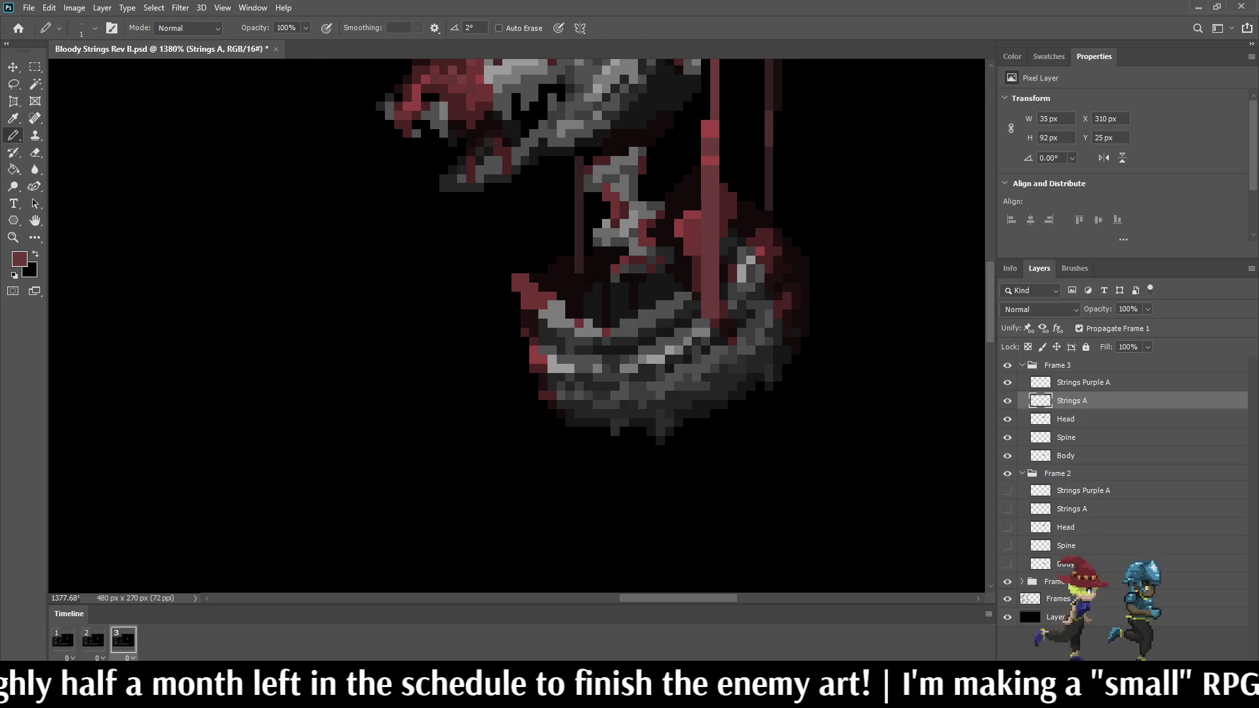
key("e")
key("Return")
type("50")
key("Return")
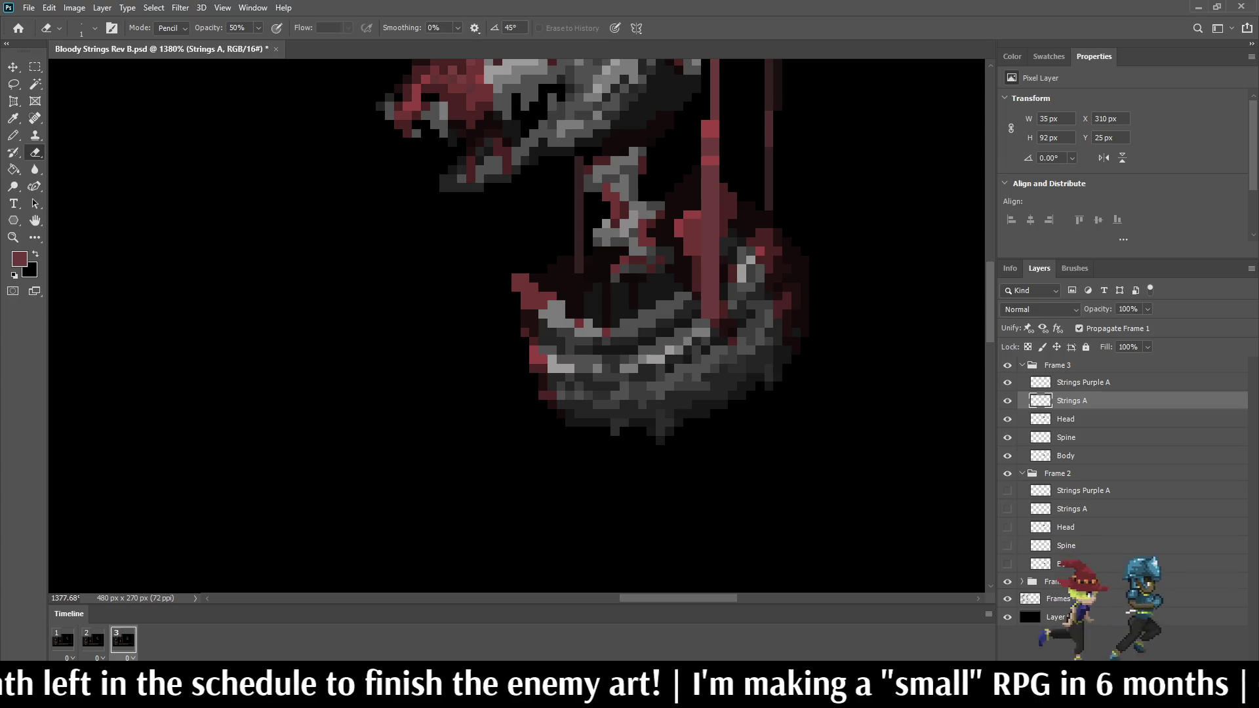
left_click_drag(715, 124, 715, 319)
key("space")
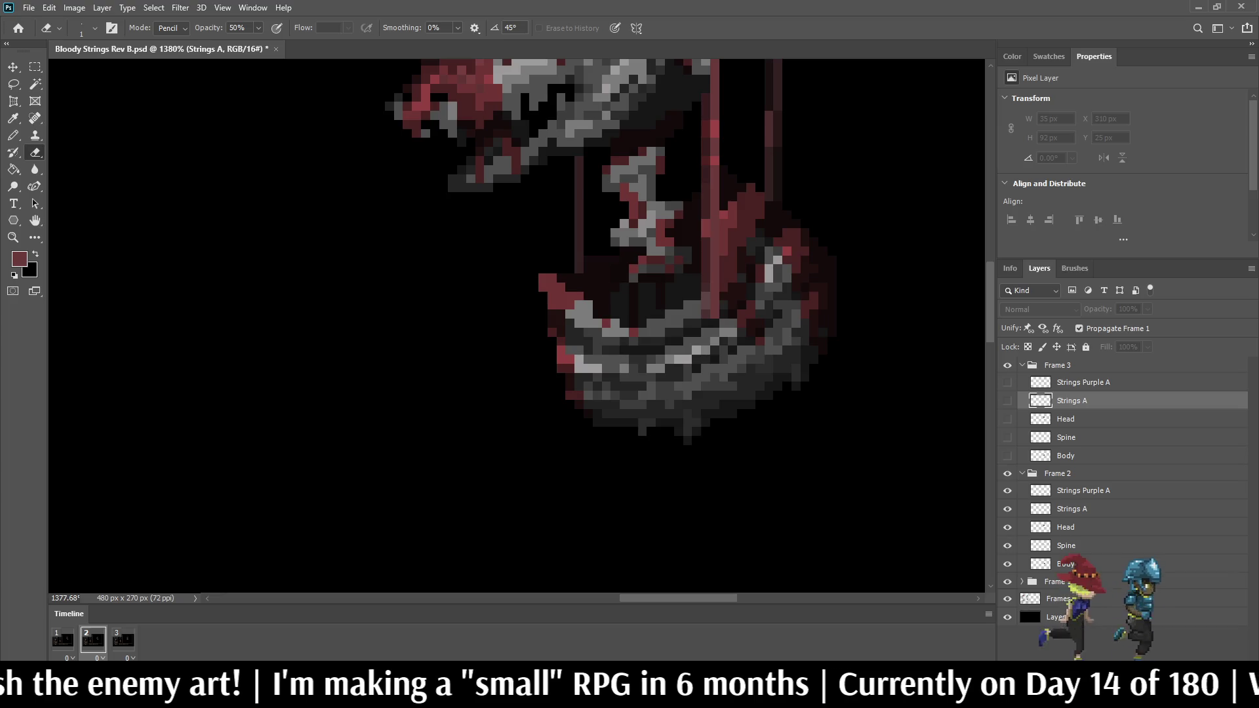
Step: Paint two more pixels beside frame 3's red string, checking against frame 2
key("i")
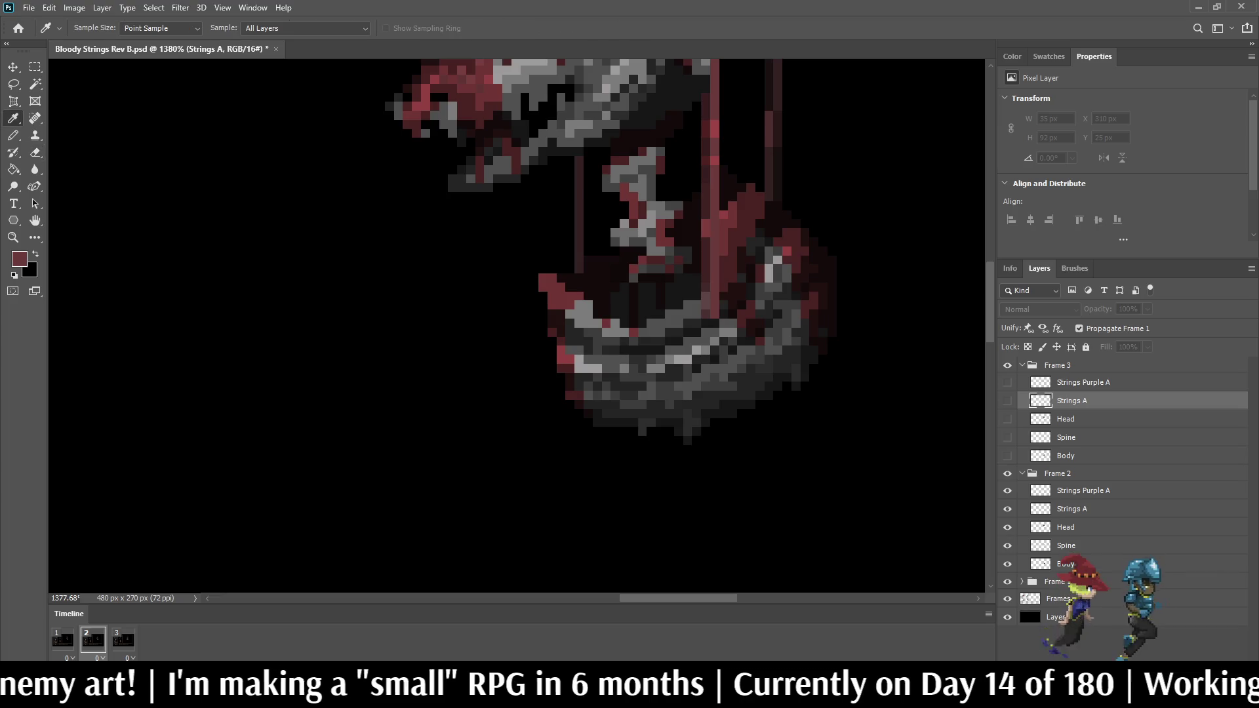
key("b")
scroll(712, 98, "up", 5)
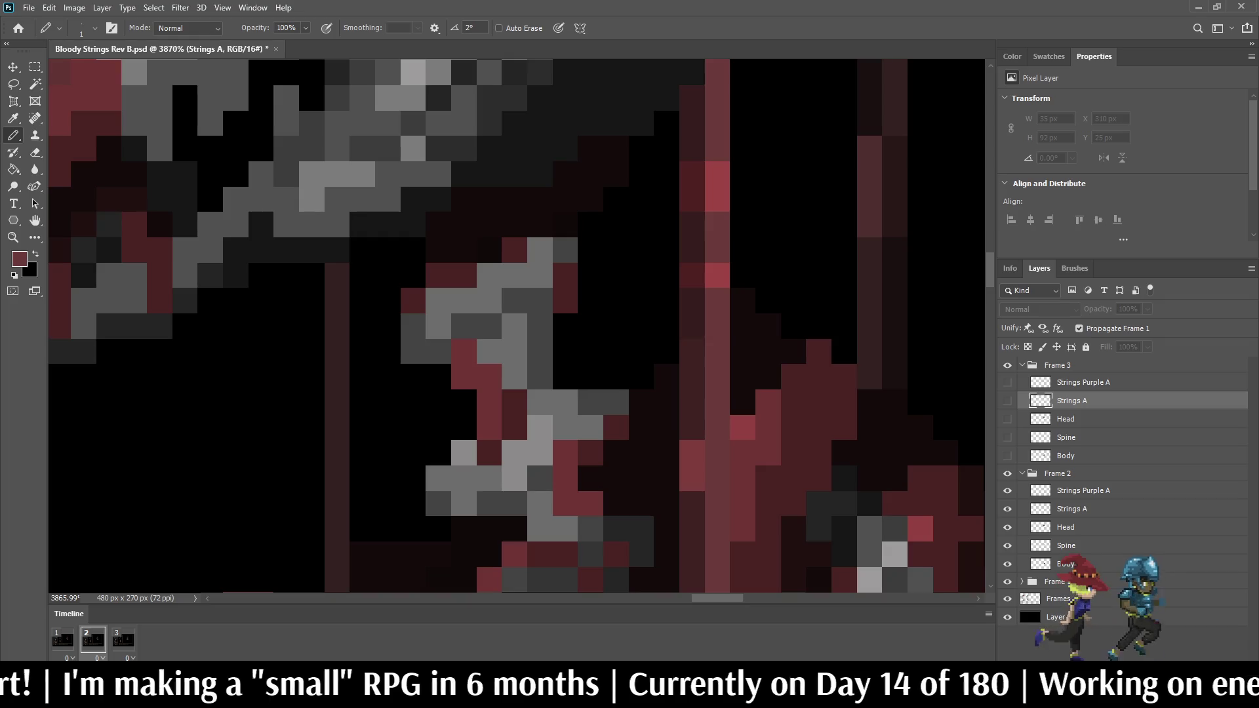
key("Right")
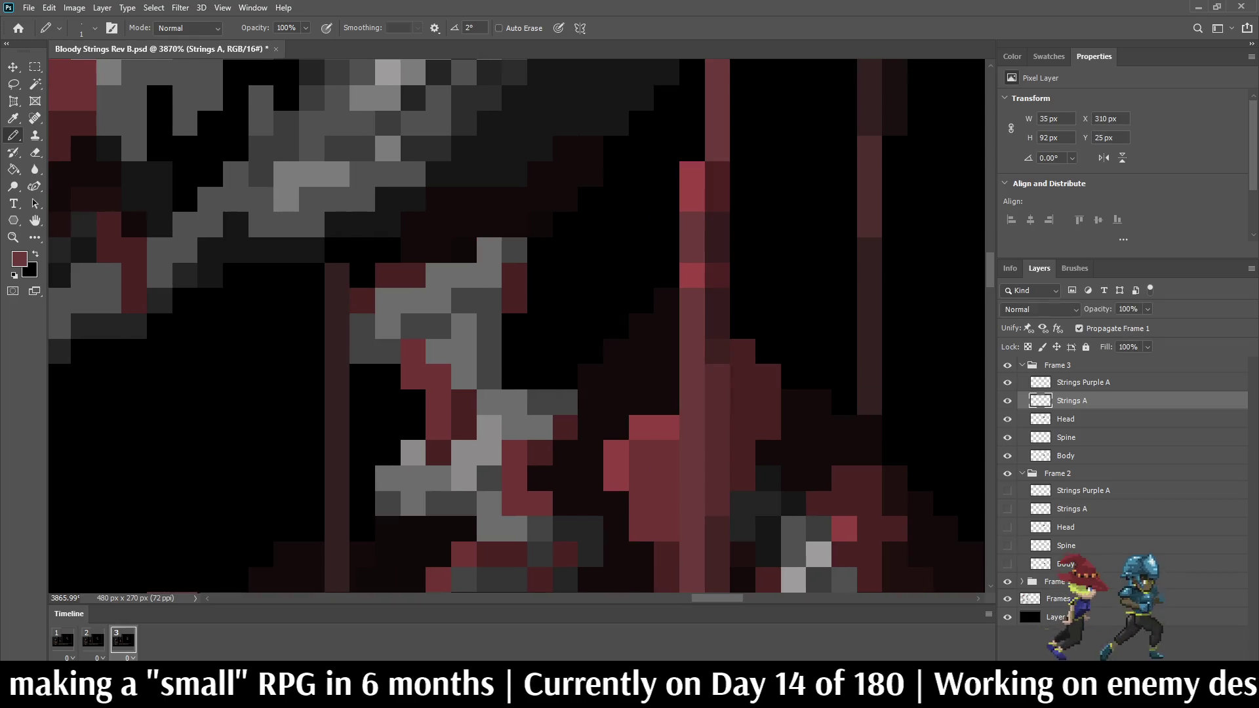
left_click_drag(693, 148, 693, 123)
key("Left")
key("Right")
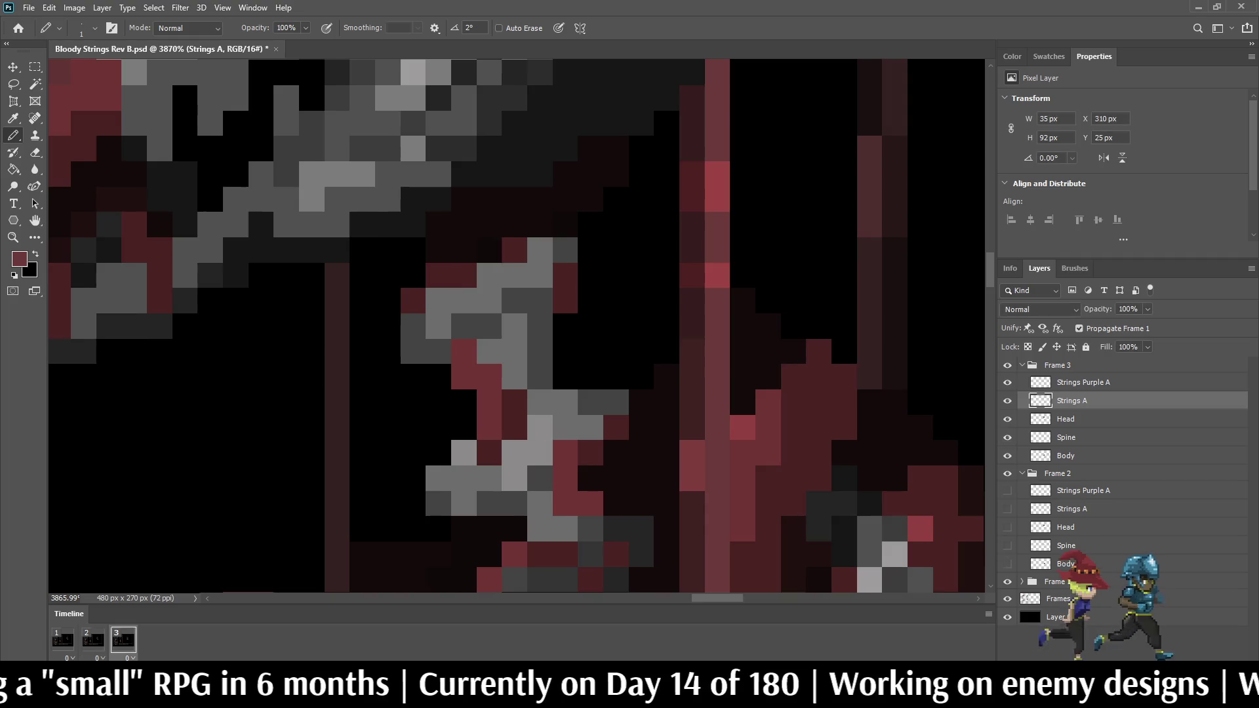
Step: Half-erase two pixels and a dark-red pixel beside the string, then play the battle mockup
scroll(677, 116, "down", 2)
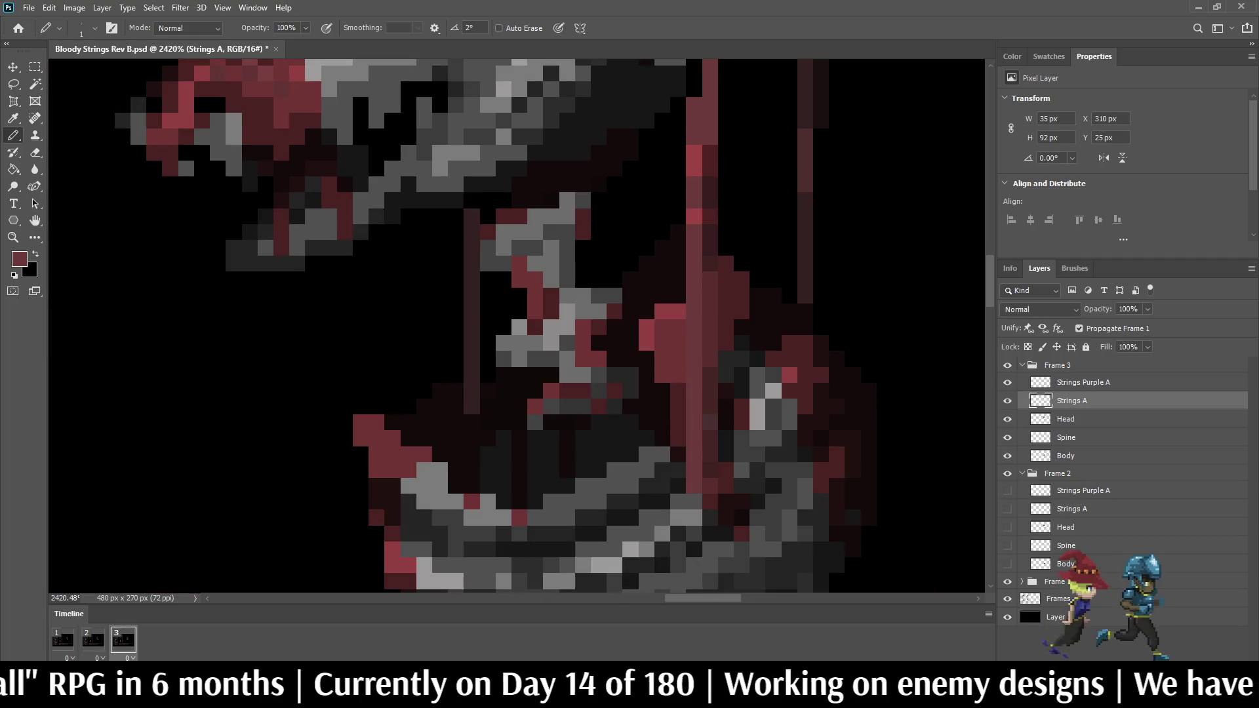
scroll(677, 116, "down", 5)
scroll(754, 197, "up", 4)
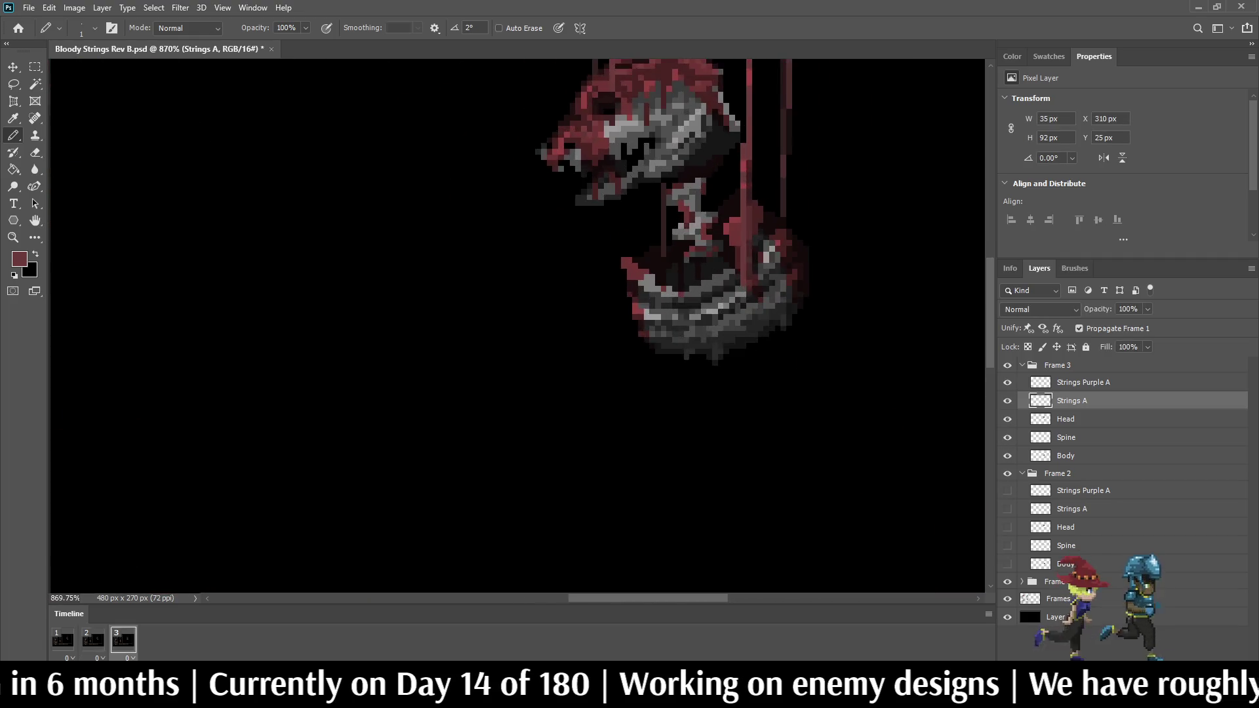
scroll(748, 139, "up", 2)
key("e")
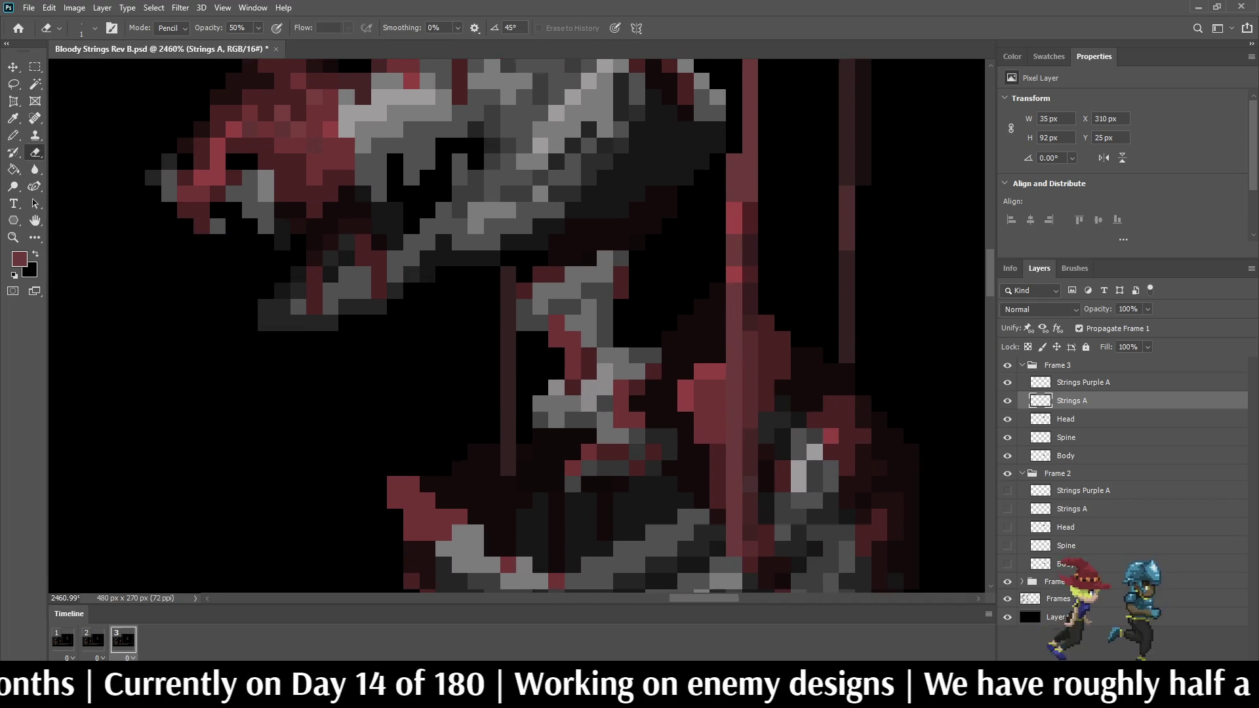
scroll(748, 139, "up", 1)
left_click_drag(751, 170, 752, 191)
left_click(751, 212)
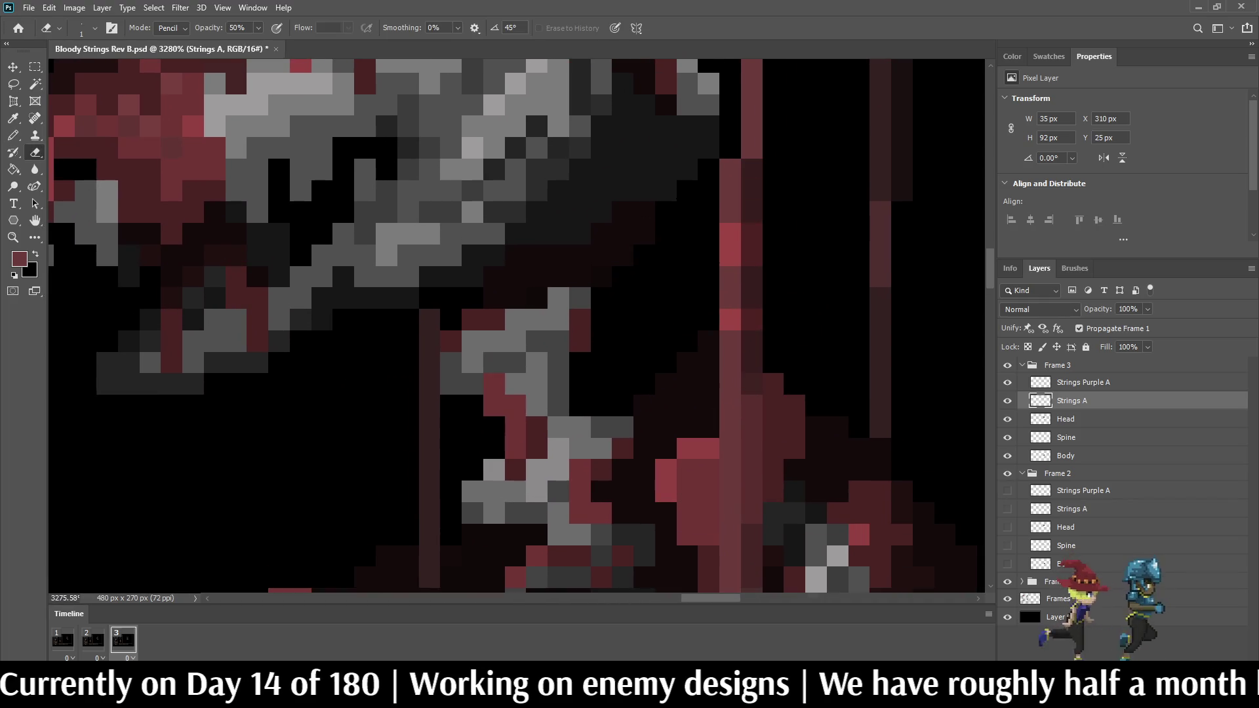
scroll(751, 212, "down", 8)
scroll(607, 302, "down", 4)
key("space")
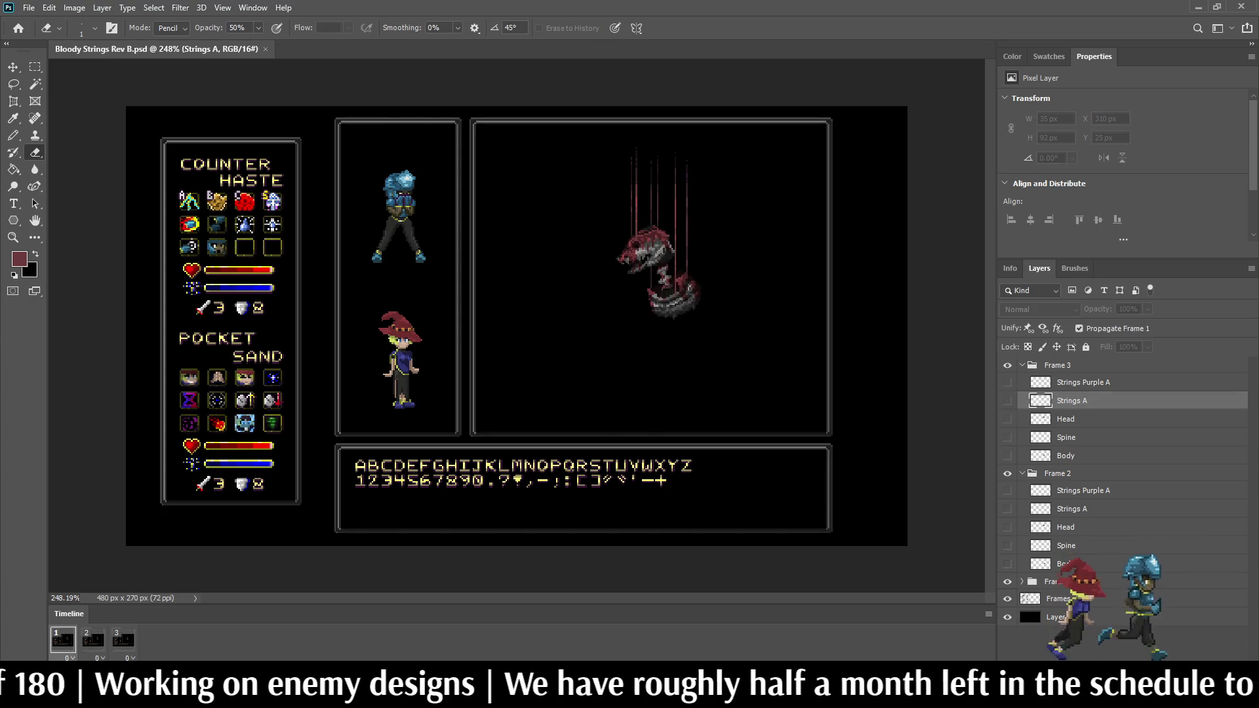
scroll(711, 240, "up", 2)
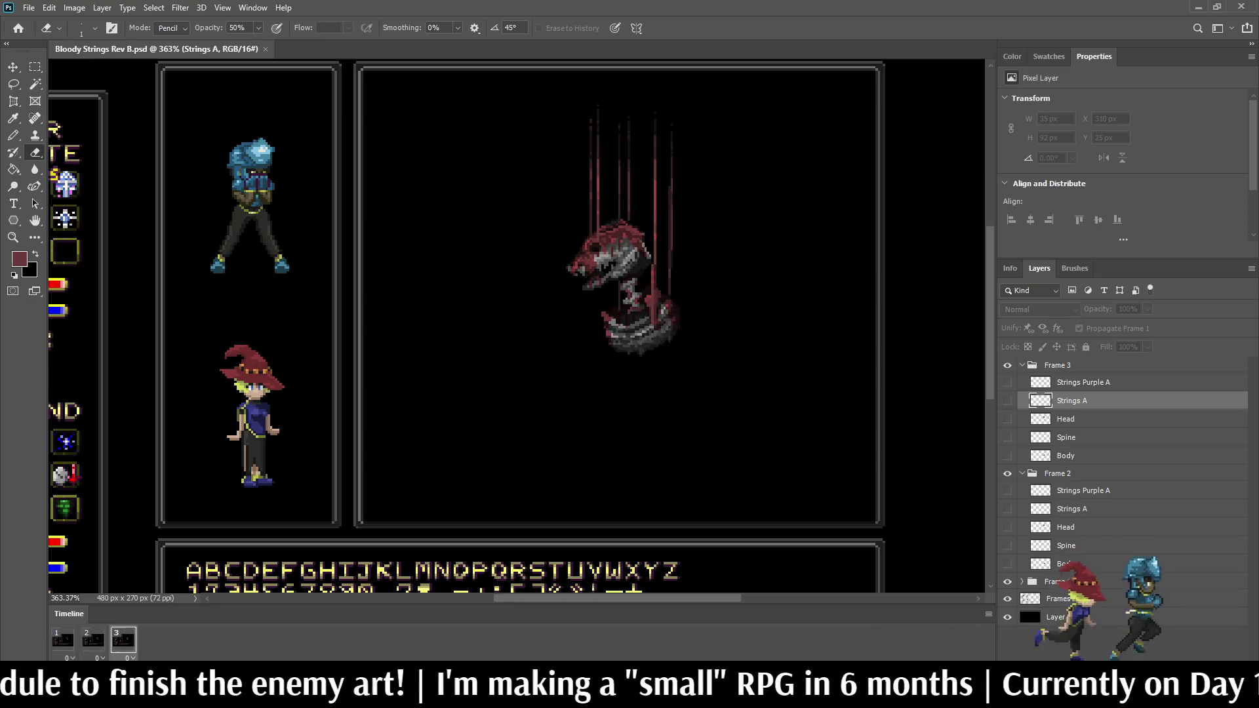
key("space")
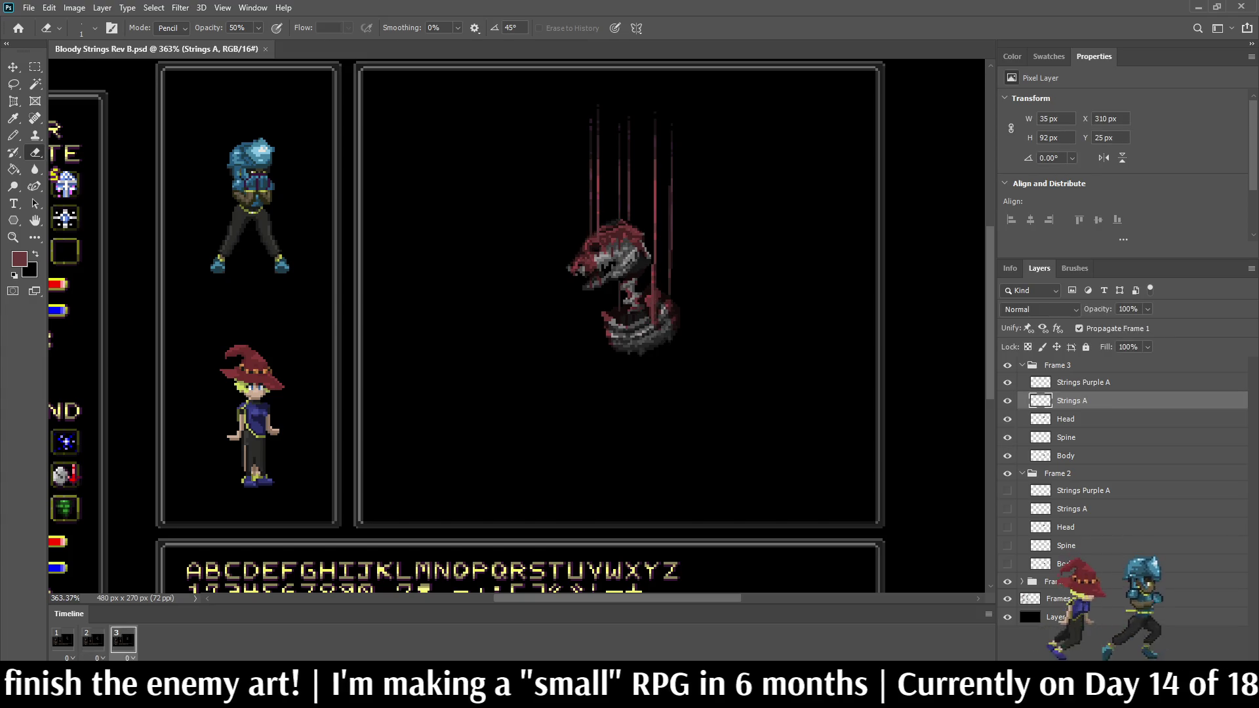
key("space")
scroll(630, 199, "up", 2)
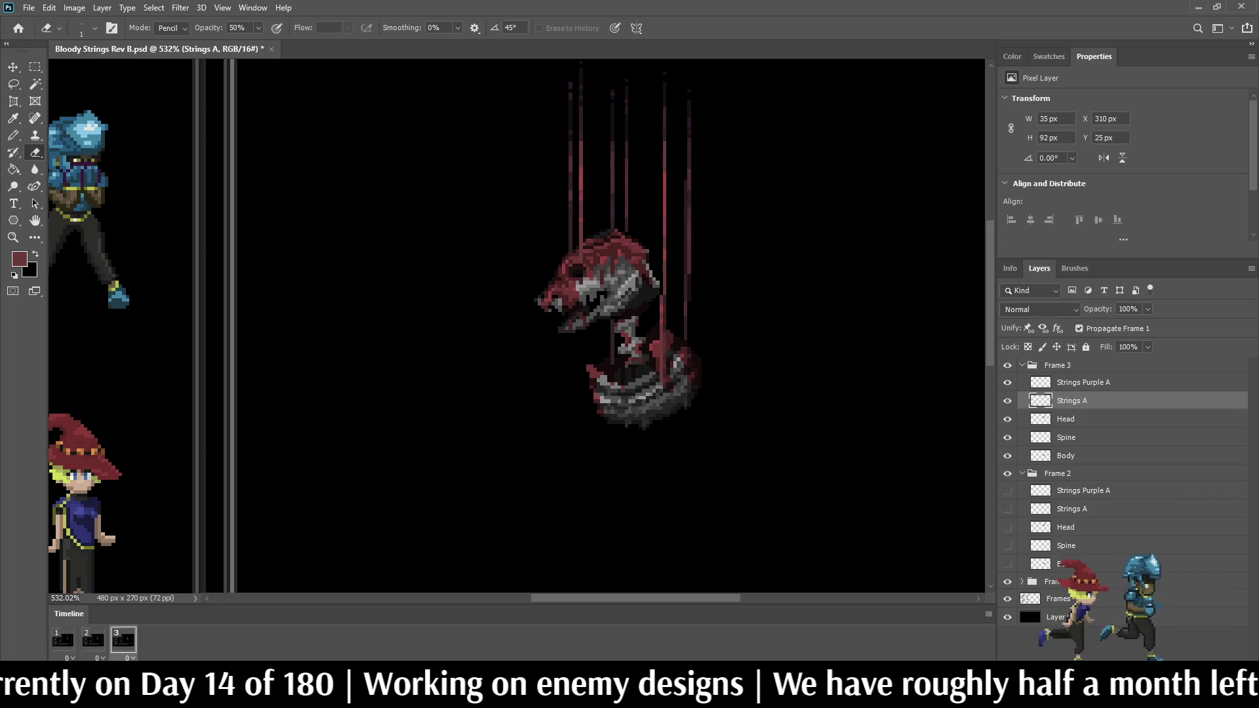
scroll(644, 288, "up", 5)
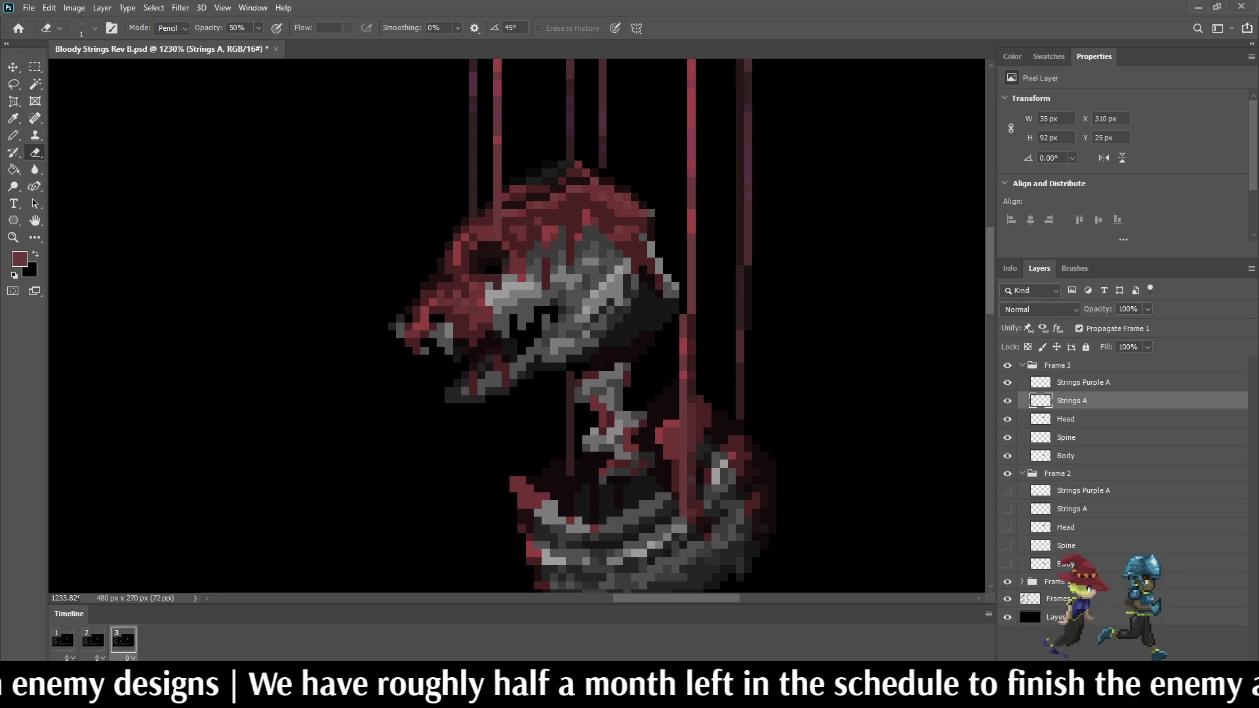
scroll(754, 309, "down", 5)
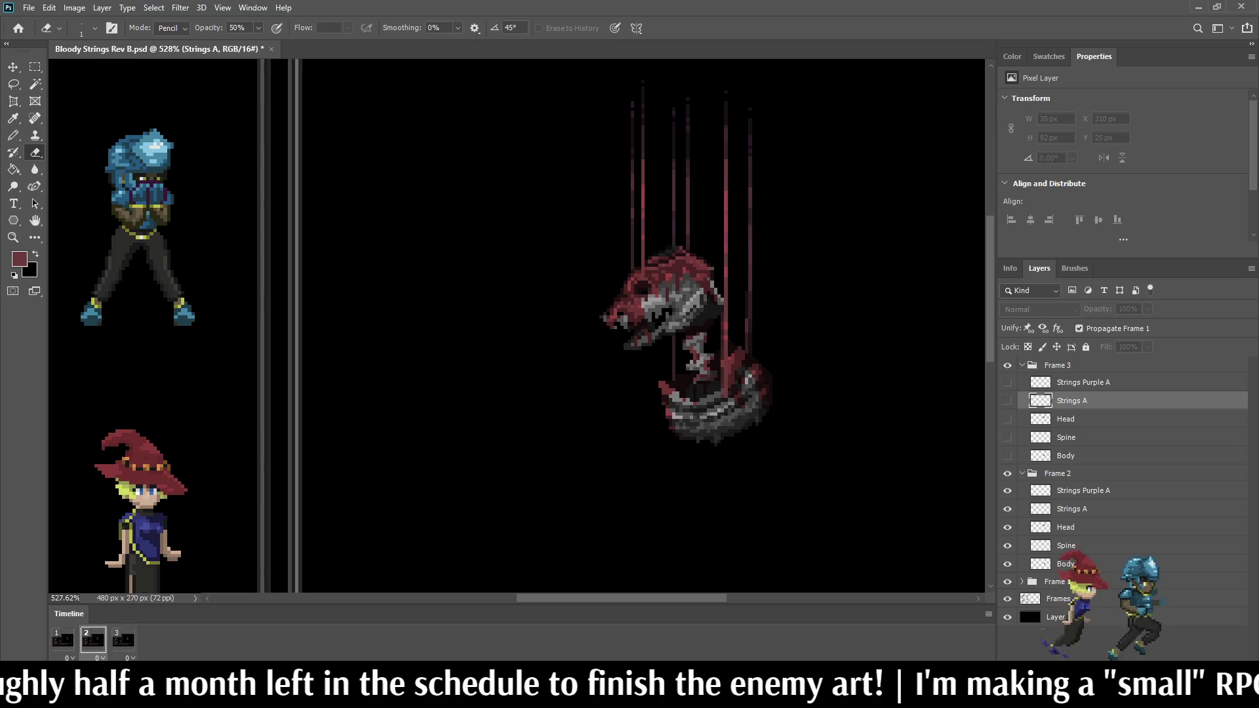
Step: Lasso the dark gap below the head on frame 2's Strings A layer and apply a transform
left_click(1071, 509)
key("l")
scroll(661, 344, "down", 2)
scroll(661, 343, "up", 6)
mouse_move(701, 306)
left_mouse_down()
mouse_move(754, 273)
mouse_move(787, 318)
mouse_move(767, 505)
mouse_move(701, 306)
left_mouse_up()
key("ctrl+t")
key("Return")
key("ctrl+d")
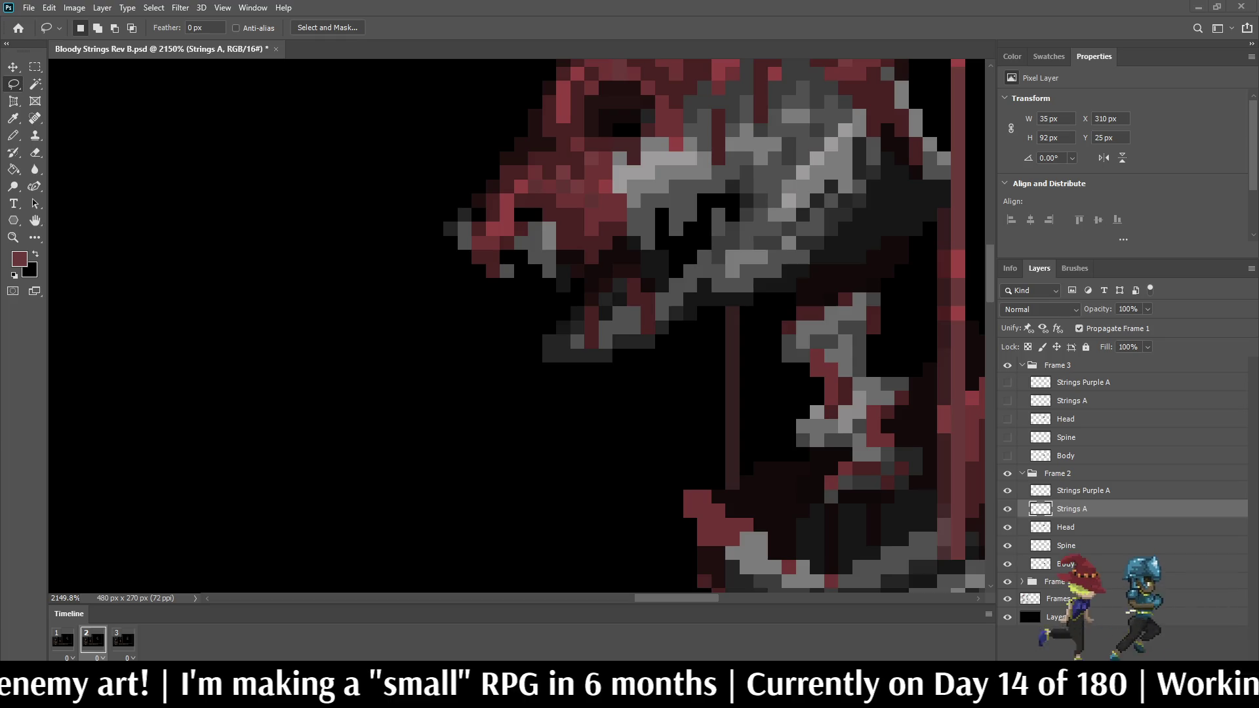
scroll(784, 360, "down", 5)
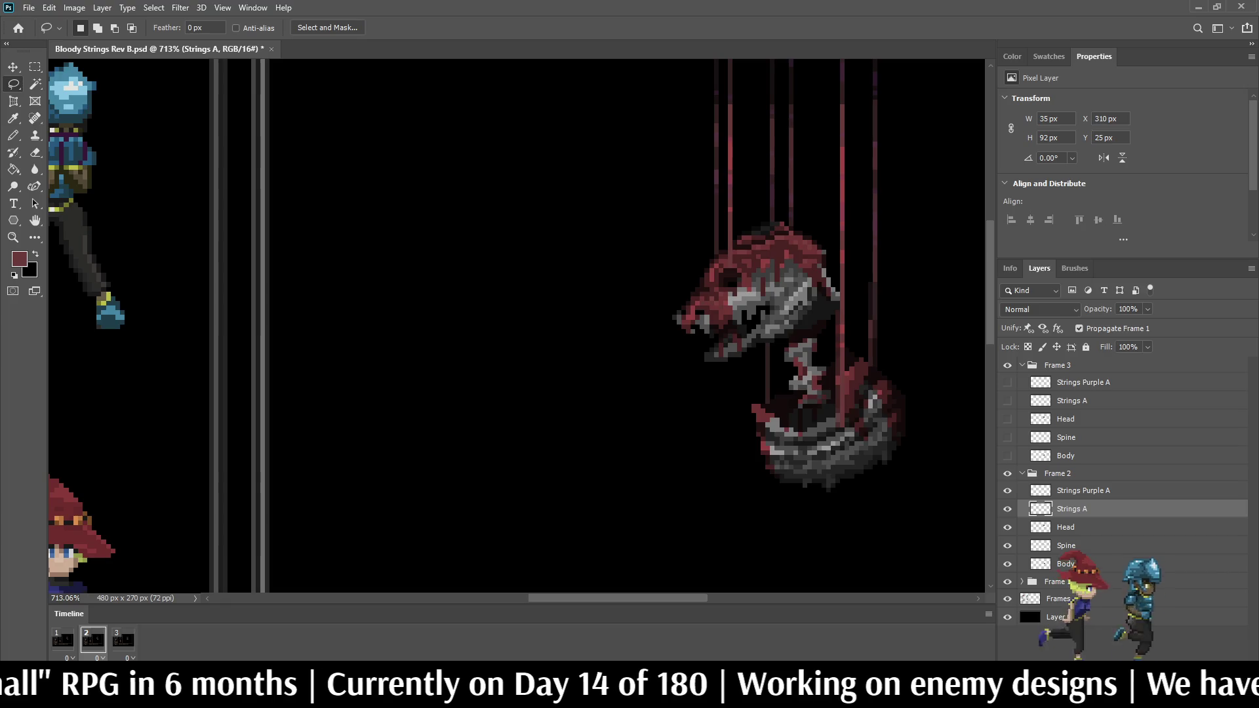
Step: Move frame 3's string section below the jaw 2 px left and preview the animation
left_click(123, 640)
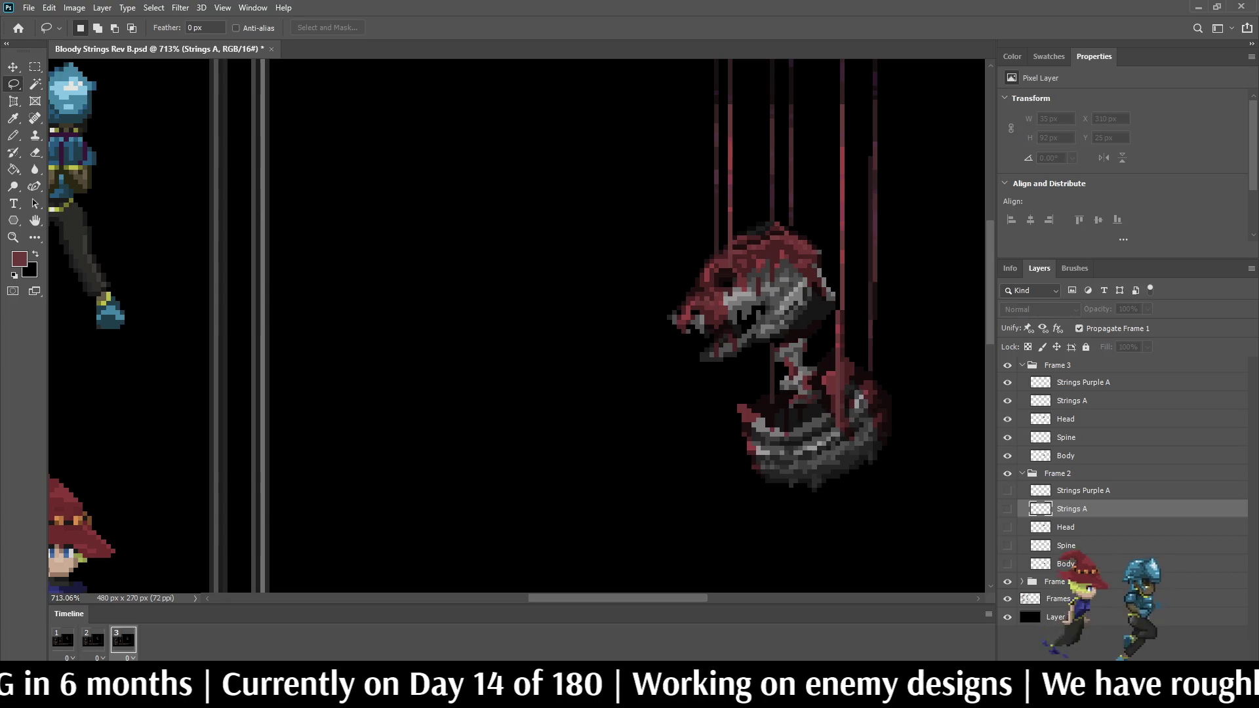
left_click(1071, 401)
scroll(781, 365, "up", 3)
mouse_move(728, 311)
left_mouse_down()
mouse_move(796, 342)
mouse_move(743, 465)
mouse_move(714, 317)
mouse_move(727, 305)
left_mouse_up()
key("ctrl+t")
key("Left")
key("Left")
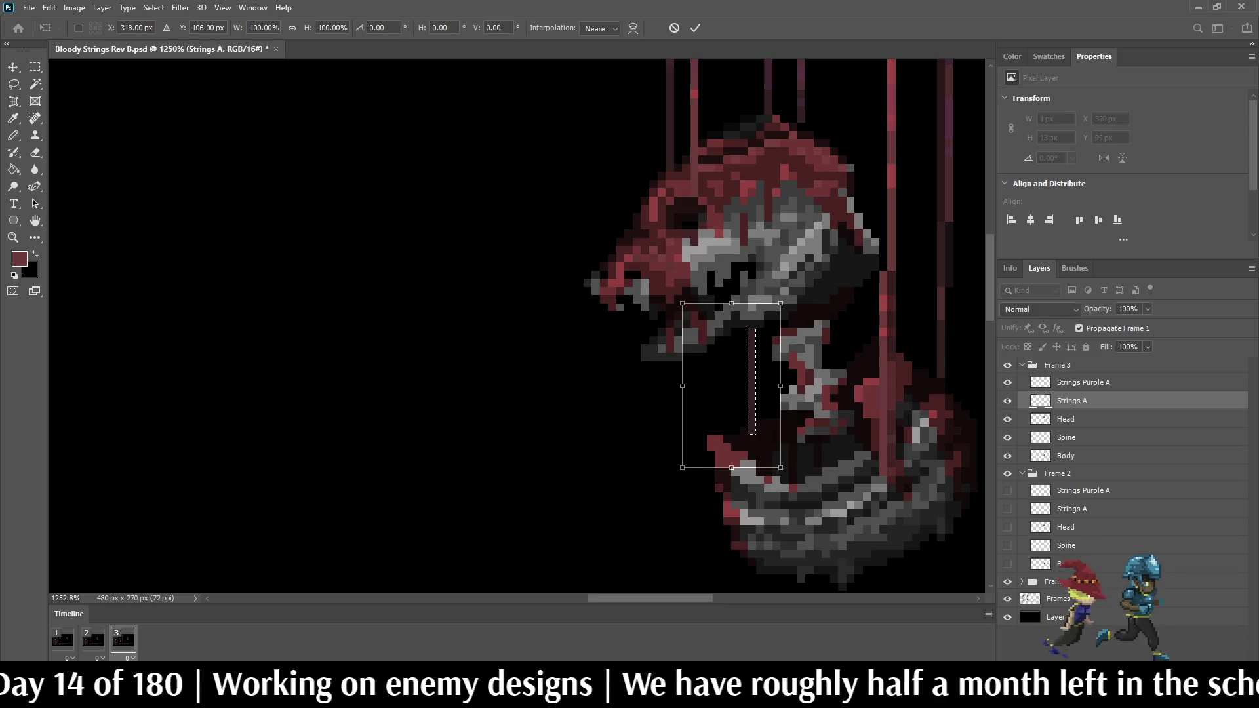
key("Return")
key("ctrl+d")
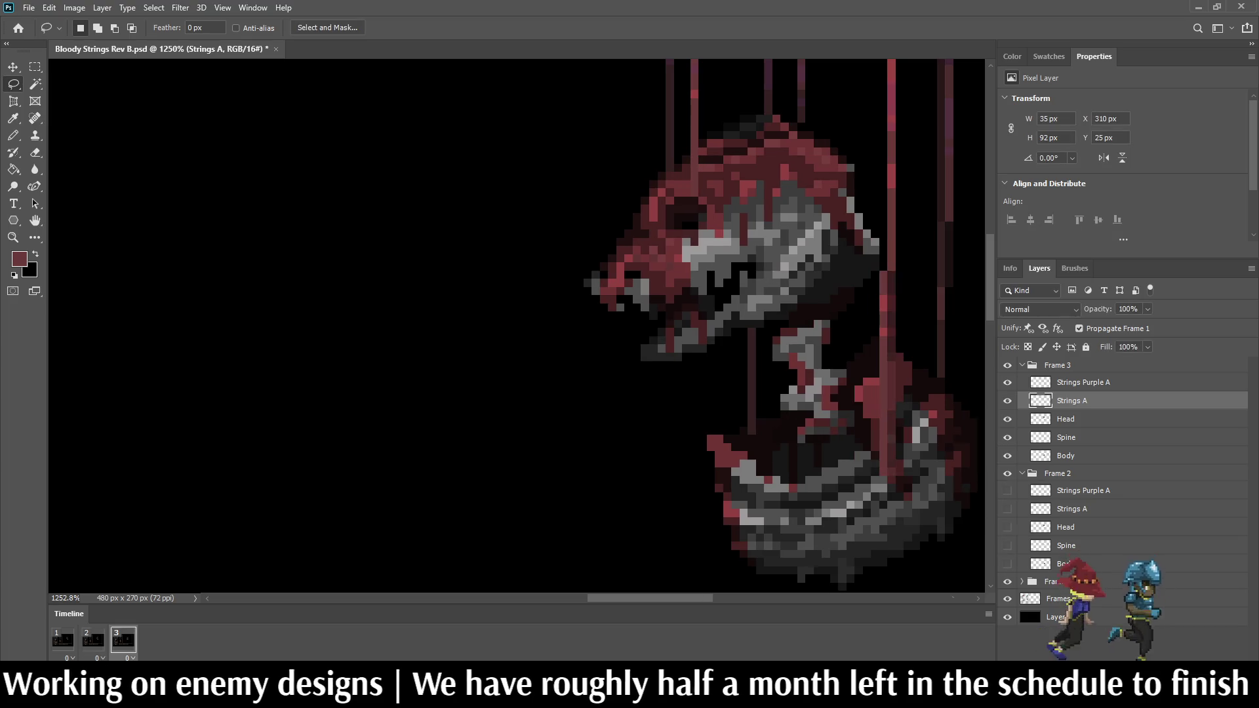
key("space")
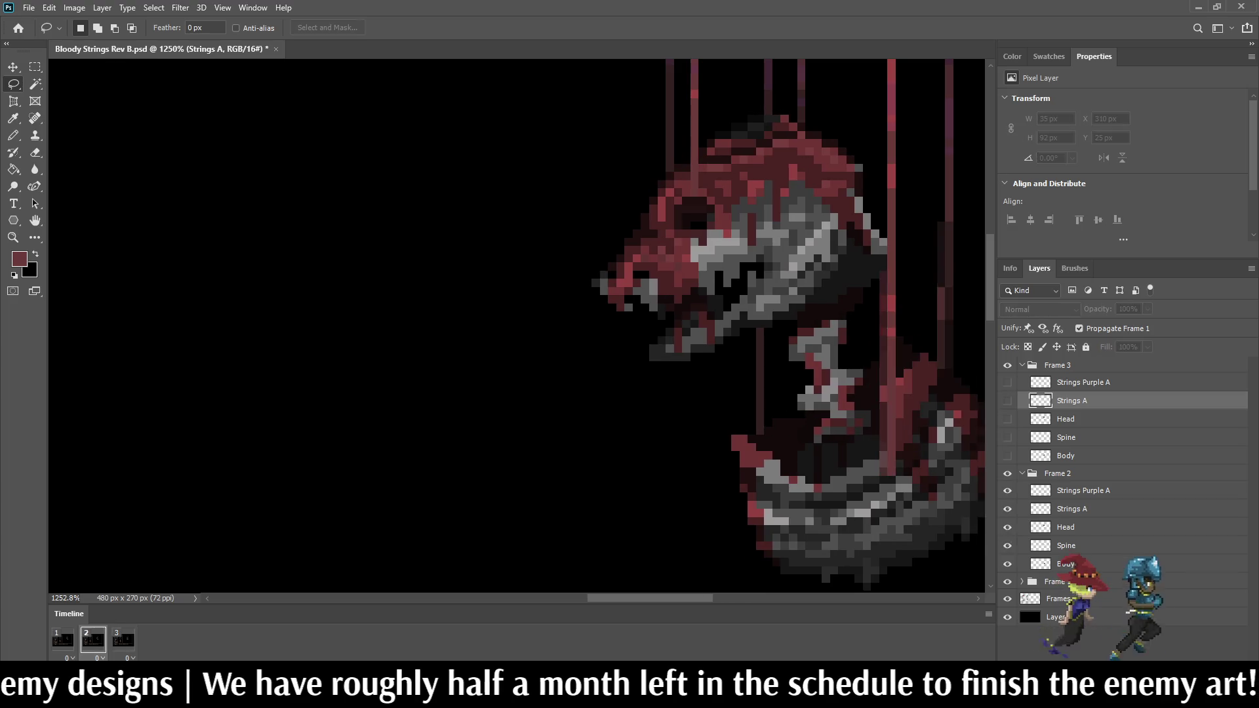
key("space")
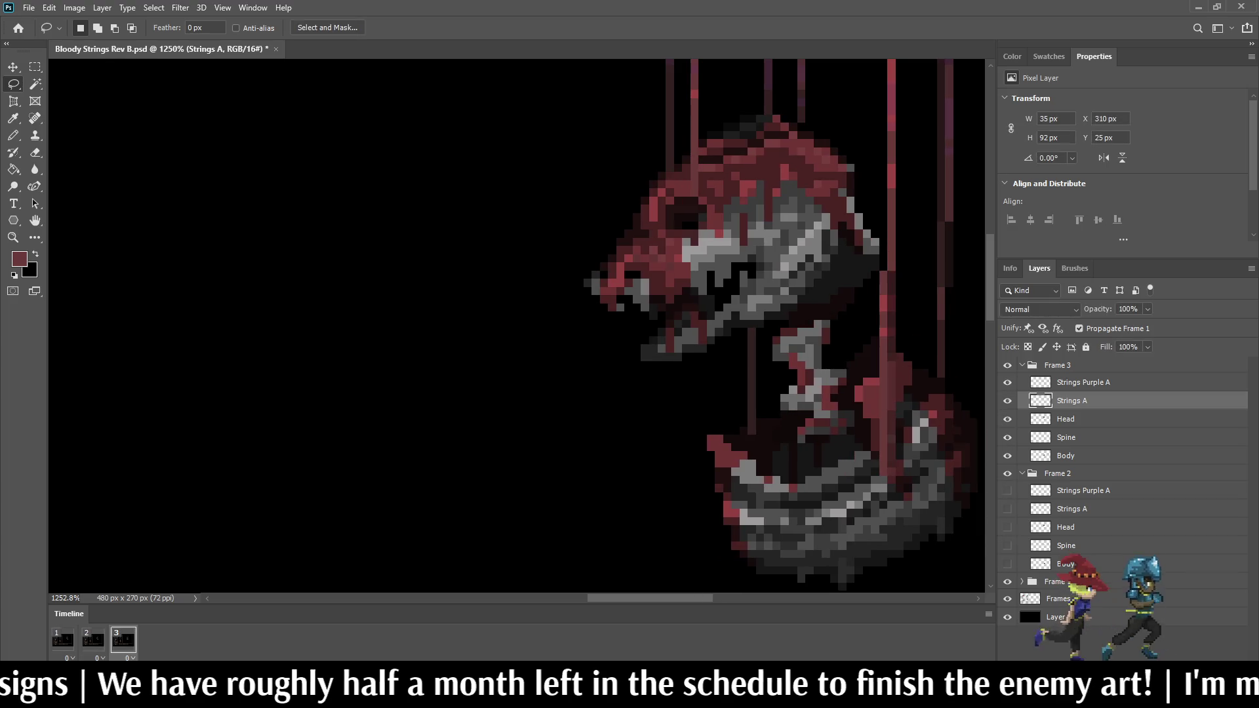
scroll(656, 262, "down", 8)
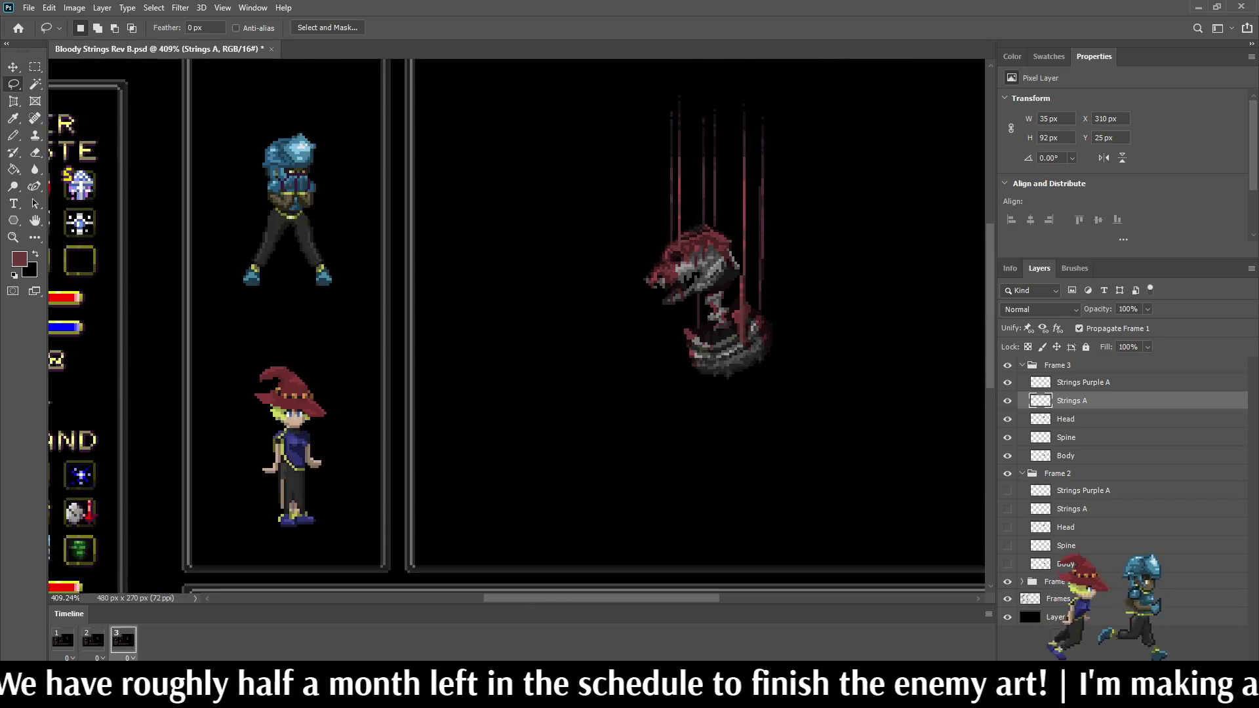
scroll(656, 262, "up", 1)
key("space")
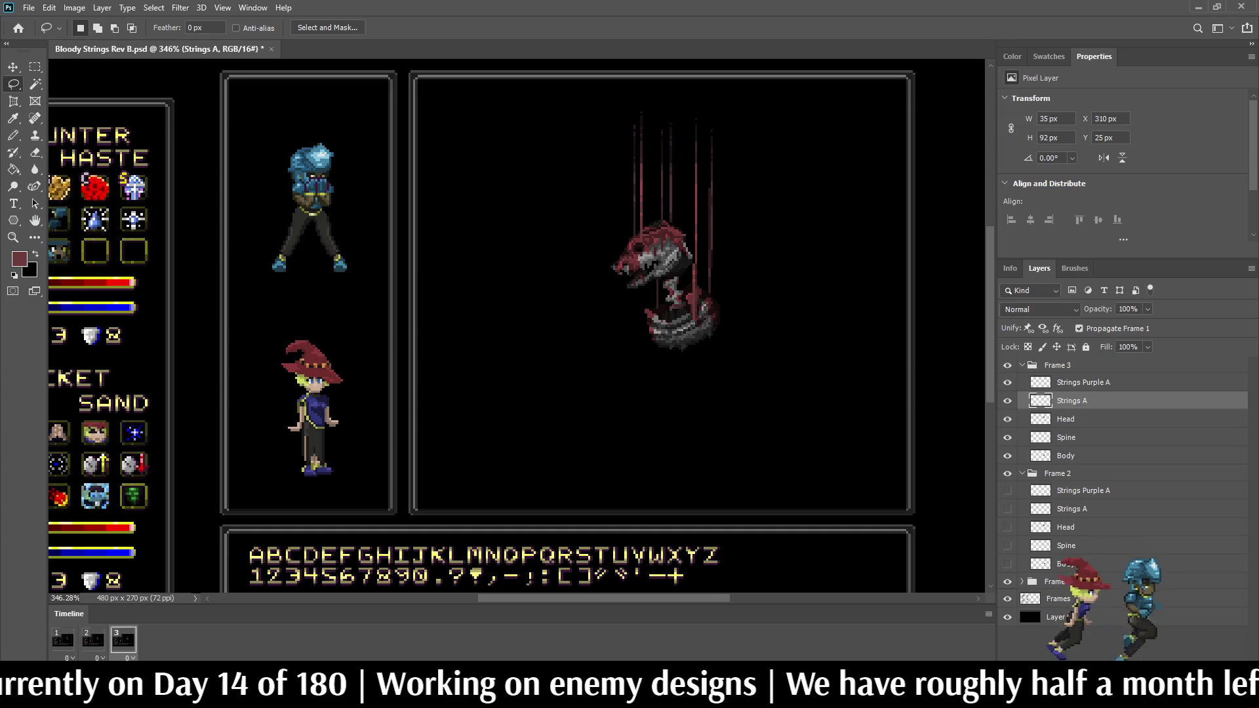
scroll(677, 184, "up", 5)
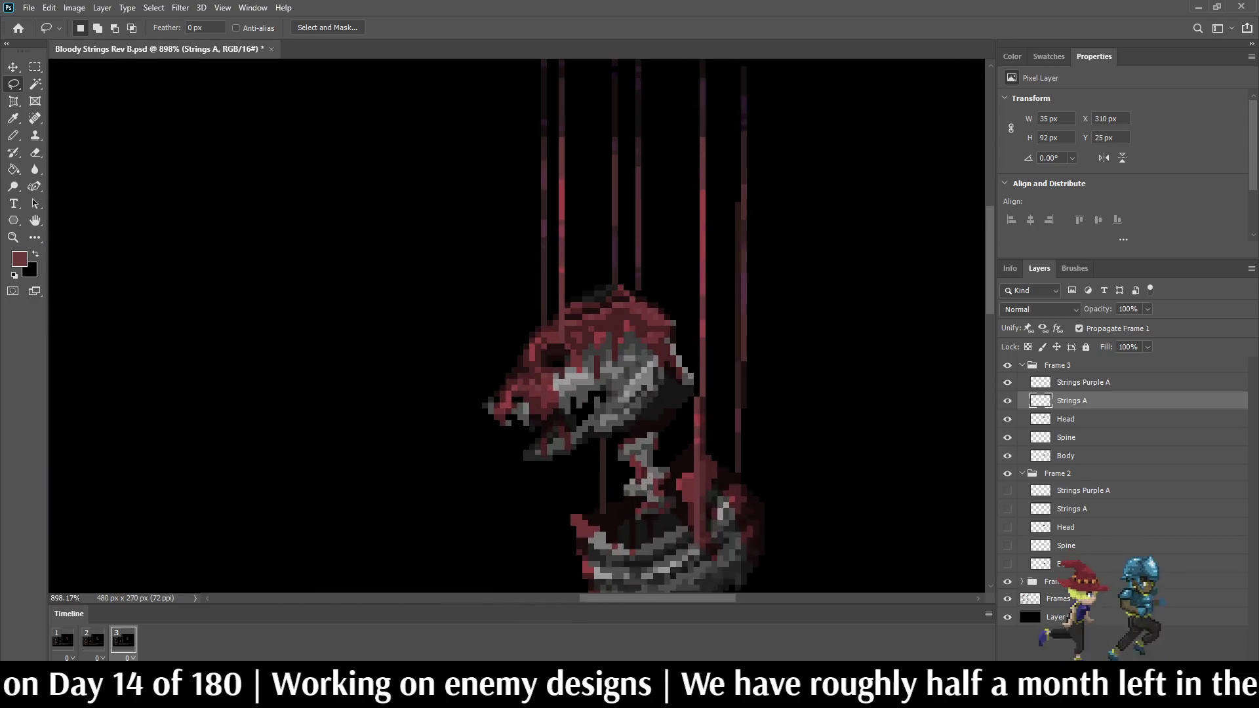
Step: Squeeze a string into a 1-px column and duplicate it shifted 1 px right
mouse_move(634, 383)
left_mouse_down()
mouse_move(628, 118)
mouse_move(663, 220)
mouse_move(655, 386)
left_mouse_up()
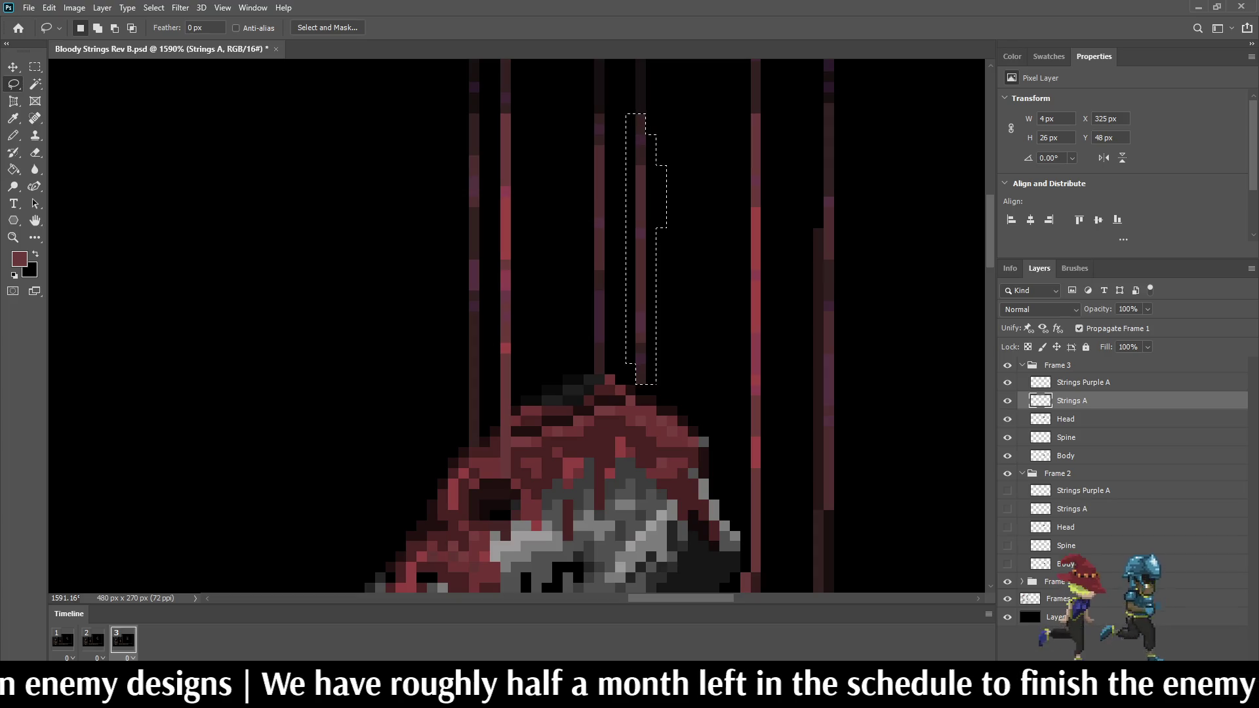
key("ctrl+t")
left_click_drag(667, 248, 635, 248)
key("Return")
key("ctrl+j")
key("ctrl+Right")
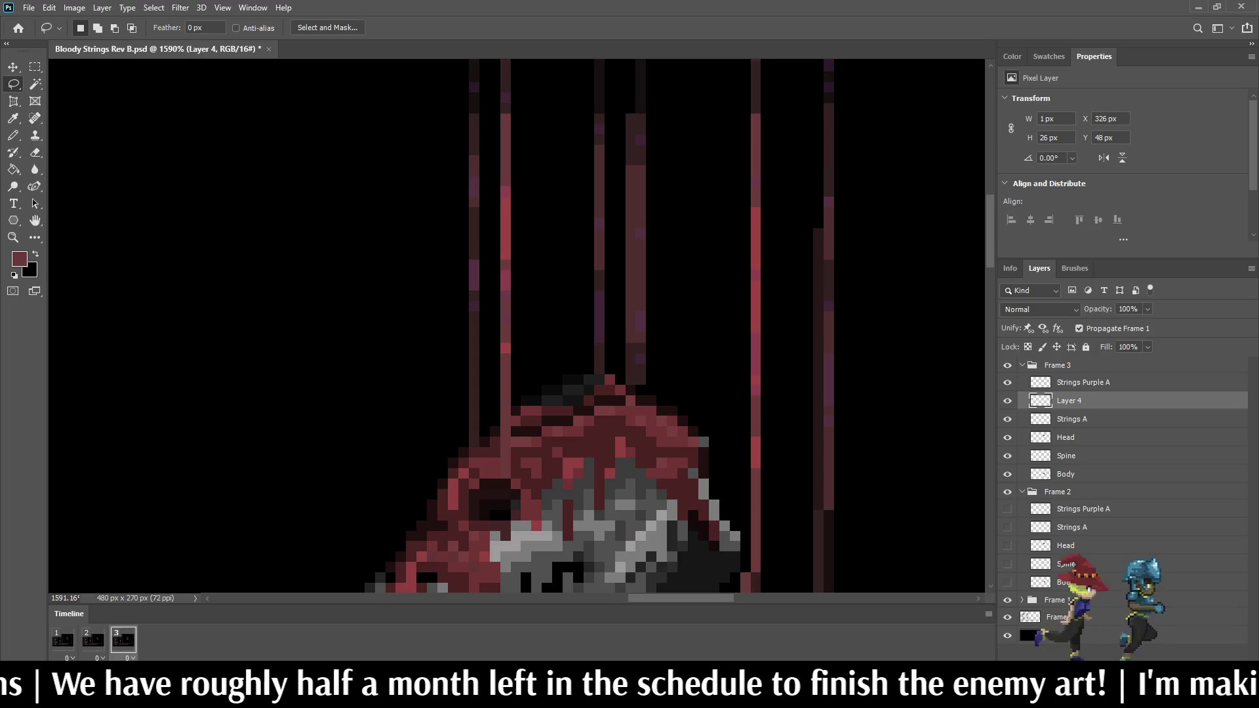
Step: Set the copy to 50% opacity, merge it into Strings A, and rename the layer Strings
left_click(1128, 309)
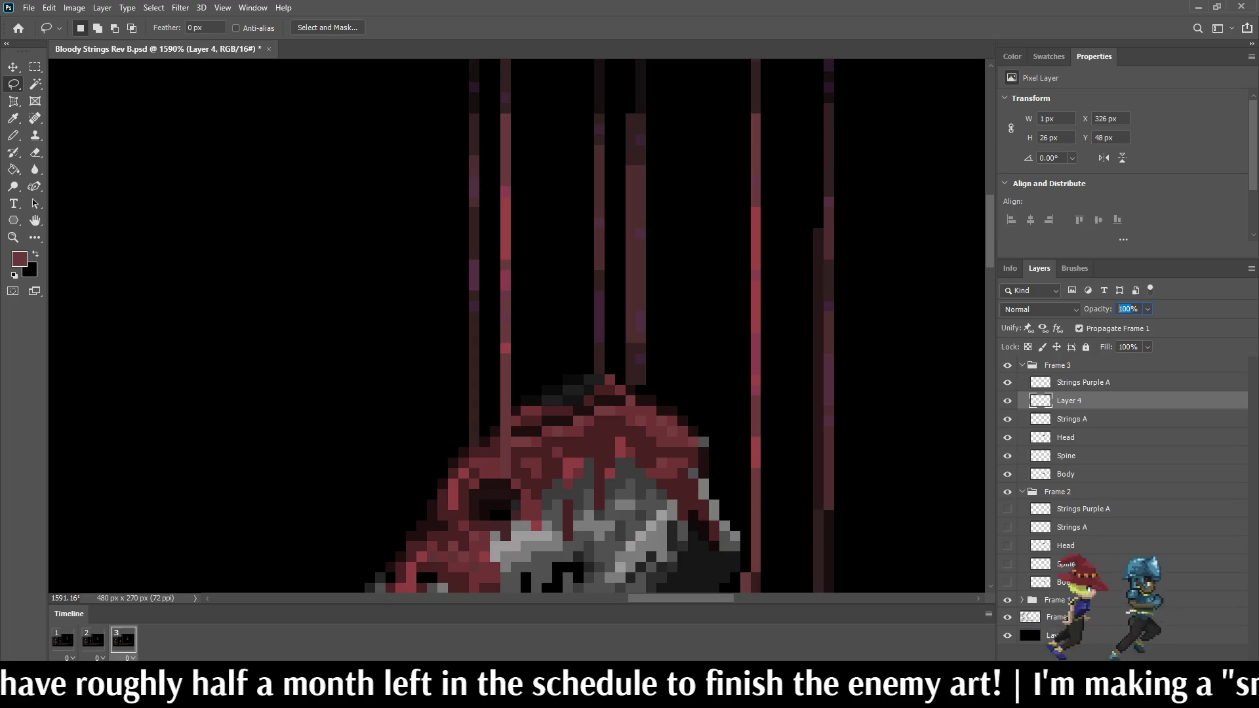
type("50")
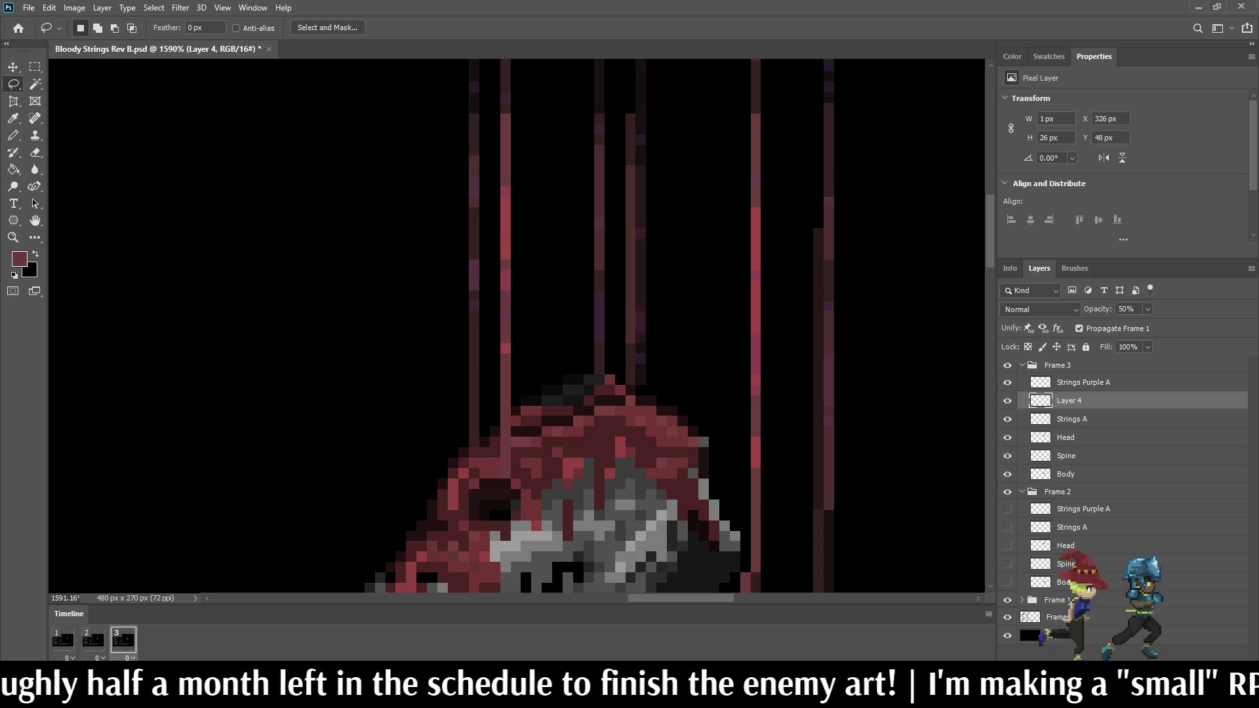
left_click(1071, 419, "shift")
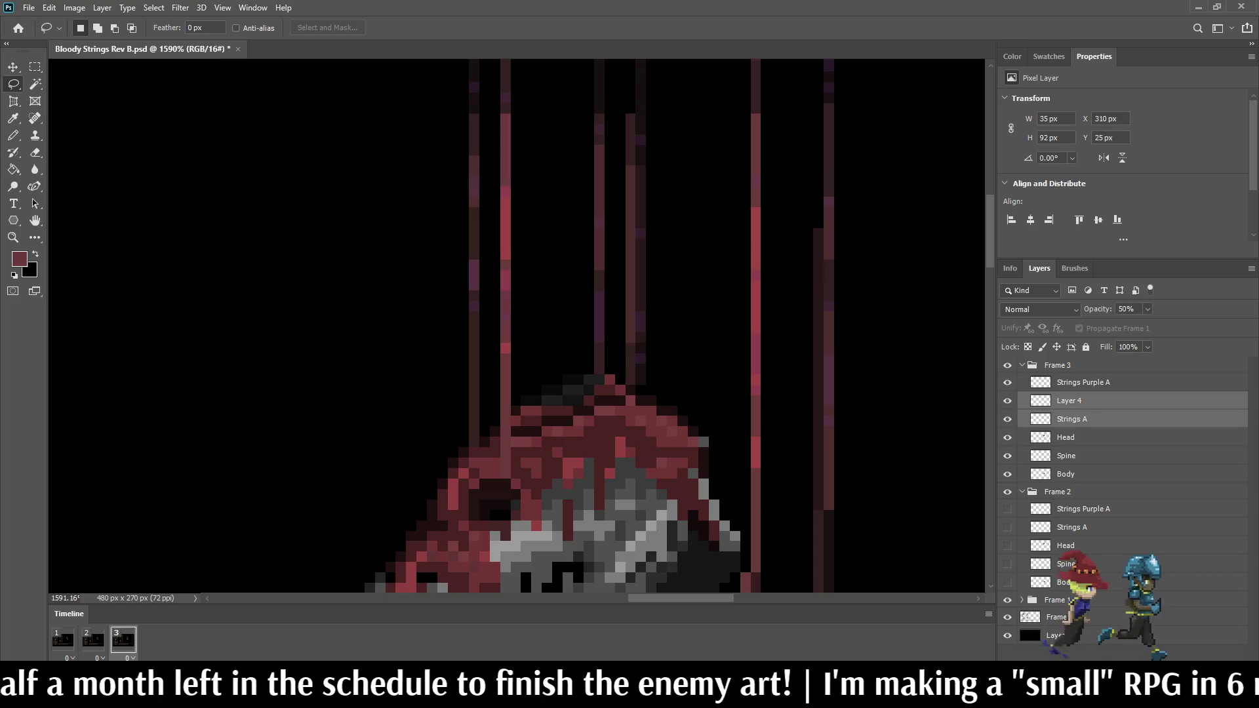
key("ctrl+e")
double_click(1068, 401)
type("S")
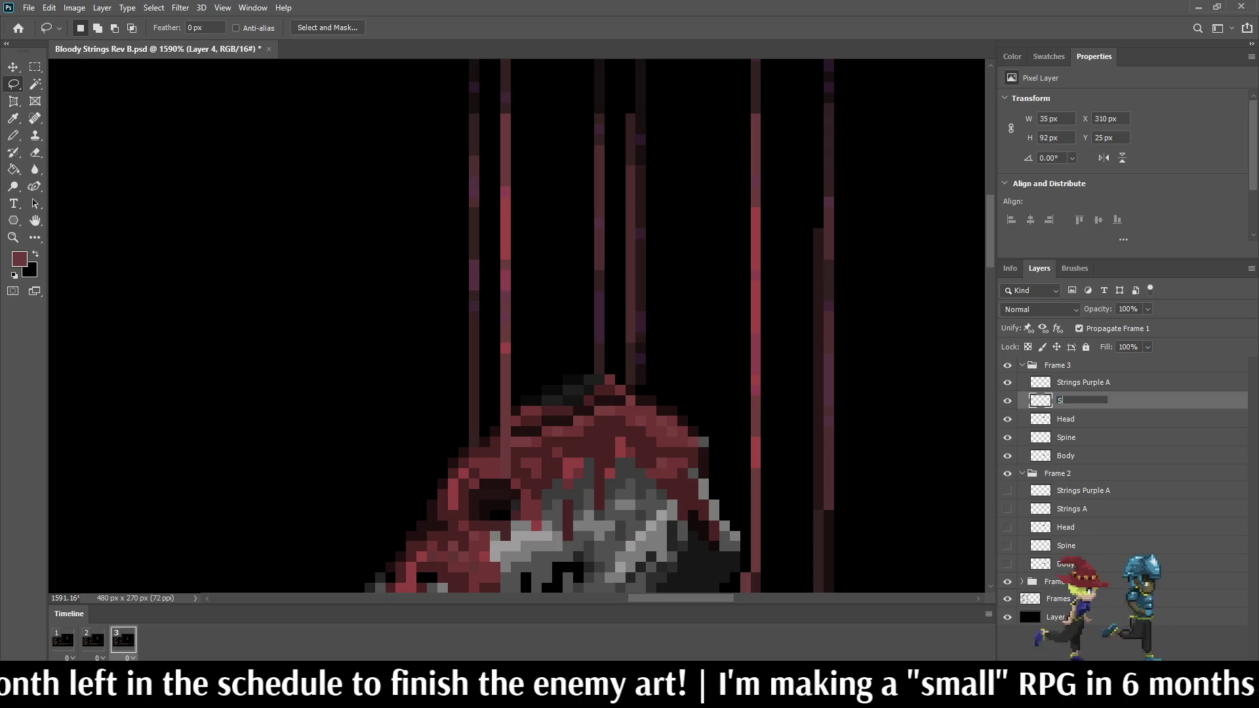
type("trings")
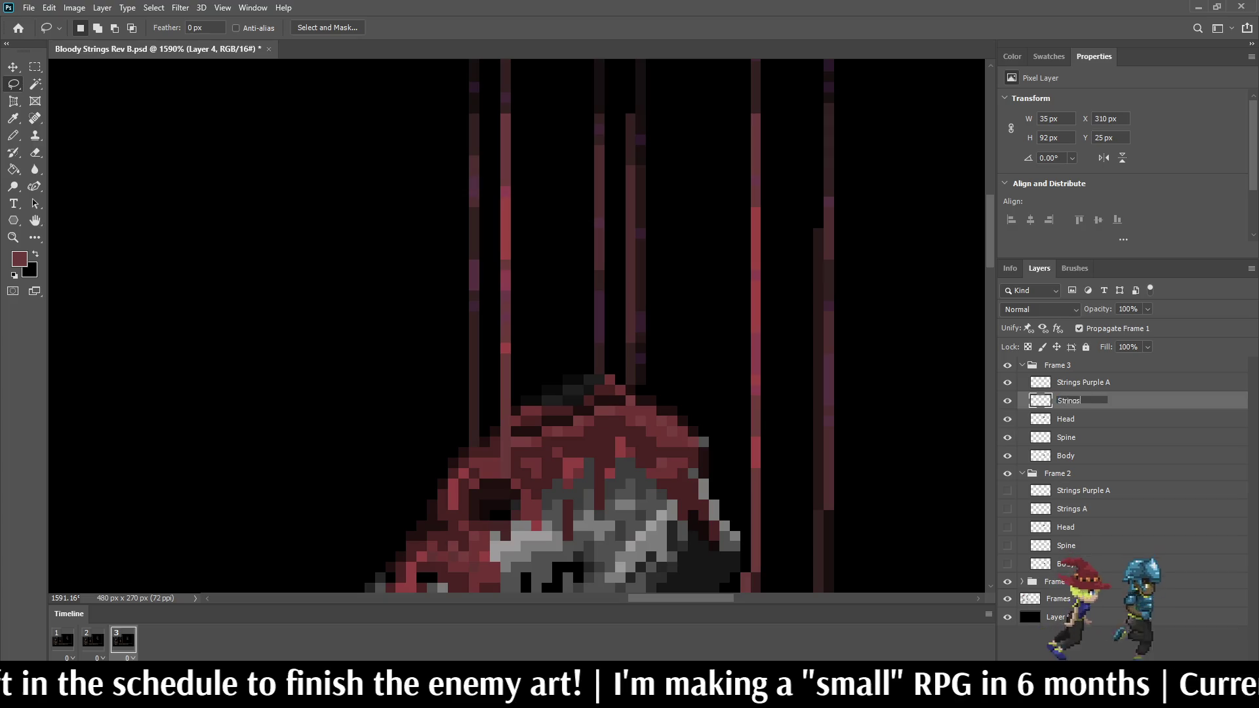
key("Return")
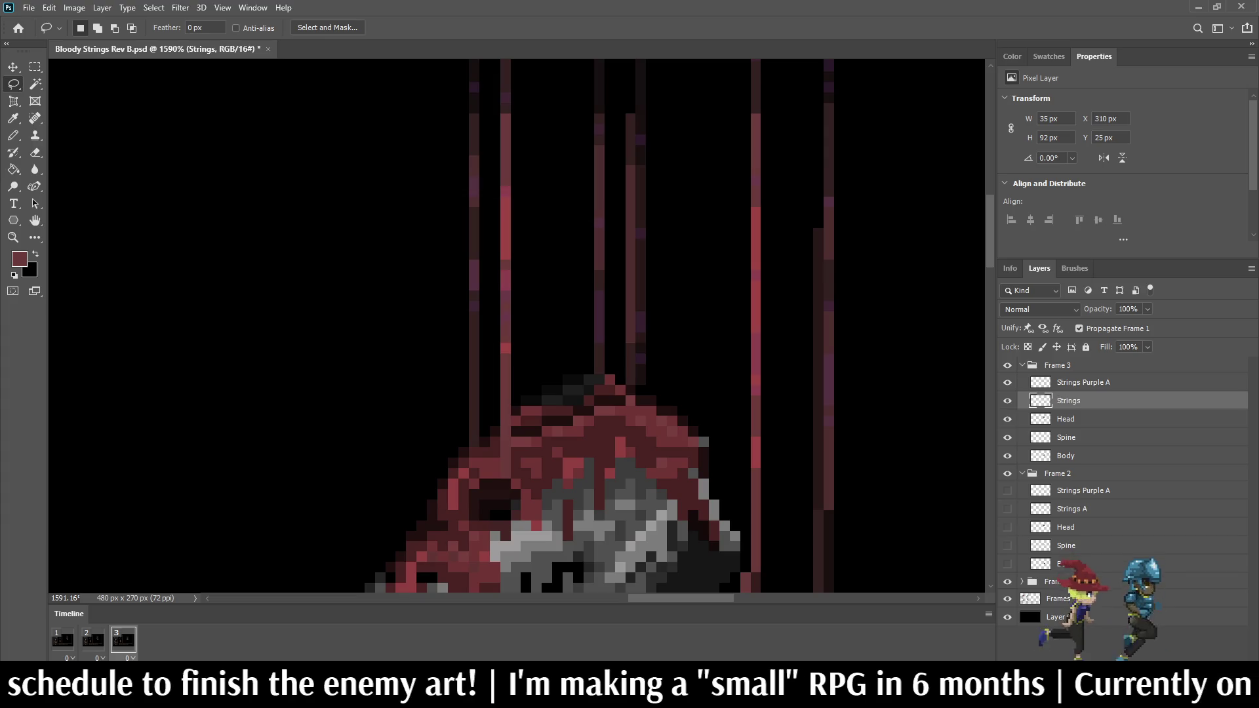
scroll(765, 262, "down", 5)
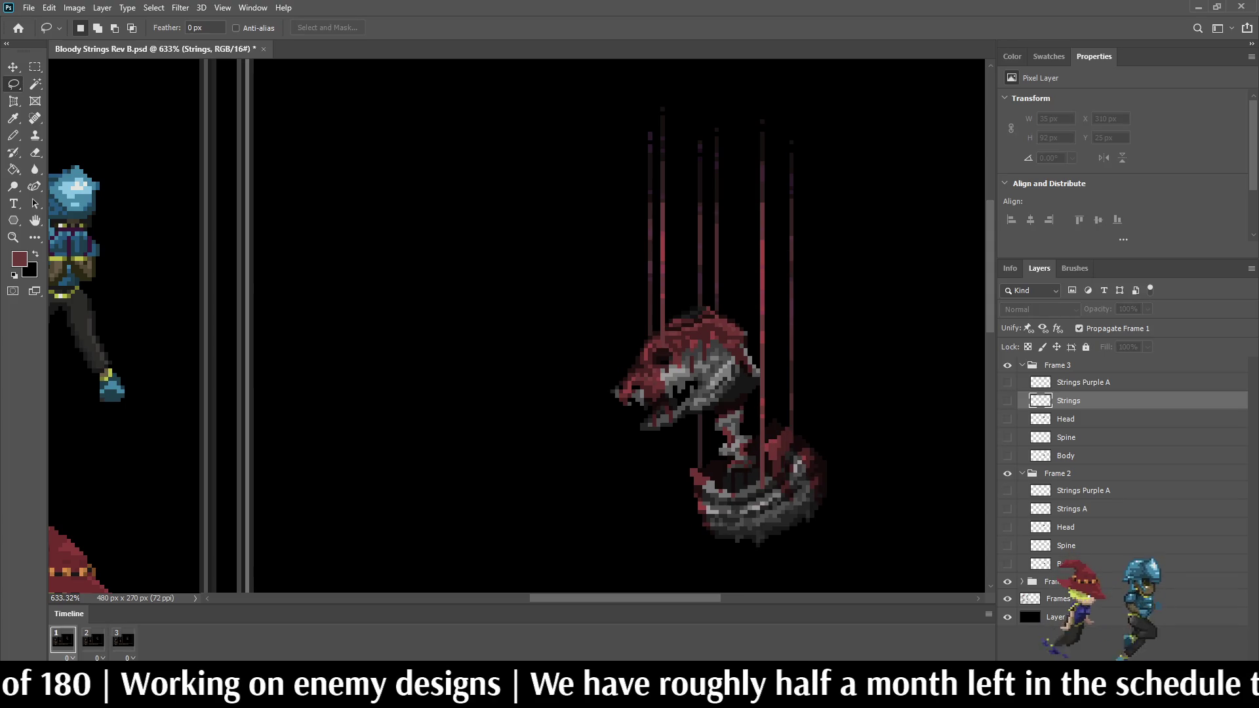
Step: Hide frame 2's Strings Purple A, stop playback, save, and zoom to 300%
scroll(1124, 505, "down", 3)
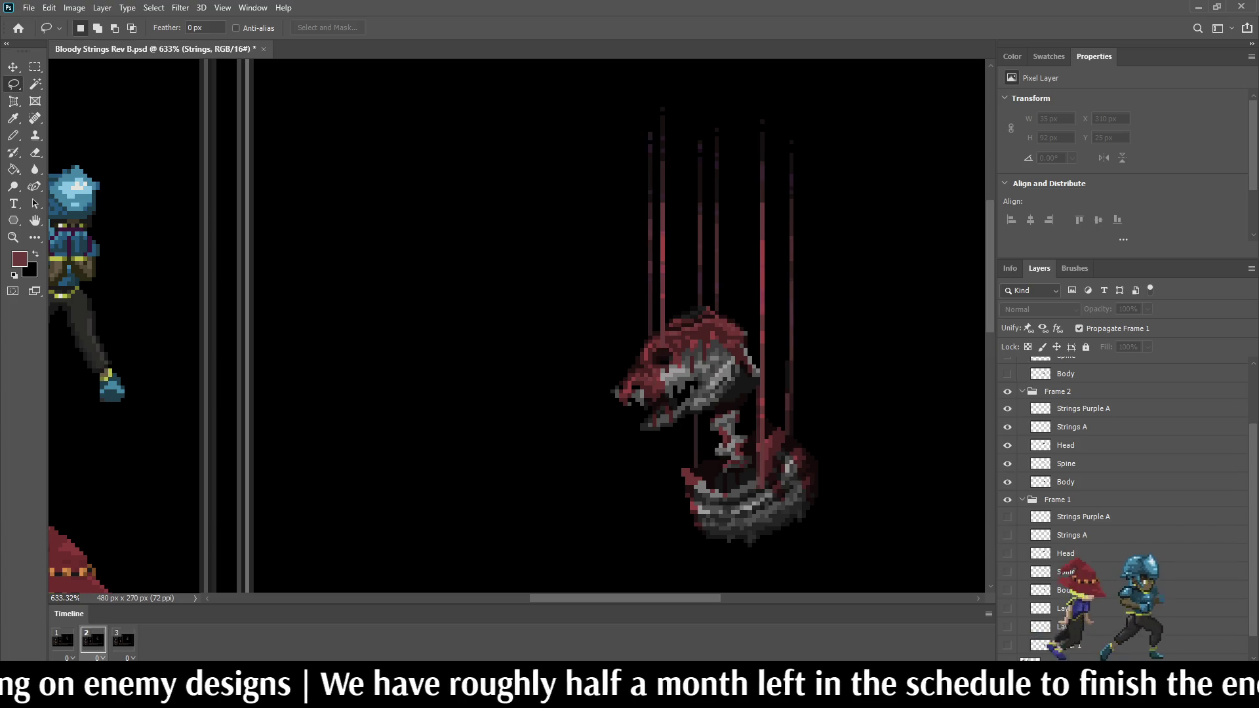
left_click(1008, 409)
scroll(1125, 505, "up", 3)
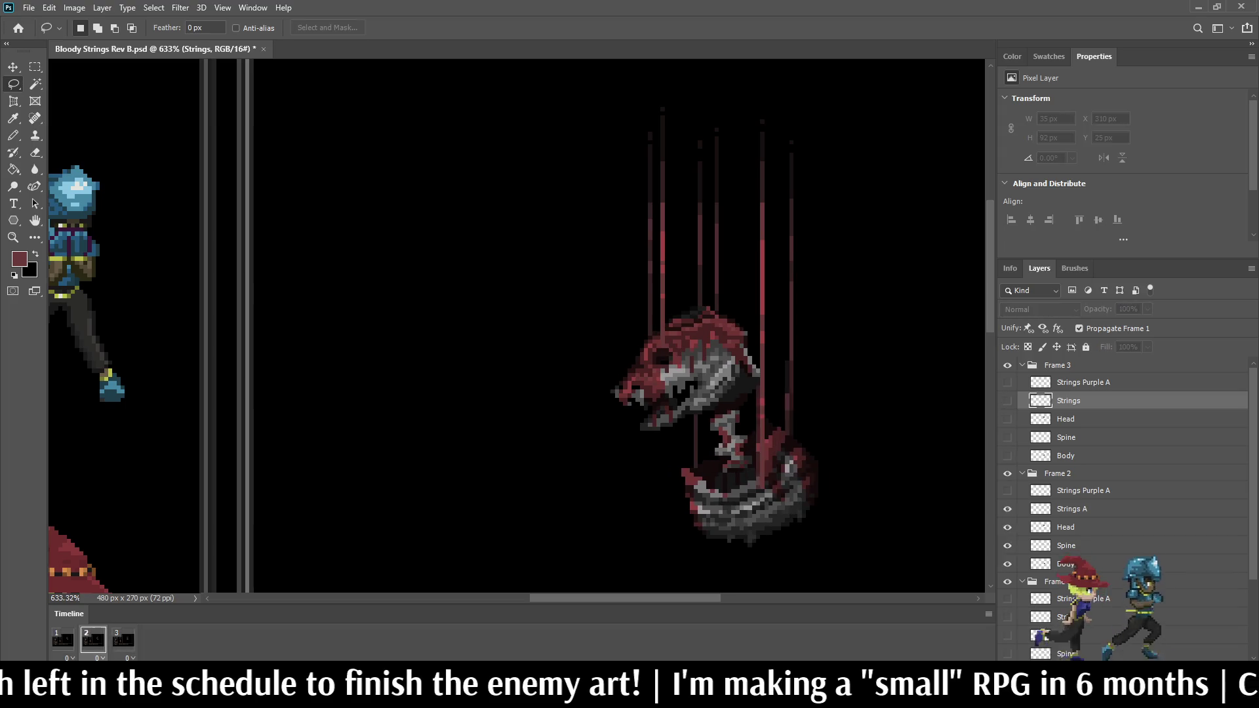
key("space")
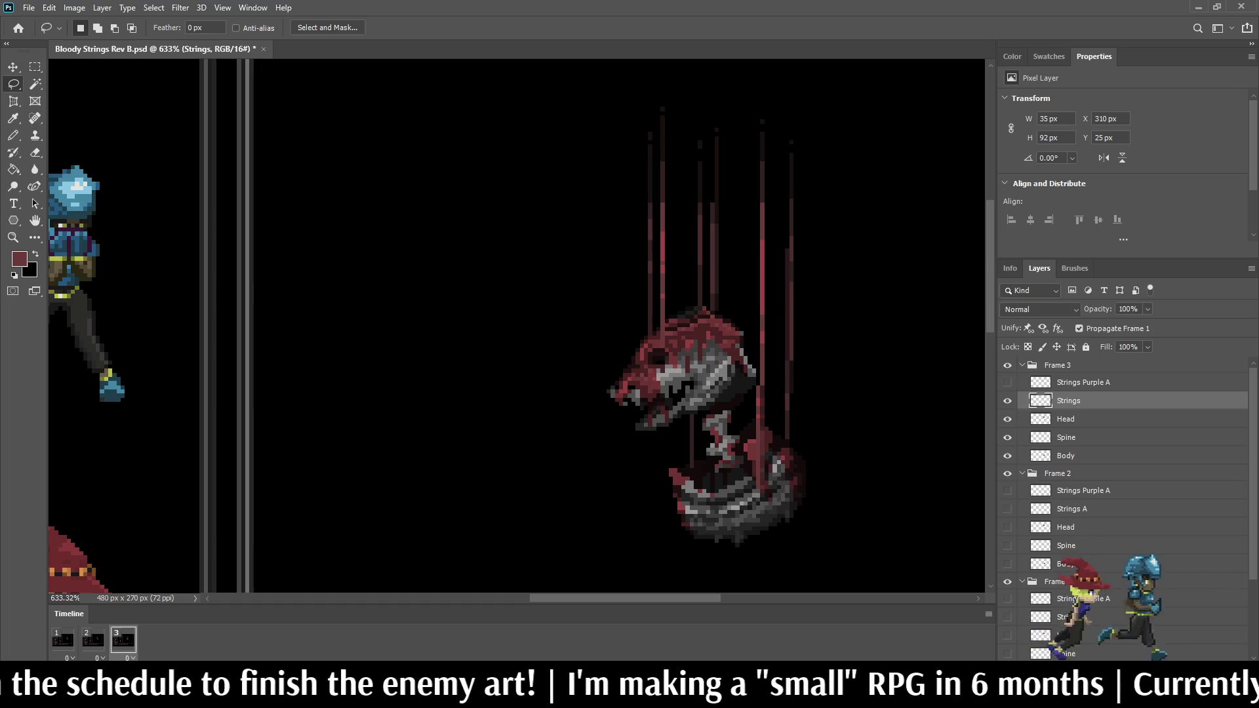
key("ctrl+s")
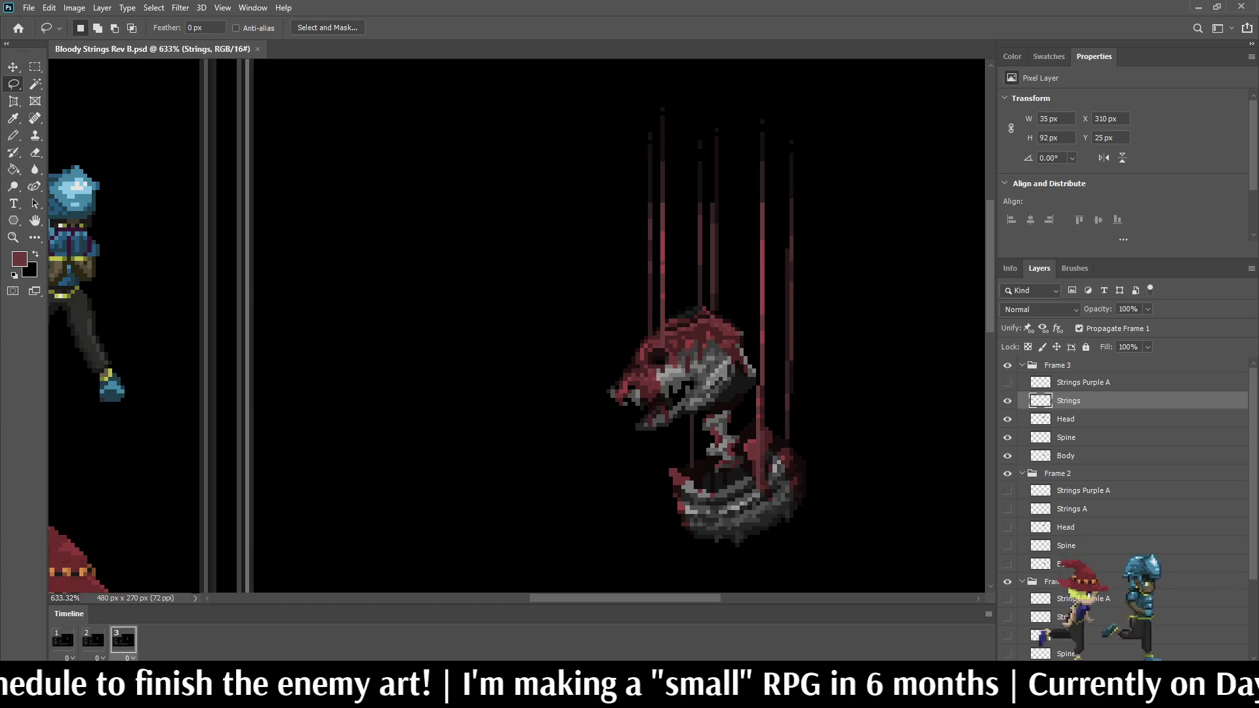
key("ctrl+1")
key("ctrl+equal")
key("ctrl+equal")
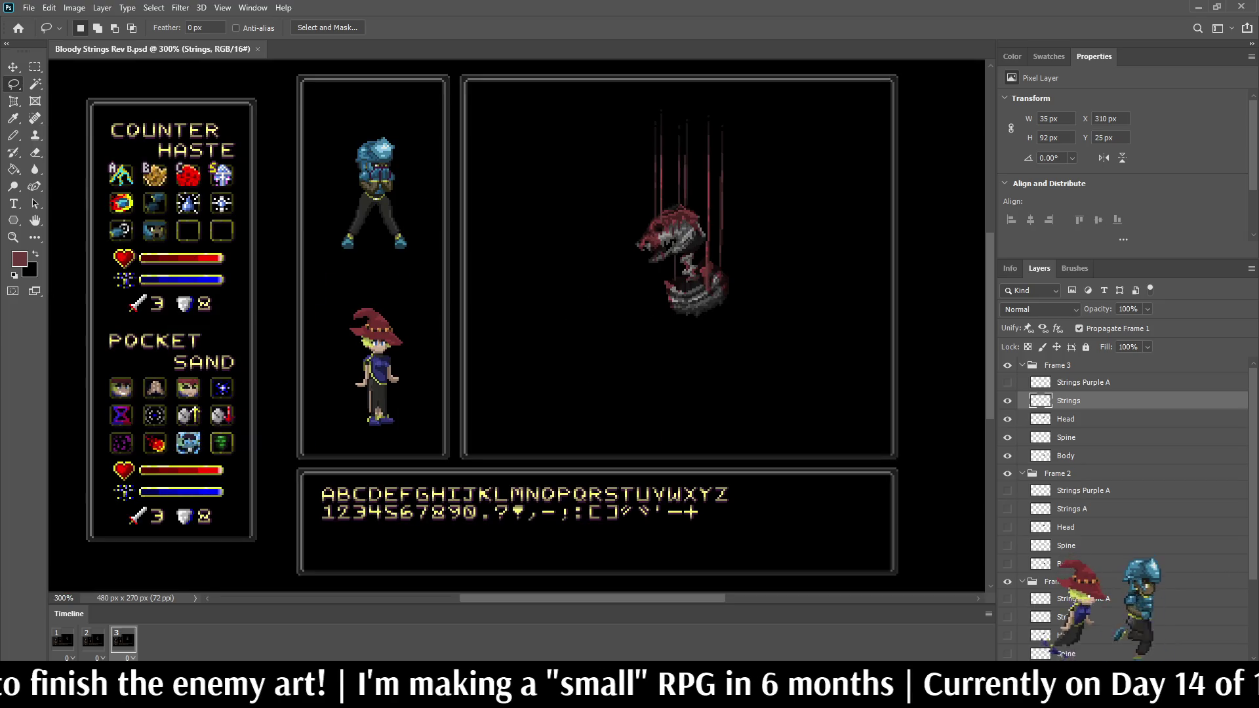
Step: Play the animation preview and zoom in on the enemy
key("space")
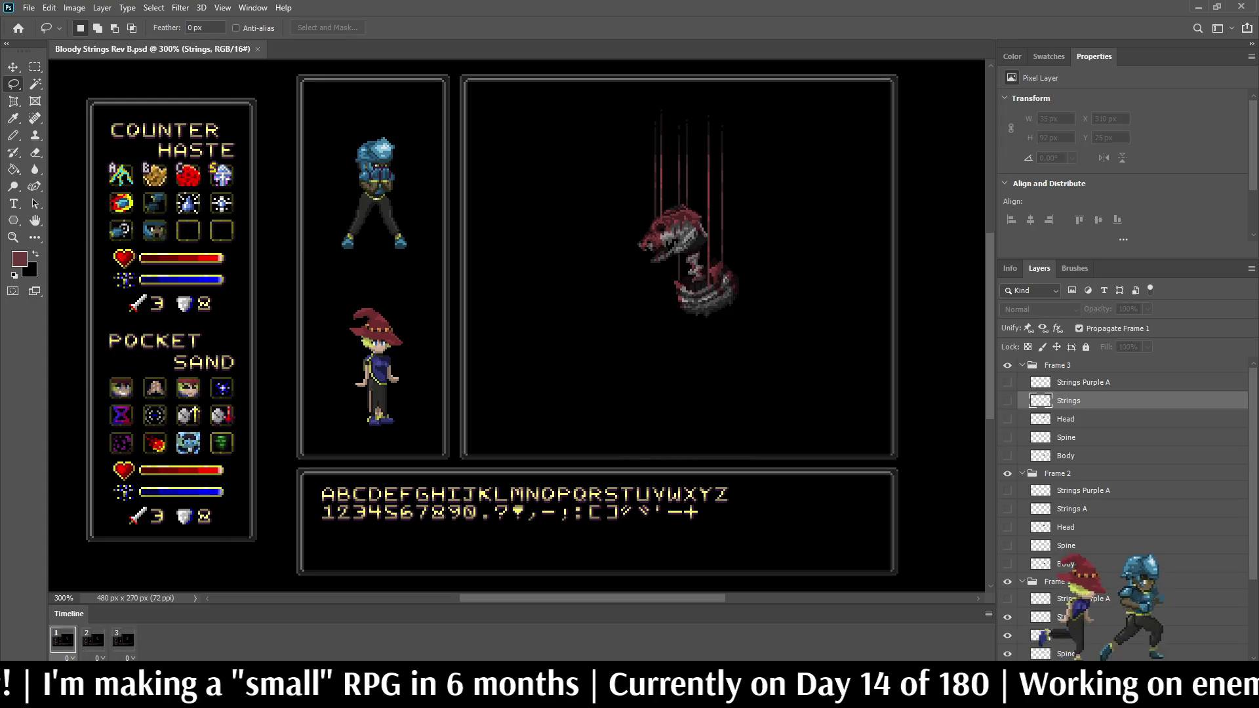
scroll(754, 131, "up", 3)
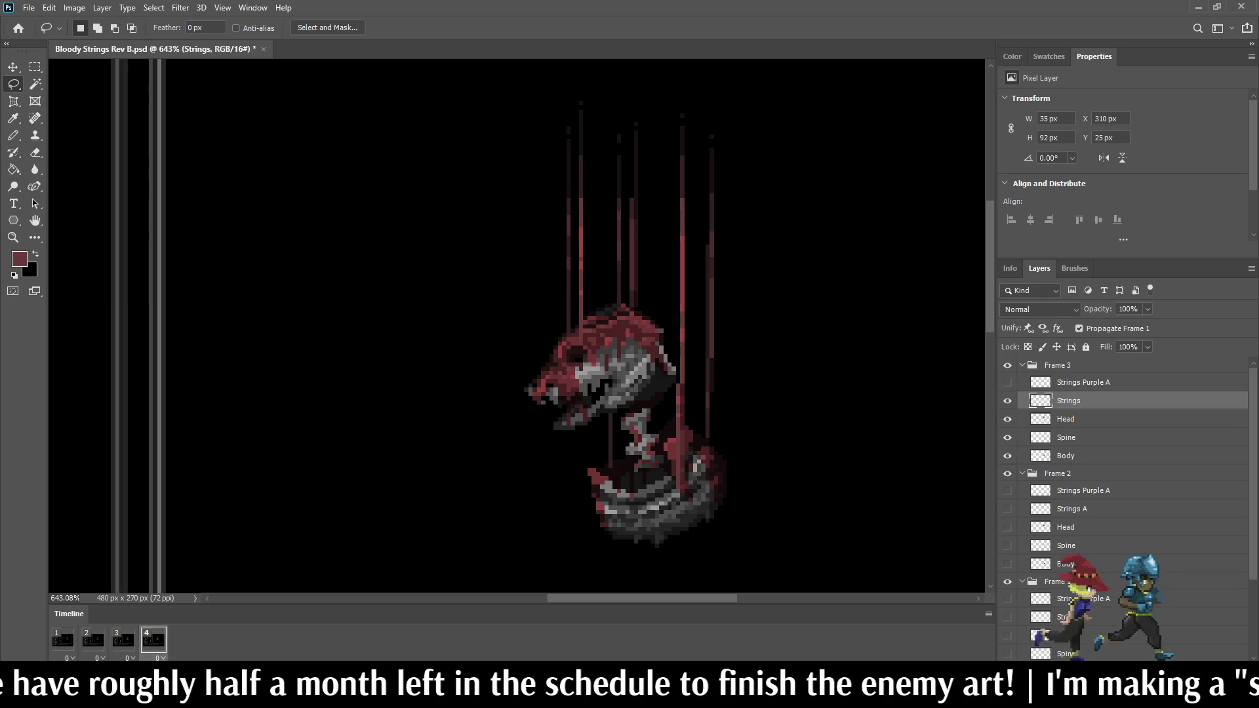
Step: Collapse the Frame 1–2 groups and hide Frame 3's Body, Spine, Head and Strings layers
left_click(1023, 365)
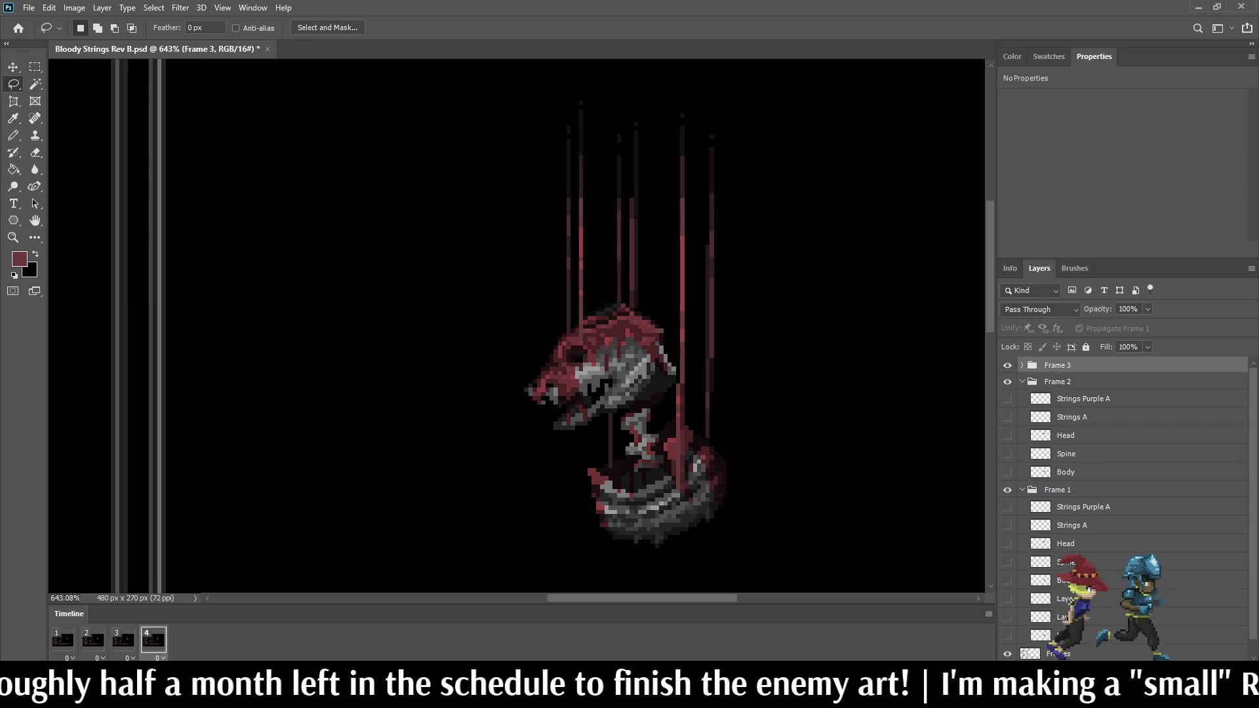
left_click(1022, 381)
left_click(1023, 398)
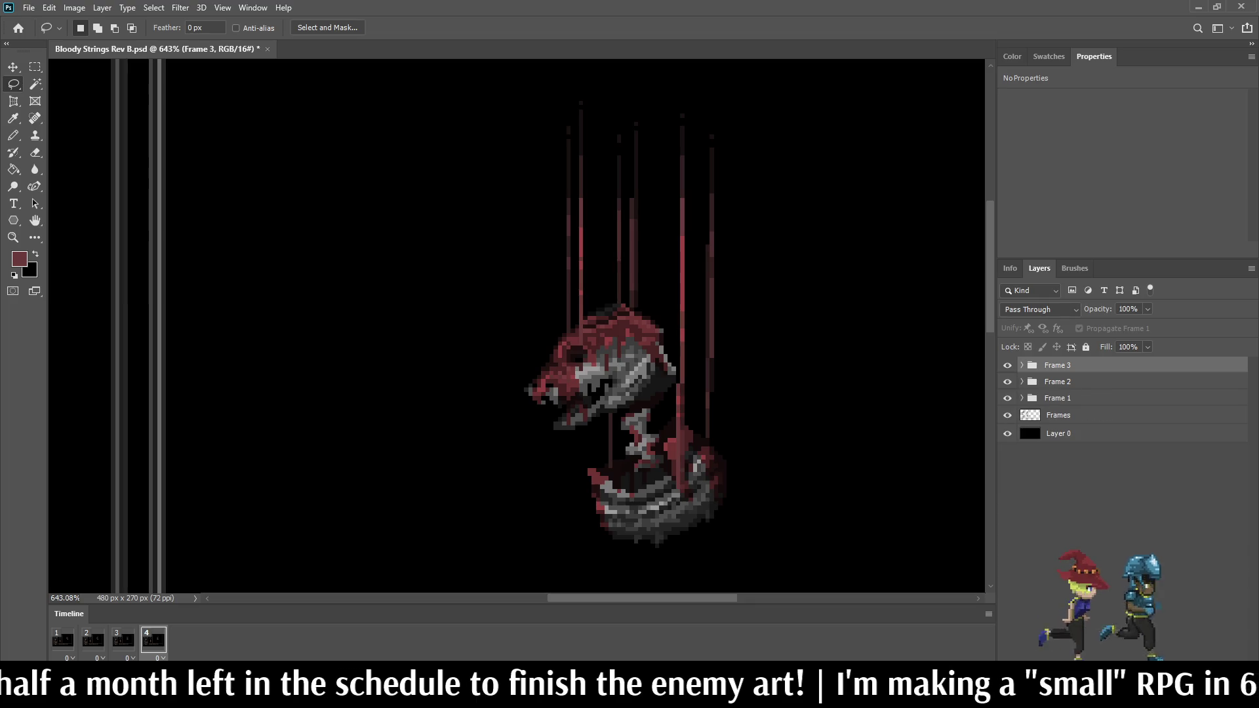
left_click(1022, 366)
left_click(1007, 456)
left_click(1007, 438)
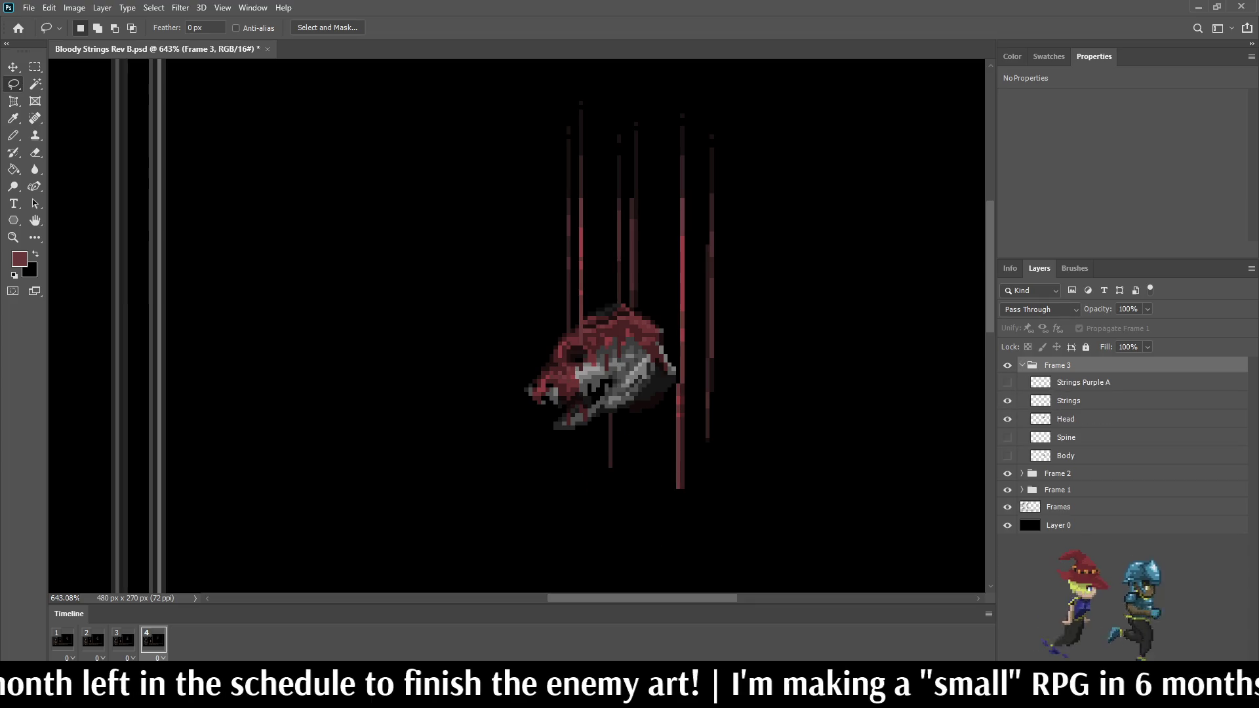
left_click(1008, 419)
left_click(1007, 401)
Step: Duplicate the Frame 3 group and rename the copy Frame 4
left_click(1069, 400)
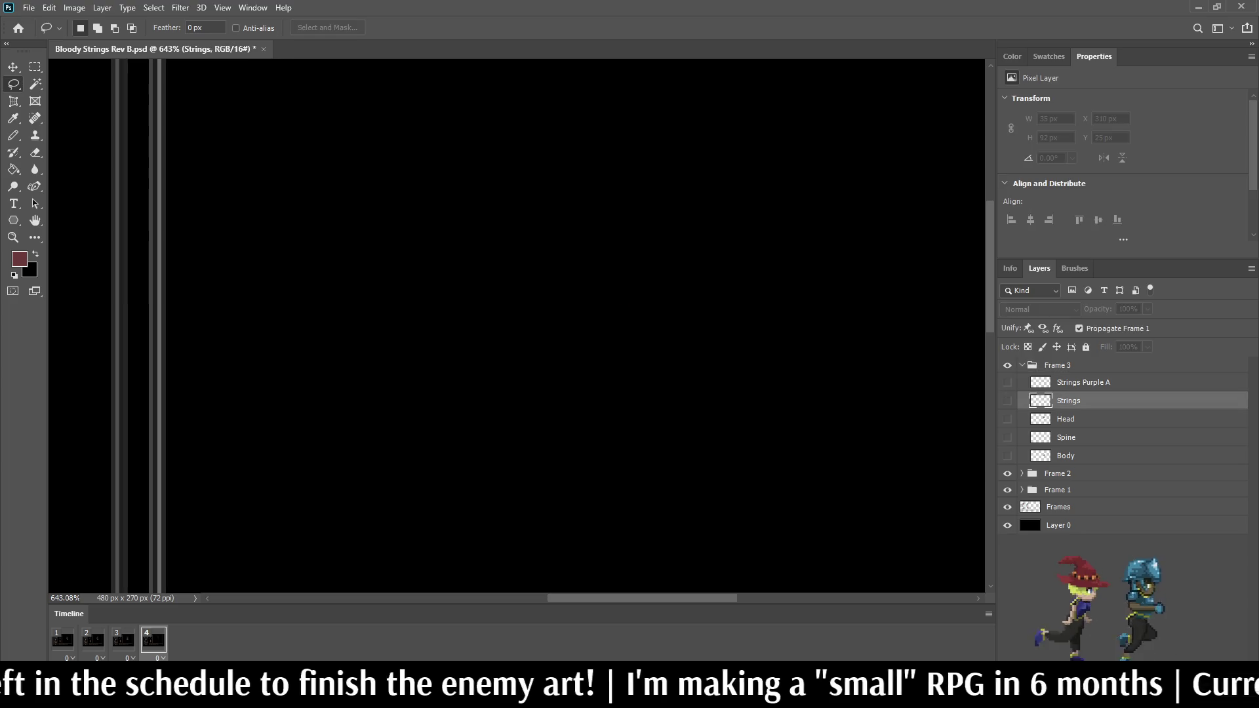
left_click(1057, 365)
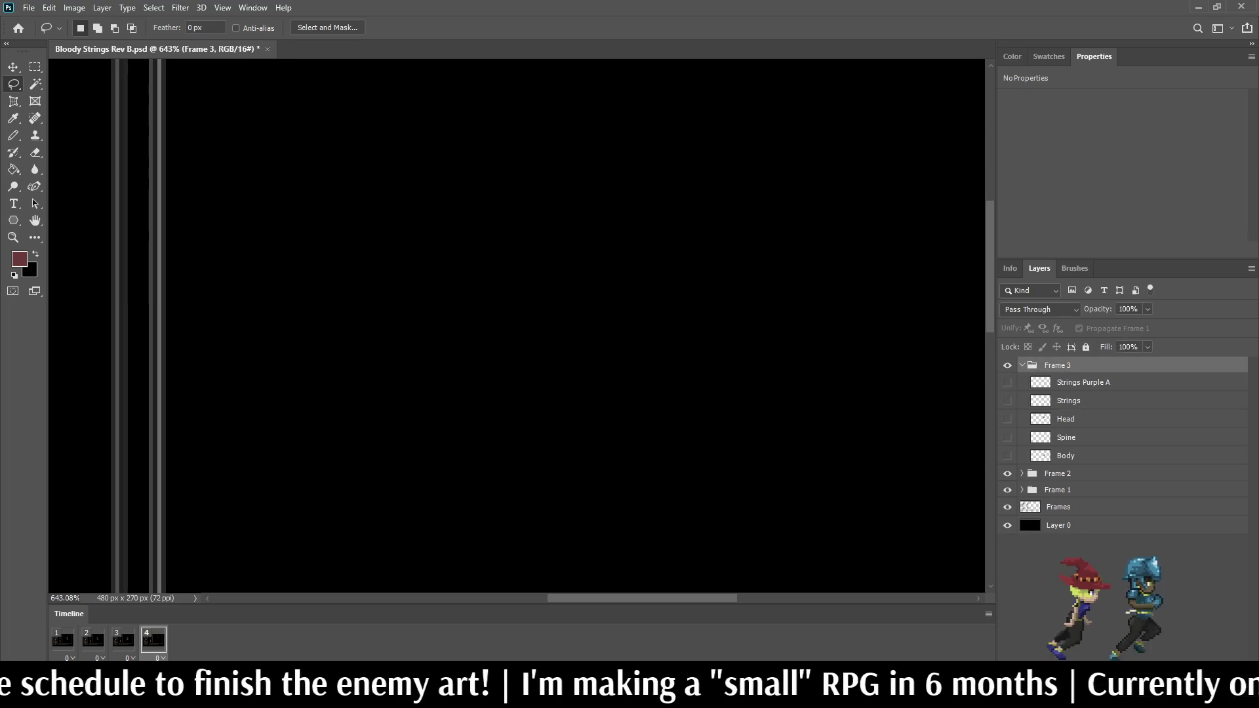
key("ctrl+j")
left_click(1021, 473)
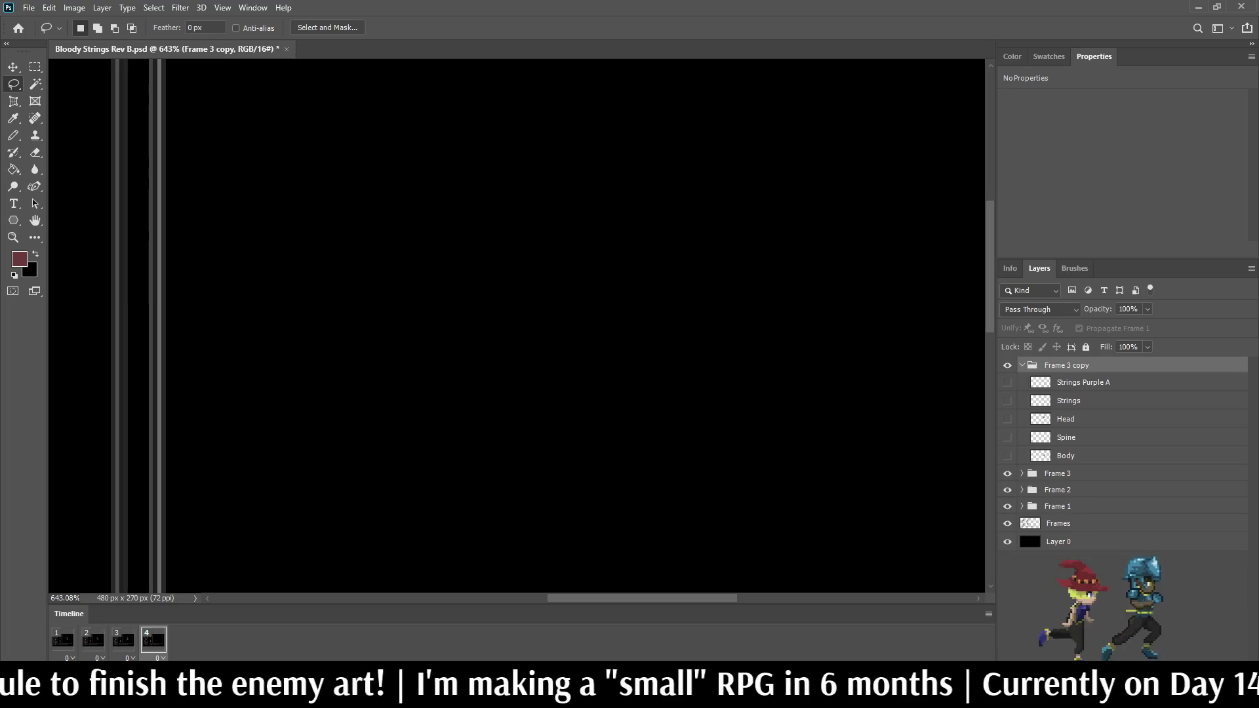
double_click(1066, 366)
left_click(1090, 364)
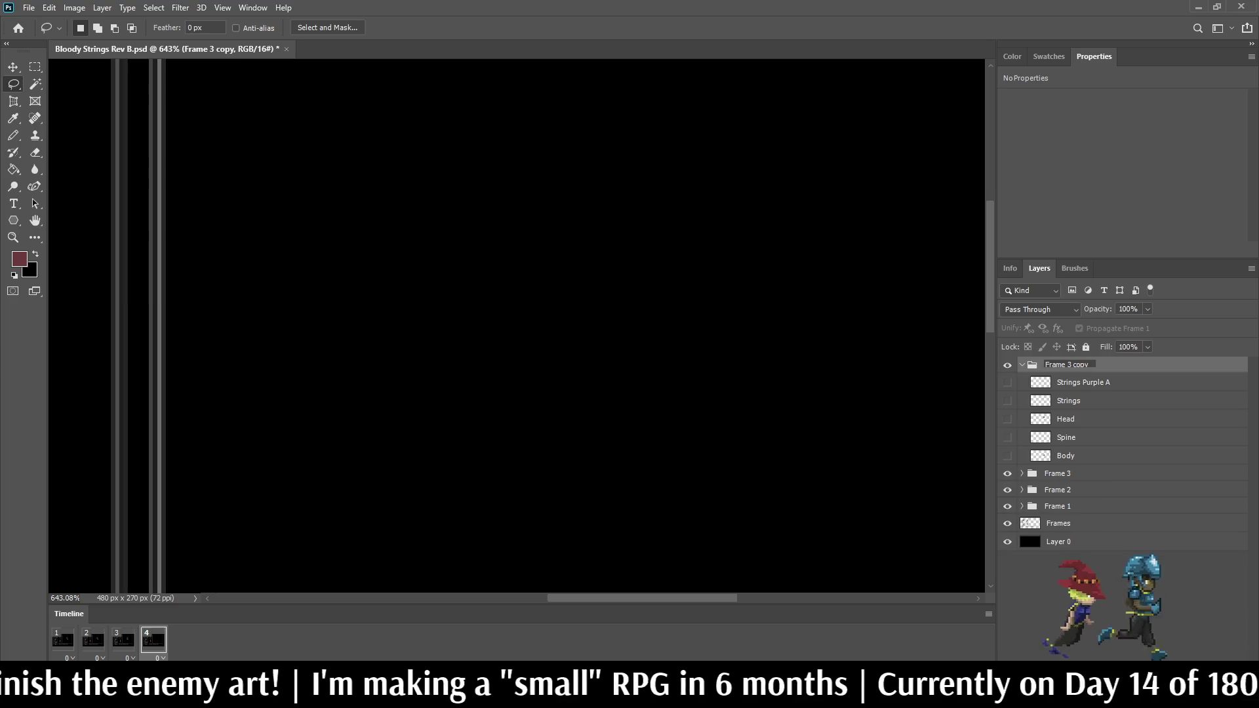
key("BackSpace")
key("BackSpace")
key("BackSpace")
type("4")
key("Return")
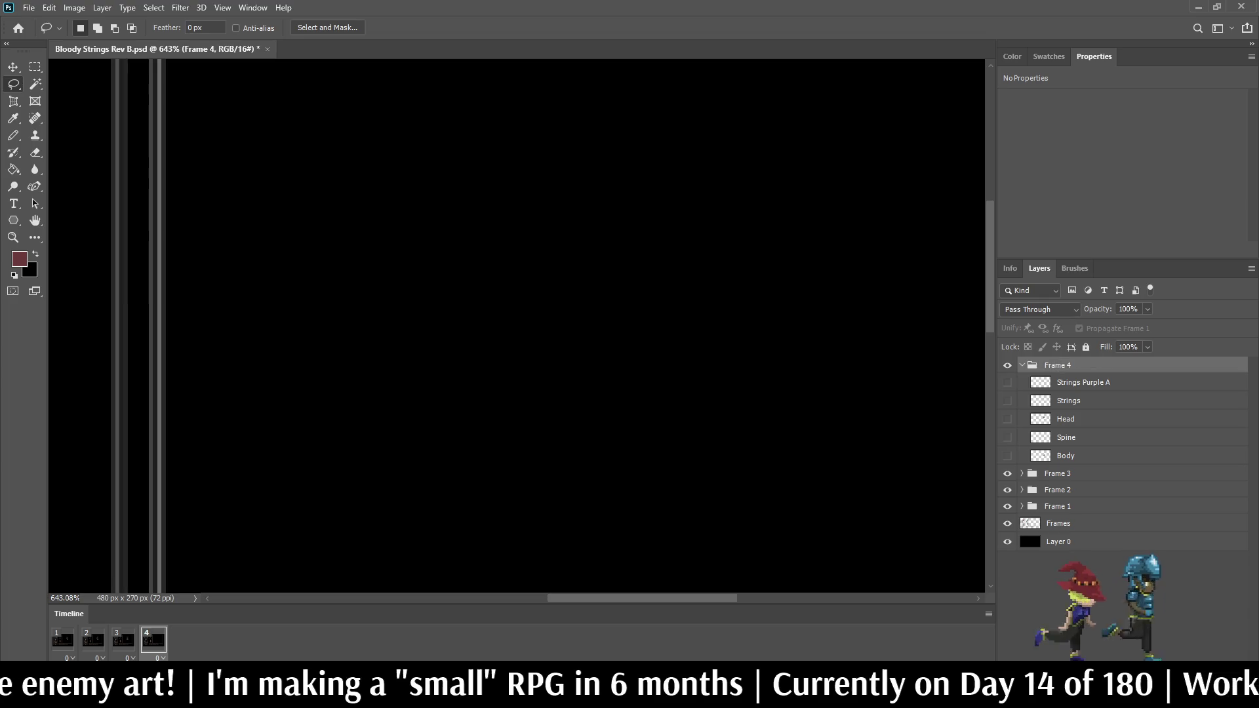
Step: Show Frame 4's Body, Spine, Head and Strings layers, save, and preview the animation
left_click(1007, 456)
left_click(1007, 437)
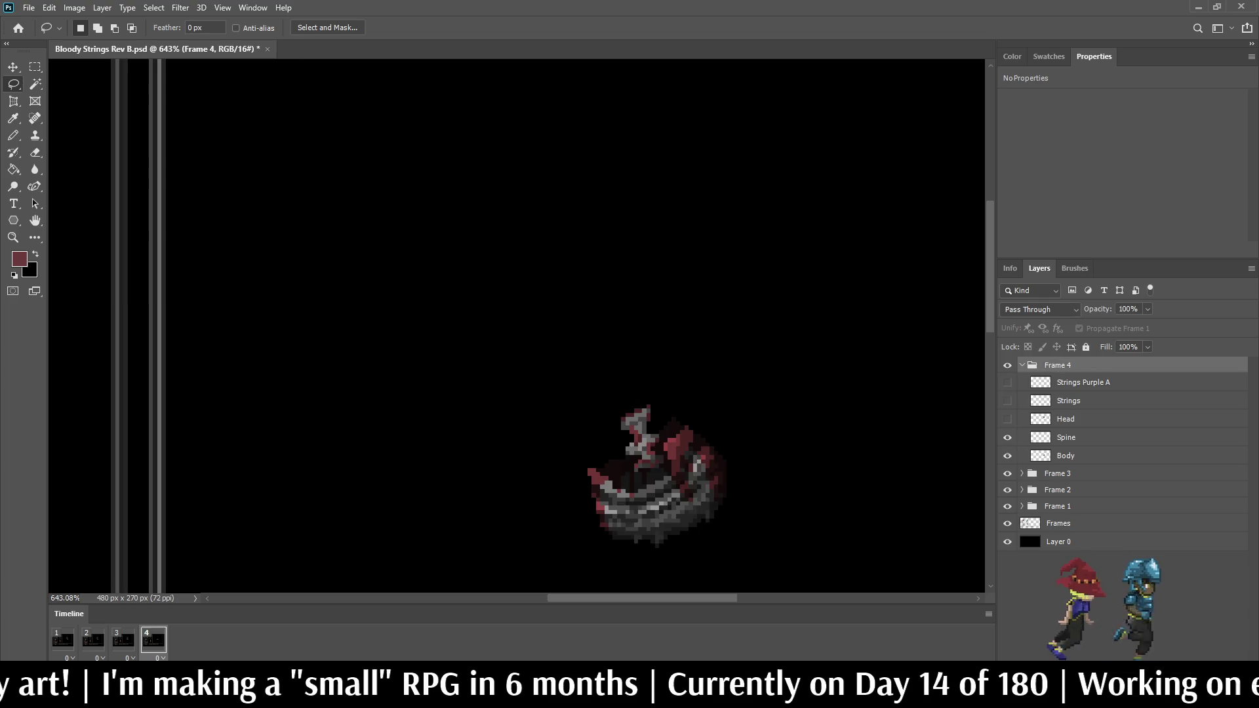
left_click(1007, 419)
left_click(1007, 401)
key("ctrl+s")
key("space")
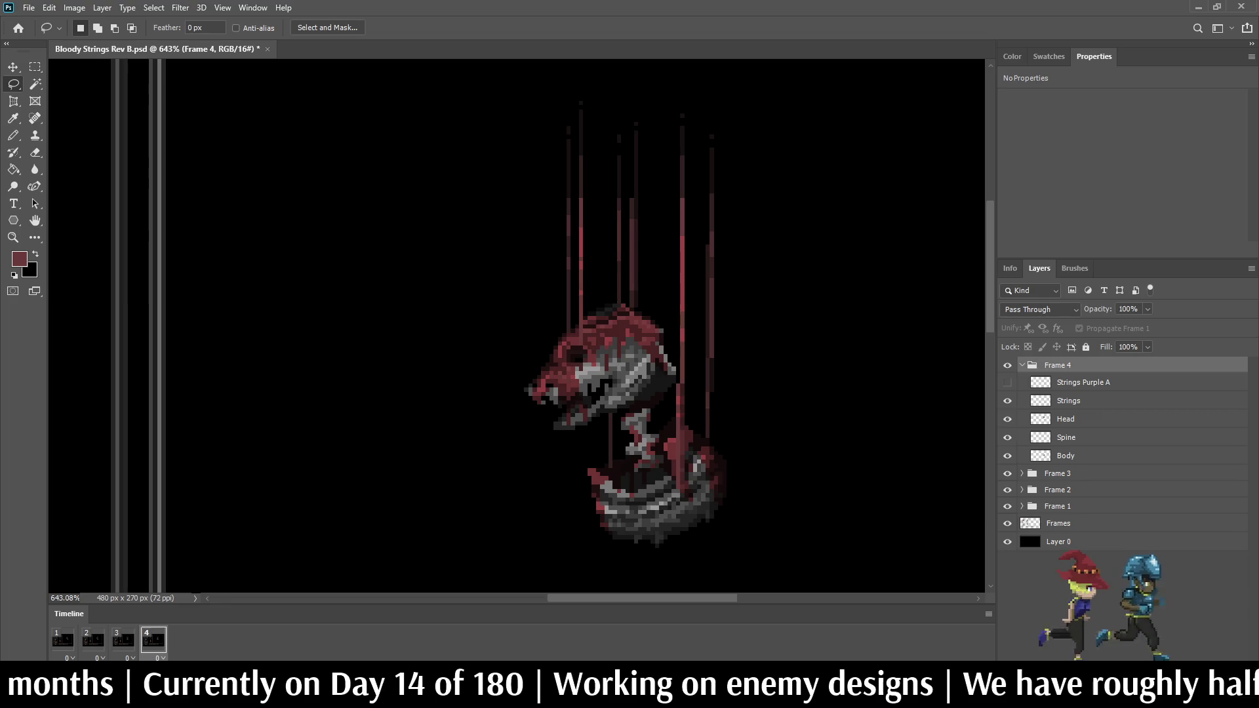
left_click(1065, 419)
Step: Nudge Frame 4's head 2 px left and its spine a couple of pixels left
key("ctrl+Left")
key("ctrl+Left")
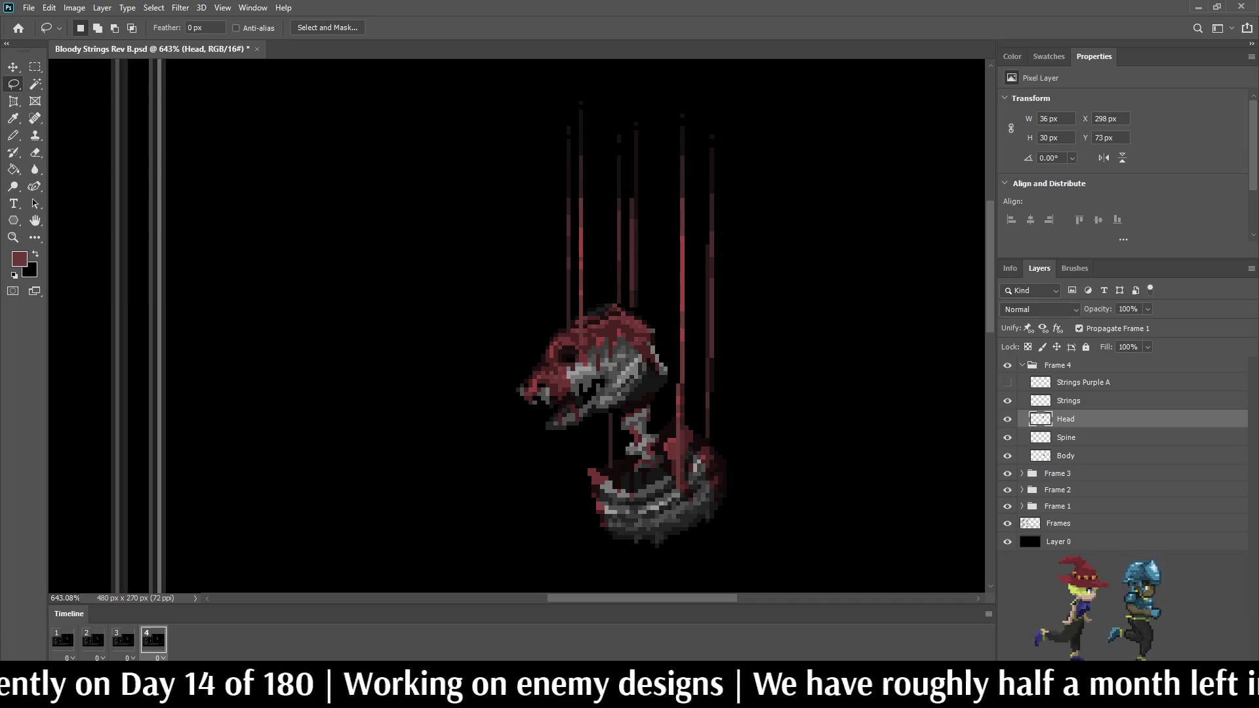
left_click(1066, 437)
key("ctrl+t")
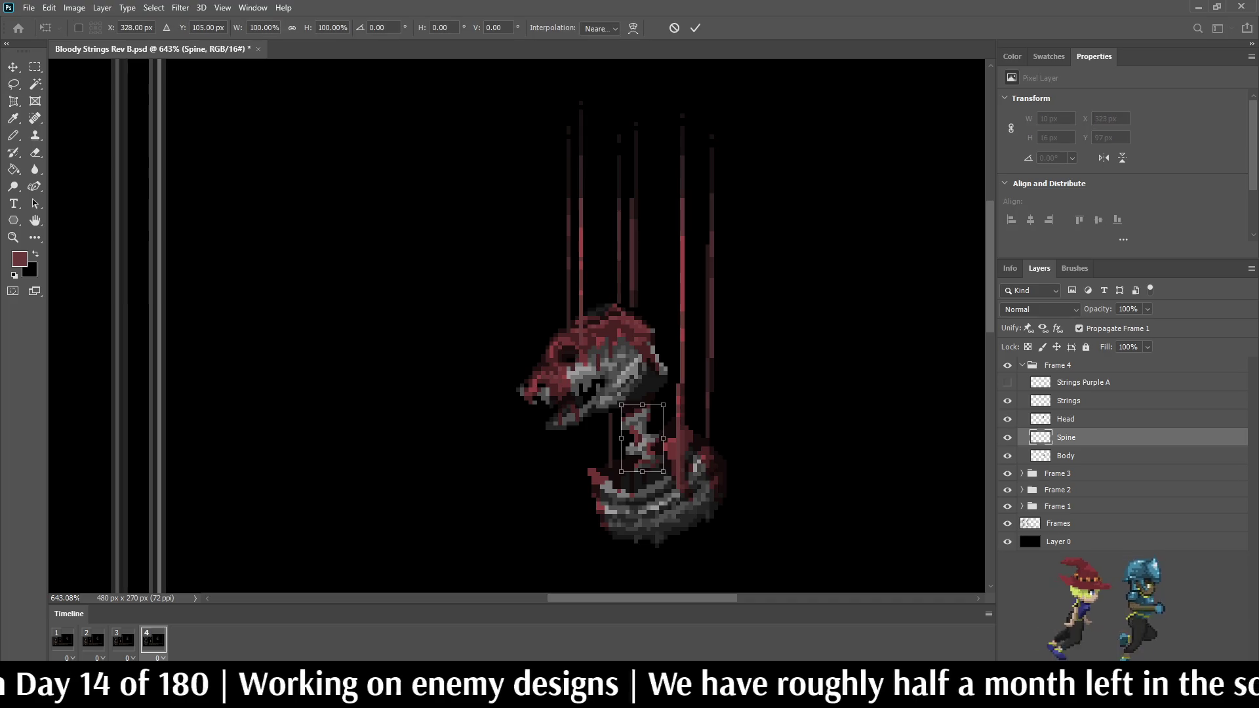
key("Left")
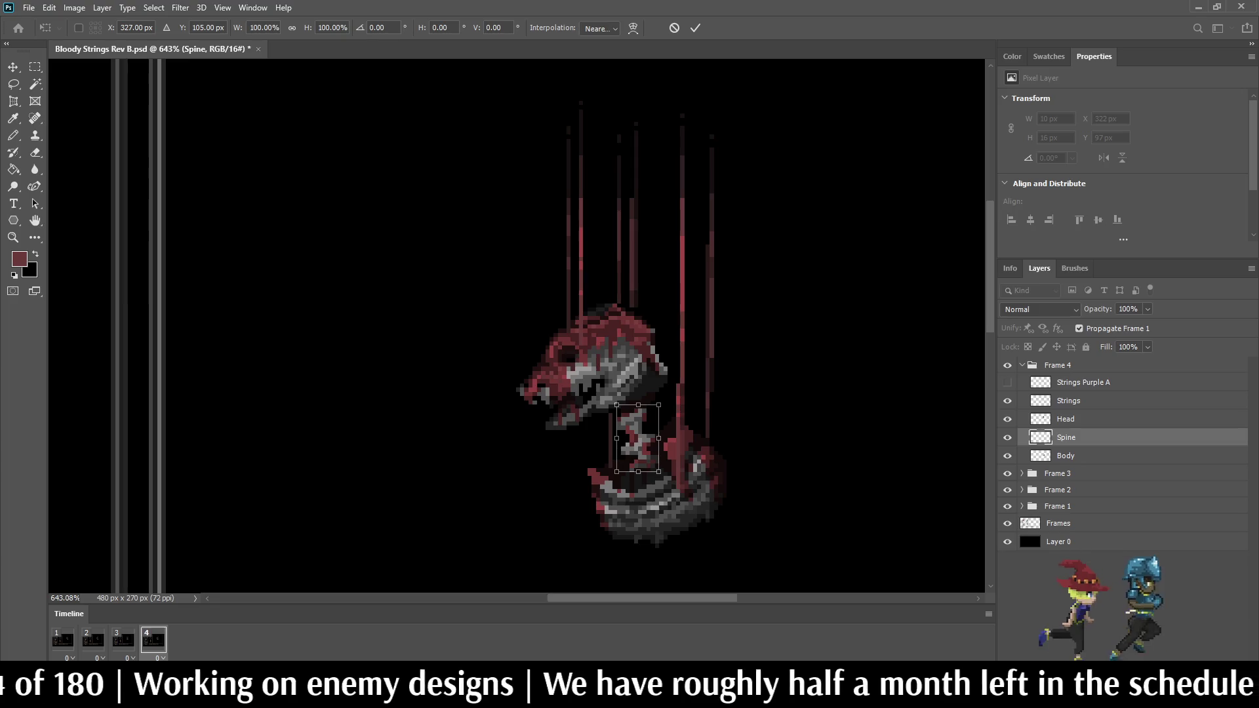
key("Left")
key("Left")
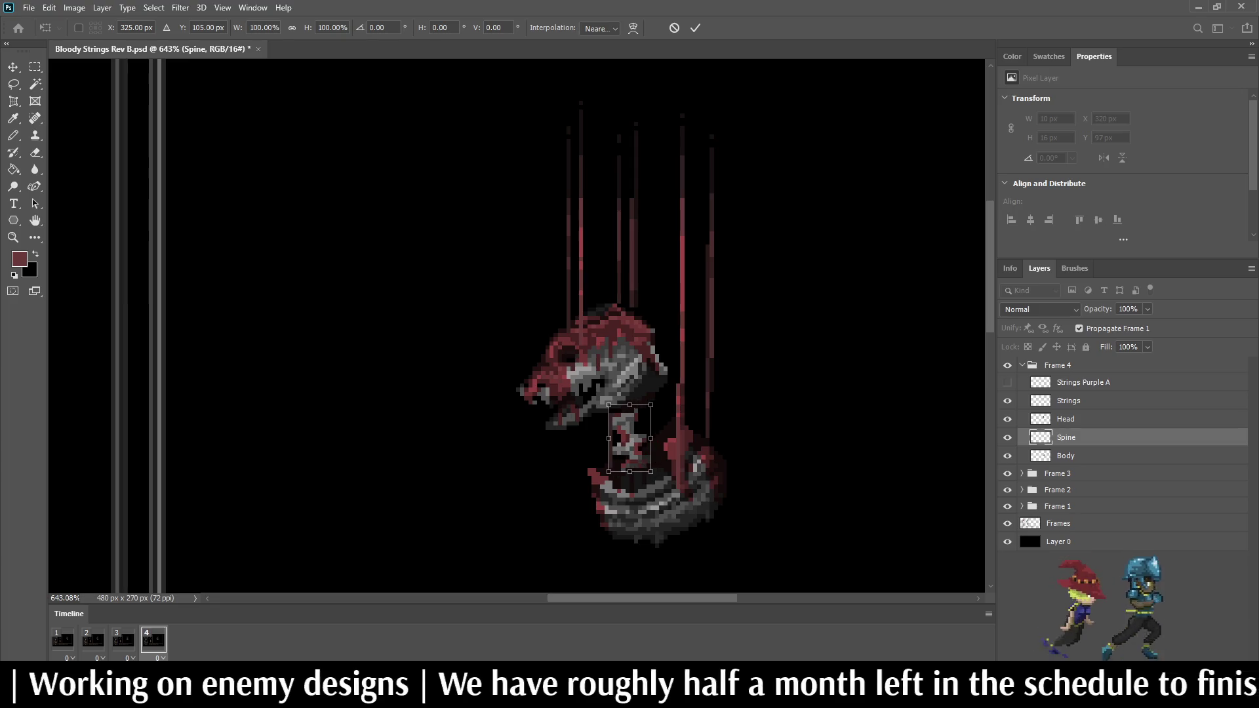
key("Return")
key("l")
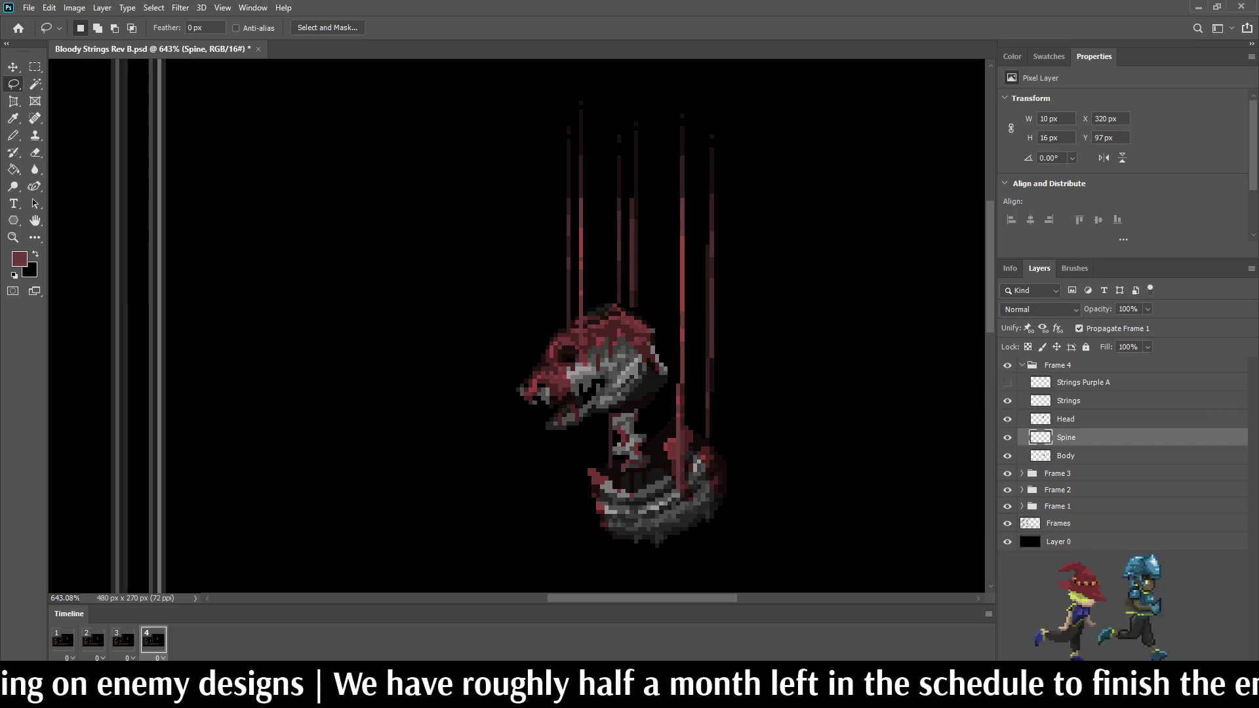
Step: Shift Frame 4's Body layer about 2 px left and preview the animation
left_click(1065, 455)
key("ctrl+t")
key("Left")
key("Left")
key("Return")
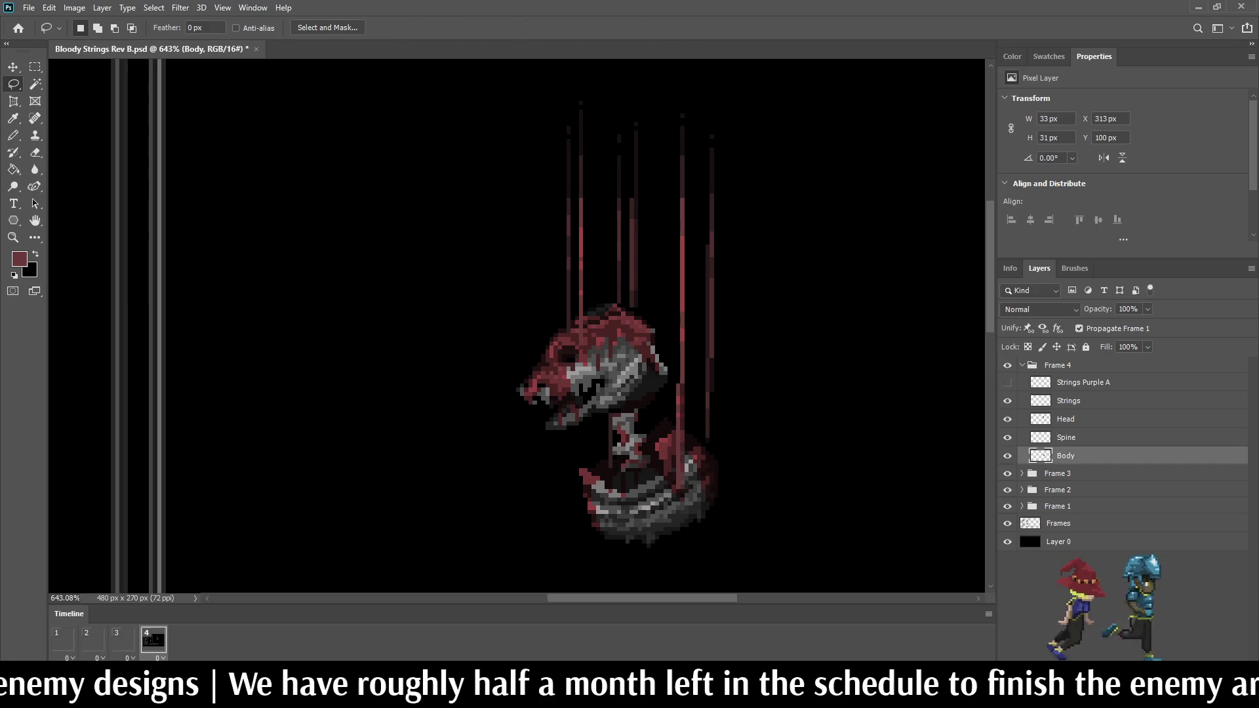
key("space")
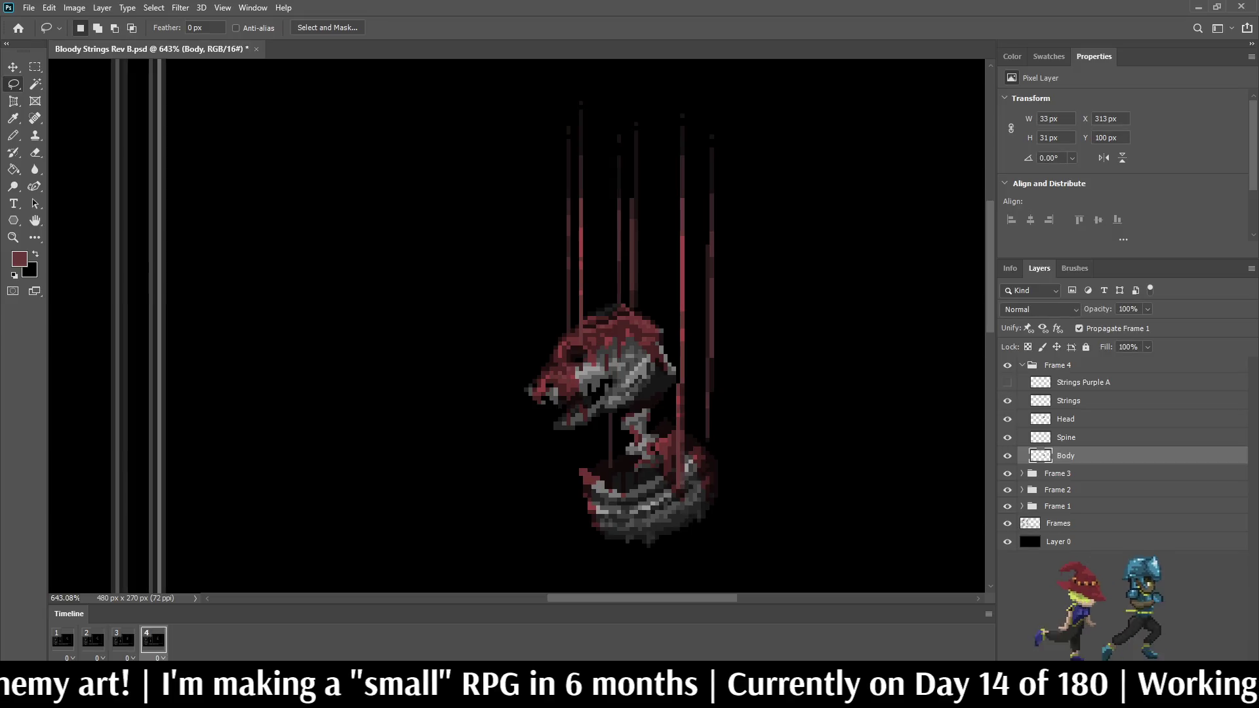
Step: Shift the spine 3 px further left and replay, stopping on frame 4
left_click(1065, 437)
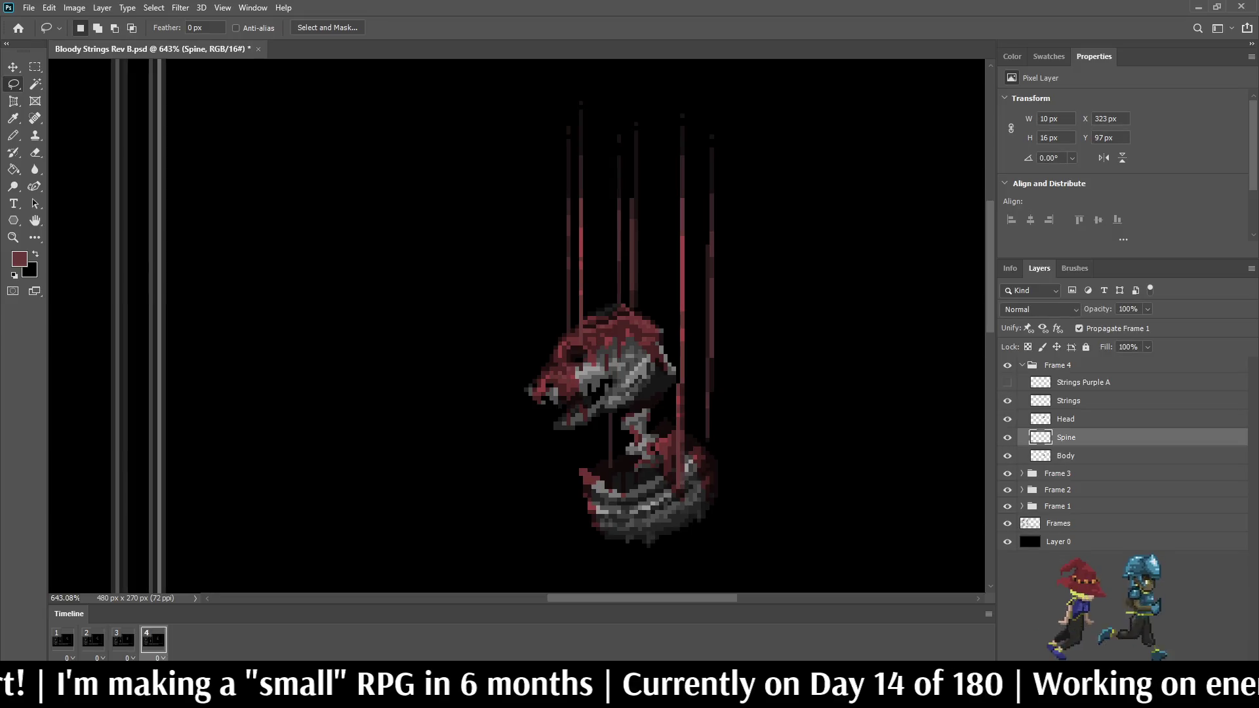
key("ctrl+Left")
key("ctrl+Left")
key("ctrl+Left")
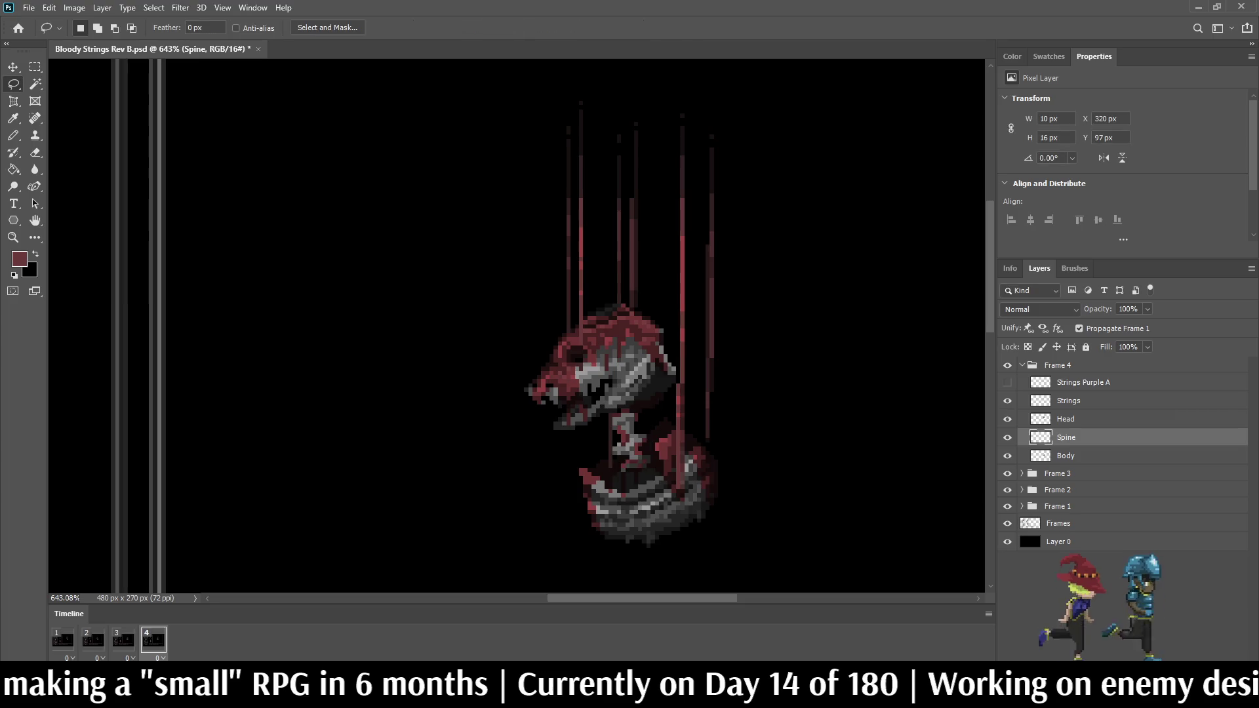
key("space")
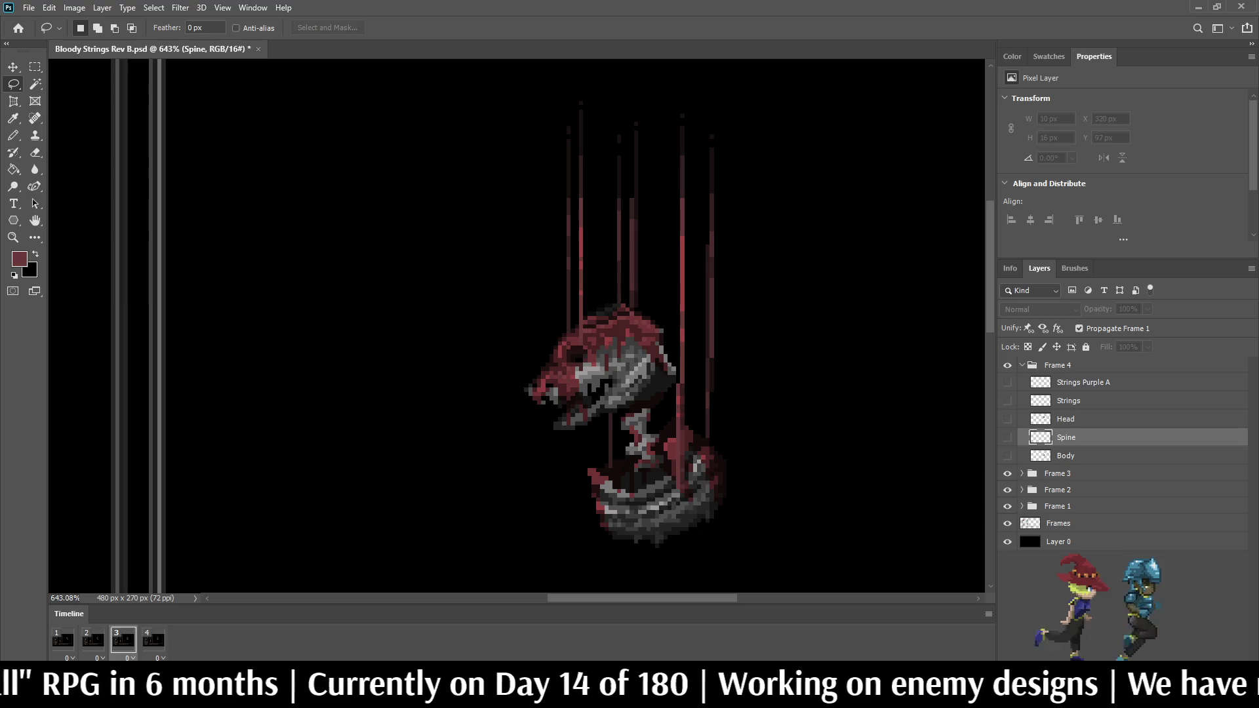
key("space")
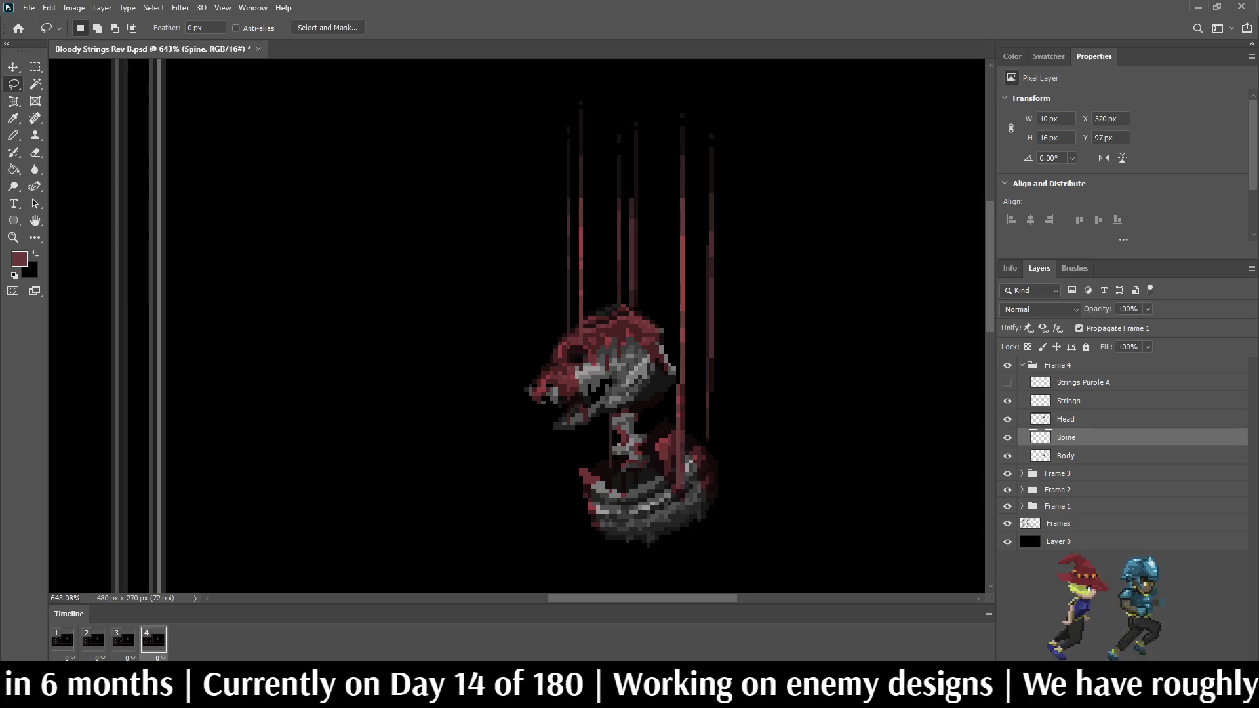
left_click(1066, 419)
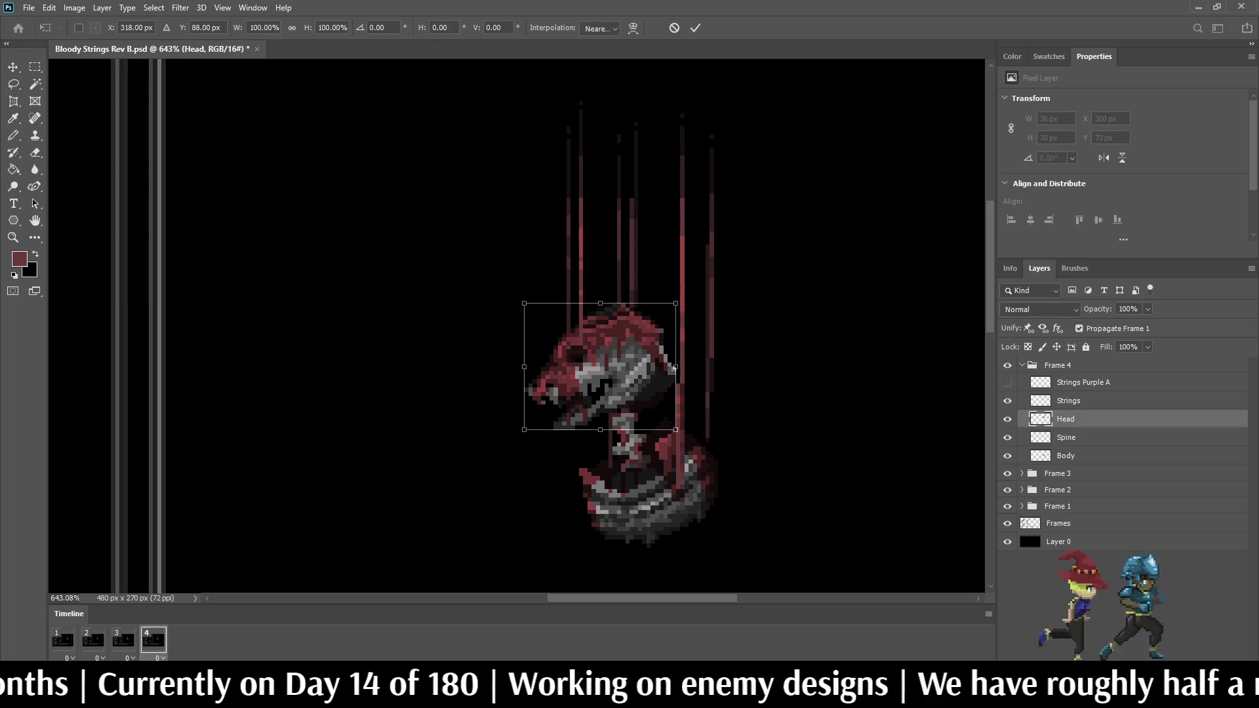
Step: Nudge Frame 4's head 2 px left, save, and preview the animation
key("ctrl+Left")
key("ctrl+Left")
key("ctrl+s")
key("space")
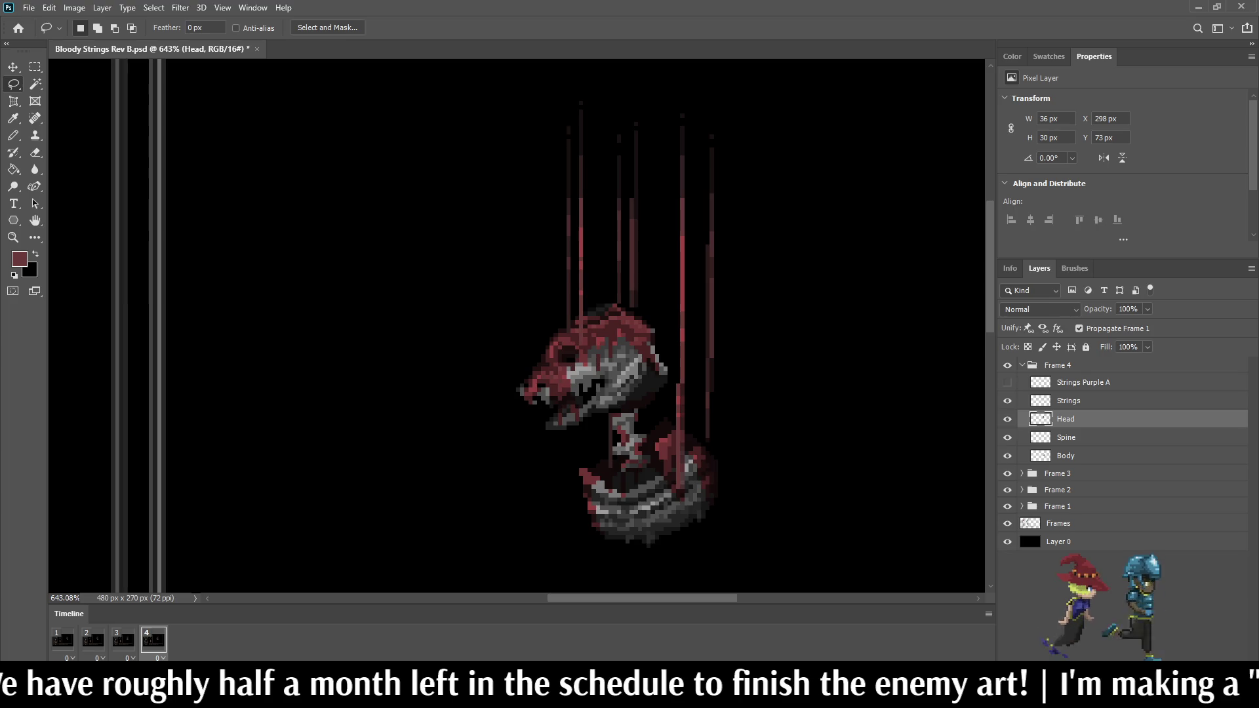
Step: Move the head back 1 px right and replay the timeline
key("ctrl+t")
key("Right")
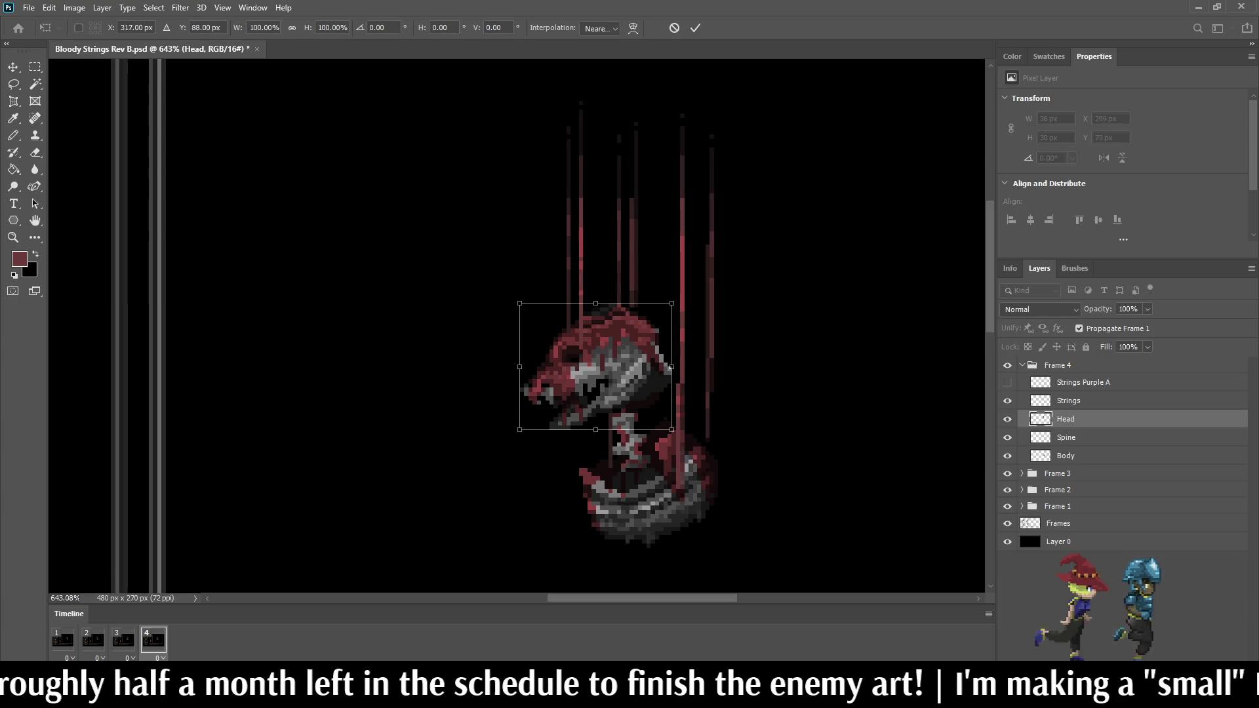
key("Return")
key("space")
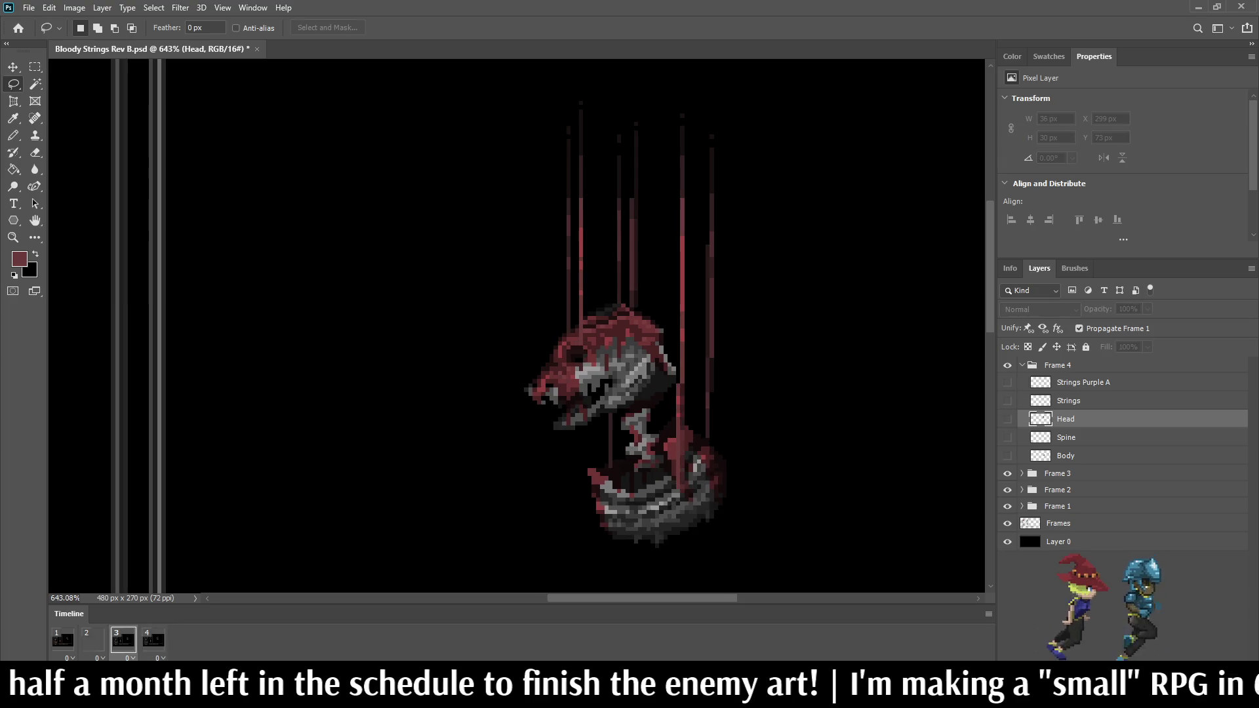
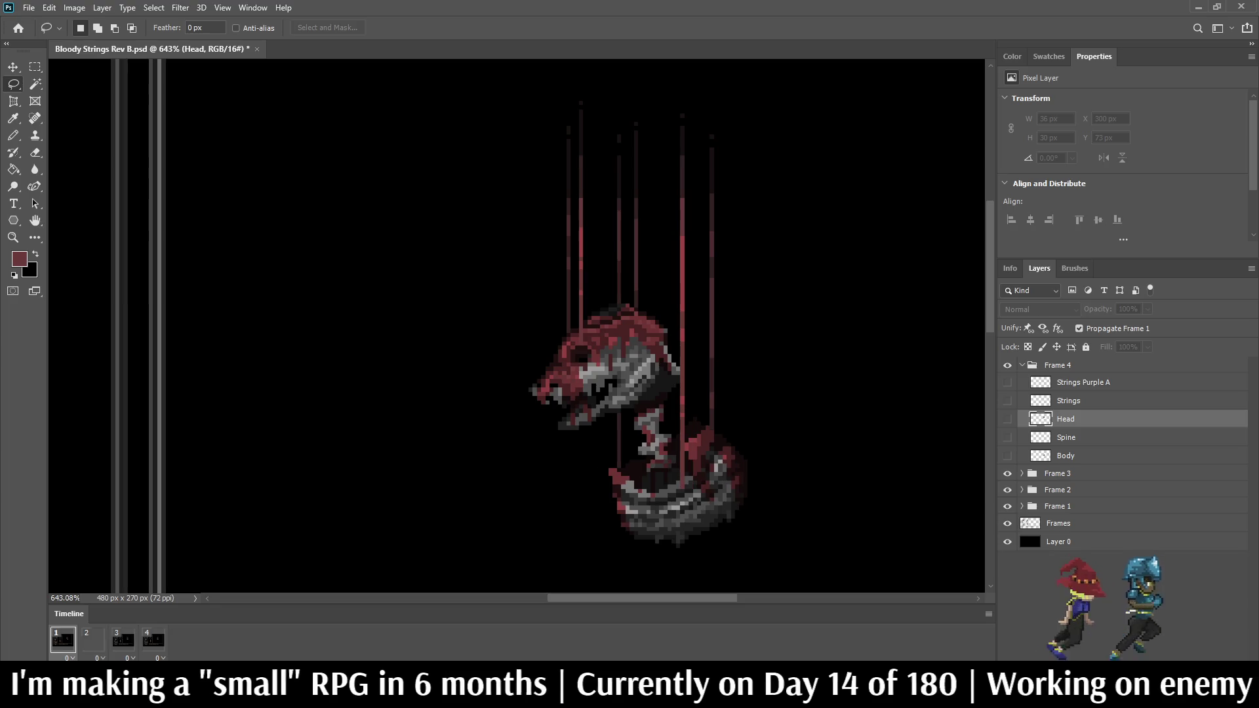
Step: Replay the four-frame animation preview several times and select frame 4's Spine layer
key("space")
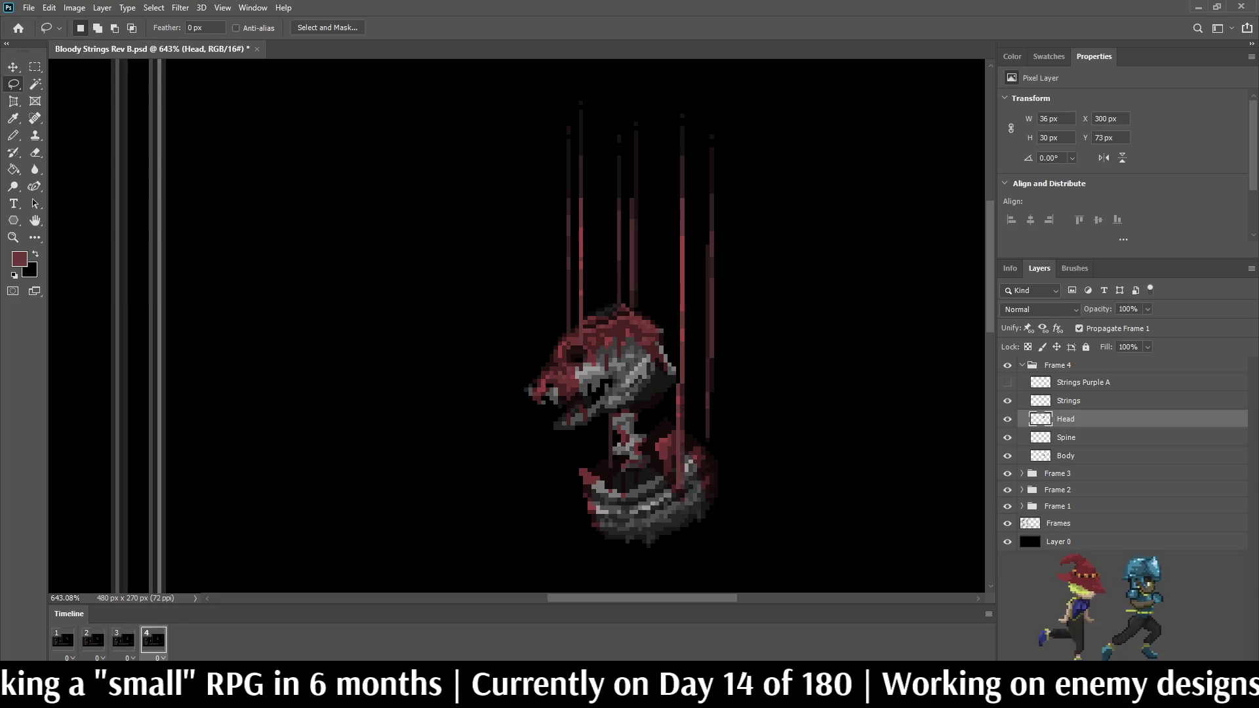
key("space")
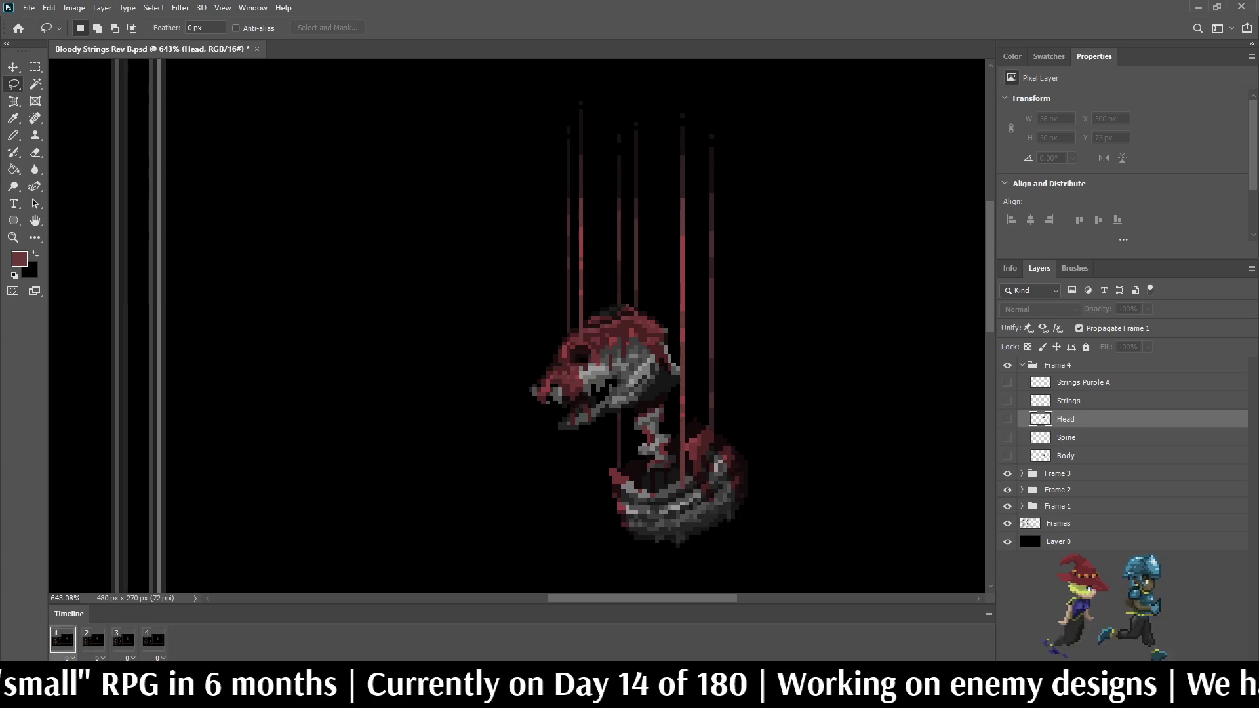
key("space")
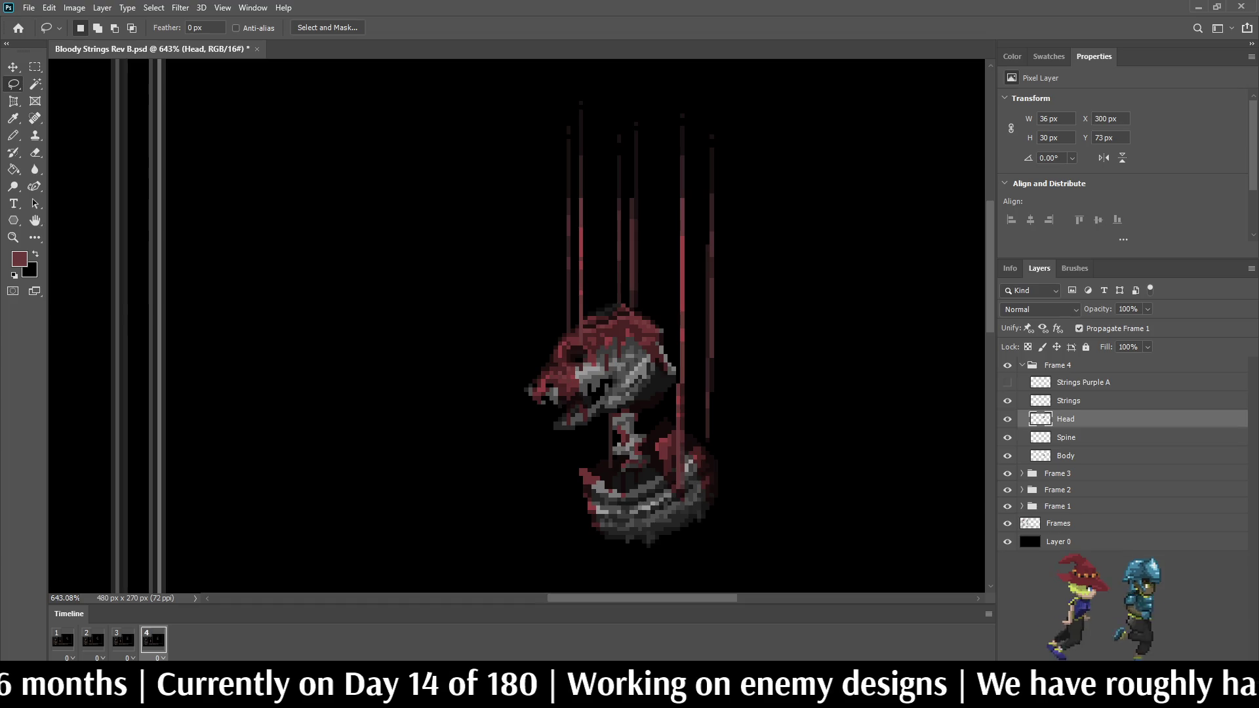
left_click(1065, 437)
key("space")
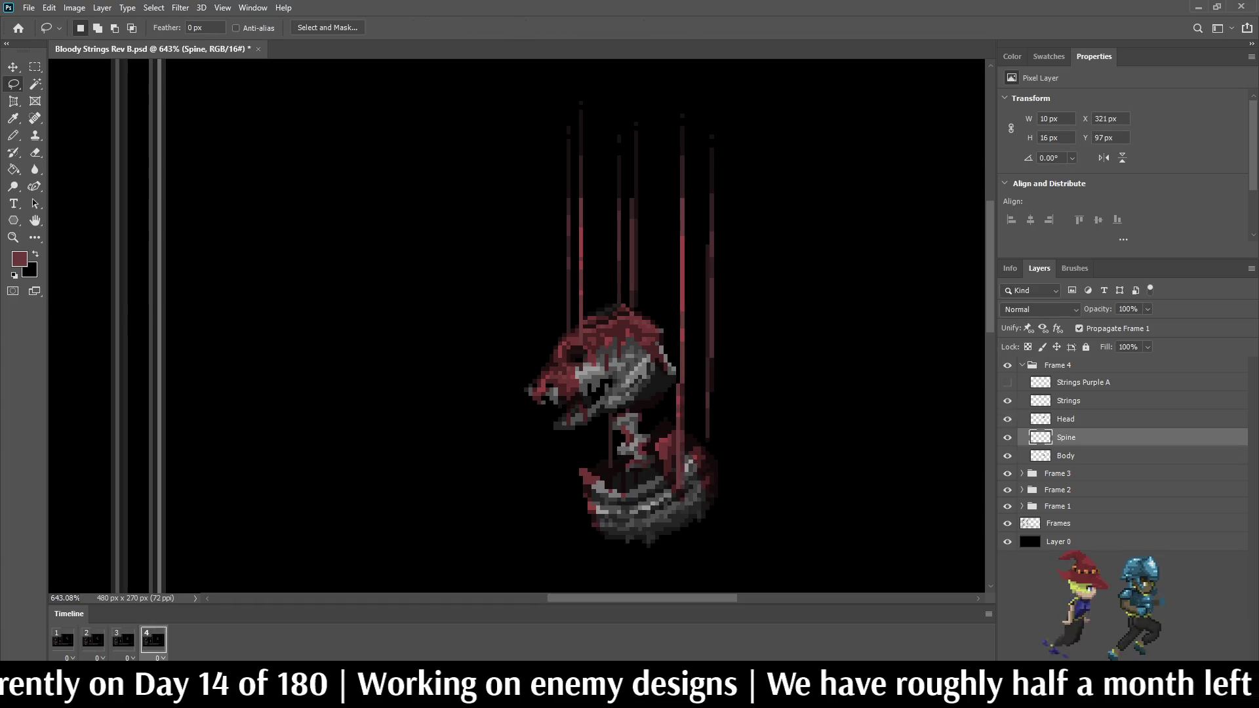
key("space")
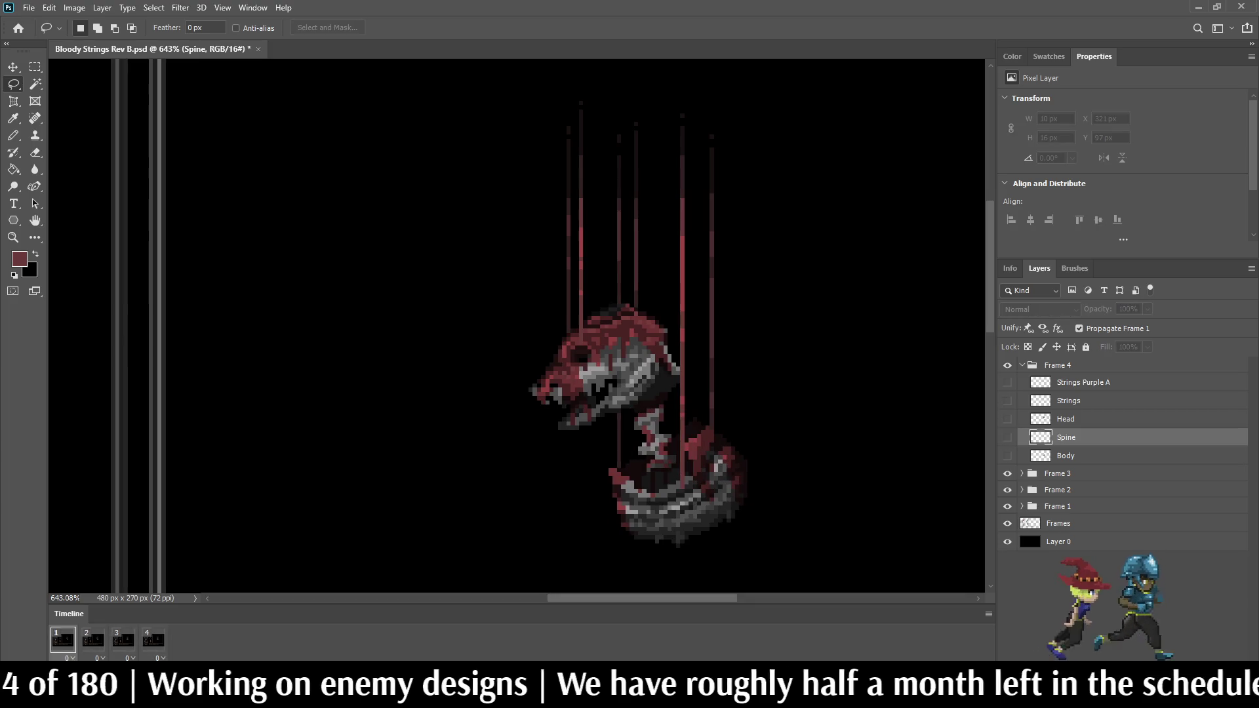
key("space")
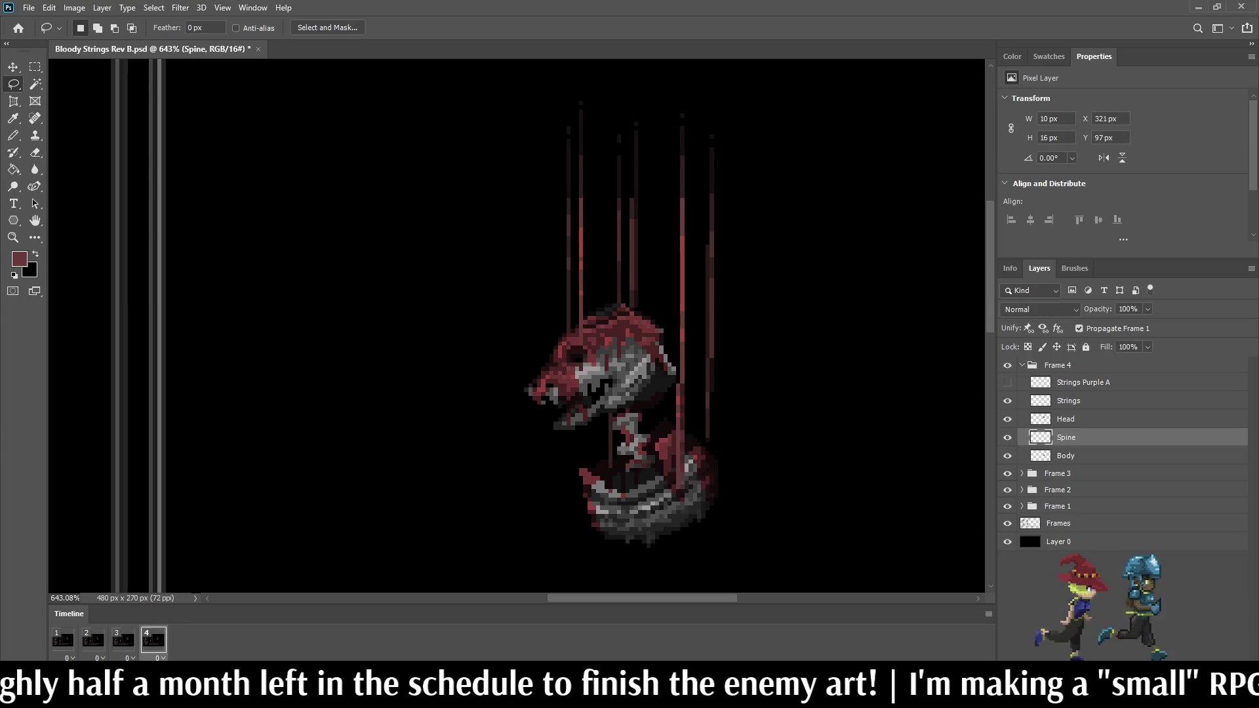
Step: Save Bloody Strings Rev B.psd, select frame 4's Strings layer, and zoom to actual size
key("ctrl+s")
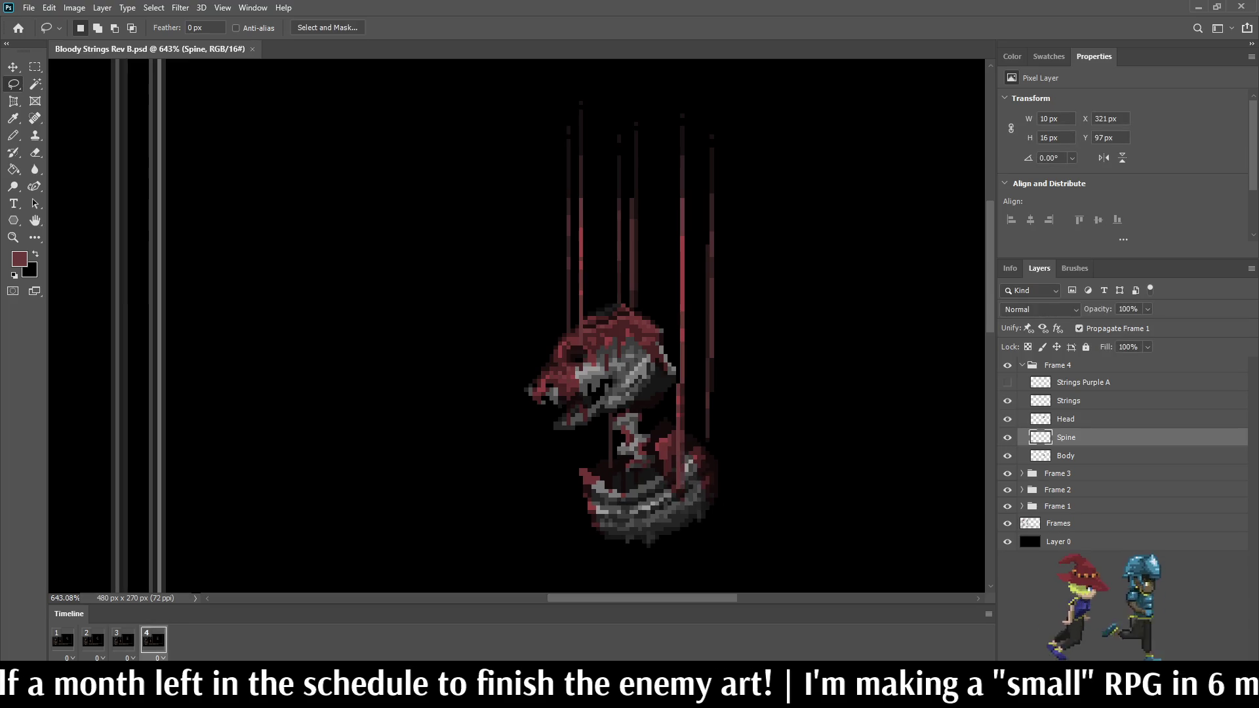
left_click(1068, 401)
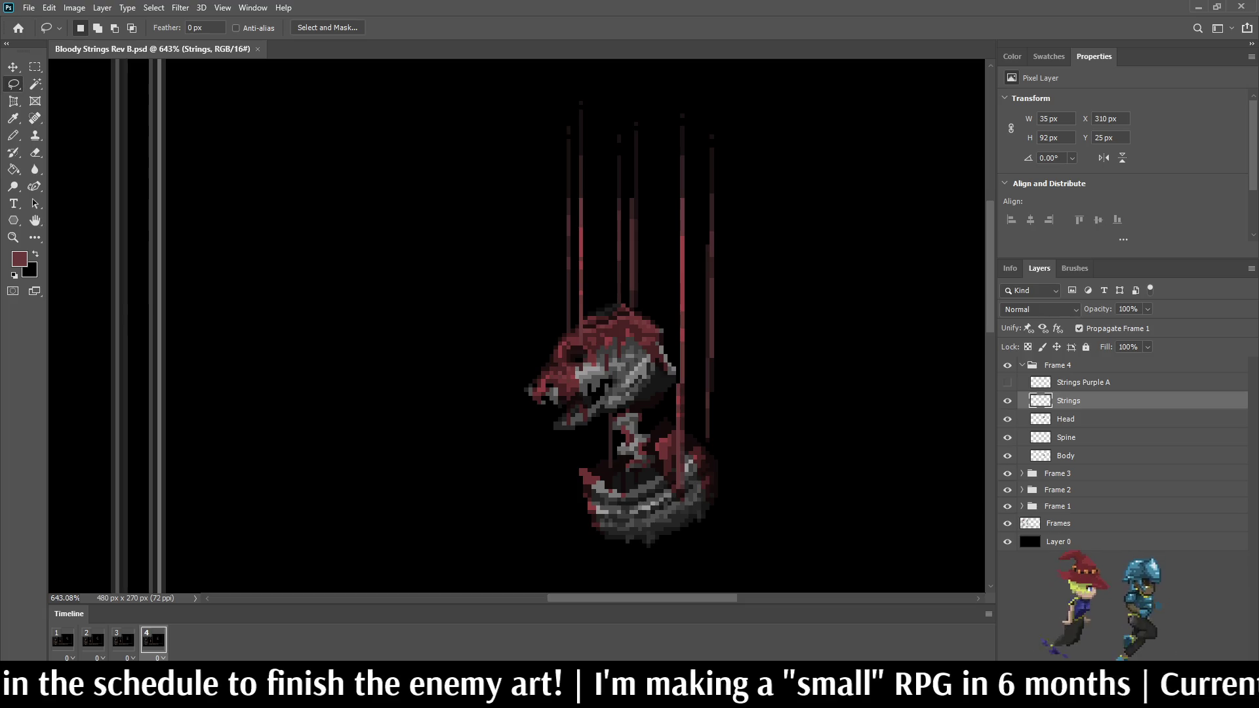
key("ctrl+1")
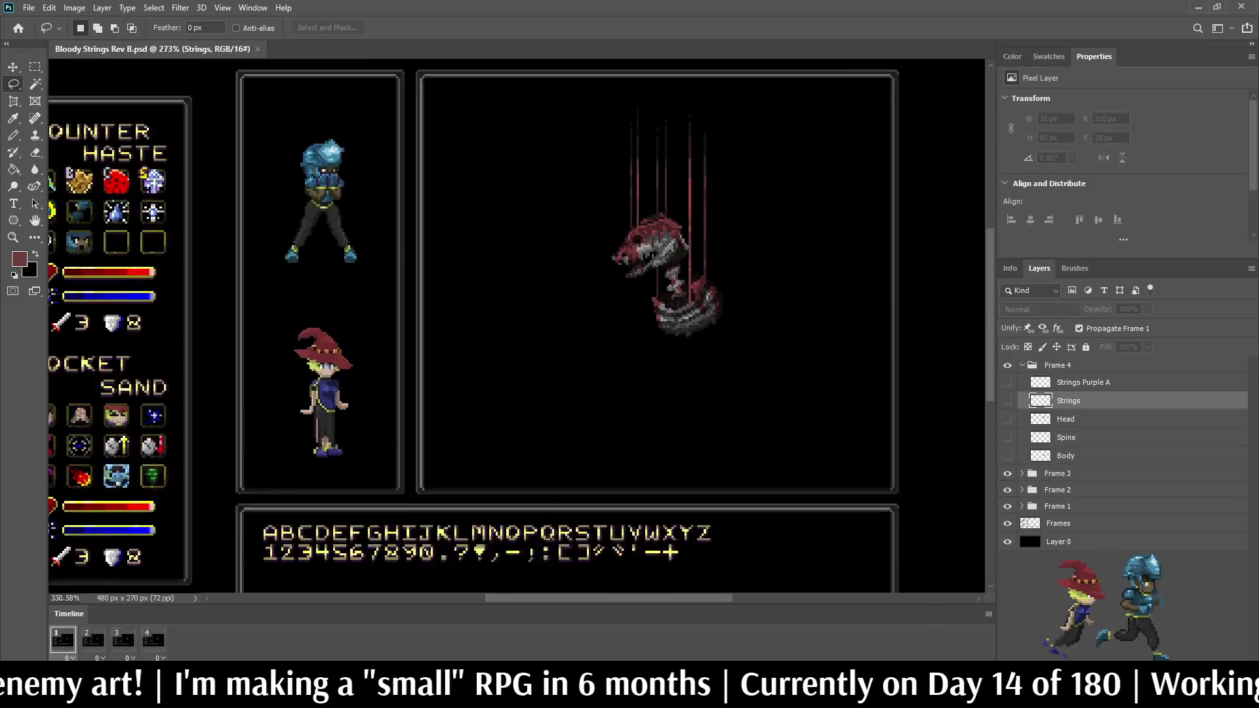
Step: Erase a column of the rightmost string with the Eraser at 100% opacity
scroll(721, 221, "up", 3)
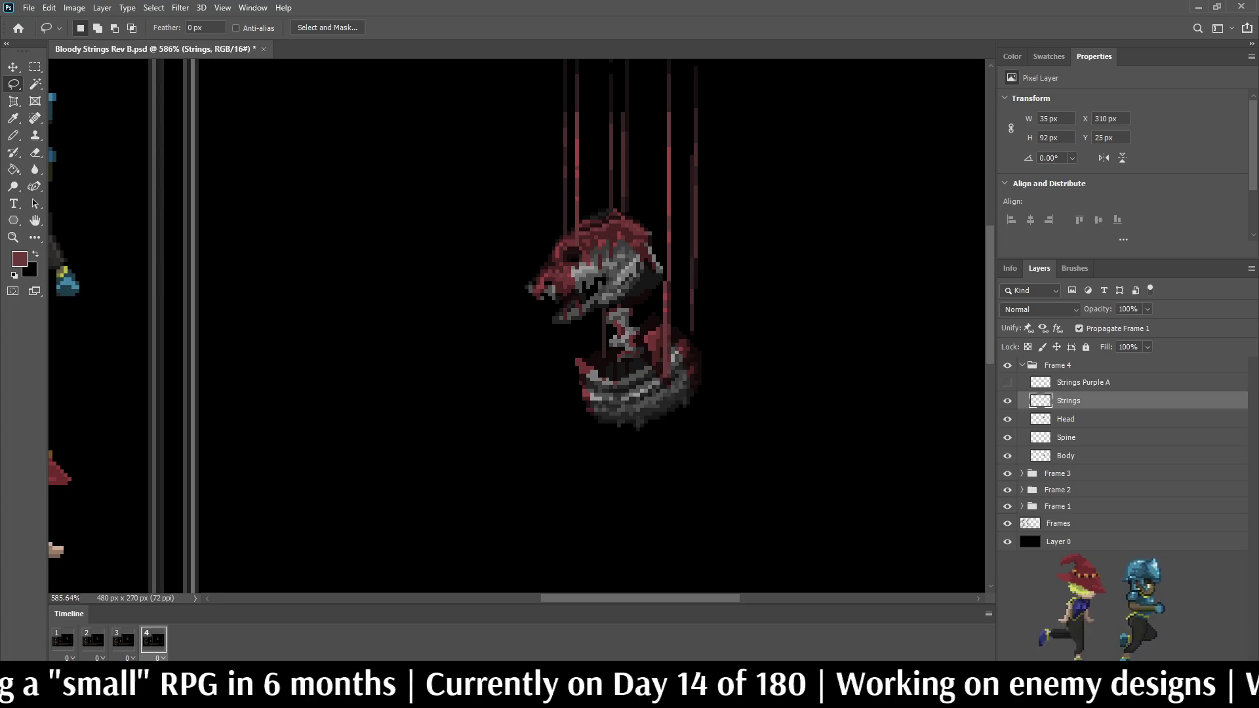
scroll(689, 273, "down", 2)
scroll(688, 273, "up", 6)
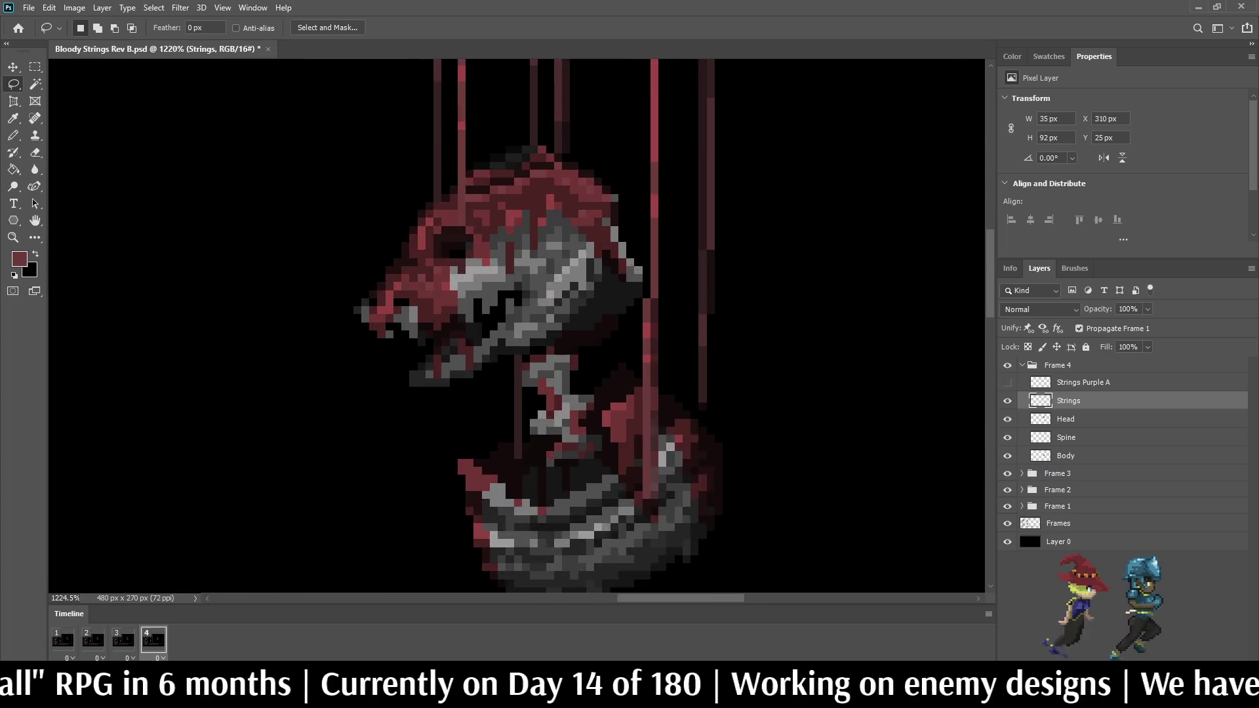
key("e")
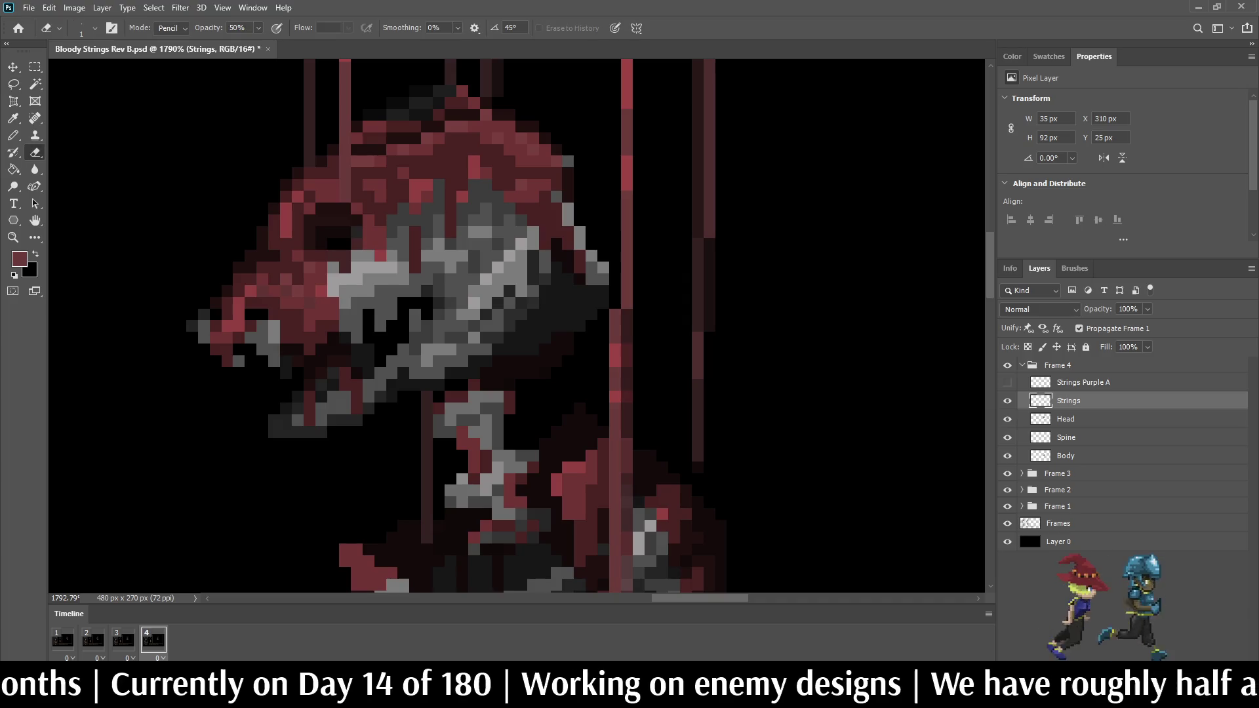
key("0")
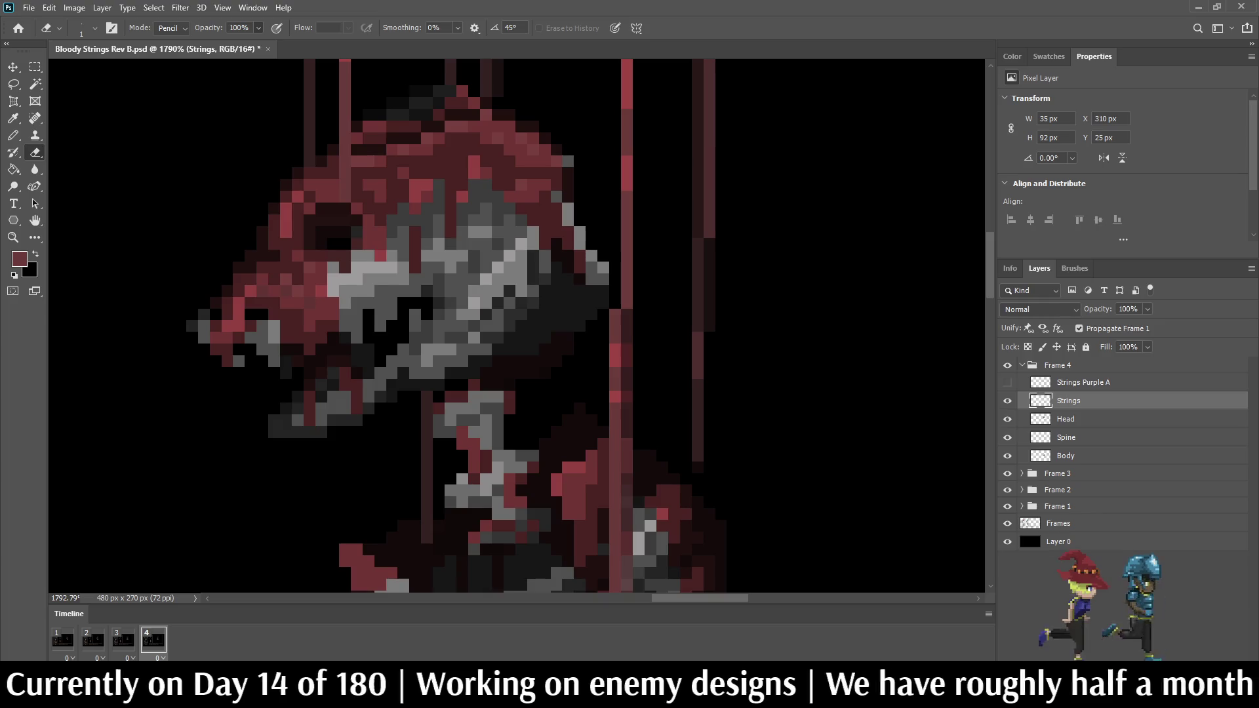
left_click_drag(710, 238, 710, 333)
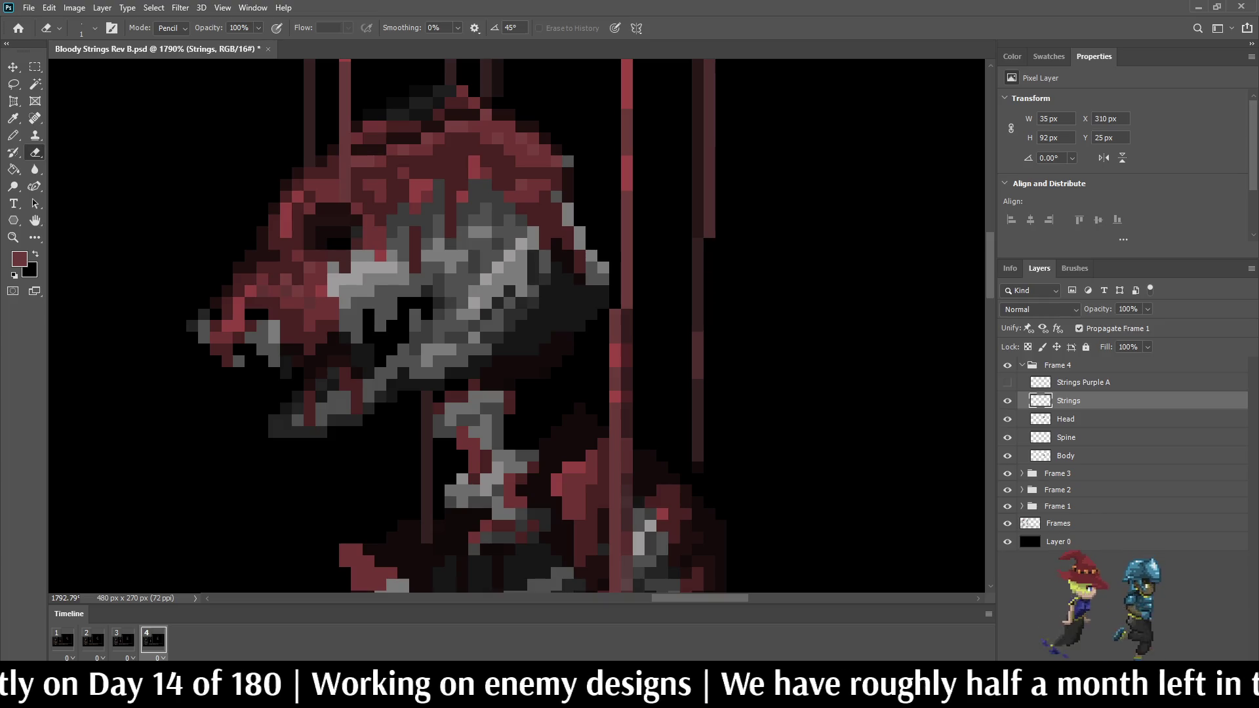
Step: Compare the result against frame 3's pose, then return to frame 4
scroll(728, 321, "down", 2)
scroll(741, 266, "down", 3)
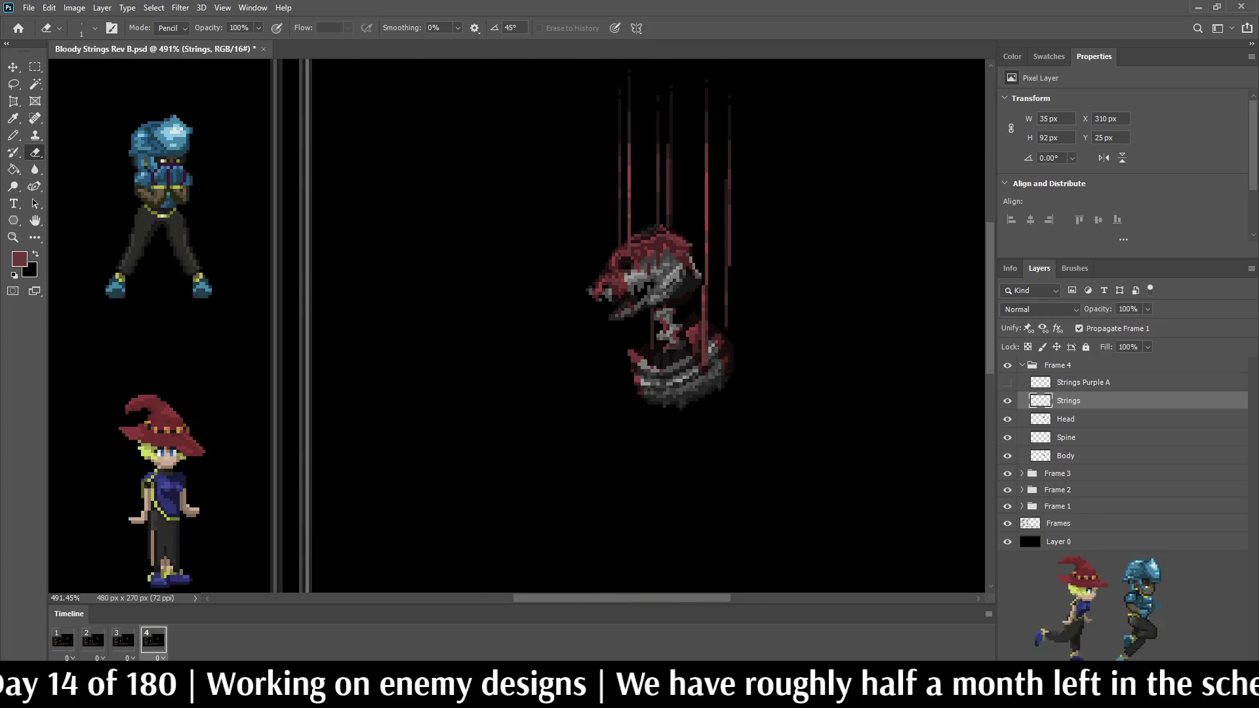
scroll(742, 207, "up", 3)
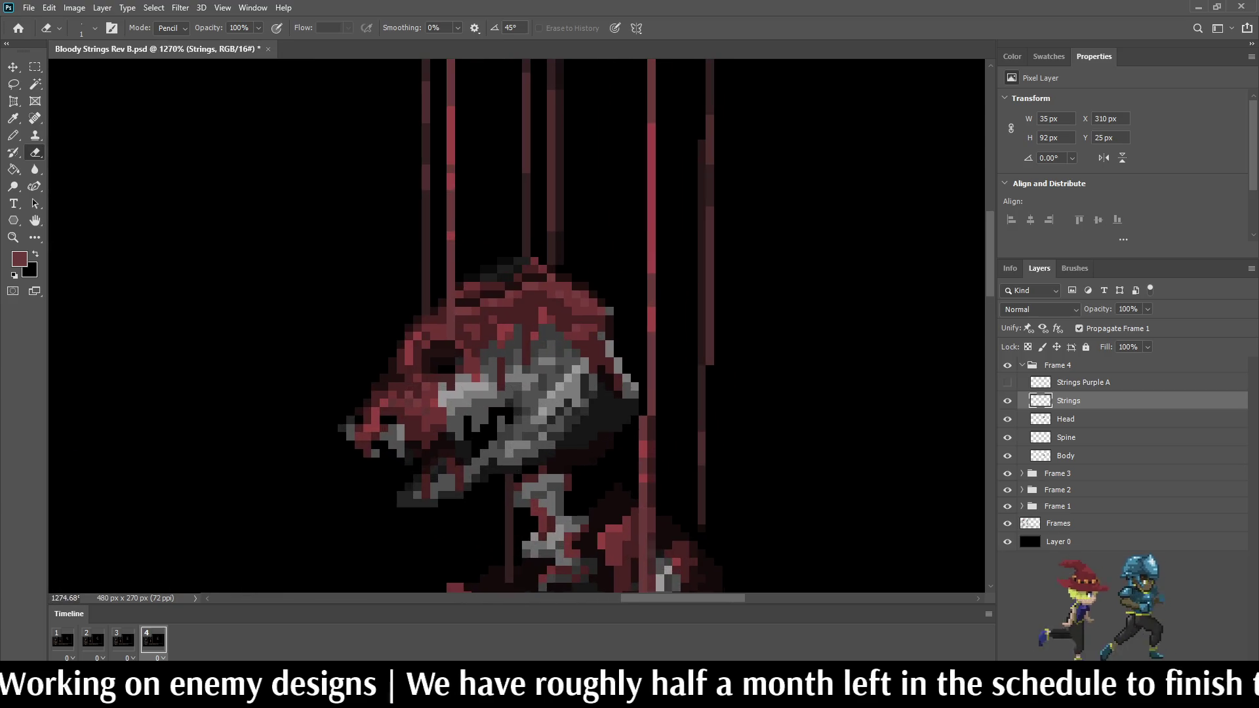
scroll(751, 202, "down", 3)
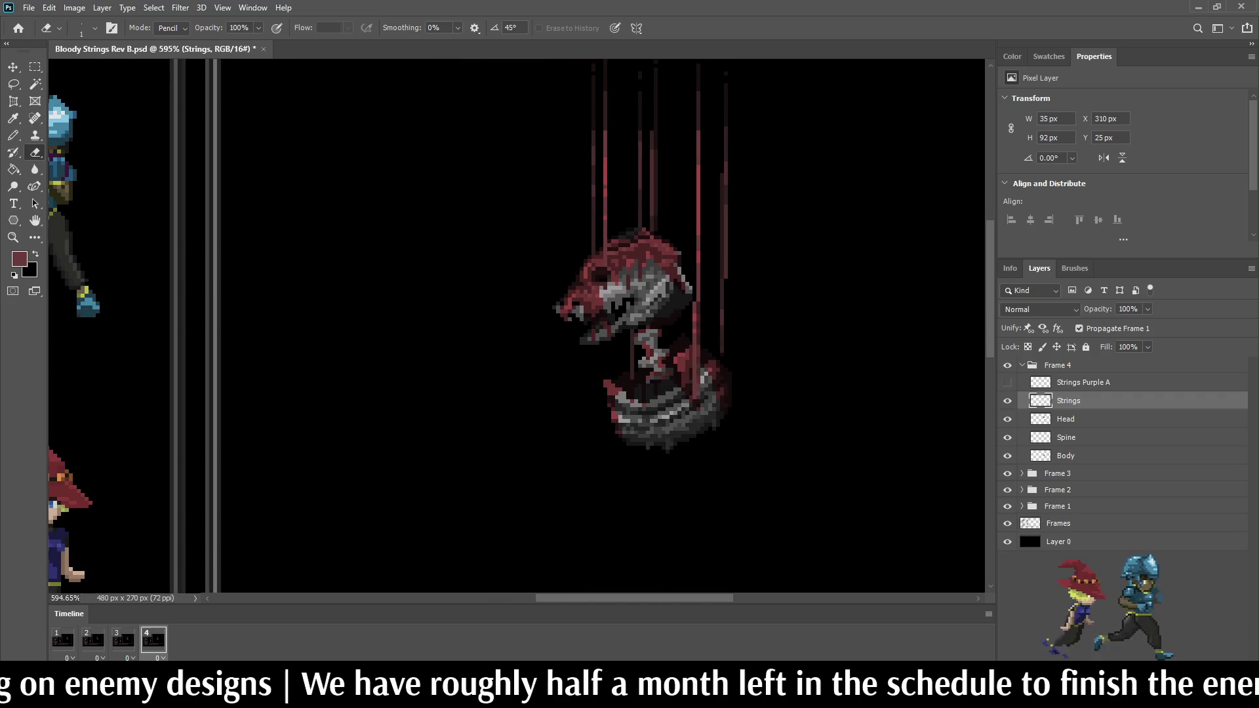
scroll(751, 164, "up", 1)
left_click(123, 639)
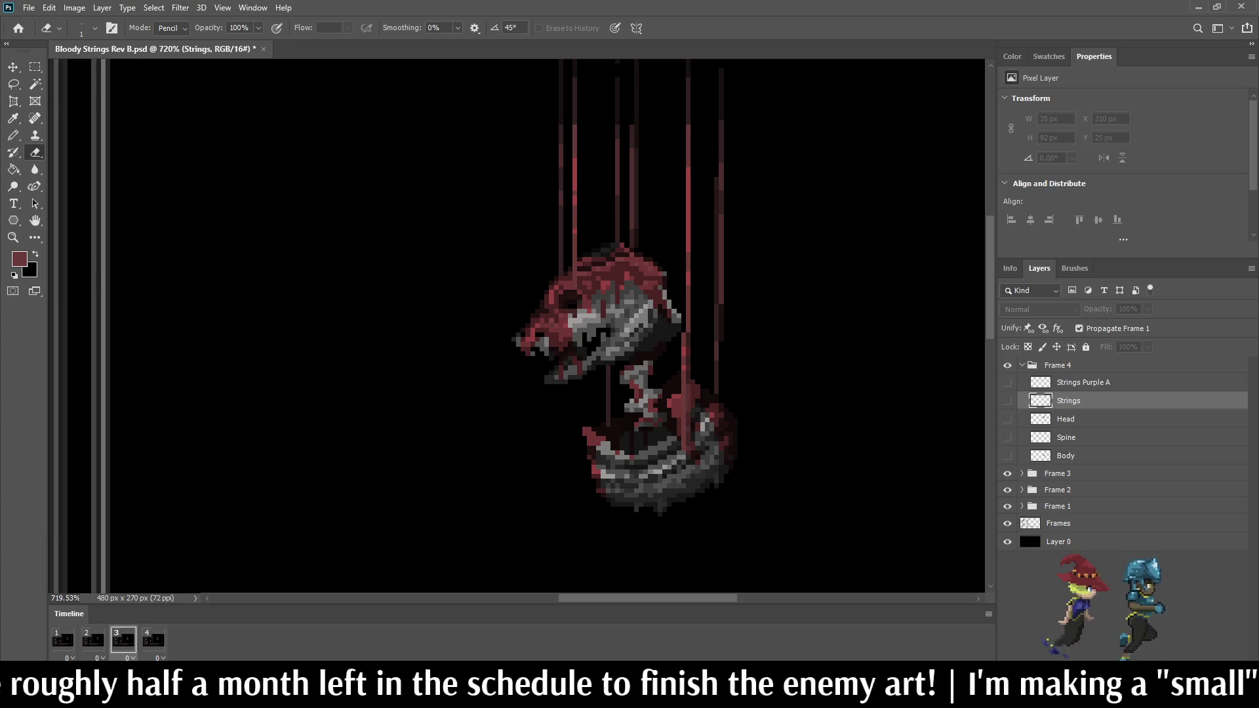
left_click(154, 640)
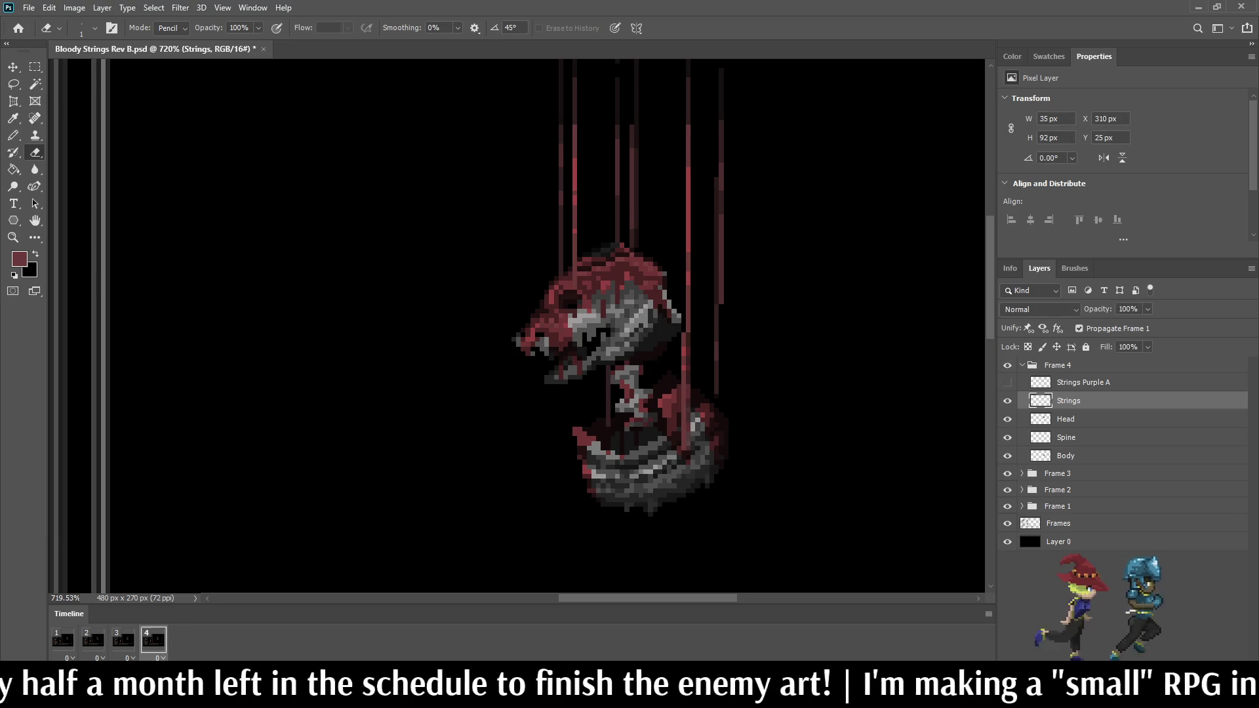
scroll(724, 185, "up", 10)
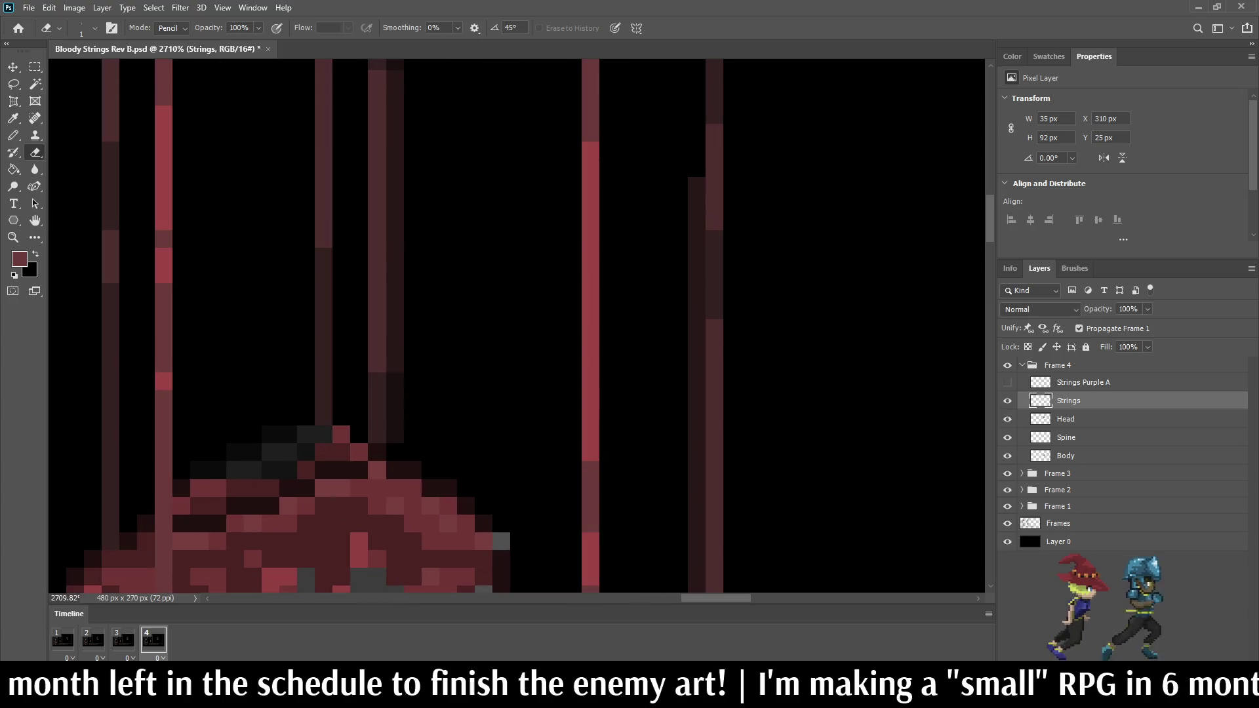
Step: Sample the dark maroon string colour and paint three pixels down the right string
key("i")
left_click(715, 191)
key("b")
left_click(697, 186)
left_click(698, 203)
left_click(697, 221)
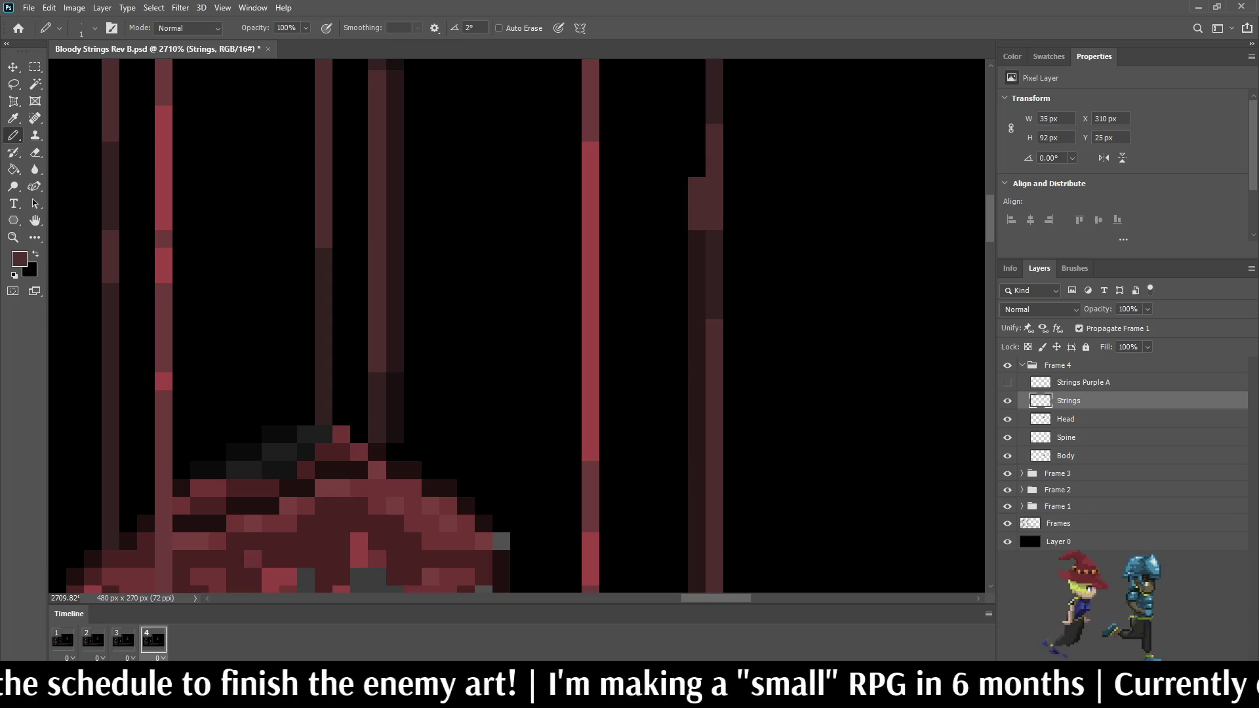
Step: Paint a dark-red column along the right string and add one pixel in a resampled colour
key("i")
key("b")
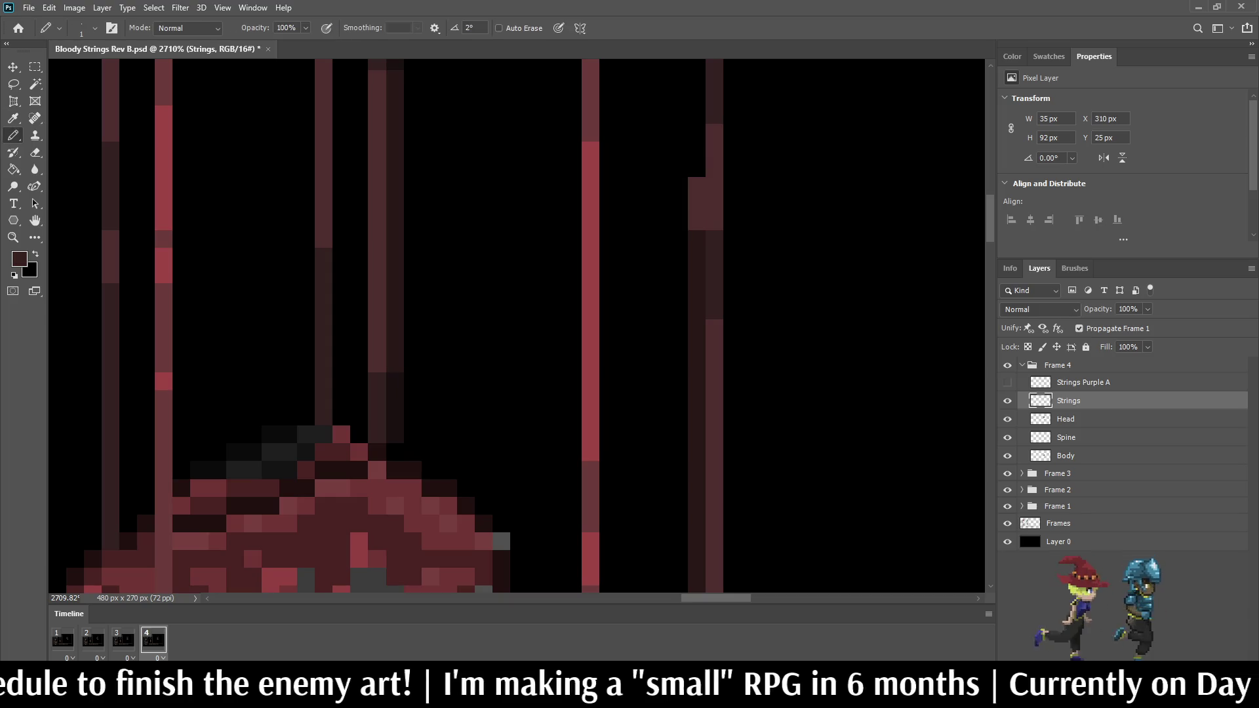
scroll(518, 328, "down", 3)
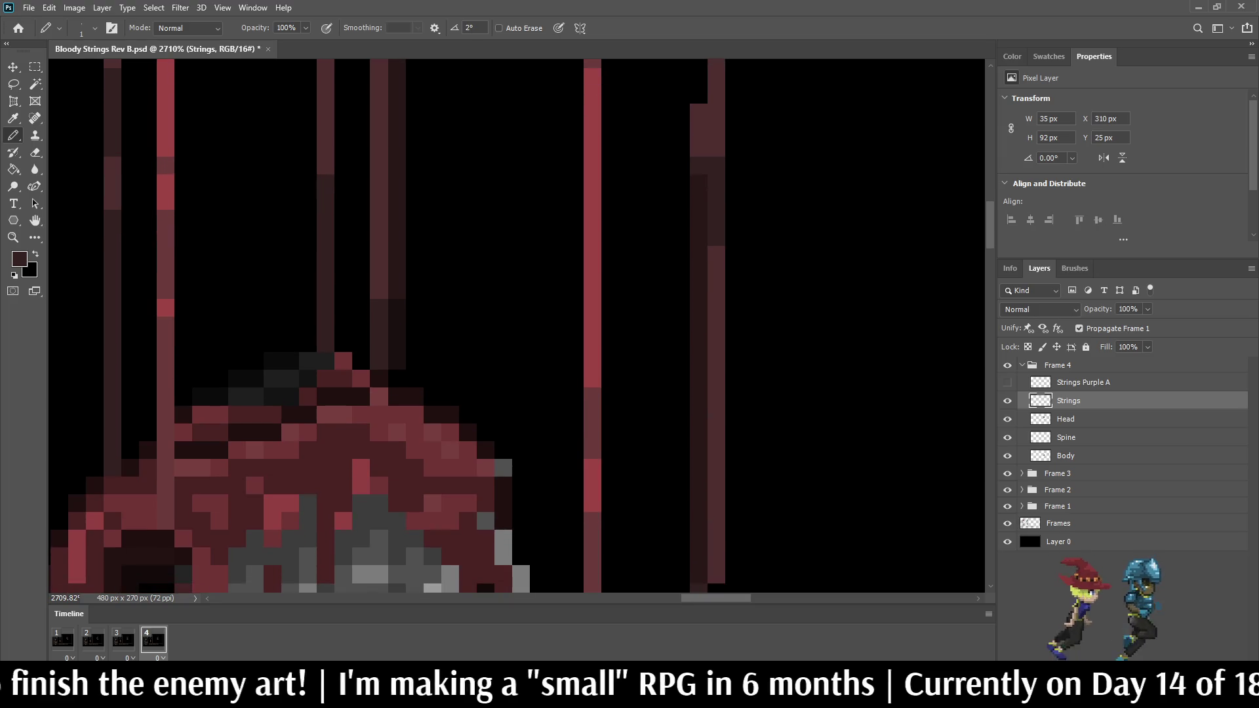
left_click_drag(698, 183, 699, 237)
key("i")
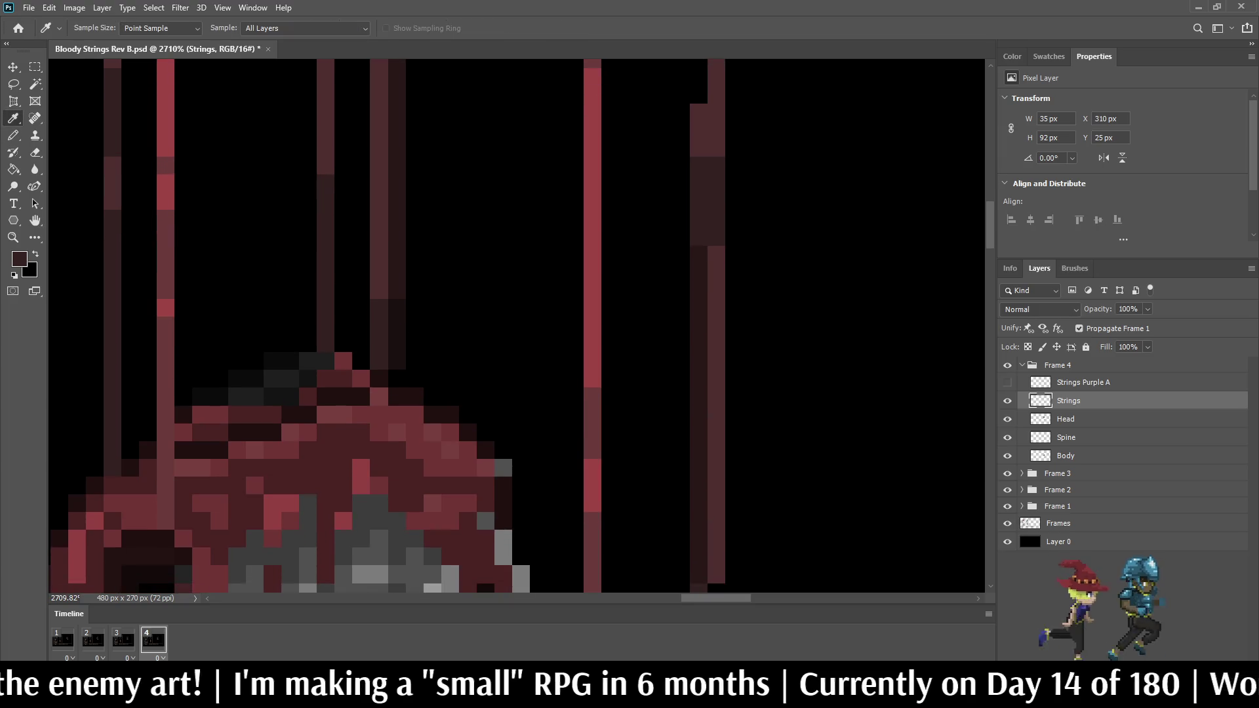
left_click(716, 255)
key("b")
left_click(698, 255)
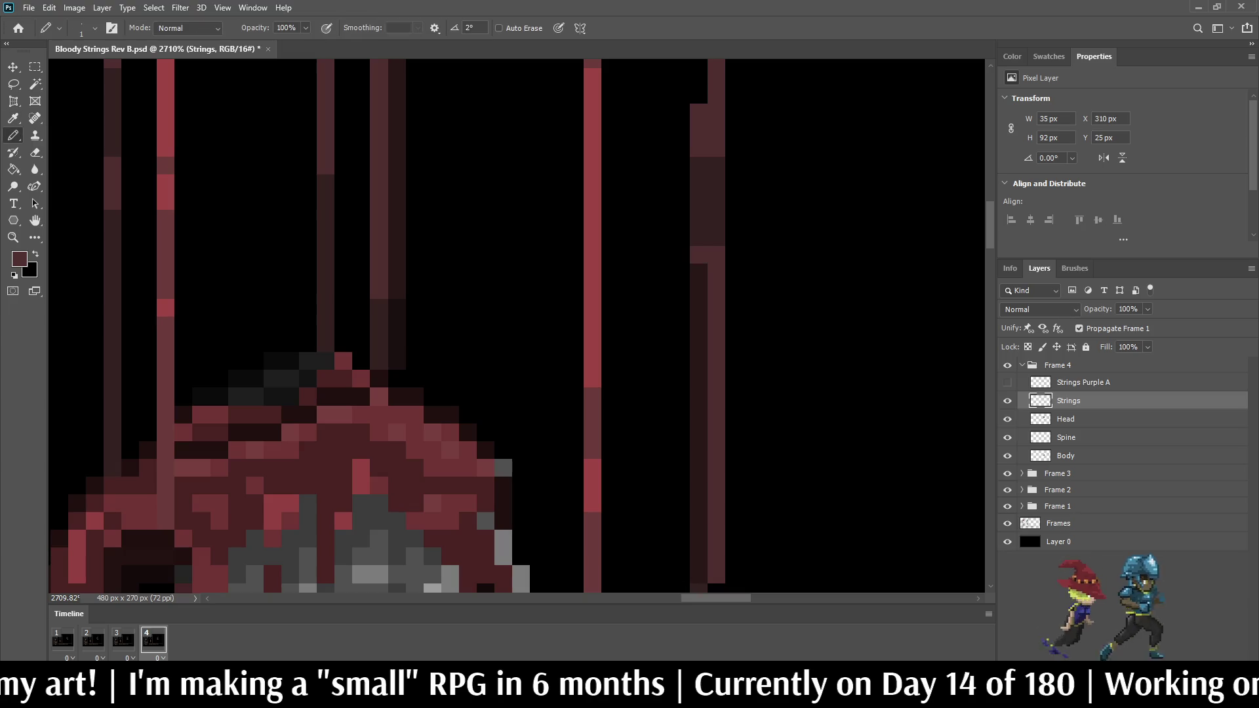
scroll(516, 326, "down", 2)
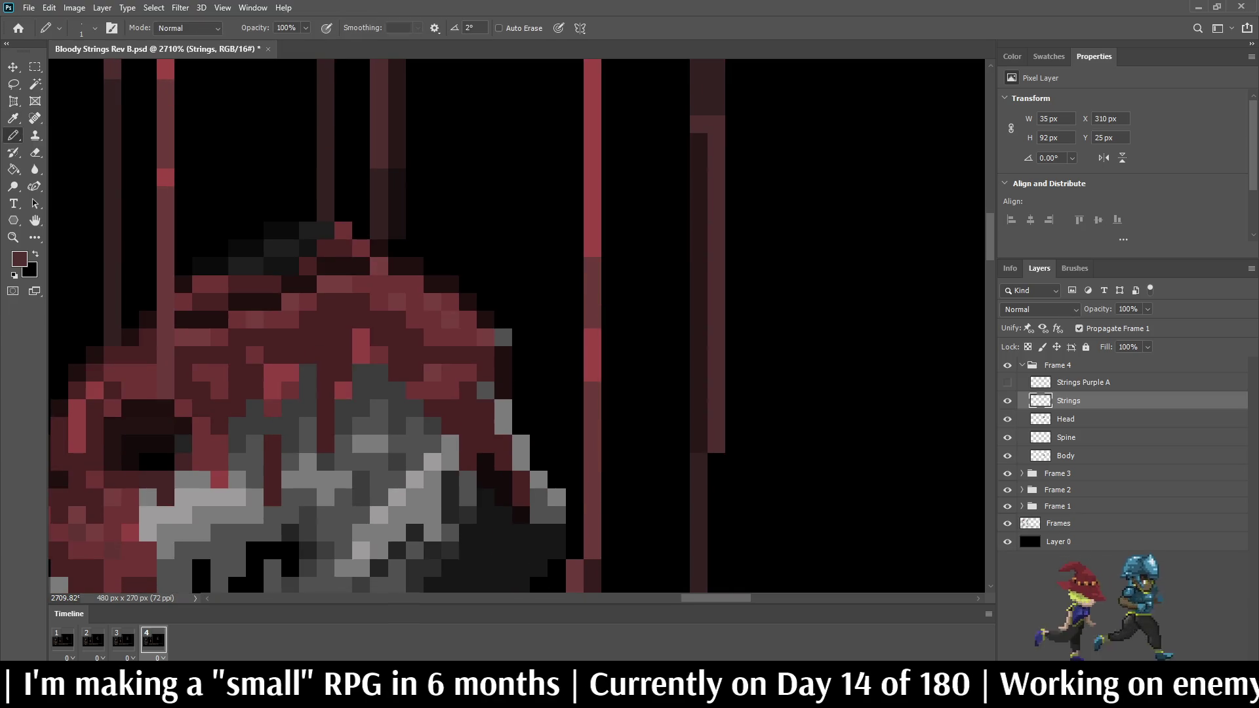
scroll(517, 326, "down", 3)
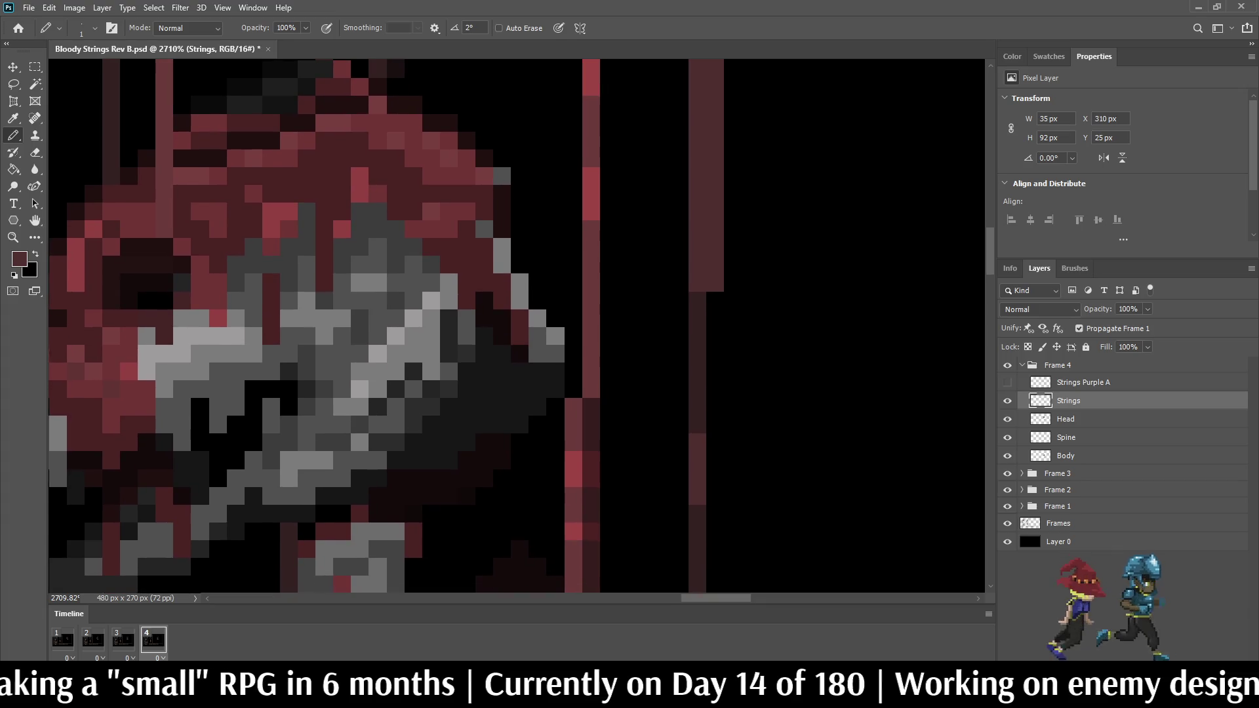
scroll(778, 308, "down", 3)
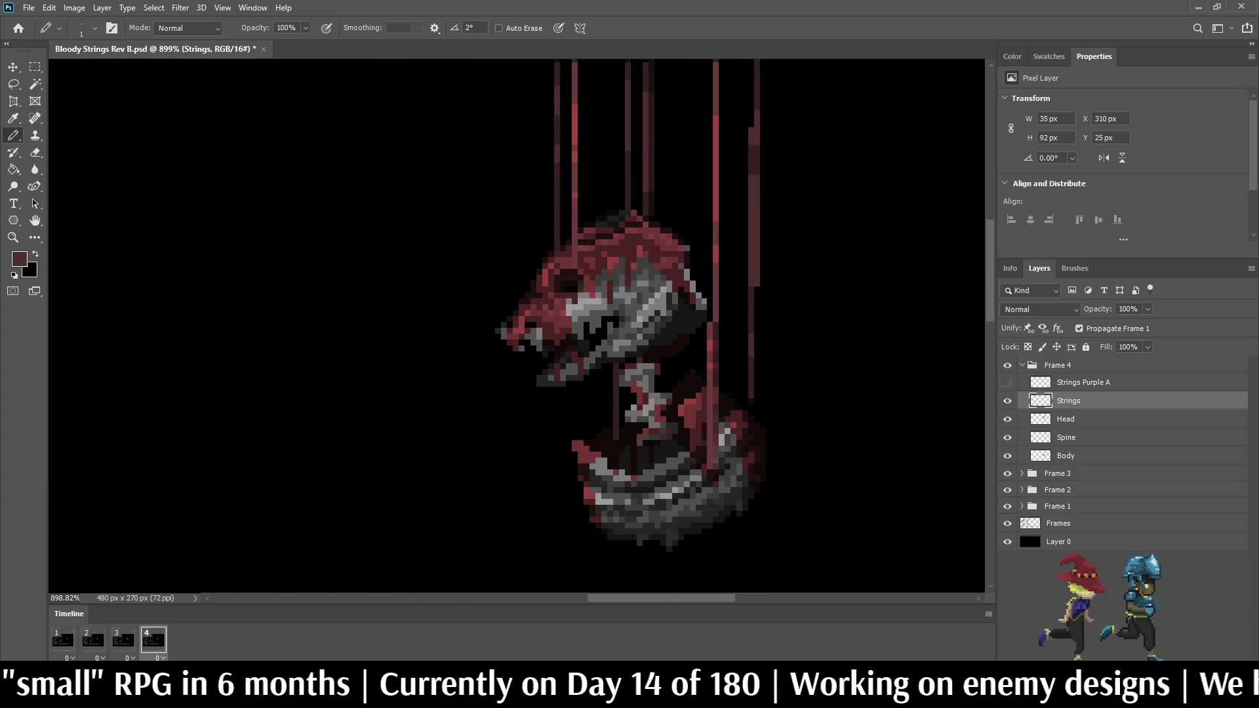
scroll(780, 160, "up", 2)
Step: After comparing frames 3 and 4, half-erase the rightmost string with the Eraser at 50%
key("e")
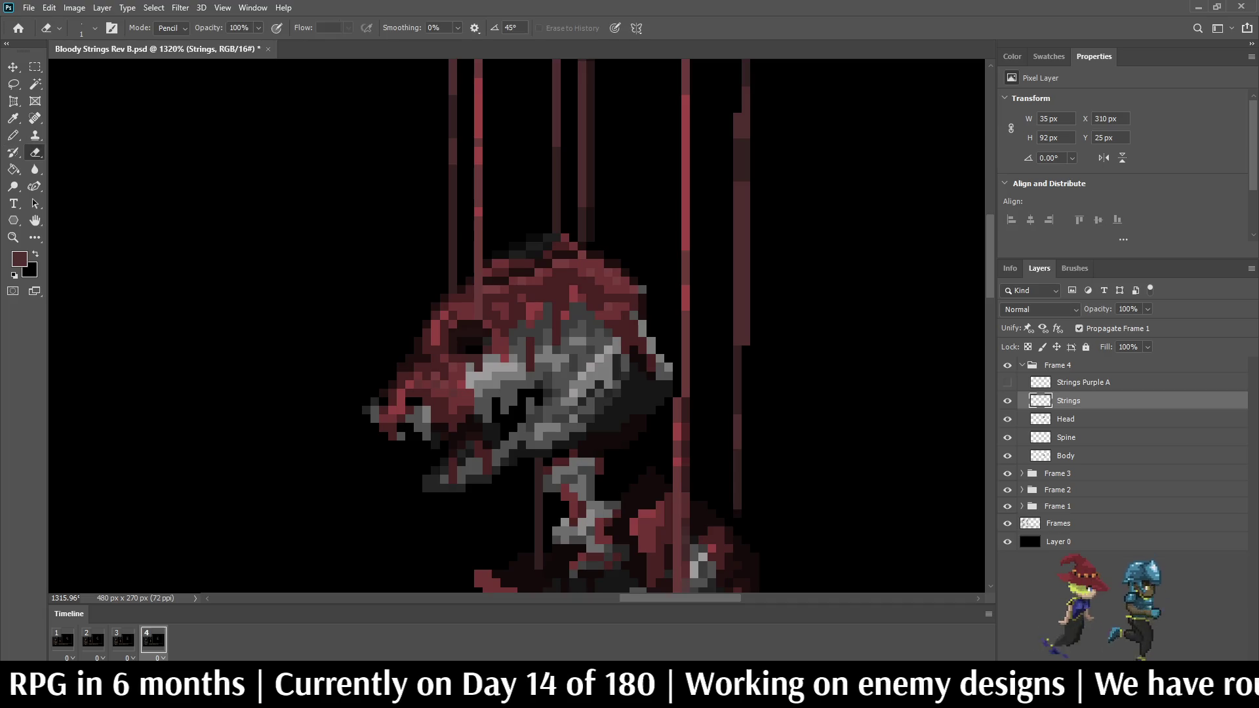
scroll(525, 328, "up", 2)
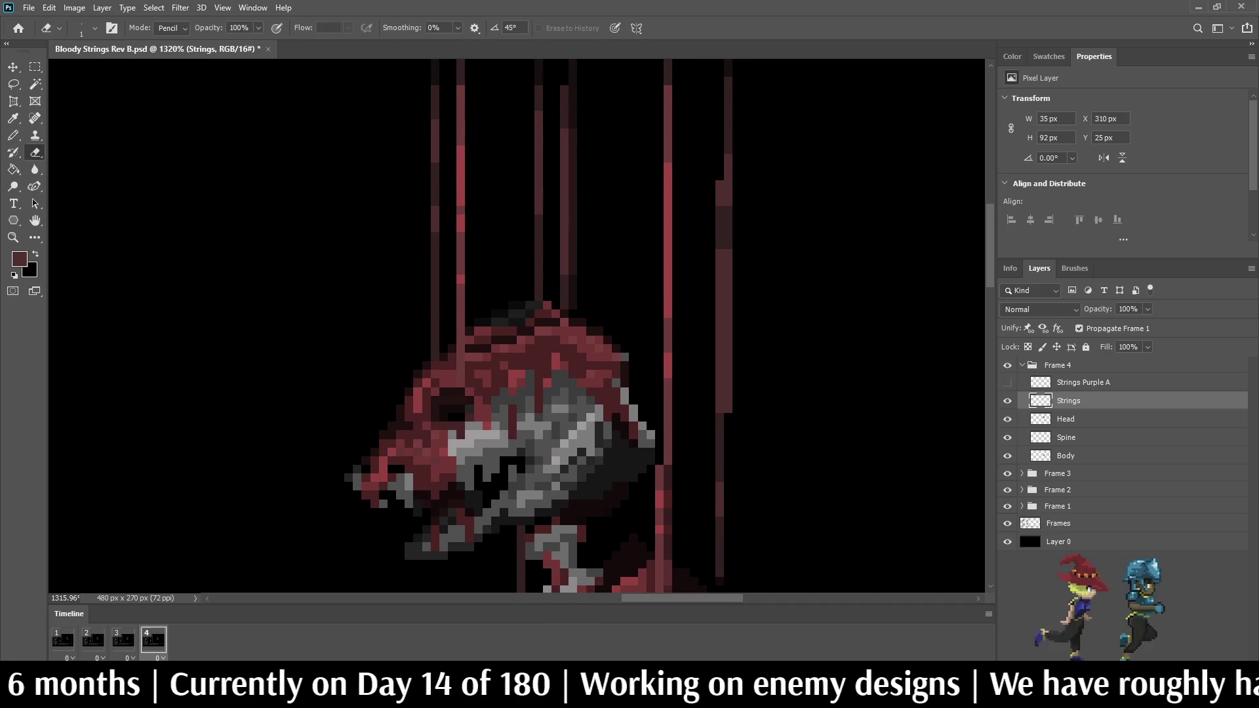
left_click(123, 640)
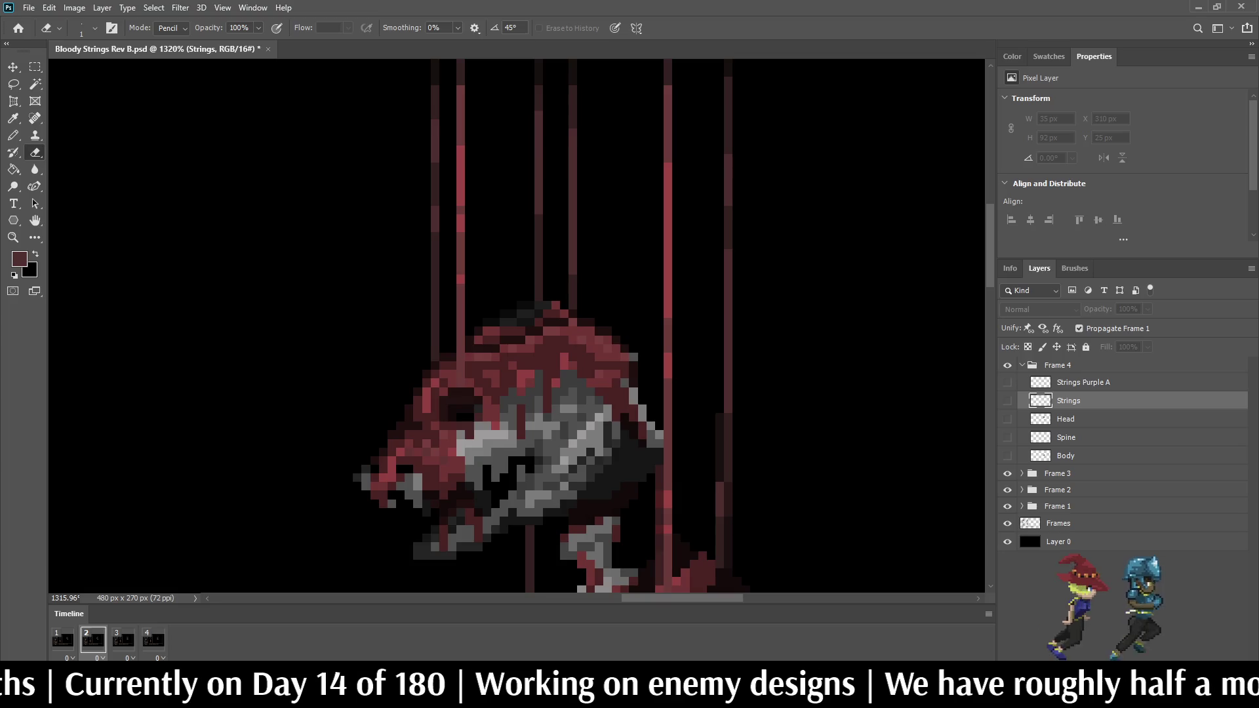
left_click(153, 641)
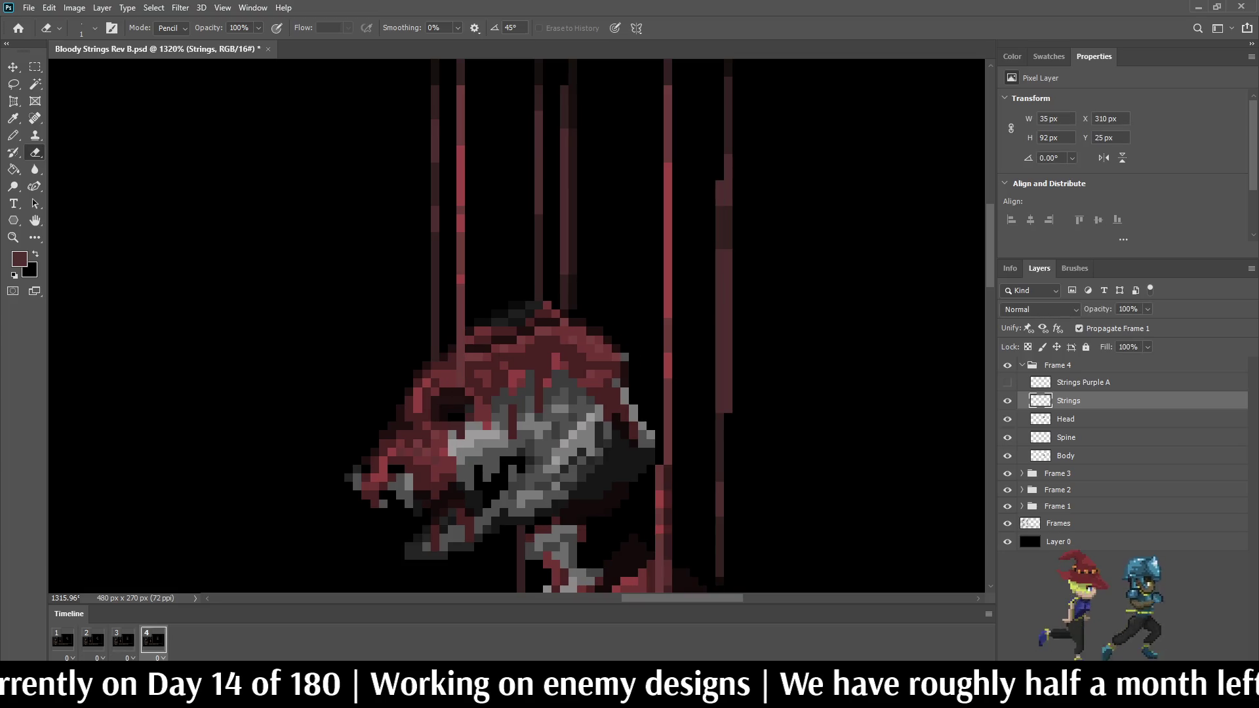
key("Return")
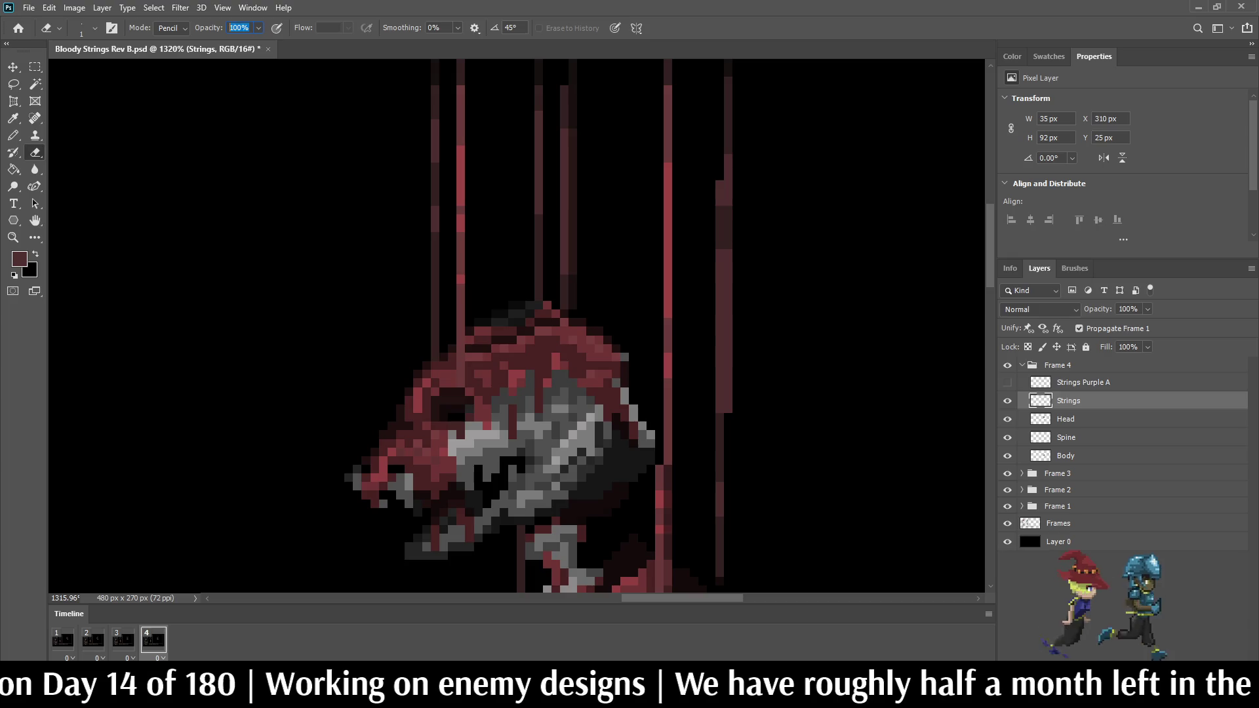
type("50")
key("Return")
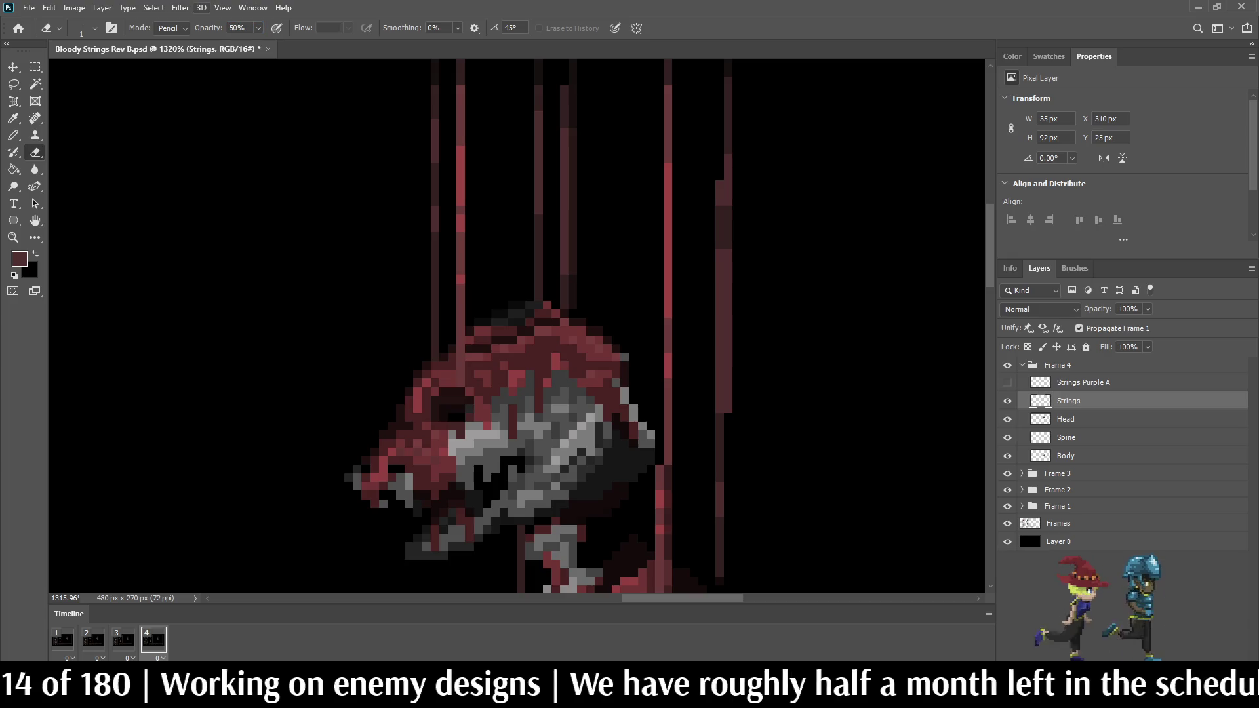
left_click_drag(729, 179, 729, 413)
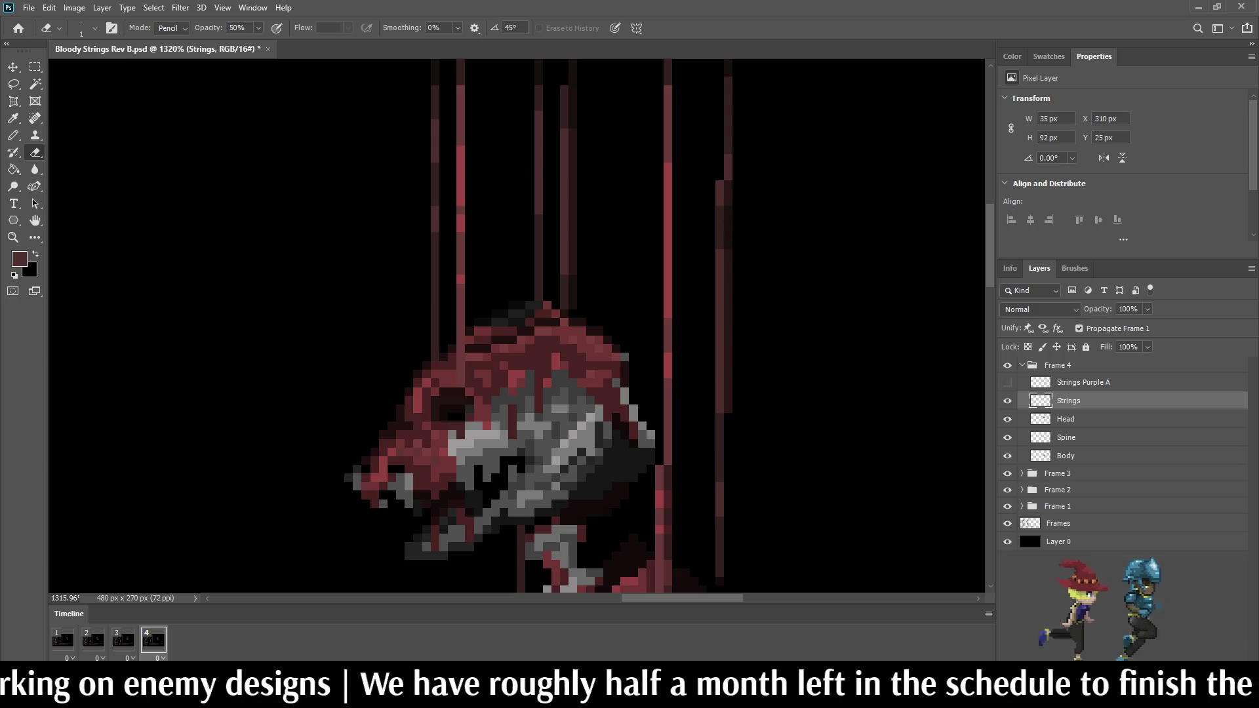
scroll(823, 345, "down", 5)
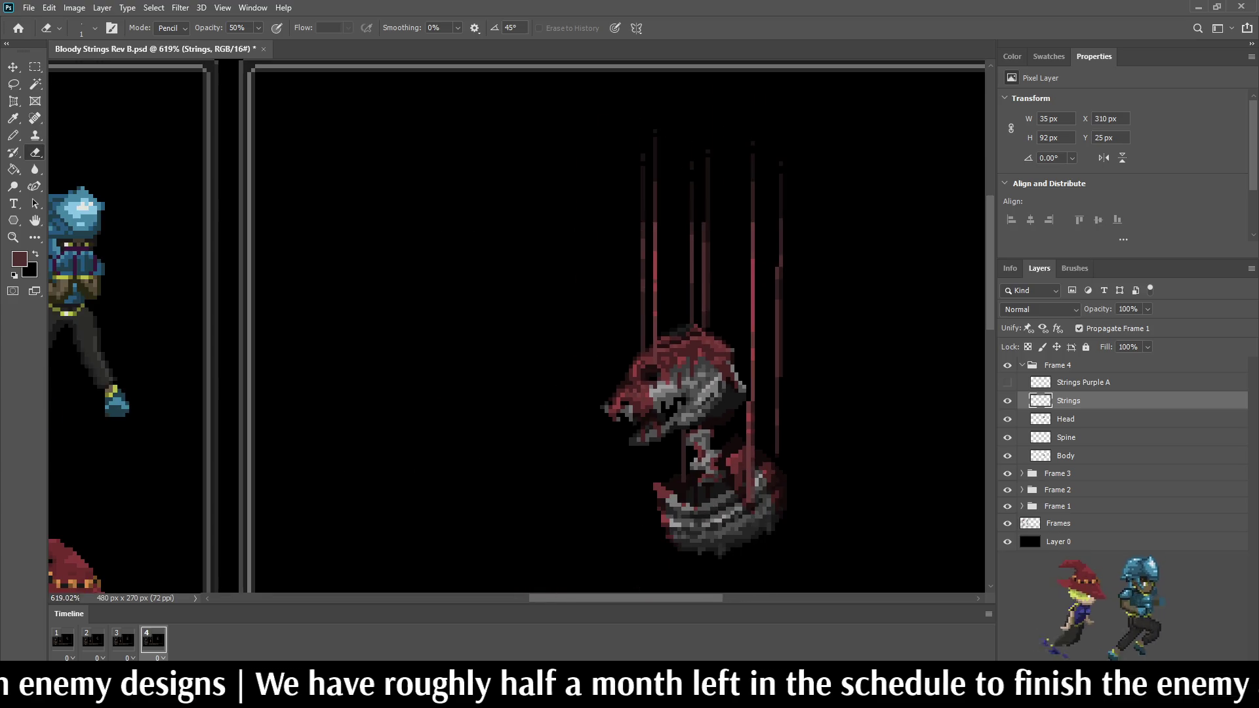
Step: Play the animation to preview the darker string
key("space")
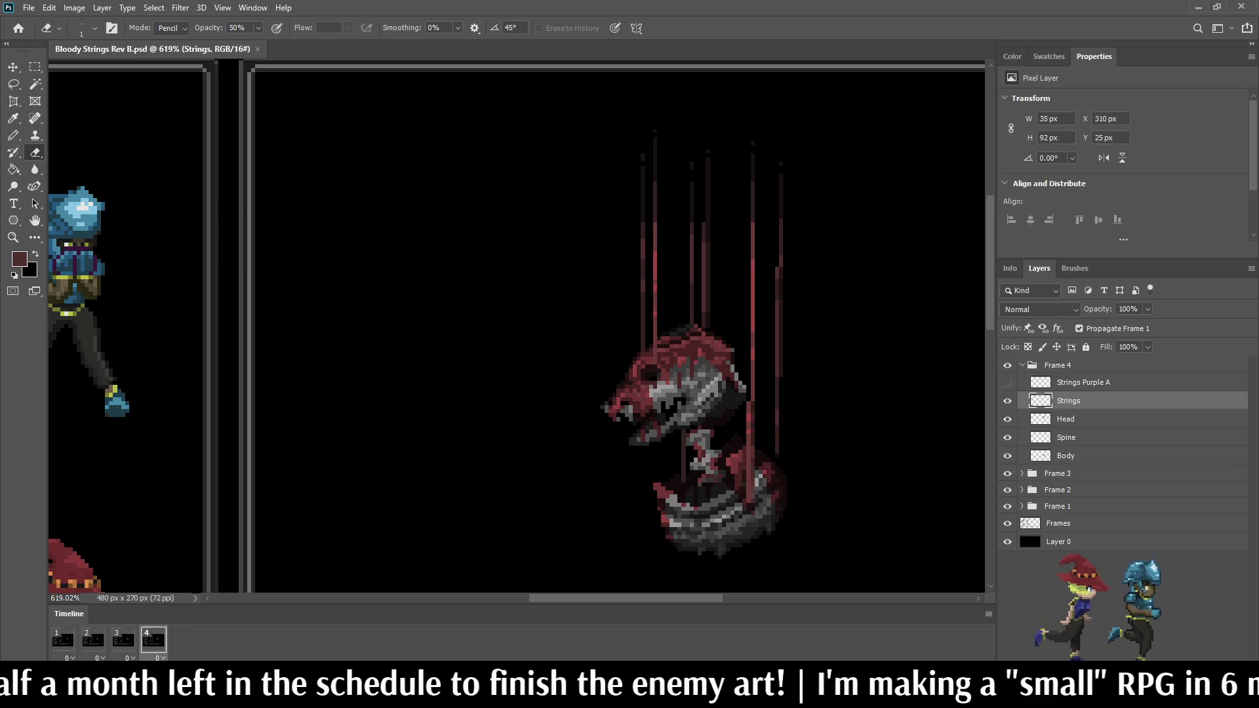
scroll(851, 373, "down", 3)
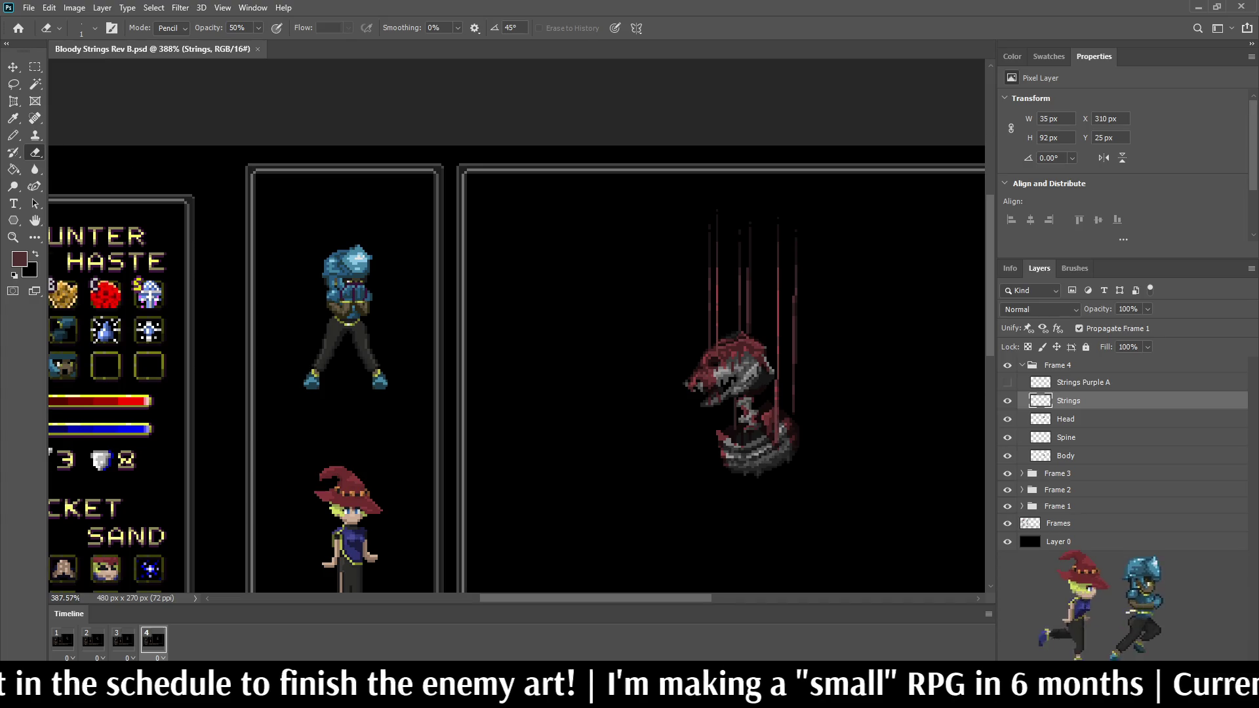
scroll(780, 433, "up", 5)
scroll(795, 281, "down", 3)
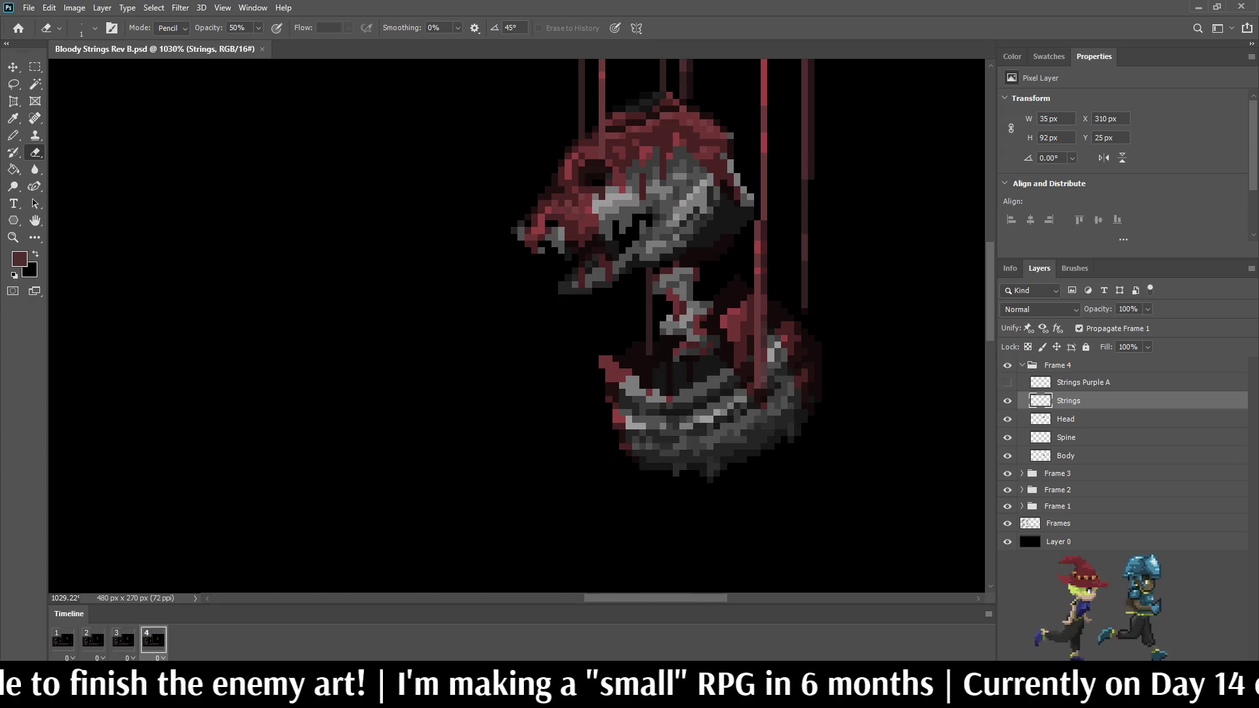
scroll(809, 263, "up", 2)
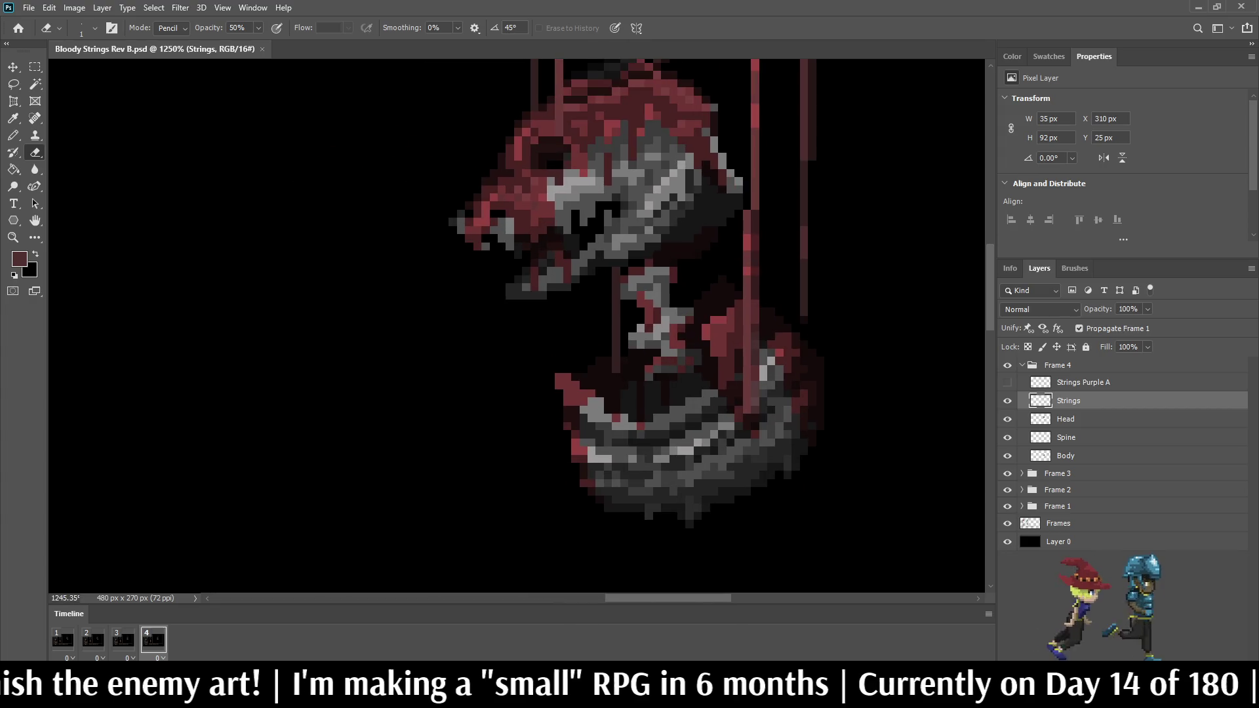
Step: Marquee-select a narrow strip around the right string
key("m")
mouse_move(825, 330)
left_mouse_down()
mouse_move(802, 248)
mouse_move(798, 151)
left_mouse_up()
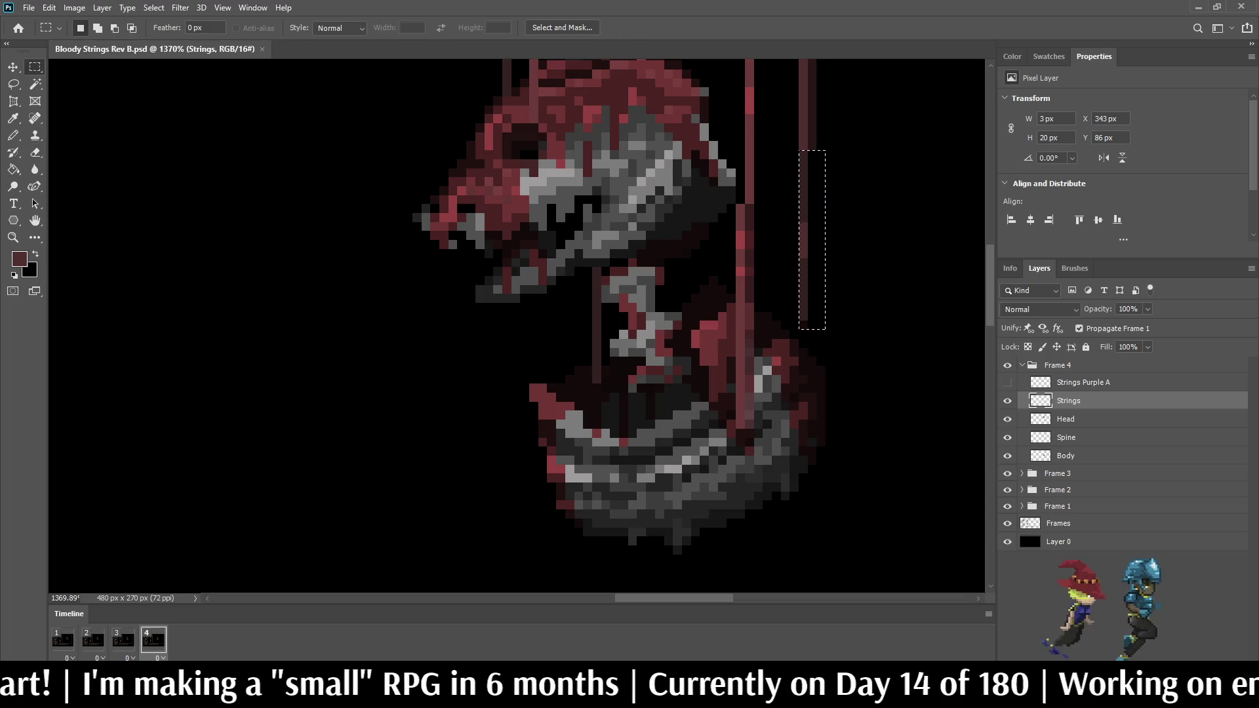
scroll(833, 337, "up", 3)
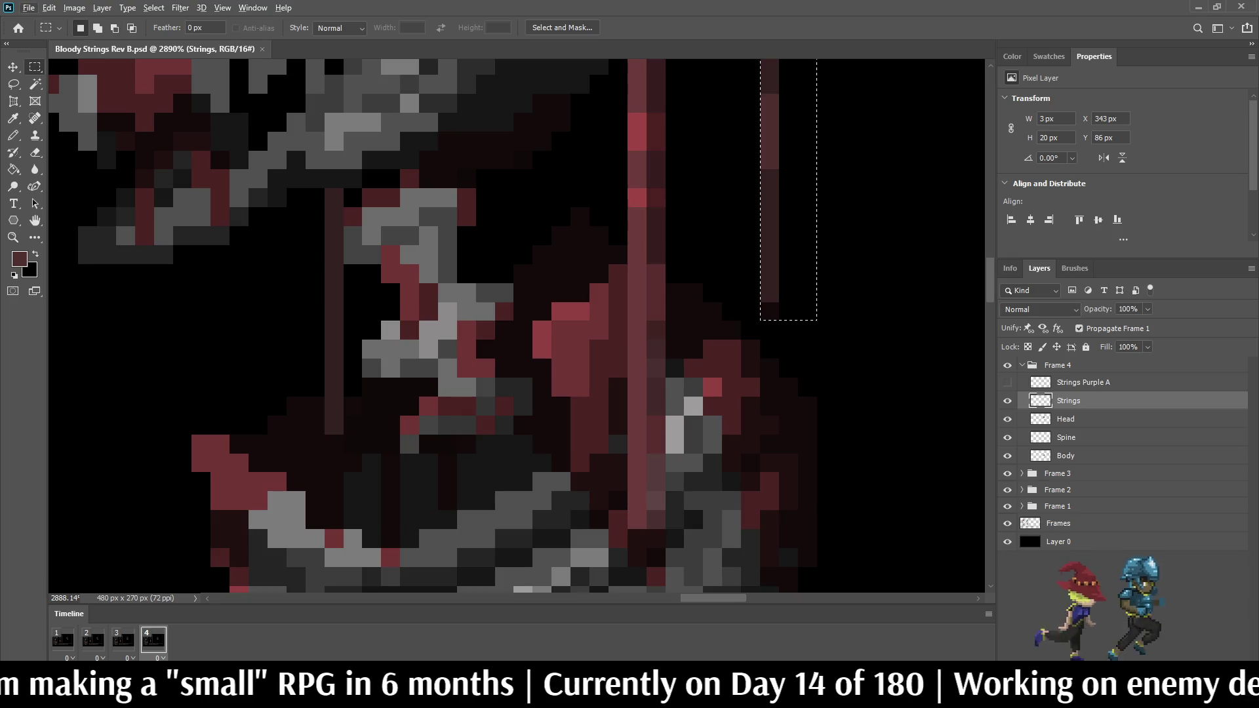
Step: Squeeze the selected string strip to 1 px wide and deselect
scroll(872, 283, "down", 3)
key("ctrl+t")
left_click_drag(847, 218, 816, 218)
key("Return")
key("ctrl+d")
Step: Duplicate the thin strand, nudge it right, set 50% opacity, and merge it into a layer named Strings
key("ctrl+j")
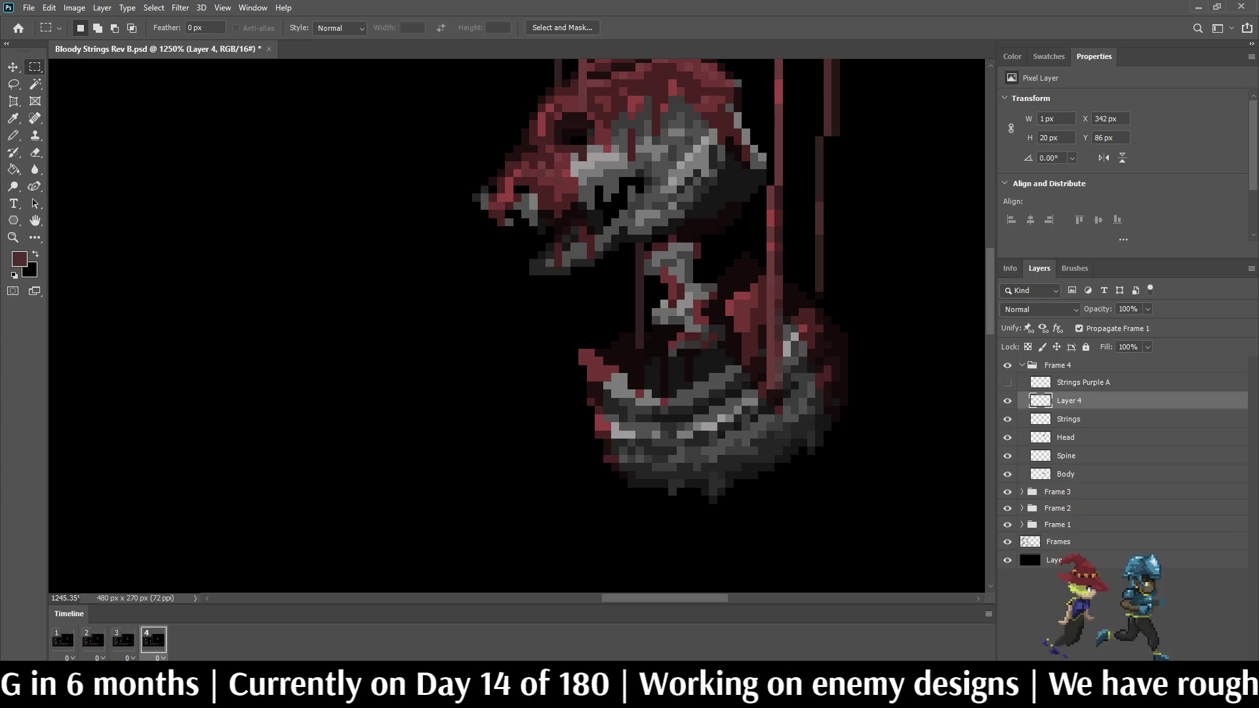
key("ctrl+Right")
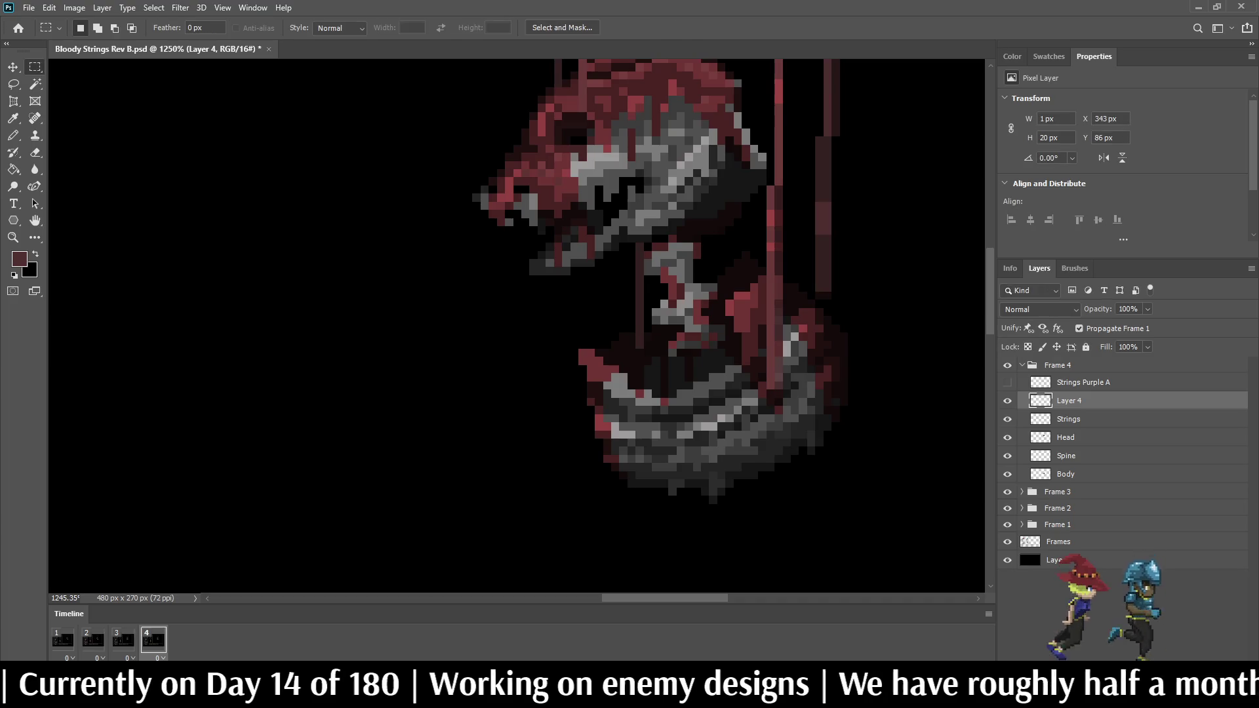
key("5")
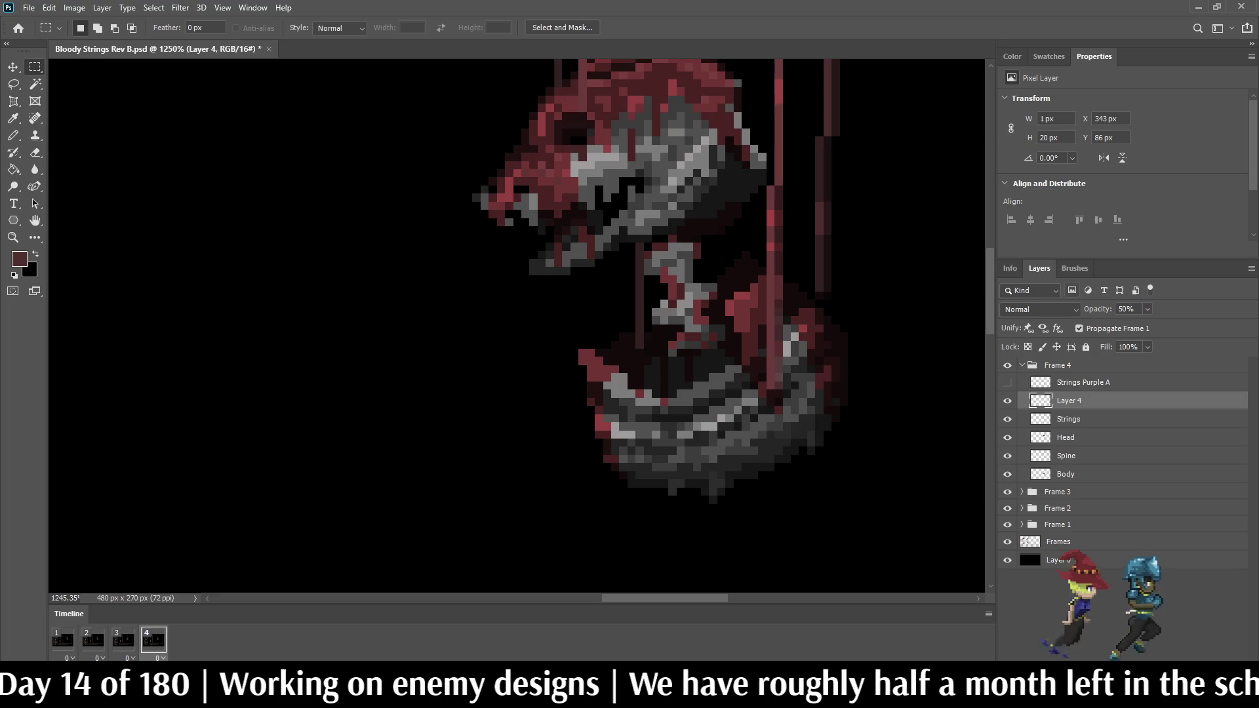
left_click(1069, 419, "ctrl")
key("ctrl+e")
double_click(1069, 401)
type("Strings")
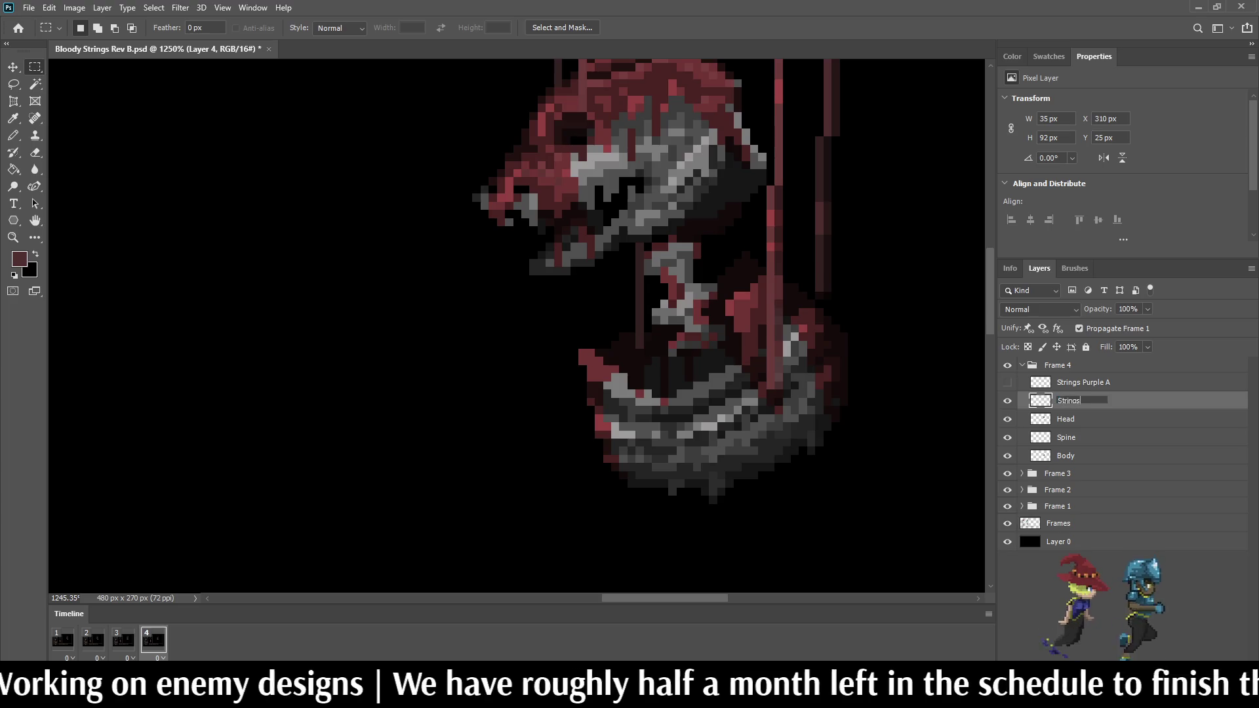
key("Return")
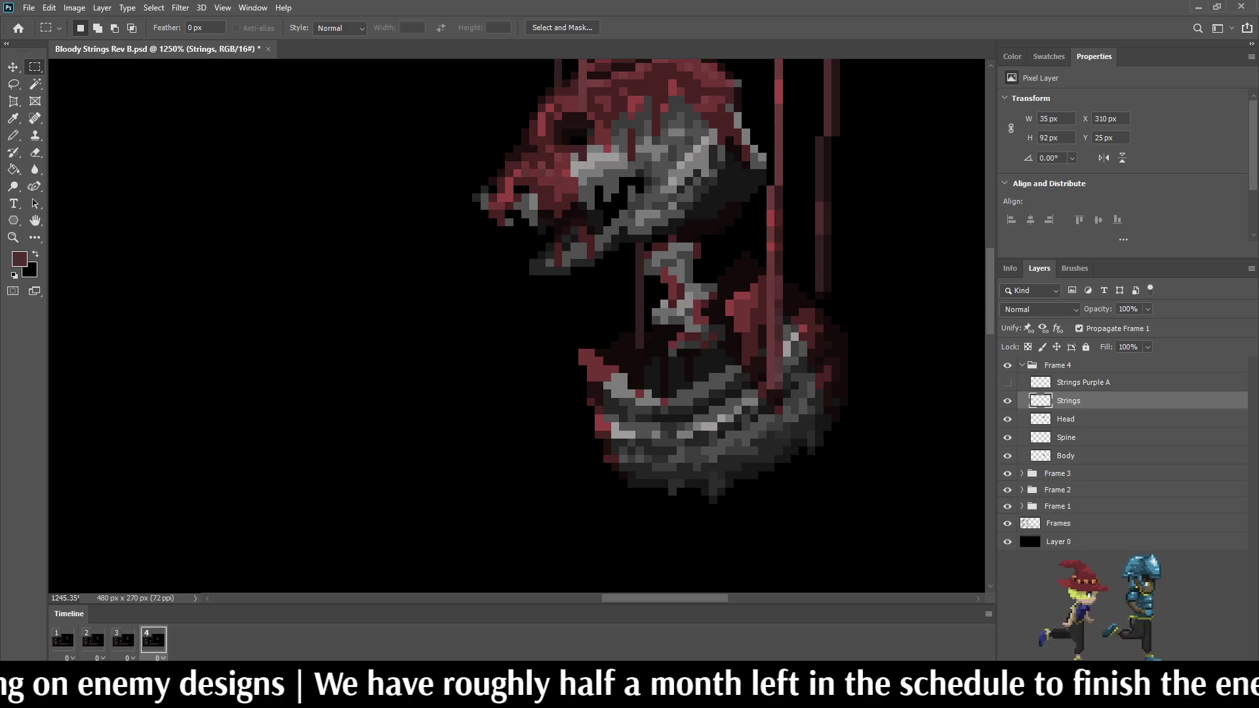
Step: Hide the Strings layer in frame 1 and play the animation
left_click(63, 640)
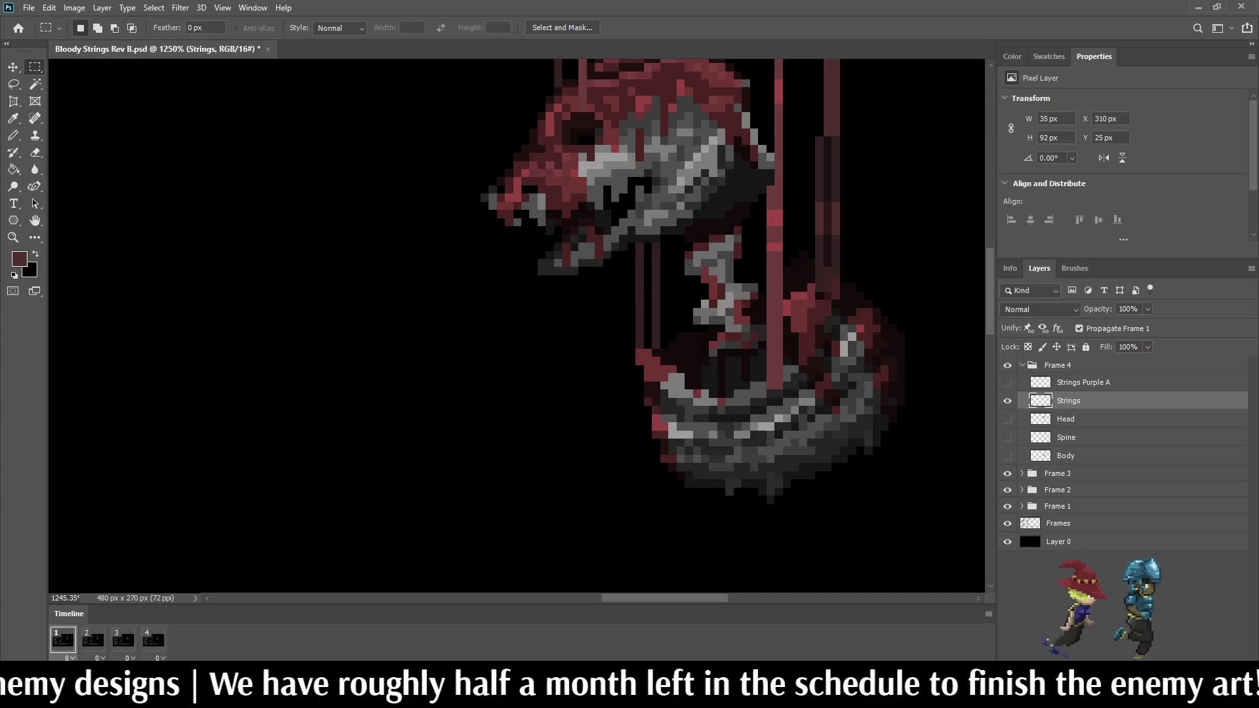
left_click(1007, 400)
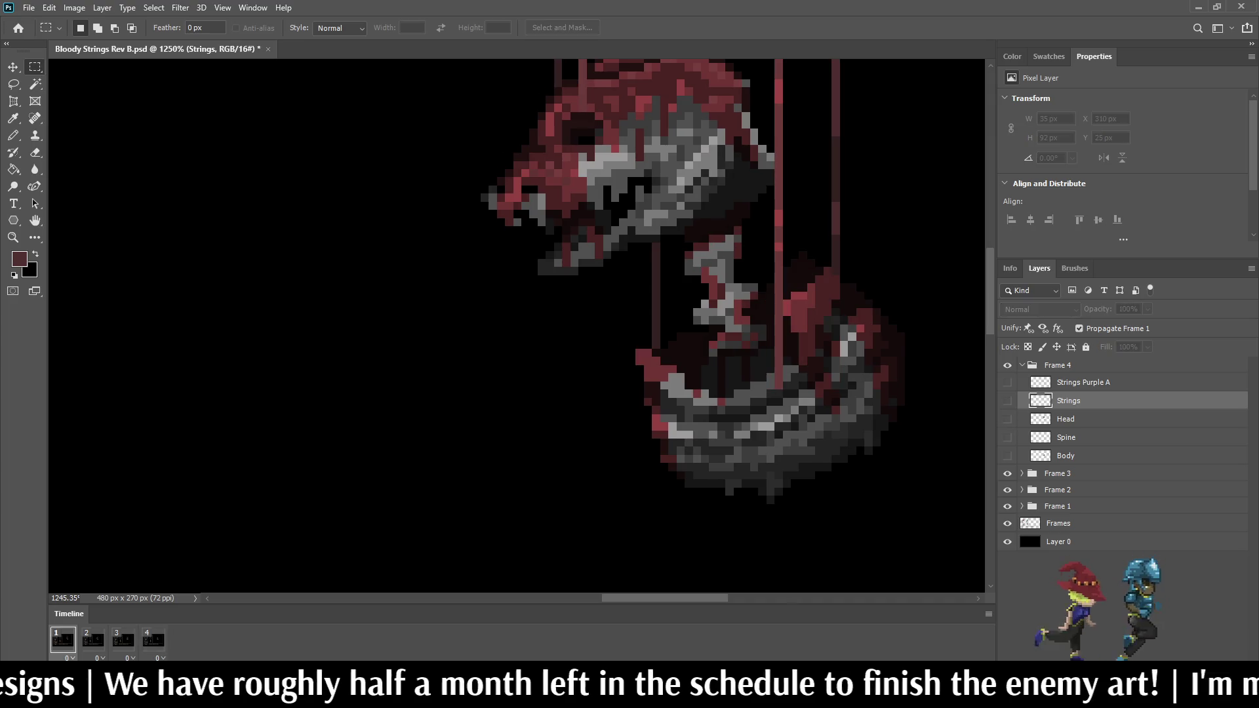
key("space")
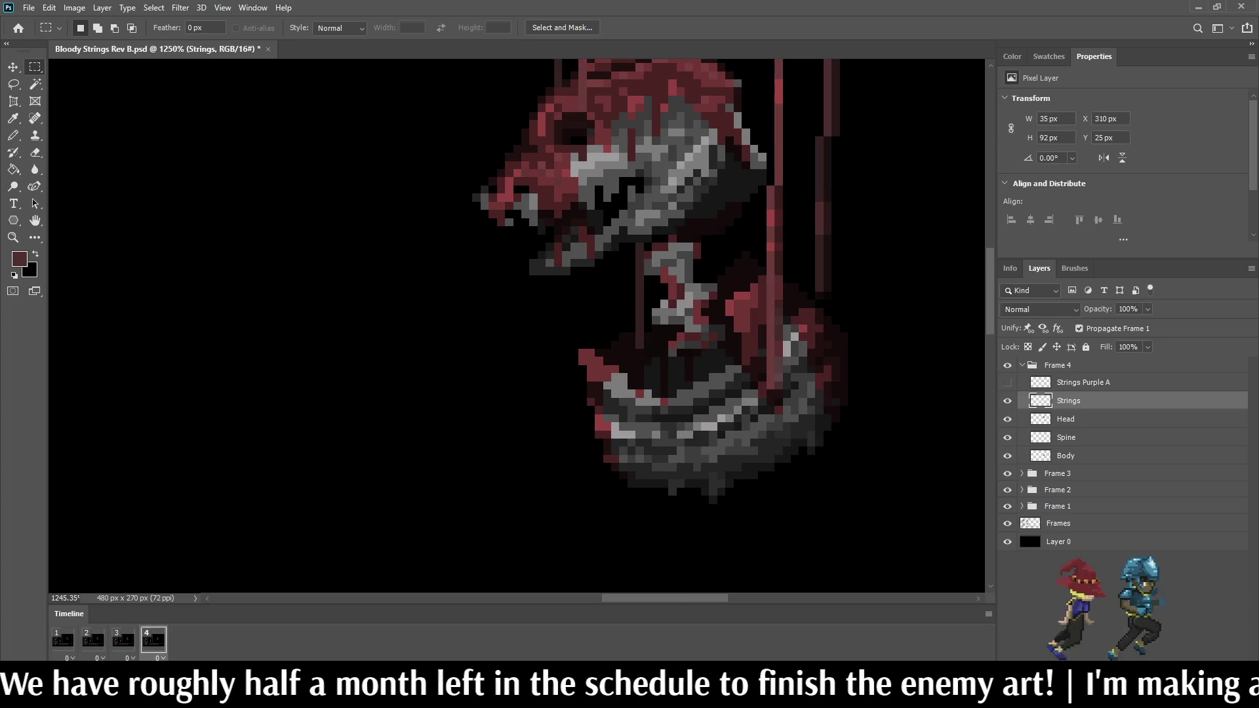
scroll(570, 308, "down", 5)
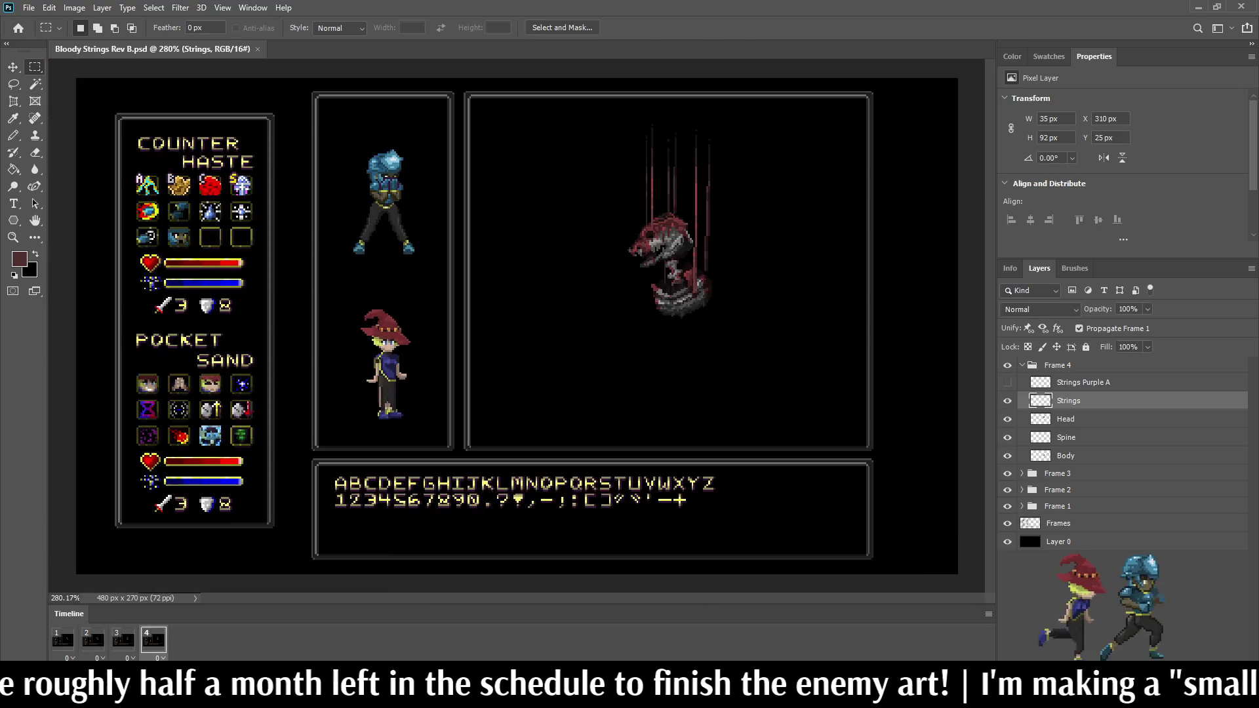
Step: Stop on frame 4 and darken one red string column with the Eraser at 100% opacity
scroll(638, 158, "up", 1)
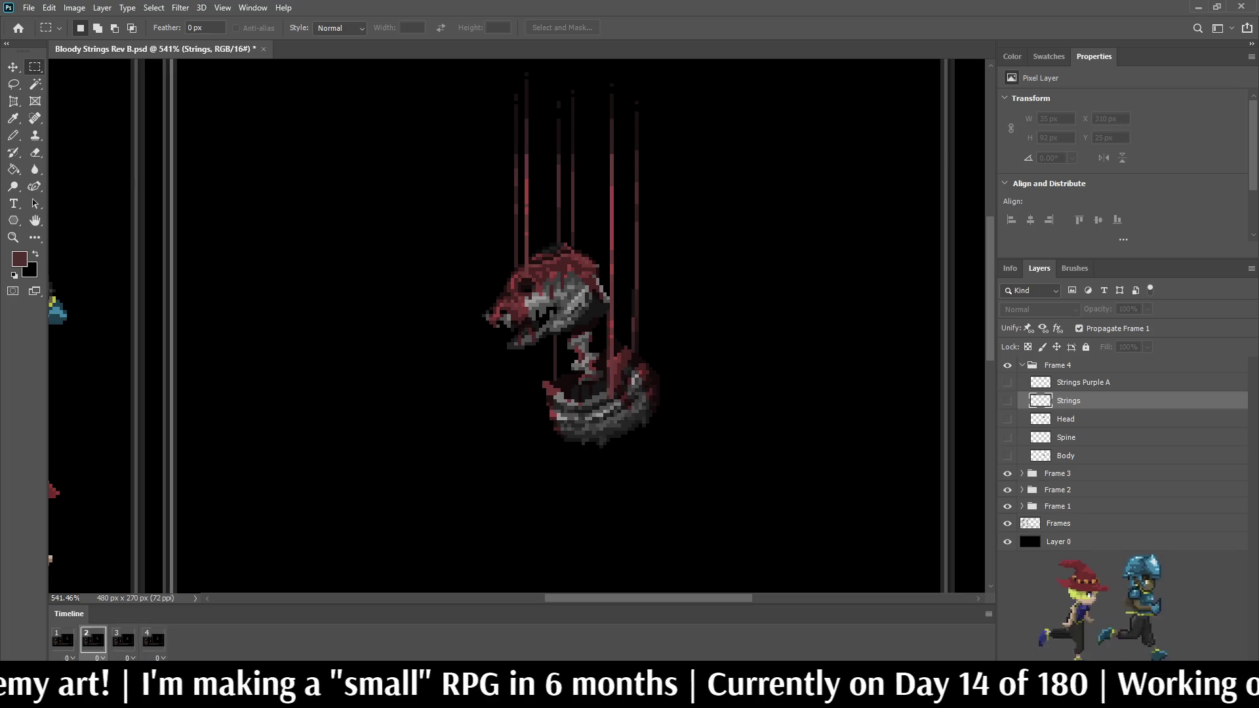
key("space")
key("space")
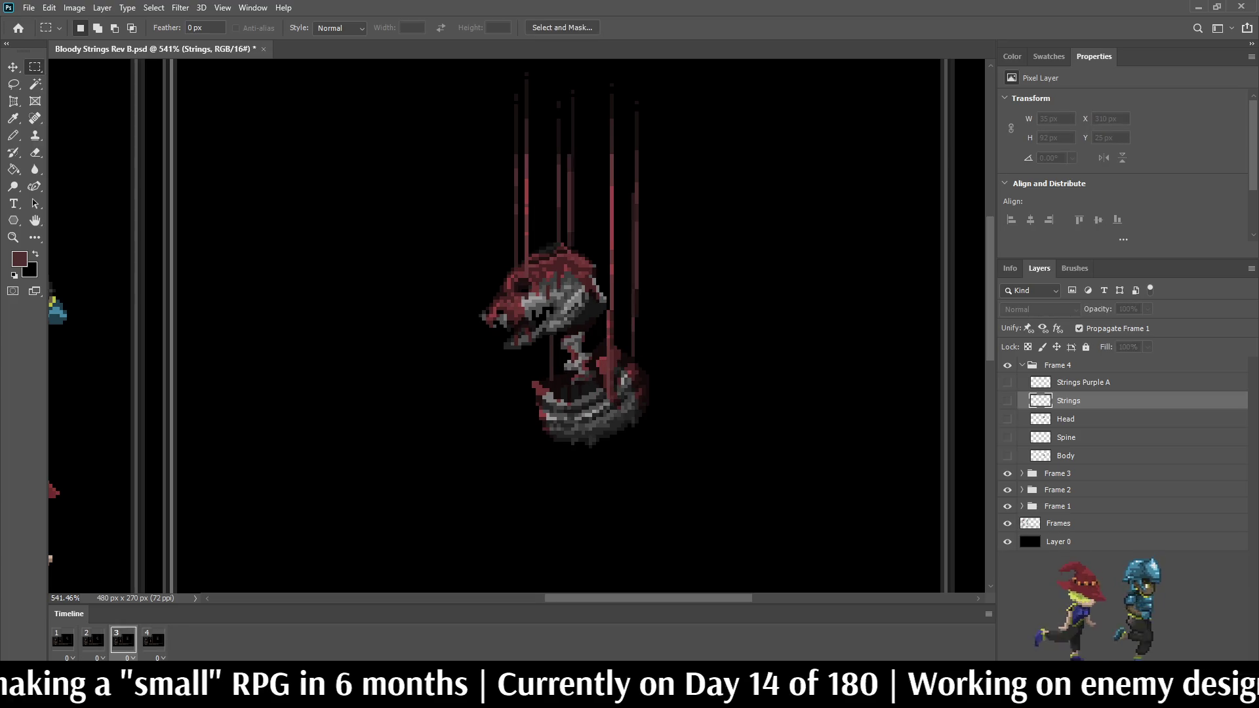
scroll(630, 379, "up", 5)
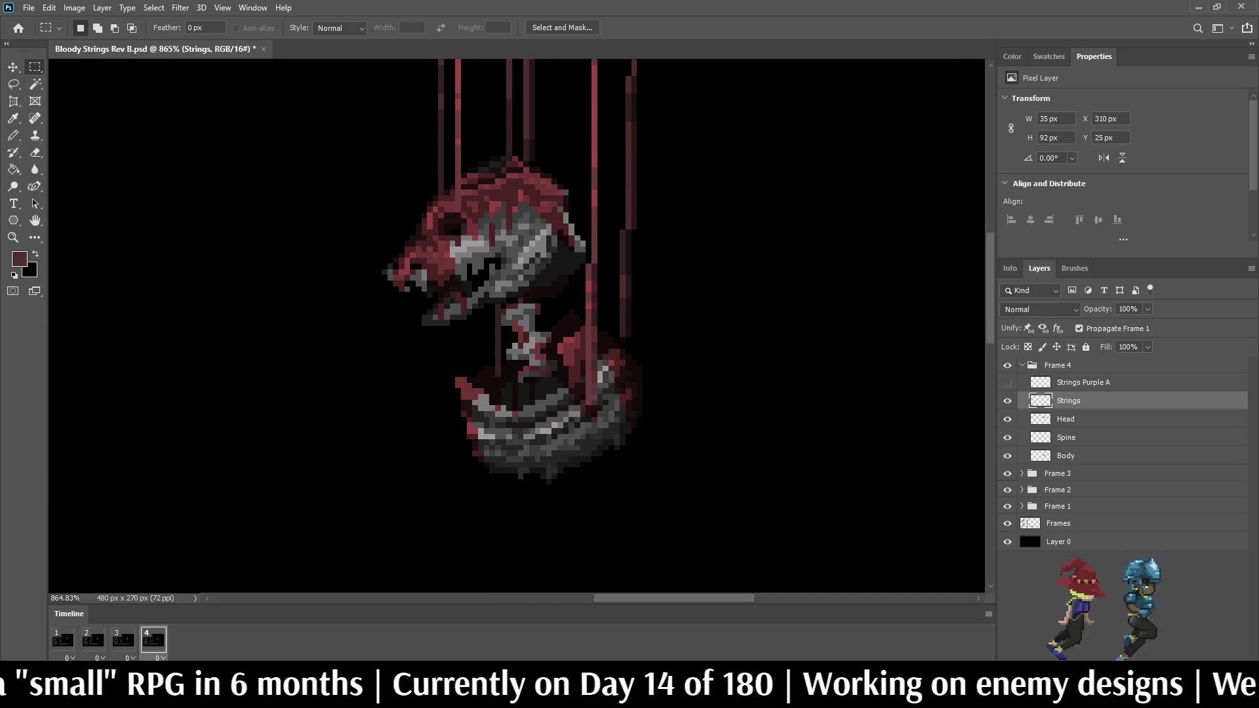
key("e")
left_click_drag(587, 203, 587, 426)
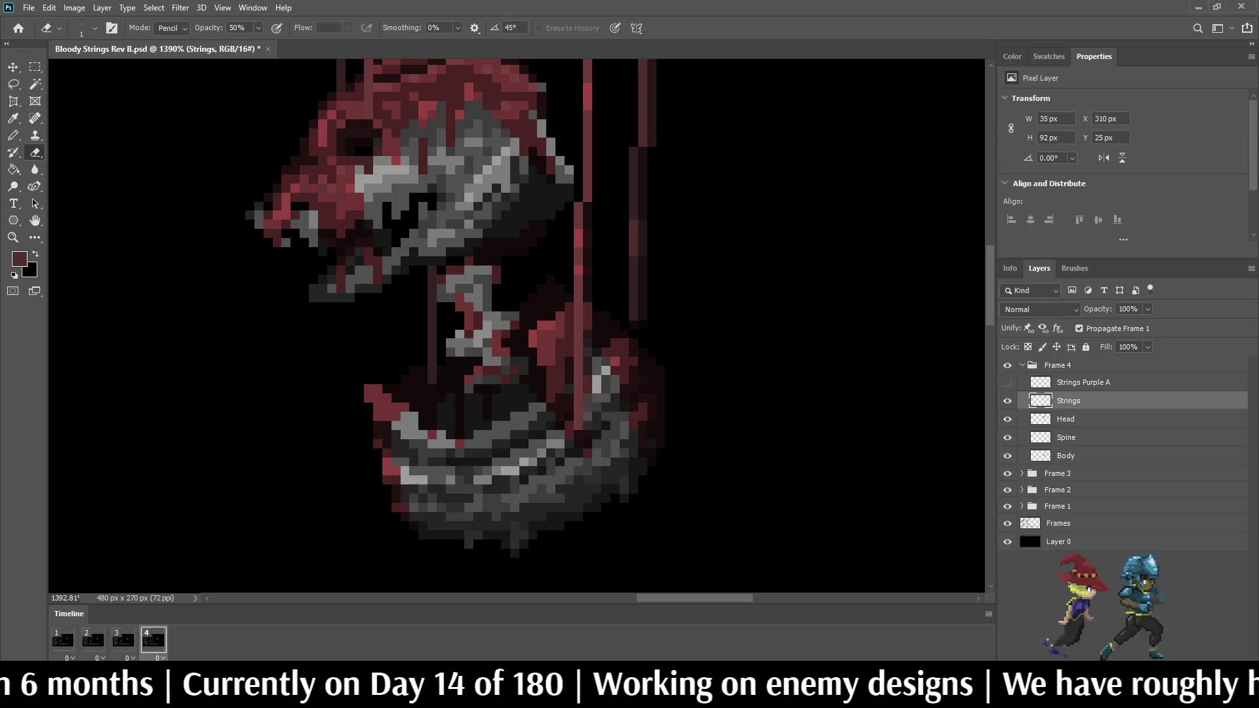
key("ctrl+z")
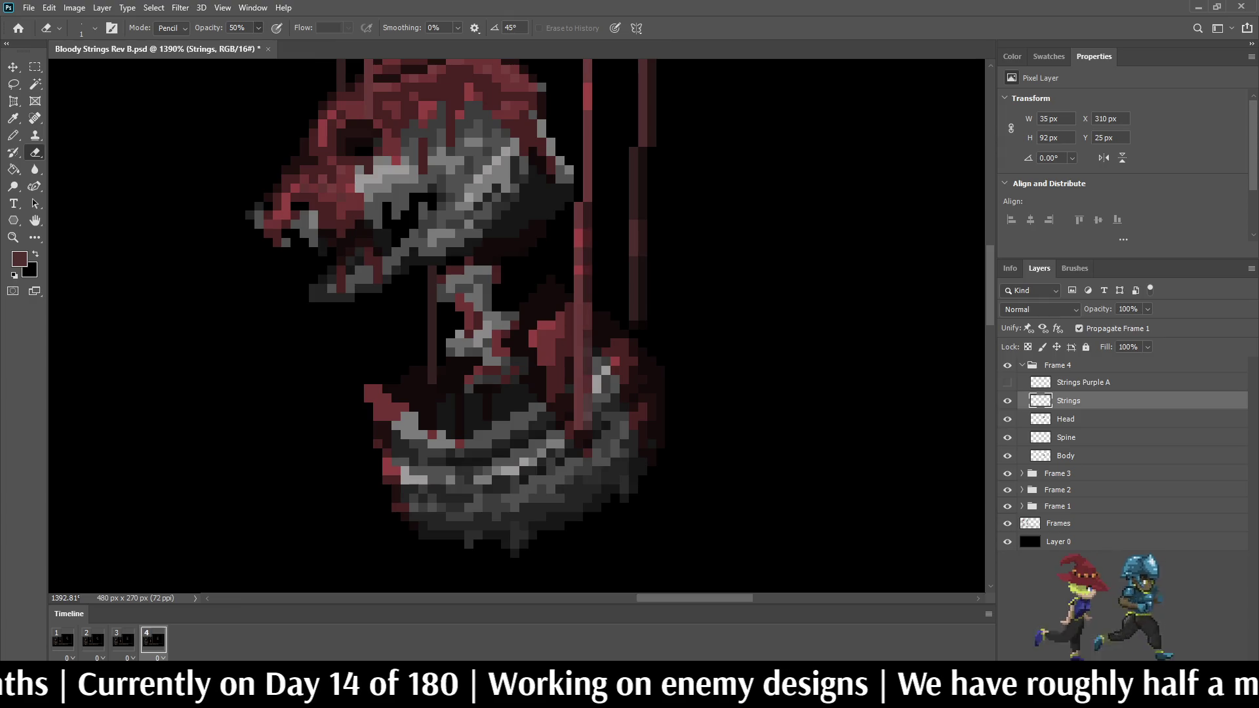
key("0")
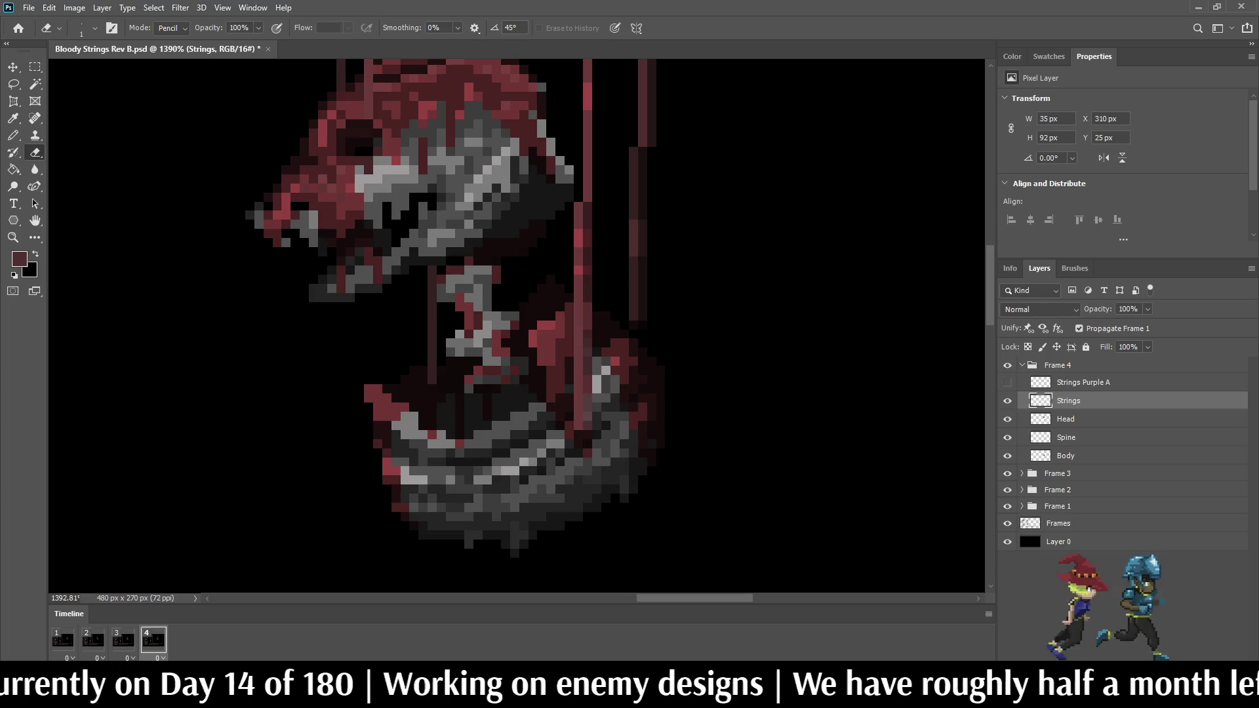
left_click_drag(588, 204, 588, 426)
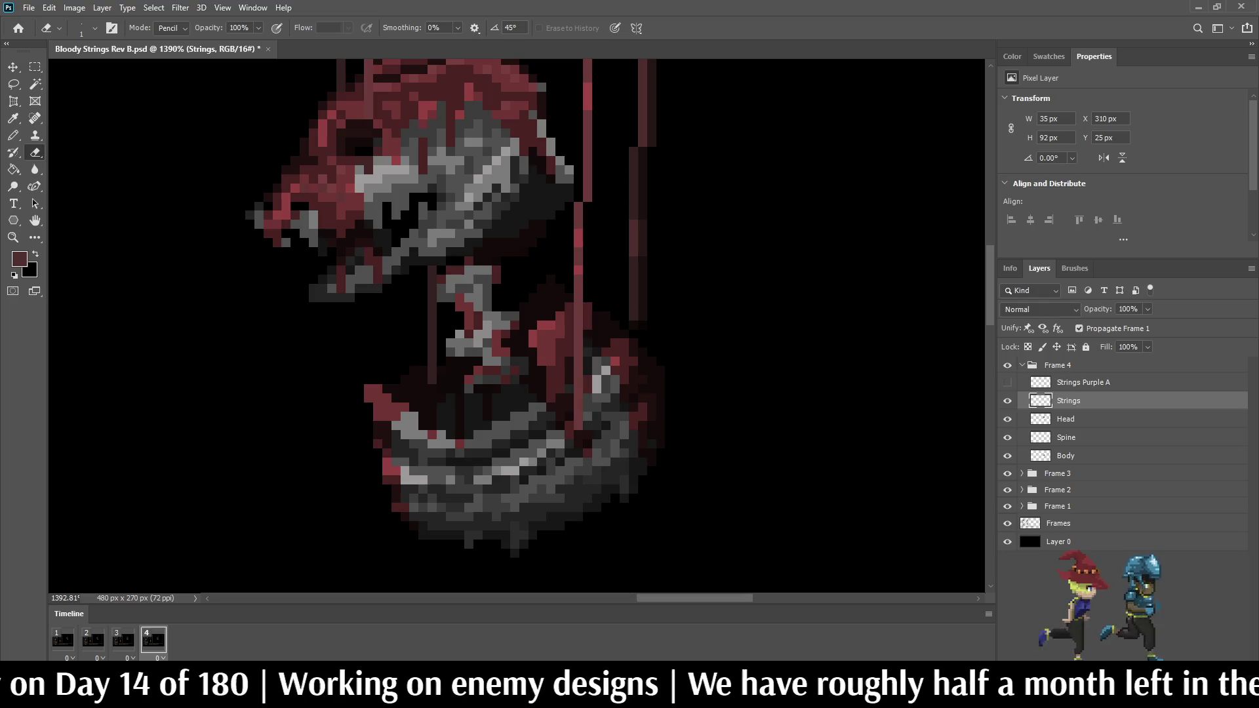
scroll(720, 280, "down", 10)
scroll(702, 221, "up", 4)
Step: Step through frames 2, 3 and 4, settle on frame 3, and select its Strings layer
left_click(123, 640)
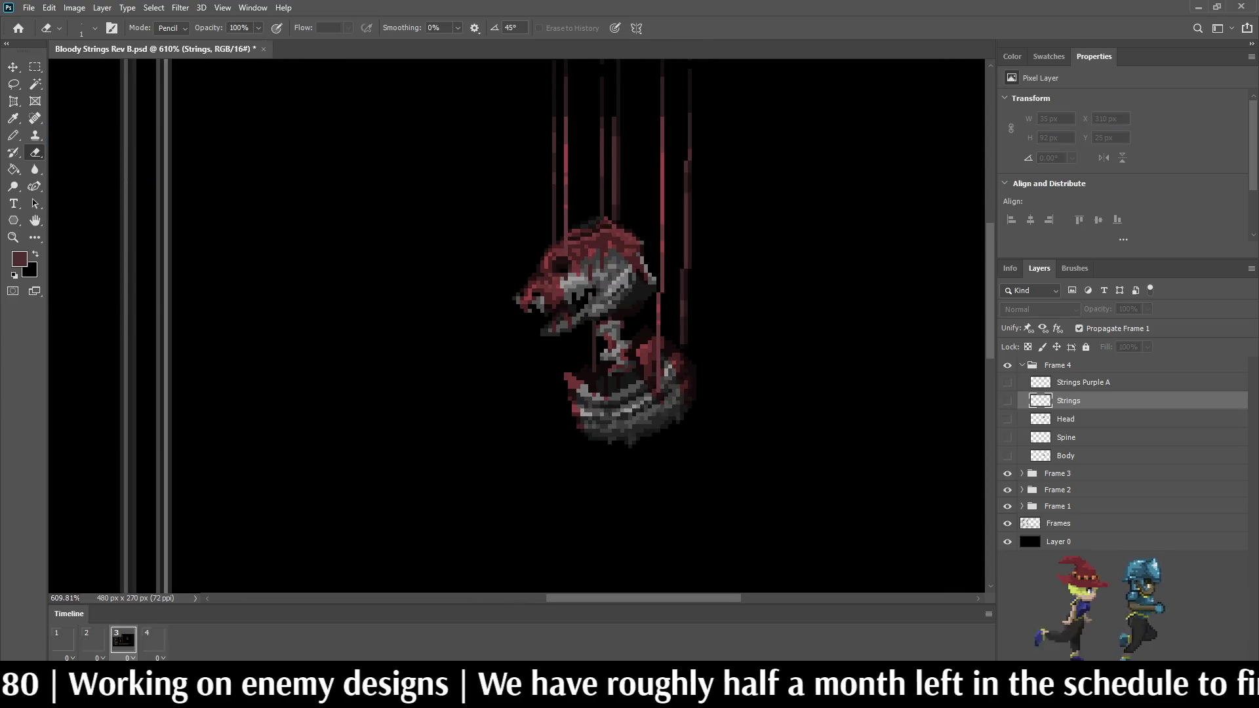
left_click(93, 640)
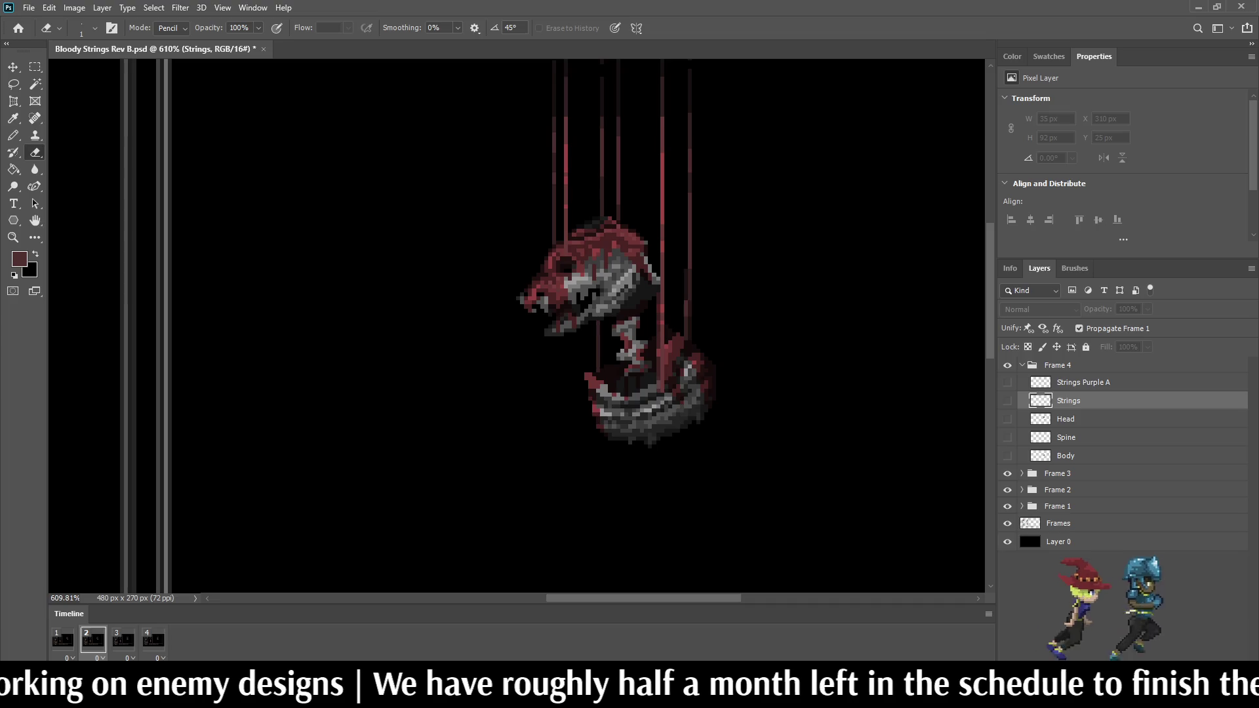
left_click(123, 640)
left_click(93, 639)
left_click(123, 640)
left_click(153, 640)
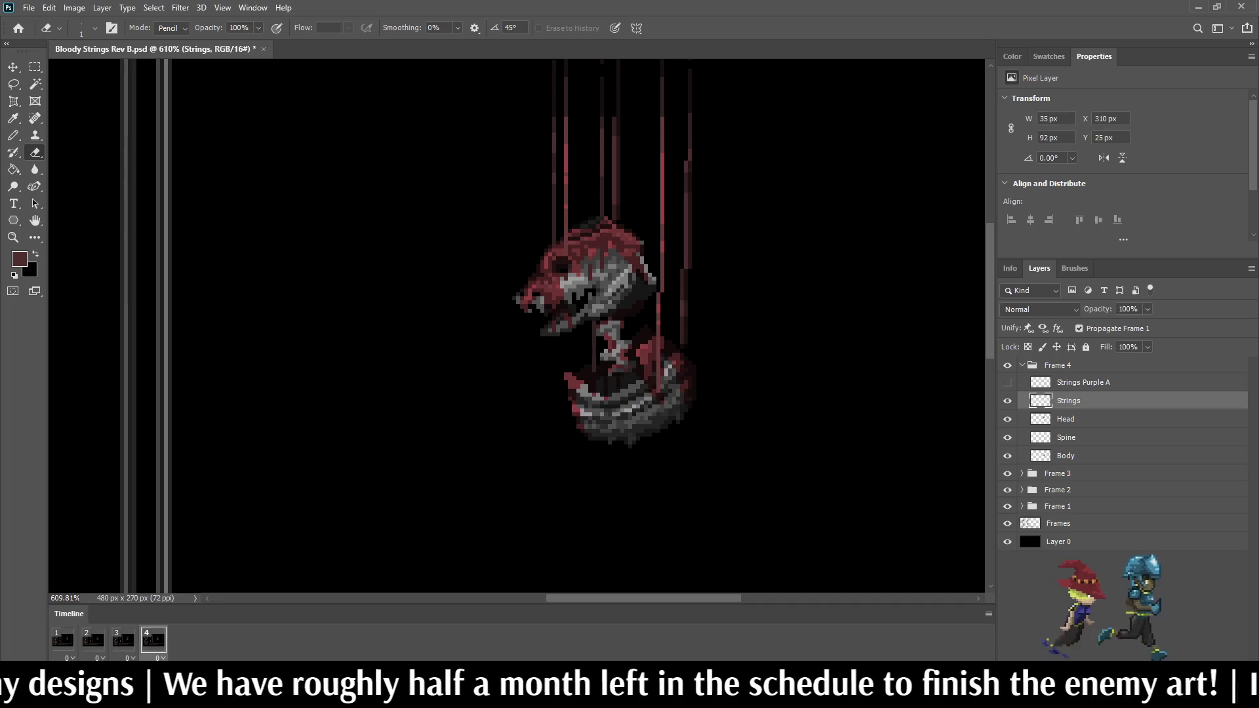
left_click(123, 640)
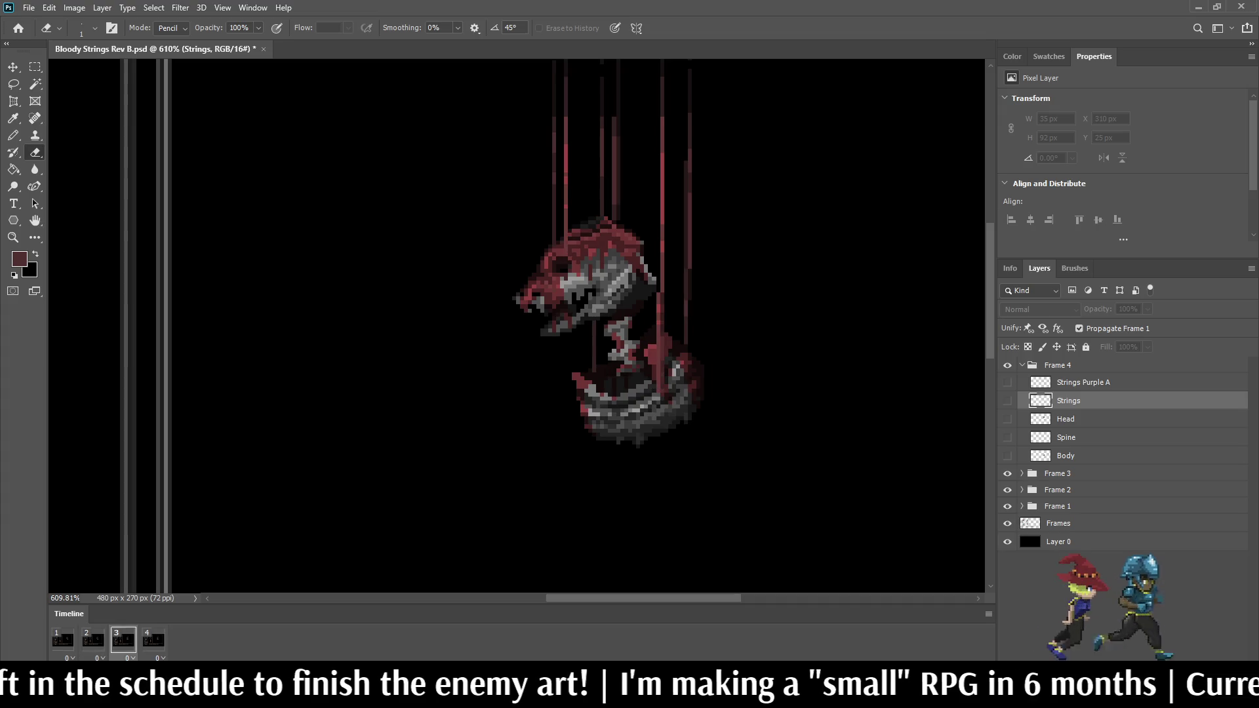
left_click(1022, 474)
left_click(1069, 508)
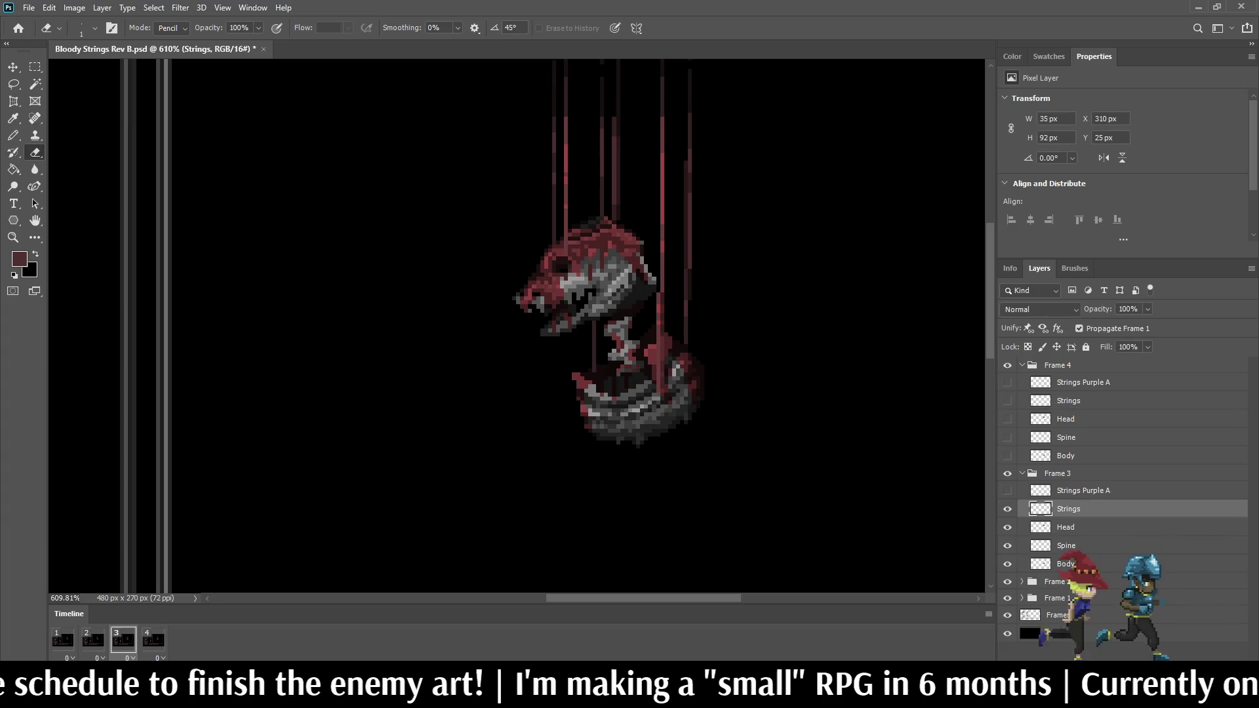
Step: Copy one string strand to a new layer and shift it one pixel left
key("m")
scroll(646, 149, "up", 3)
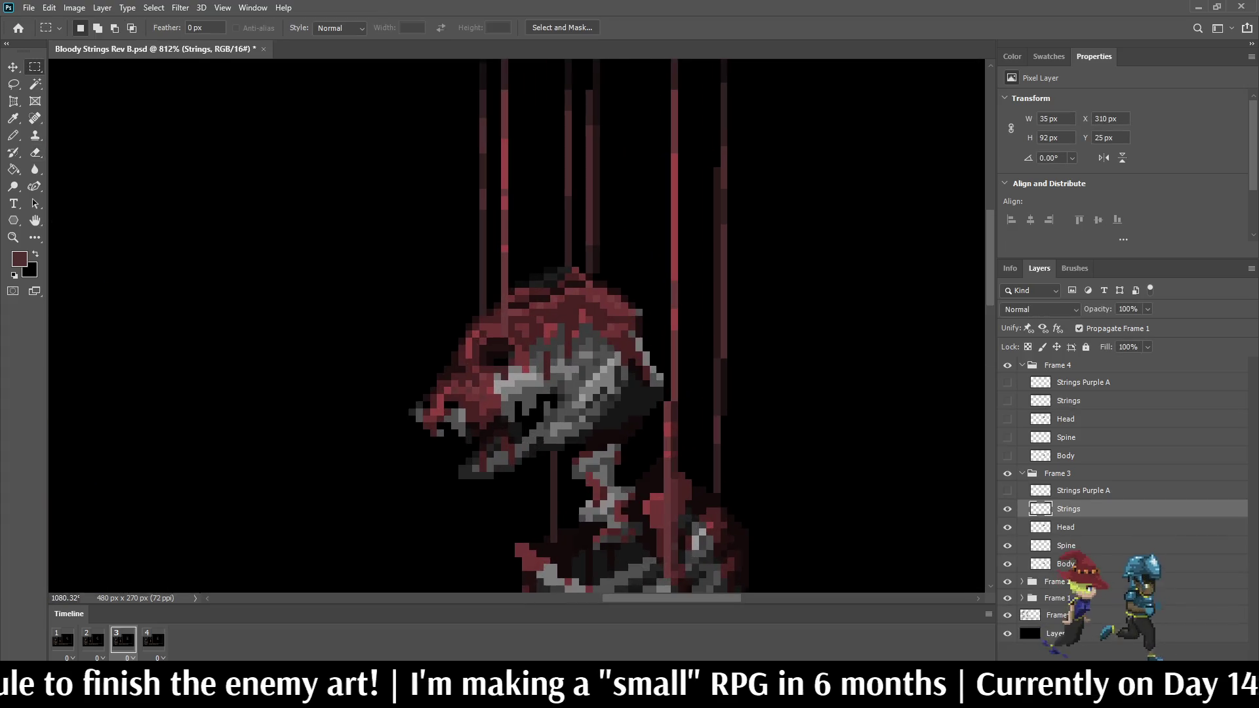
mouse_move(650, 90)
left_mouse_down()
mouse_move(691, 169)
mouse_move(691, 400)
left_mouse_up()
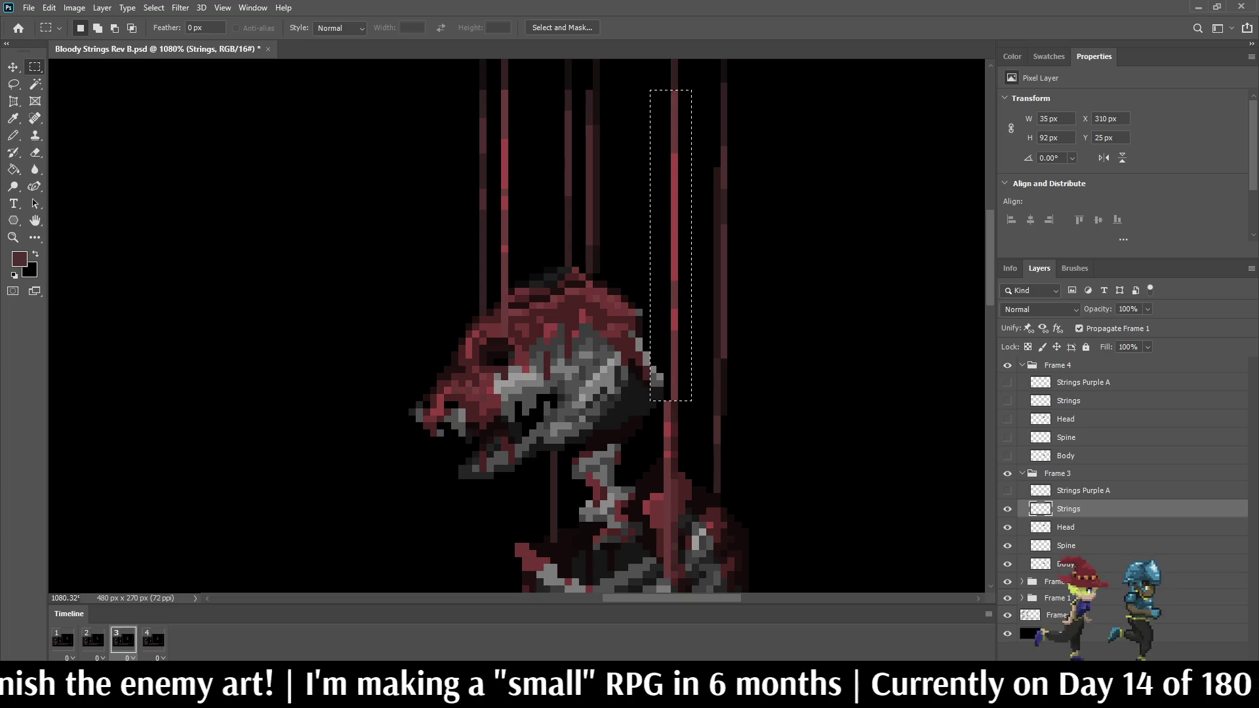
key("ctrl+j")
key("ctrl+Left")
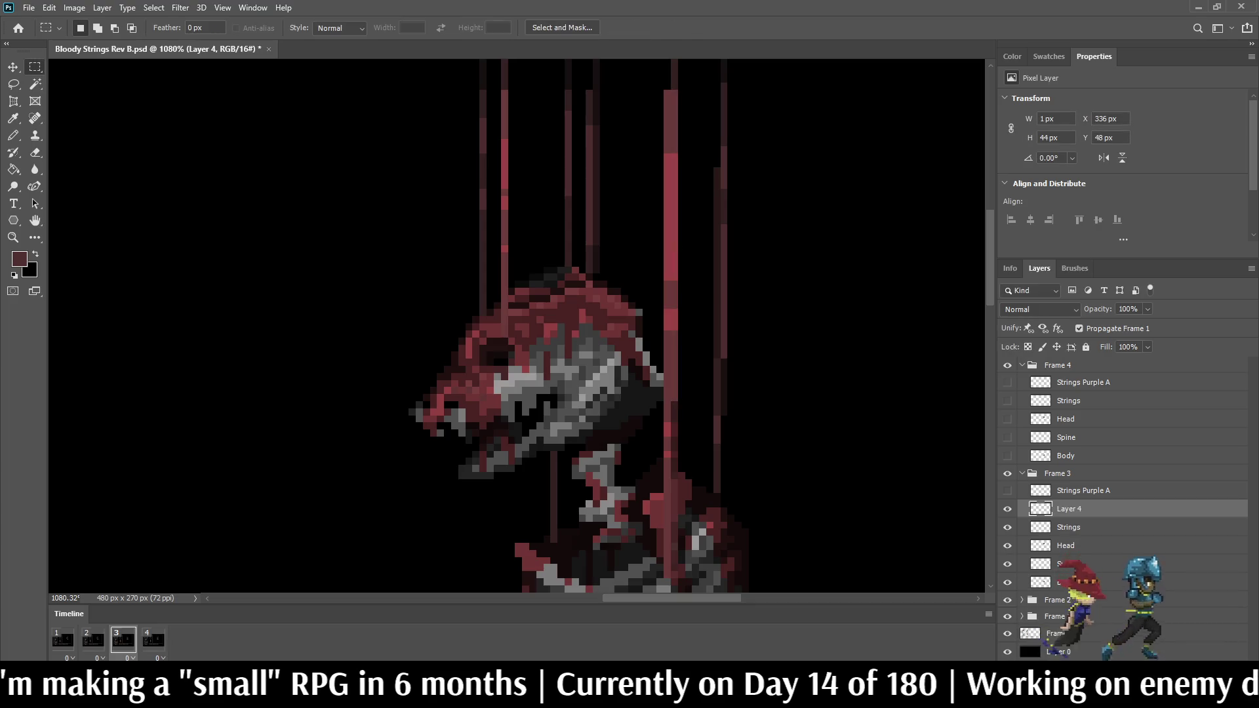
Step: Set the strand copy to 50% opacity and merge it into frame 3's Strings layer
left_click(1128, 309)
type("50")
key("Escape")
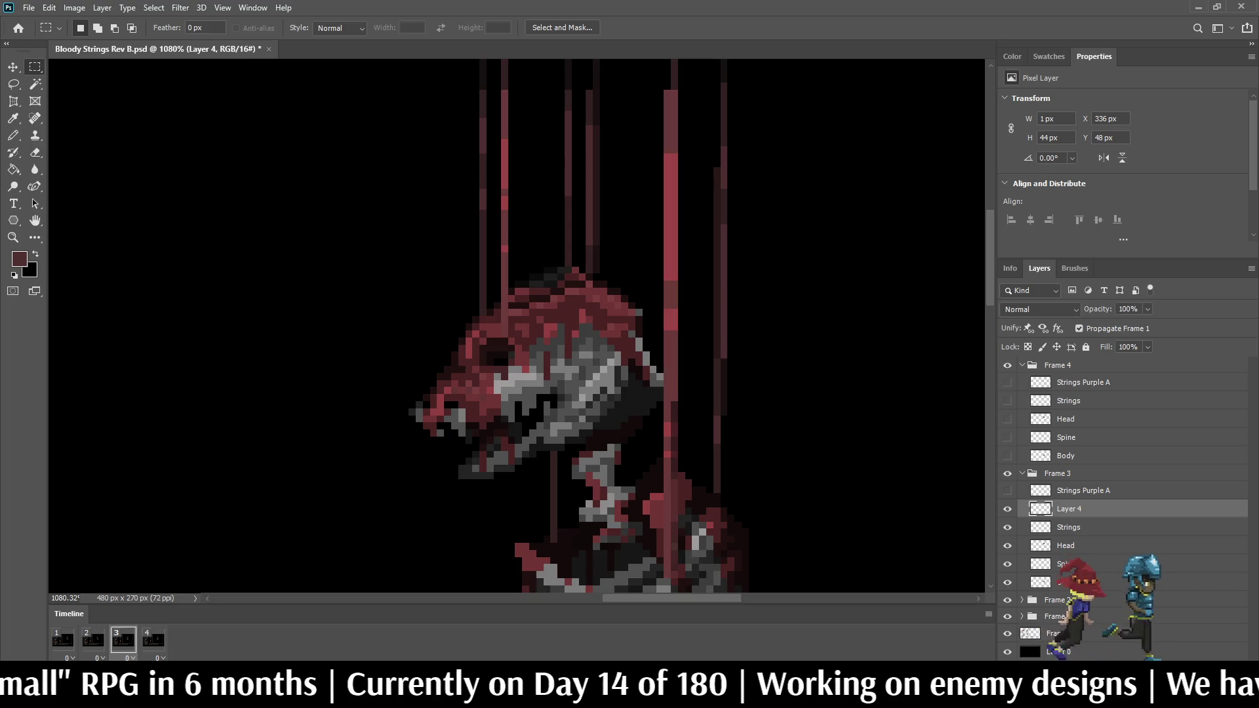
left_click(1128, 309)
type("50")
key("Return")
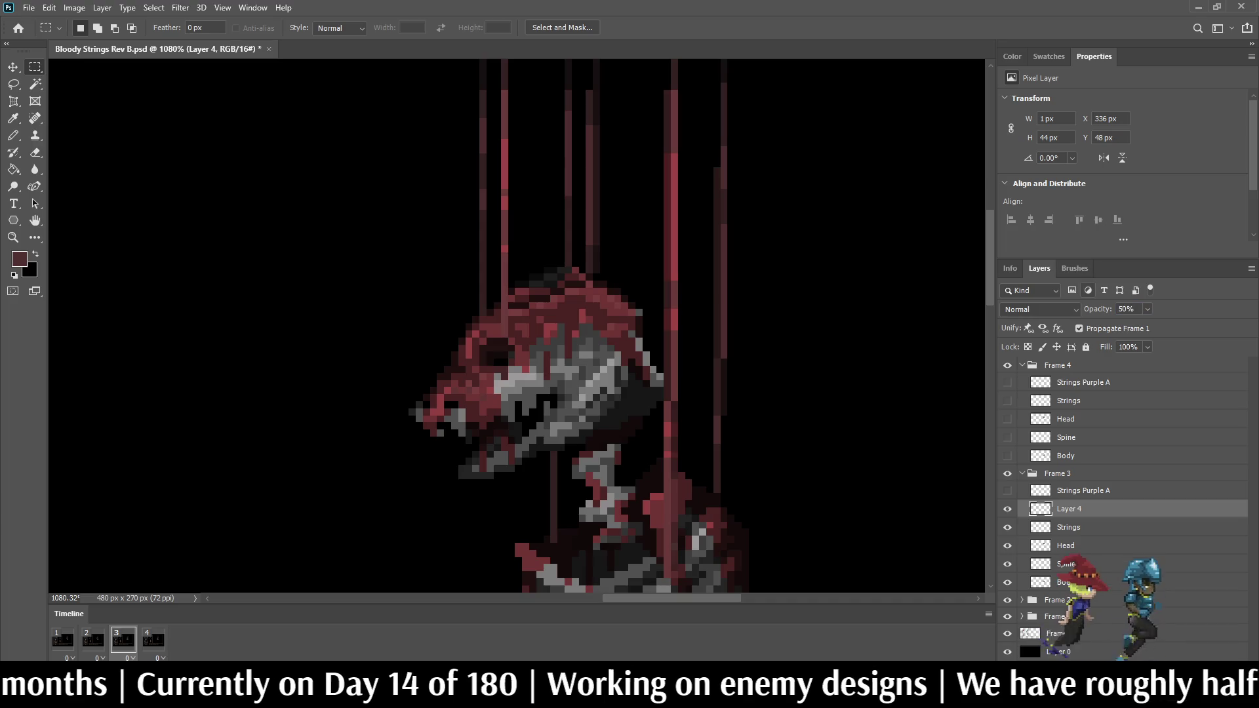
left_click(1069, 527, "shift")
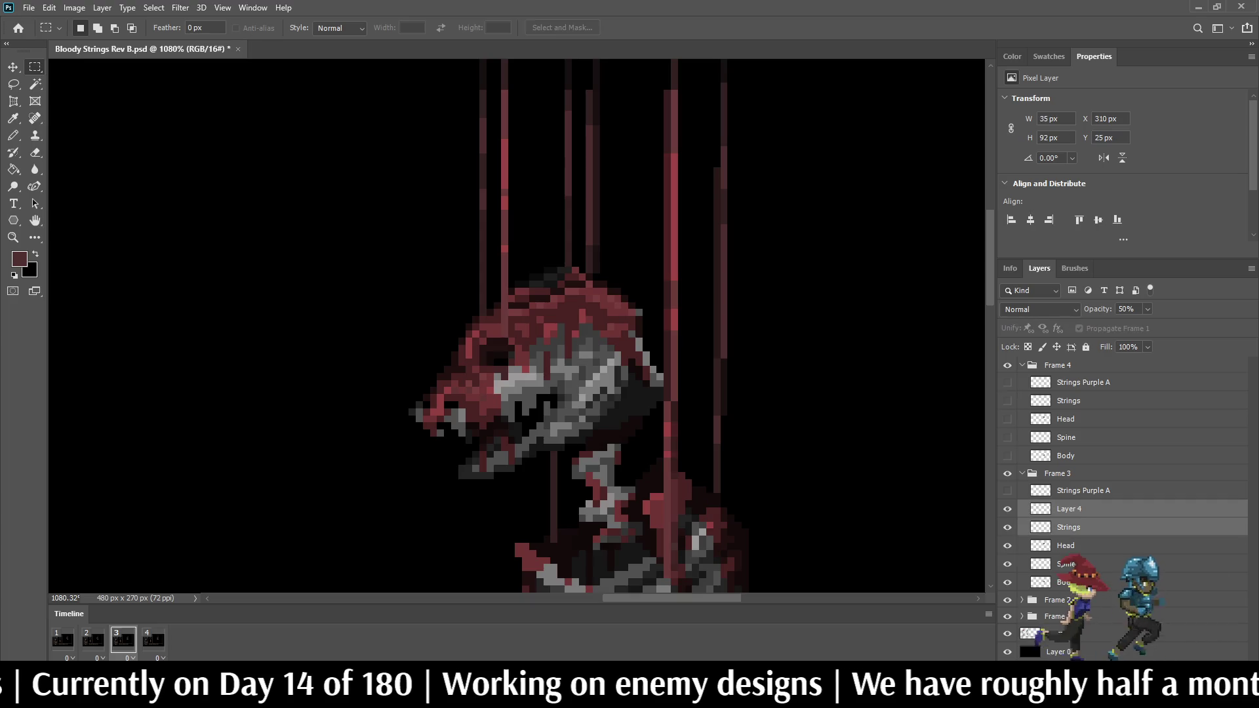
key("ctrl+e")
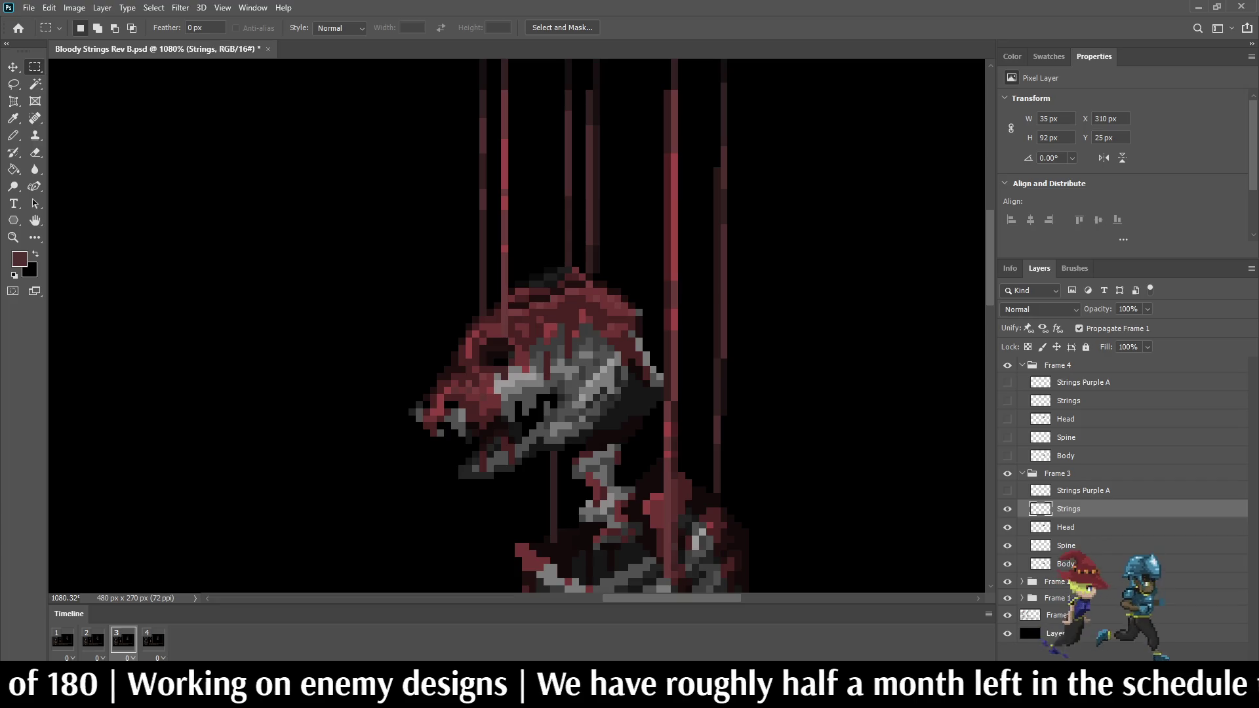
Step: Play the animation from frame 1 to preview the thicker strand
key("space")
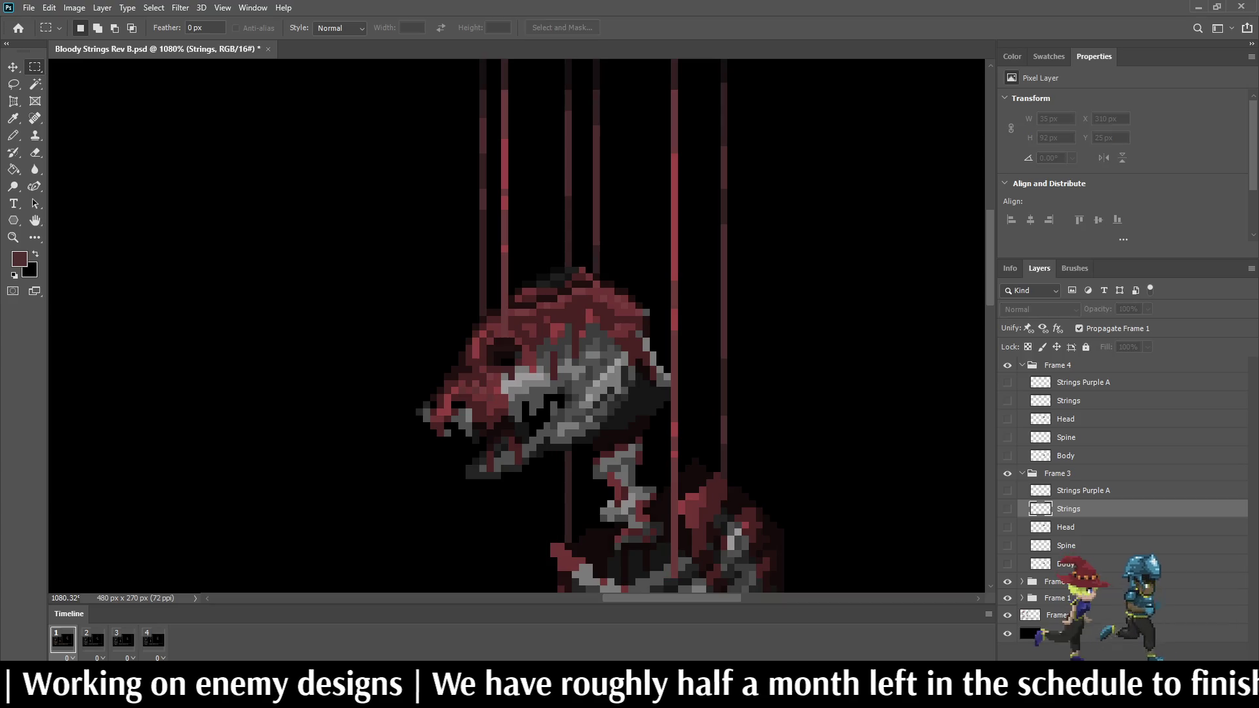
scroll(629, 328, "down", 5)
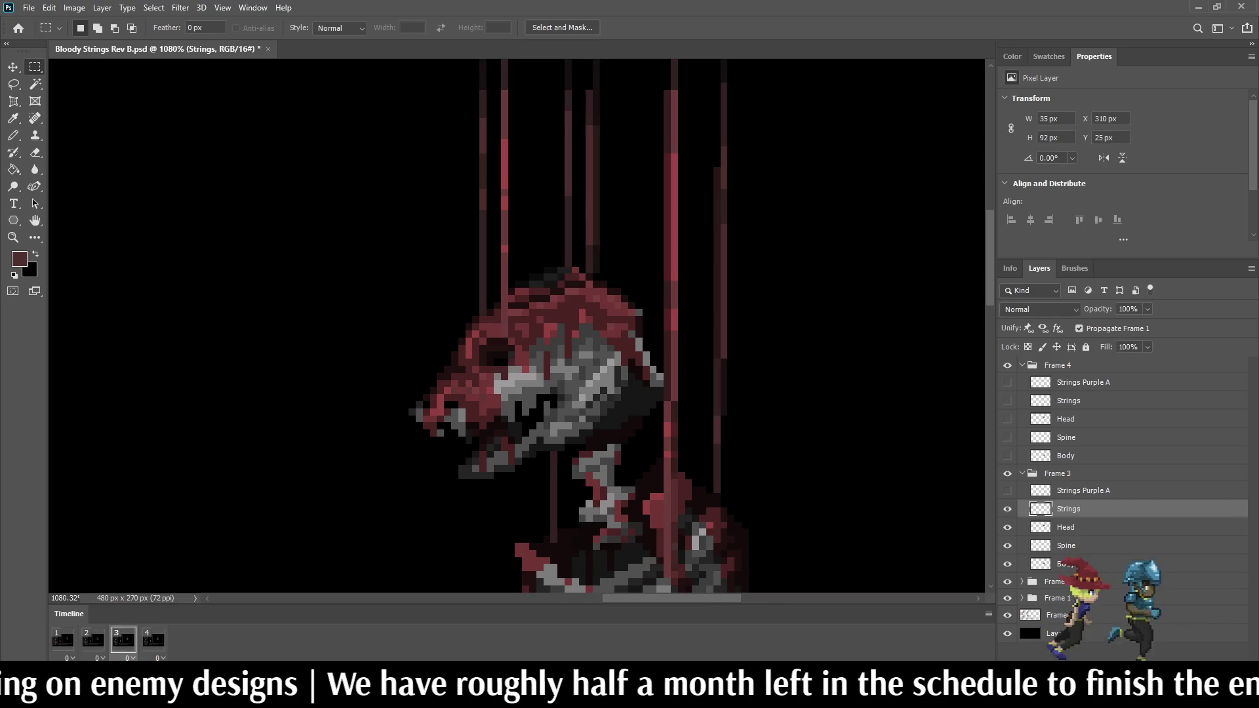
key("space")
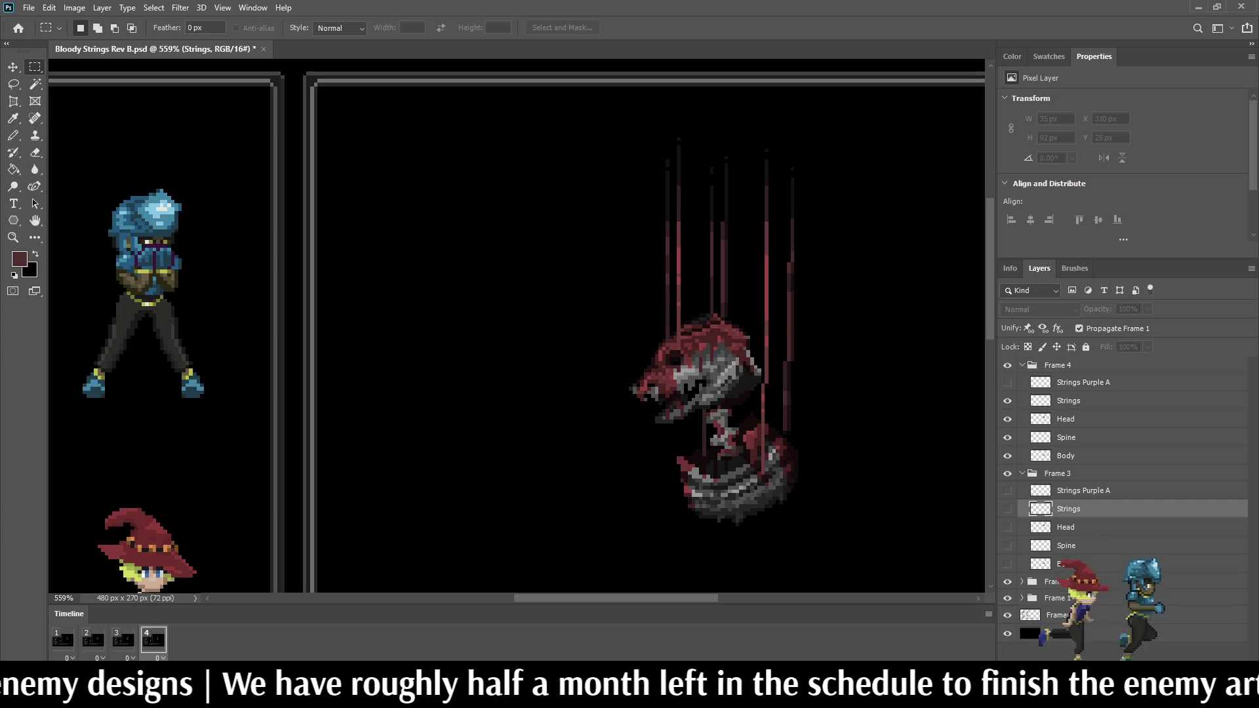
Step: On frame 4, copy the right-hand red string, shift it one pixel left, and merge into Strings
key("space")
key("space")
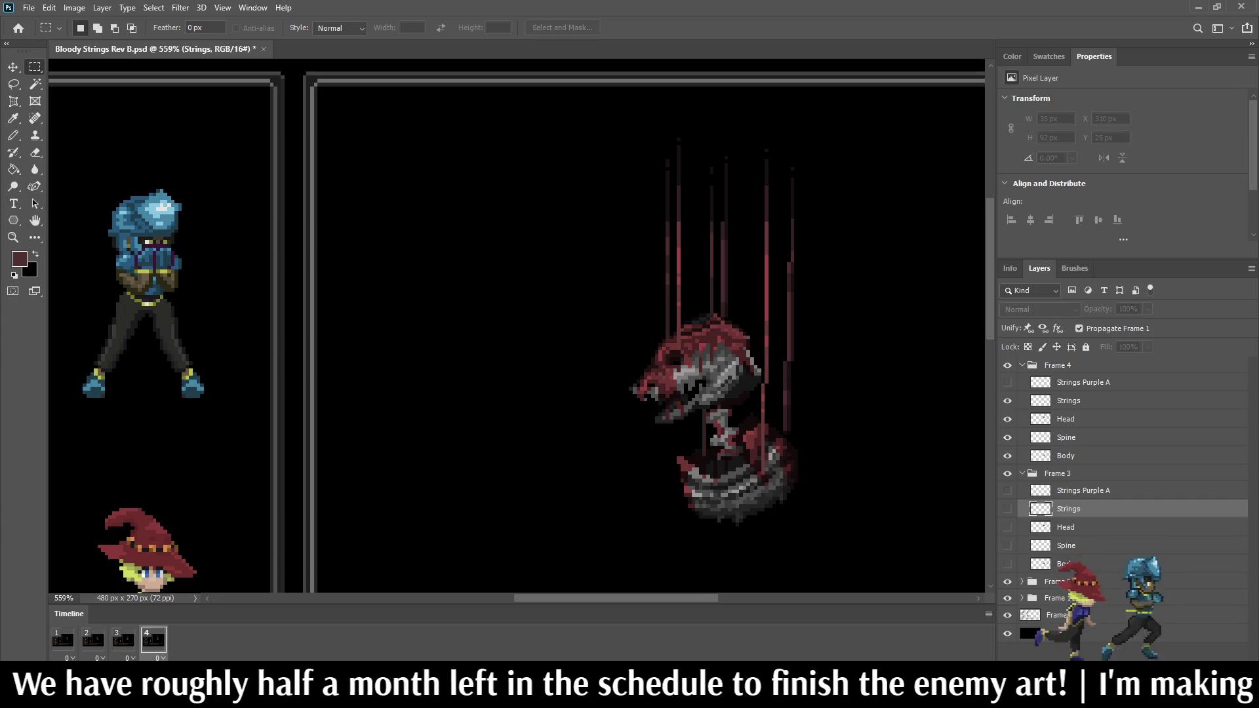
key("space")
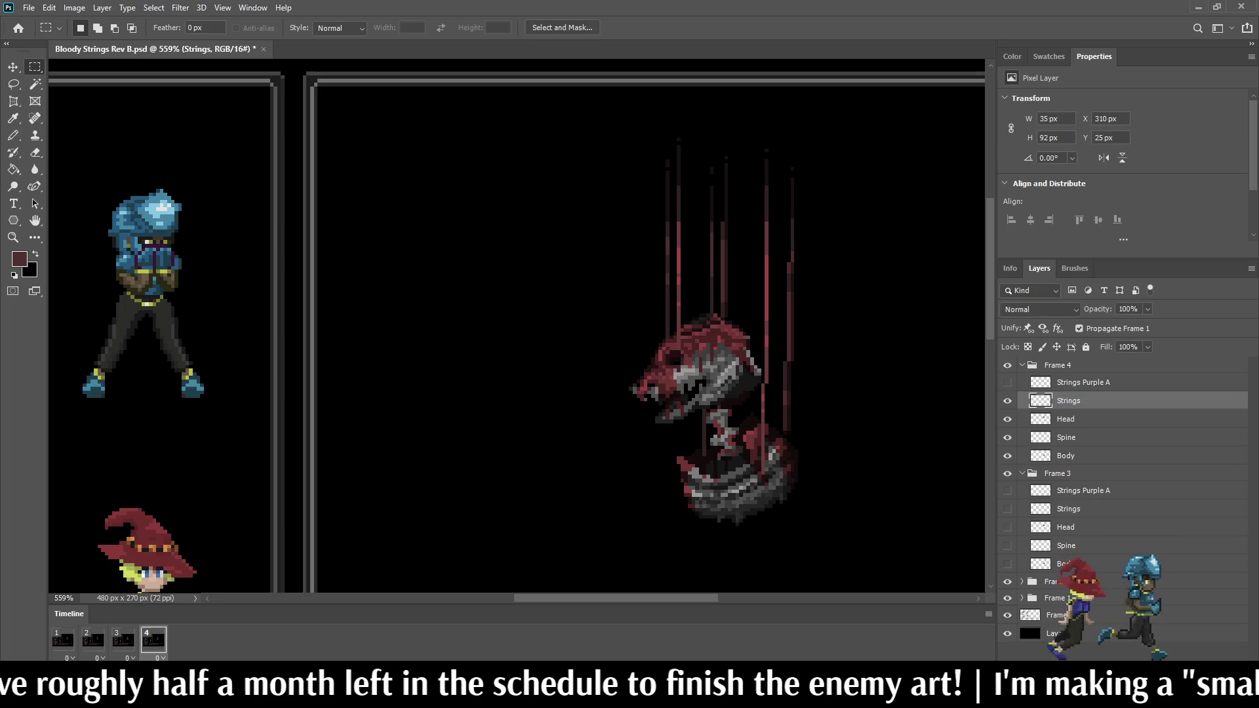
scroll(764, 275, "up", 5)
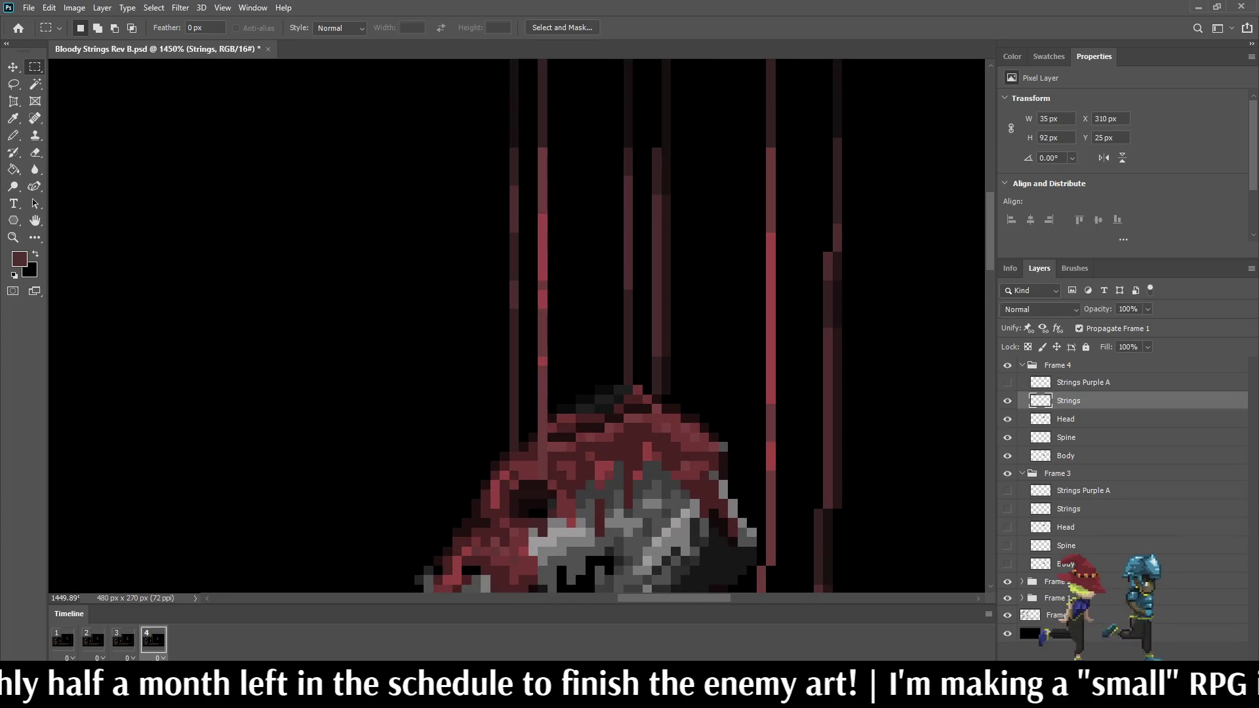
mouse_move(785, 148)
left_mouse_down()
mouse_move(751, 347)
mouse_move(748, 565)
left_mouse_up()
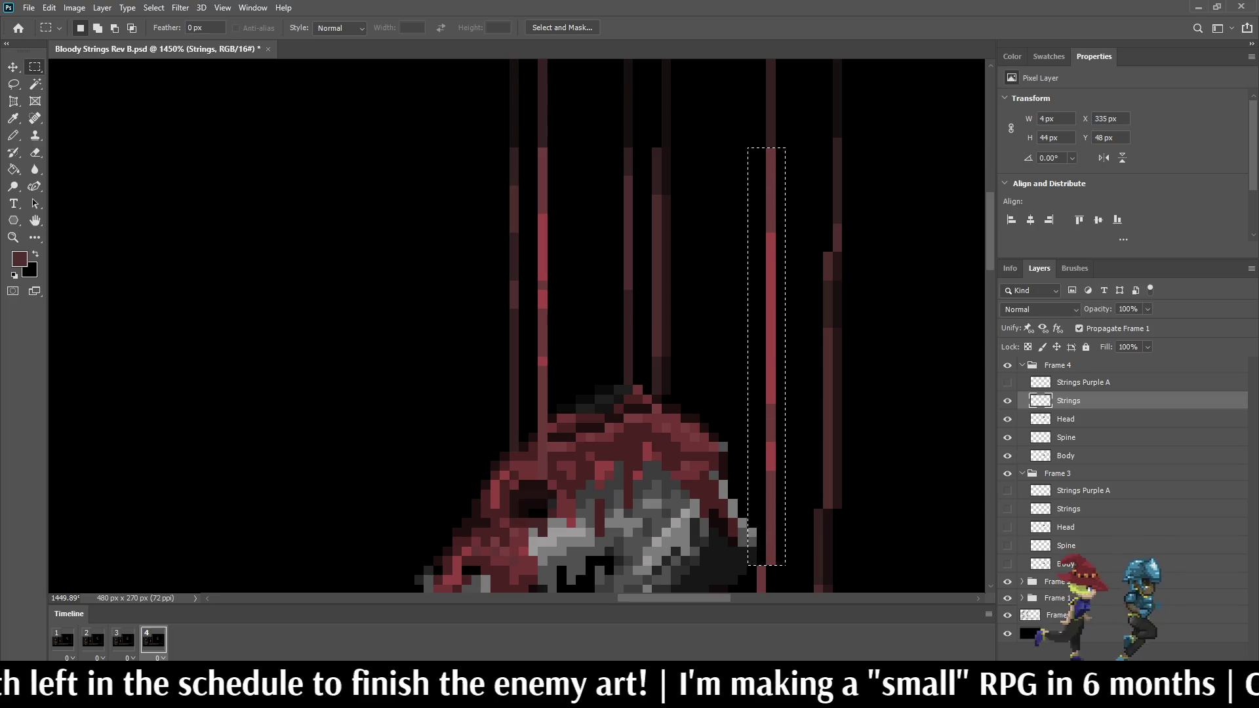
key("ctrl+j")
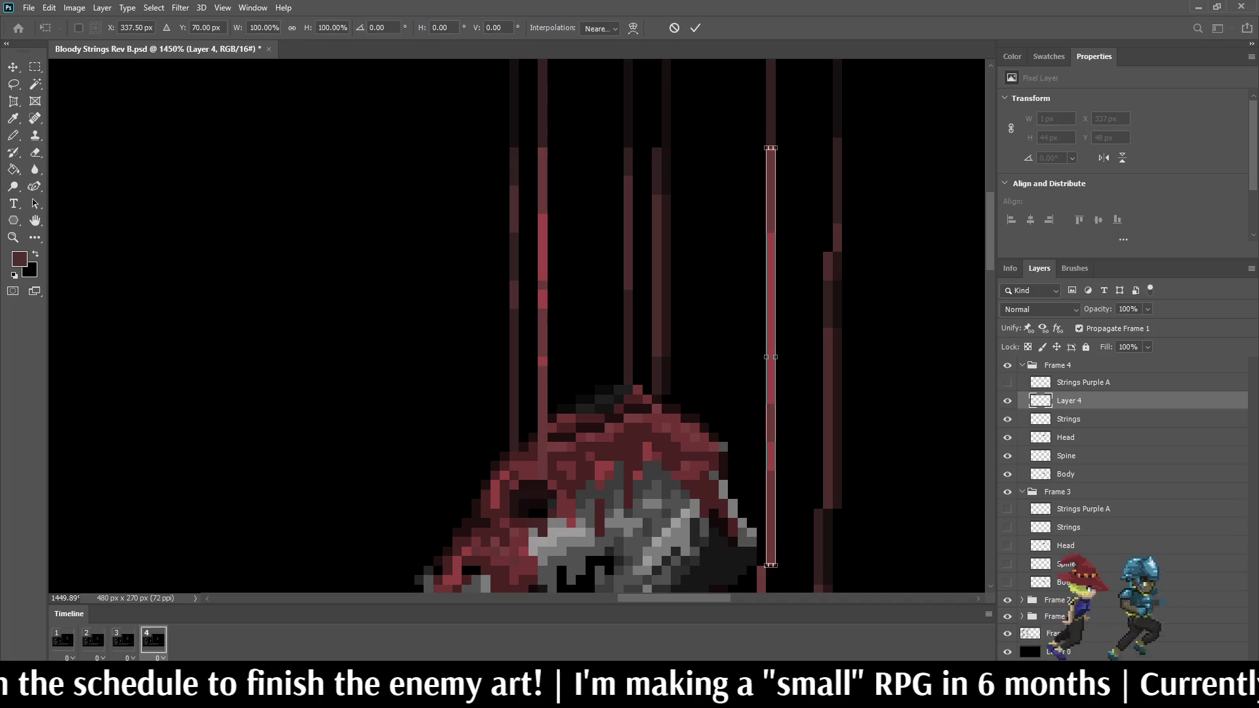
key("ctrl+Left")
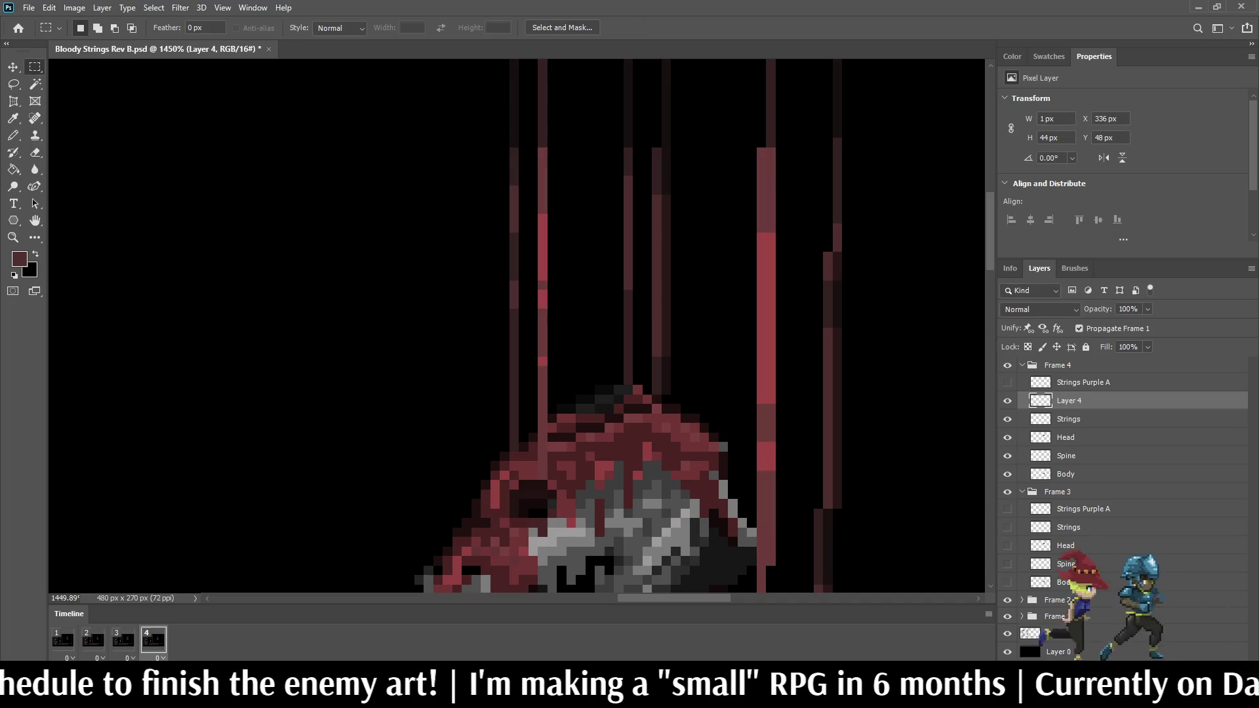
left_click(1069, 419, "ctrl")
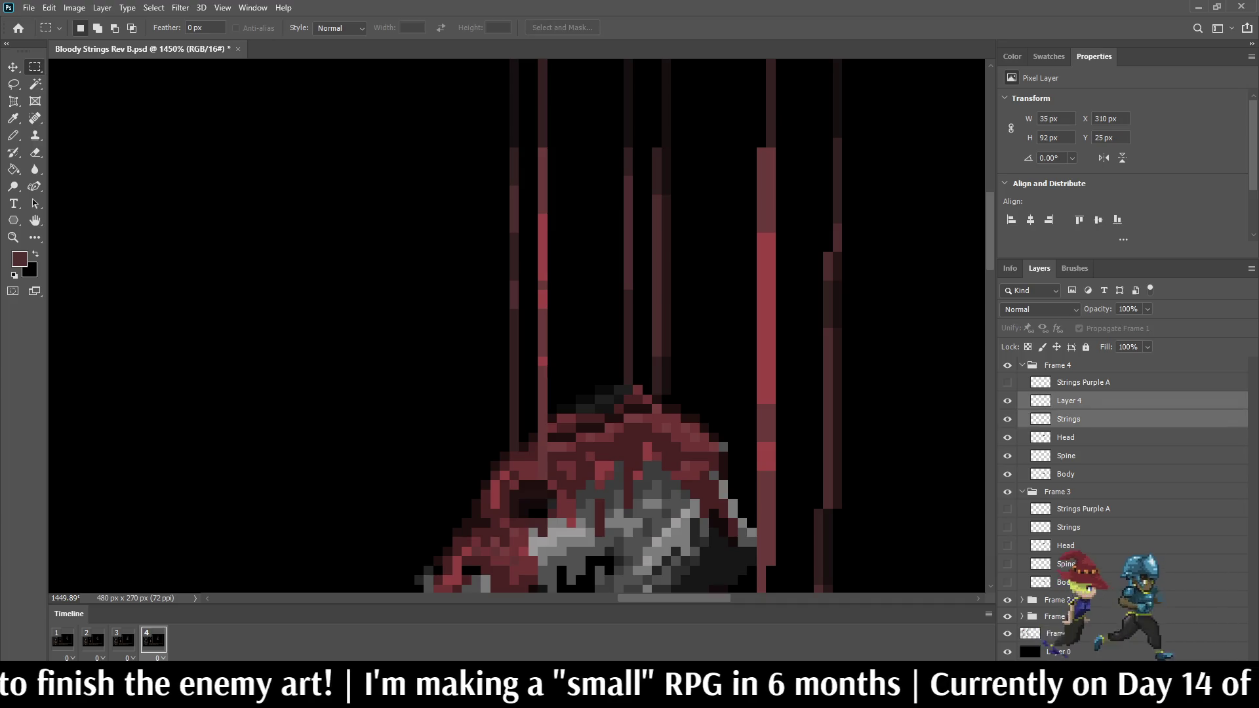
key("ctrl+e")
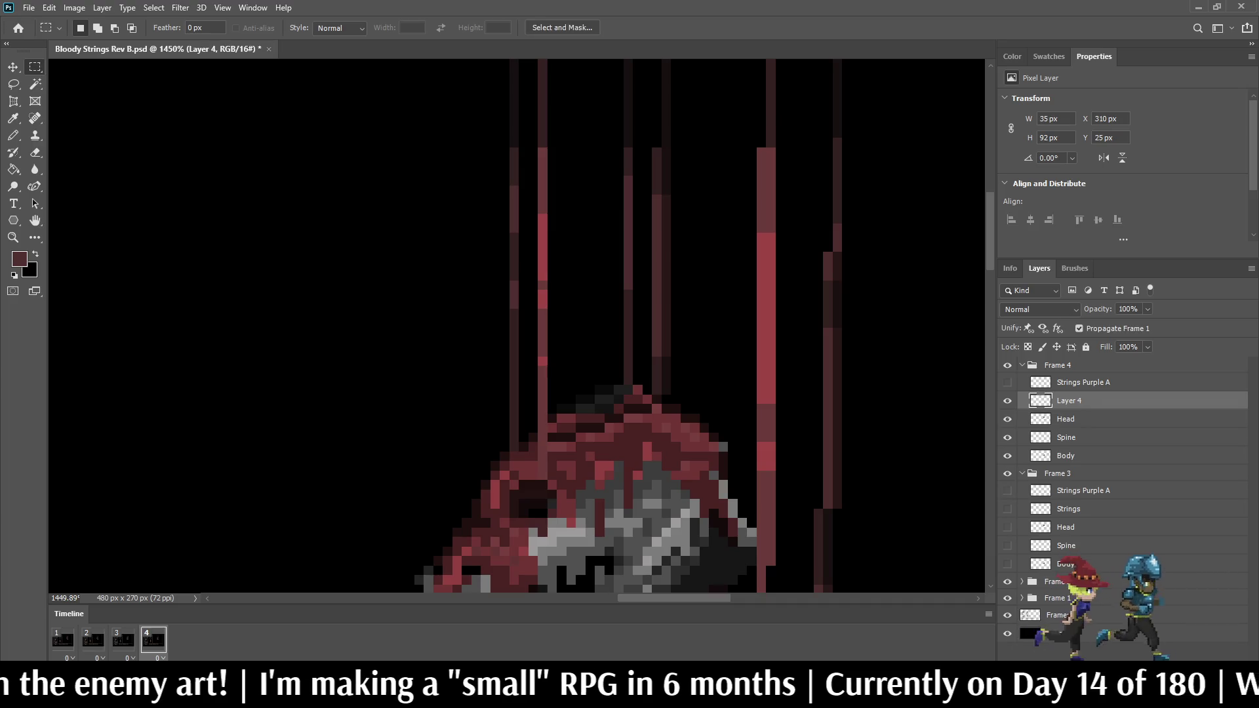
Step: Preview the animation from frame 1 and rename the merged layer Strings
left_click(63, 640)
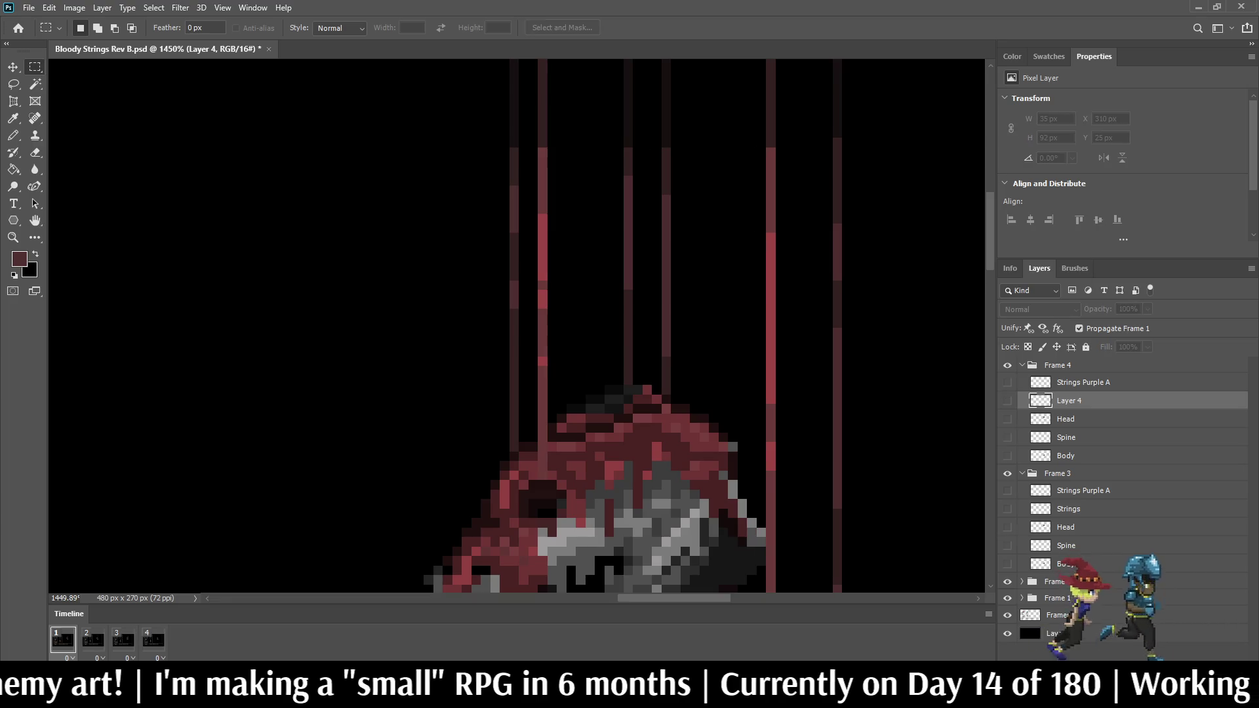
key("space")
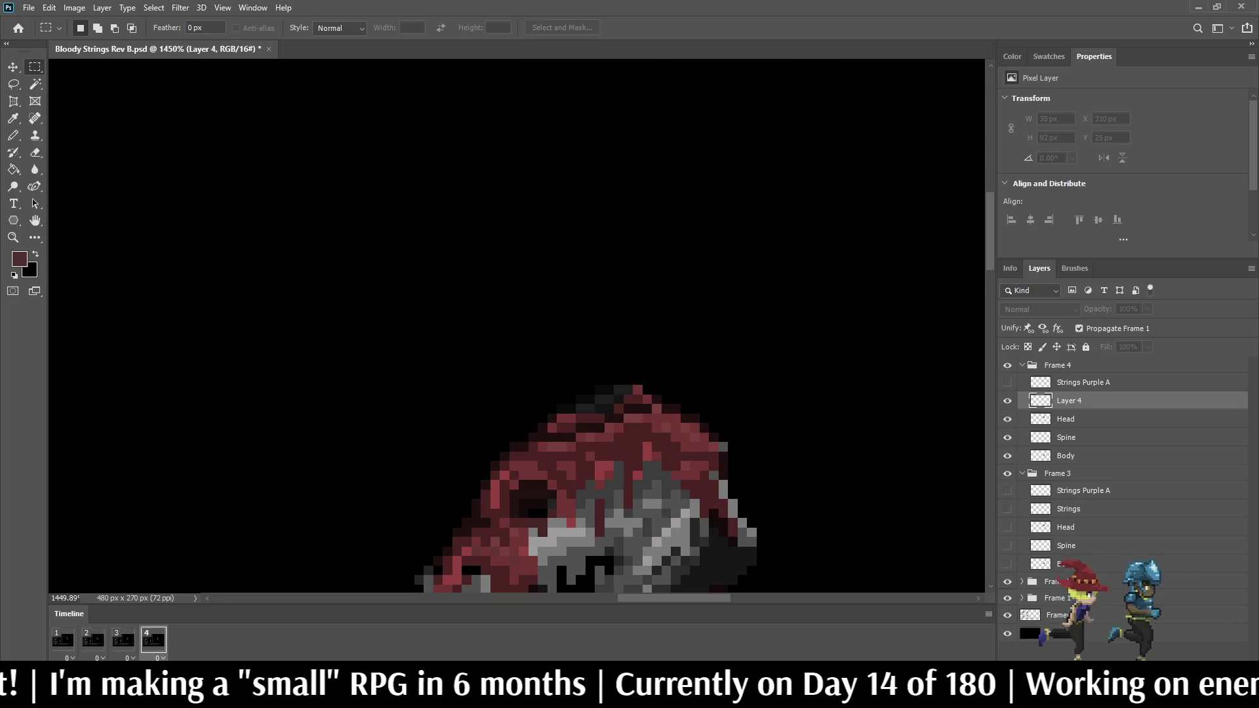
double_click(1069, 401)
type("Str")
type("ings")
key("Return")
Step: Darken the right red string by half-erasing it with the Eraser at 50% opacity
key("e")
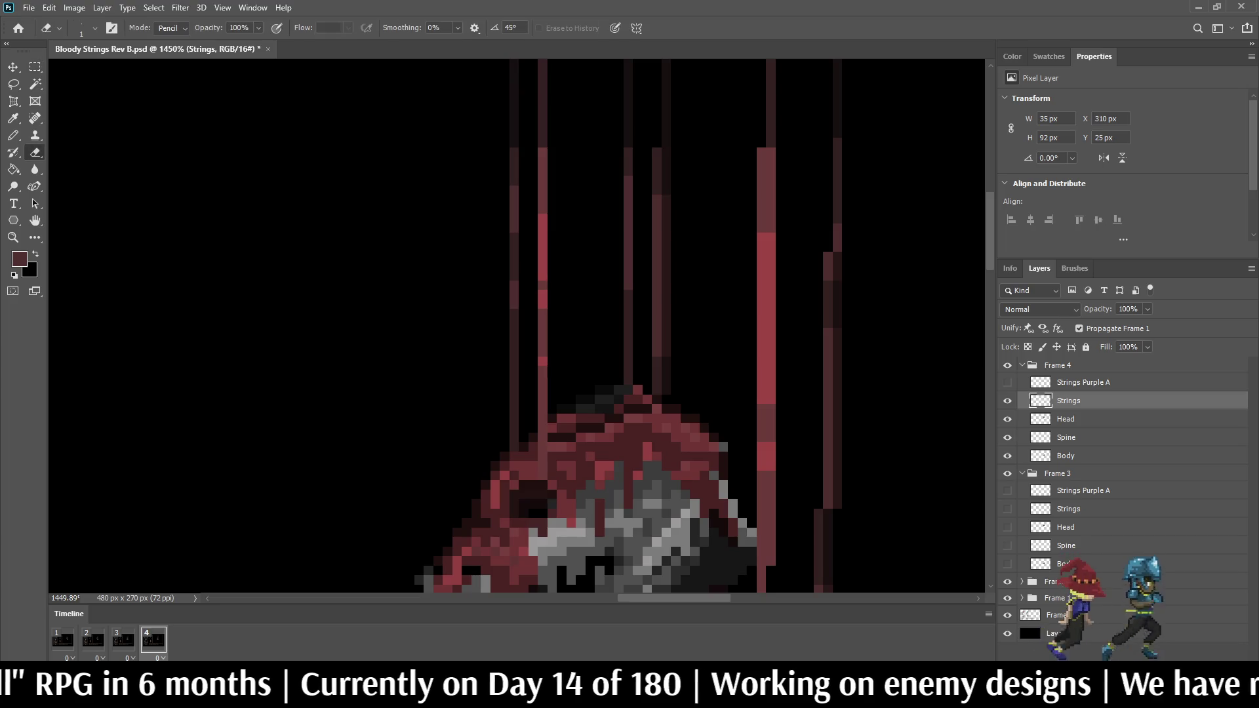
key("Return")
type("50")
key("Return")
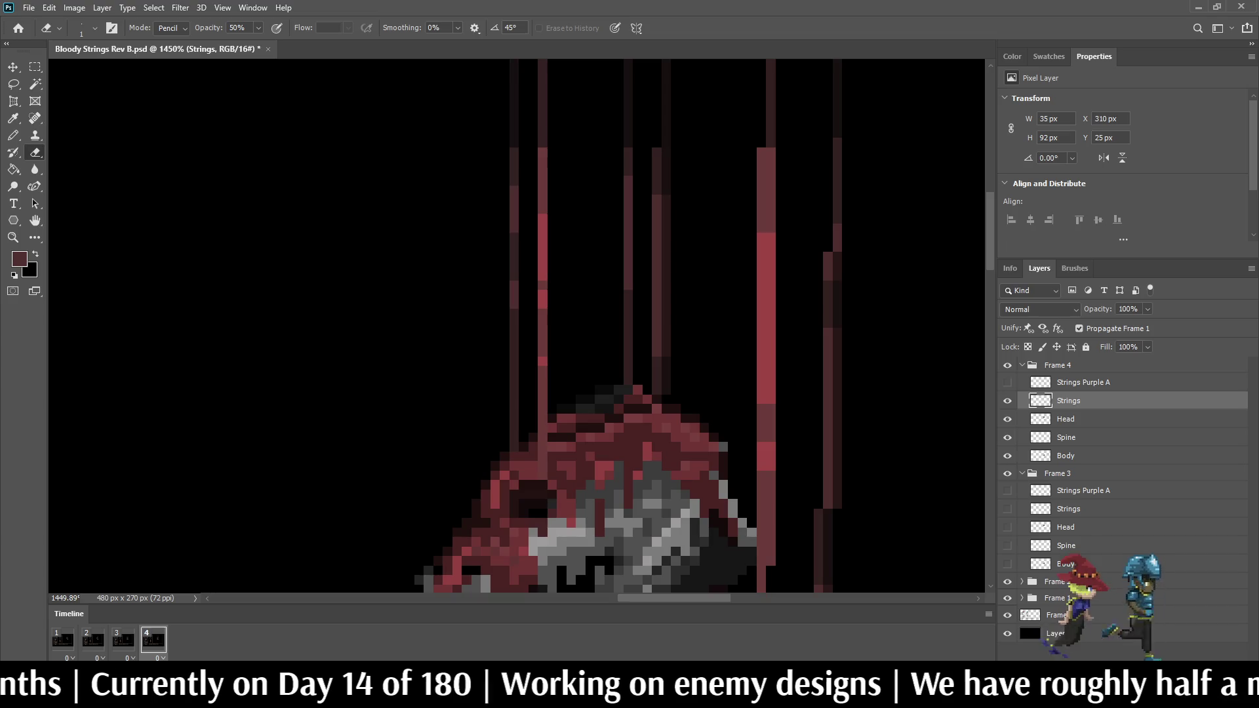
left_click_drag(771, 149, 771, 565)
scroll(654, 193, "down", 8)
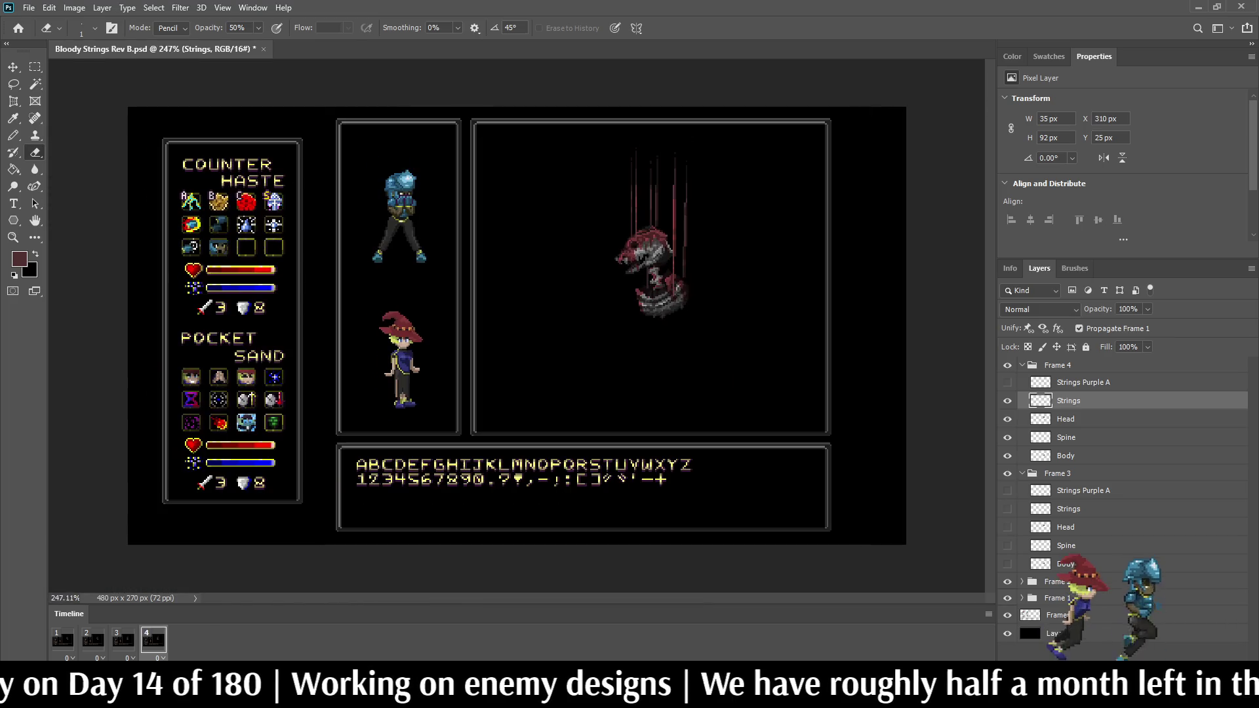
scroll(656, 196, "up", 4)
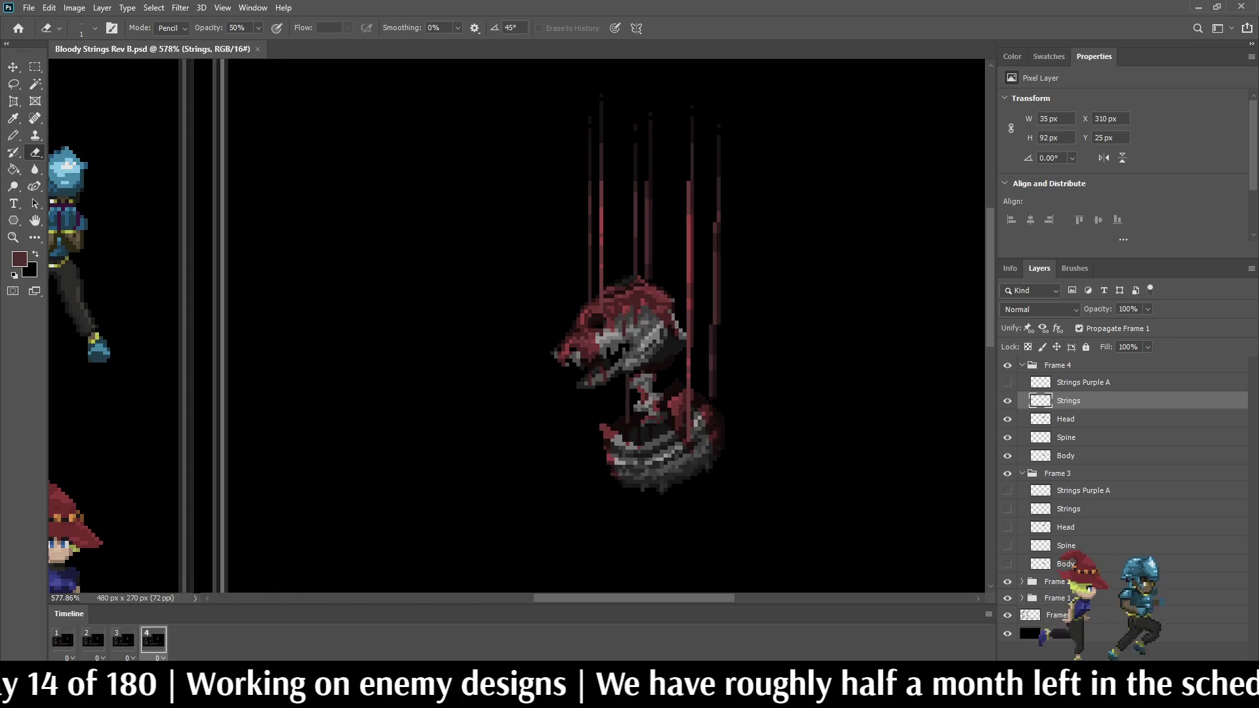
Step: Replay the animation to review it and save the sprite file
key("space")
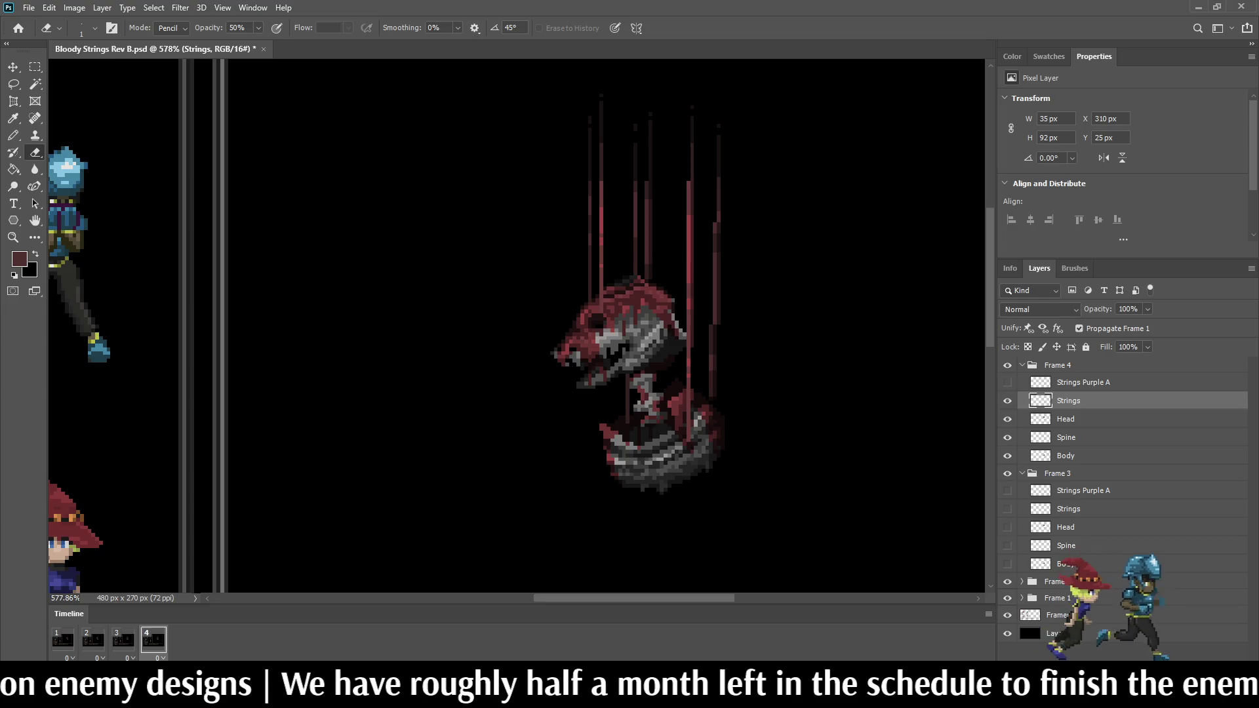
key("space")
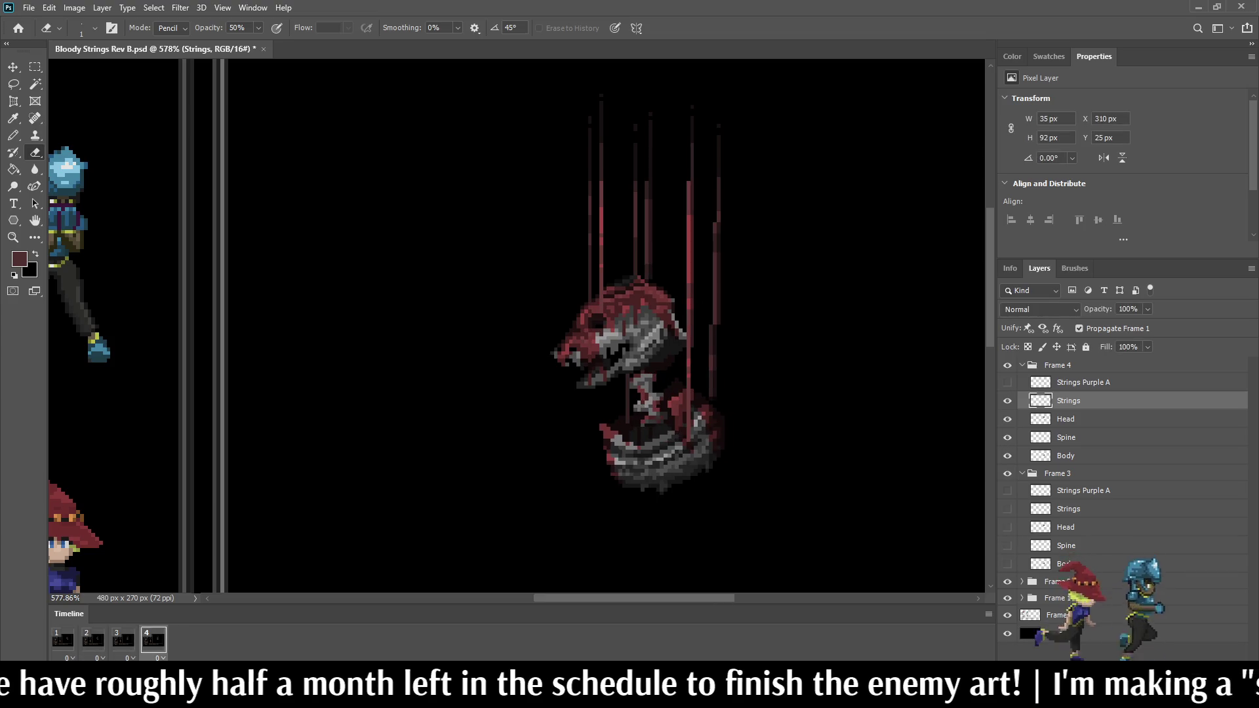
key("space")
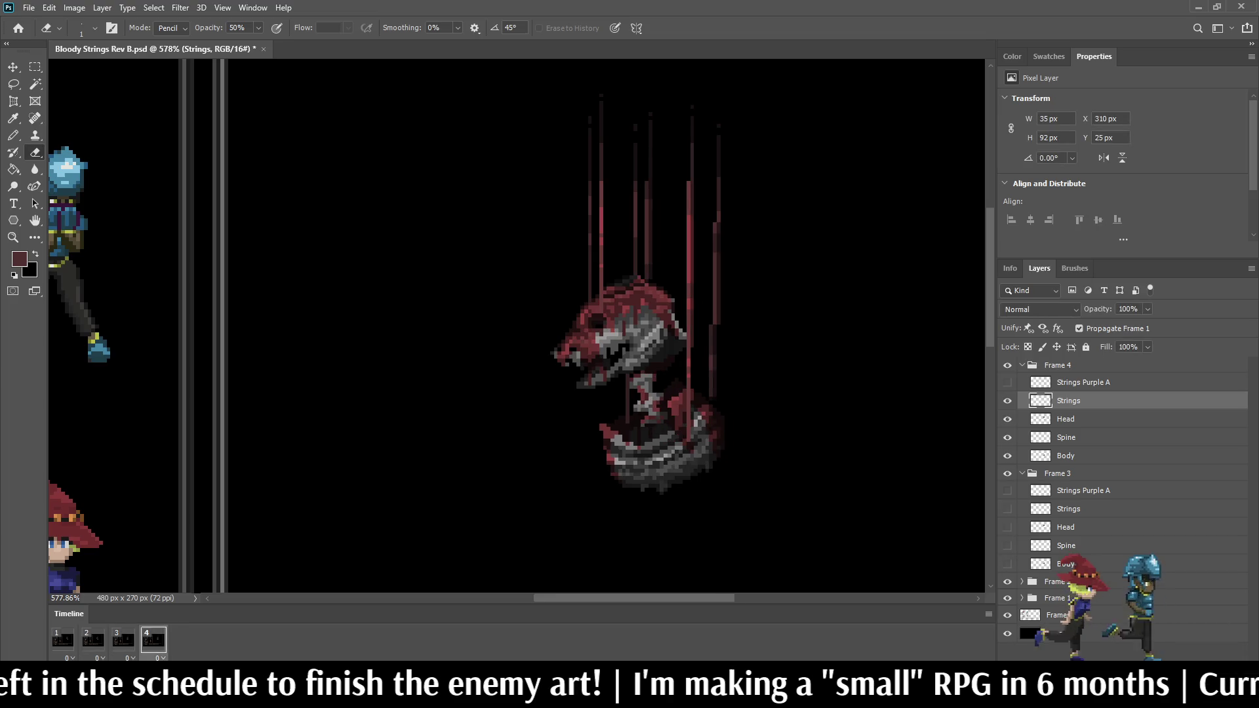
key("ctrl+s")
key("space")
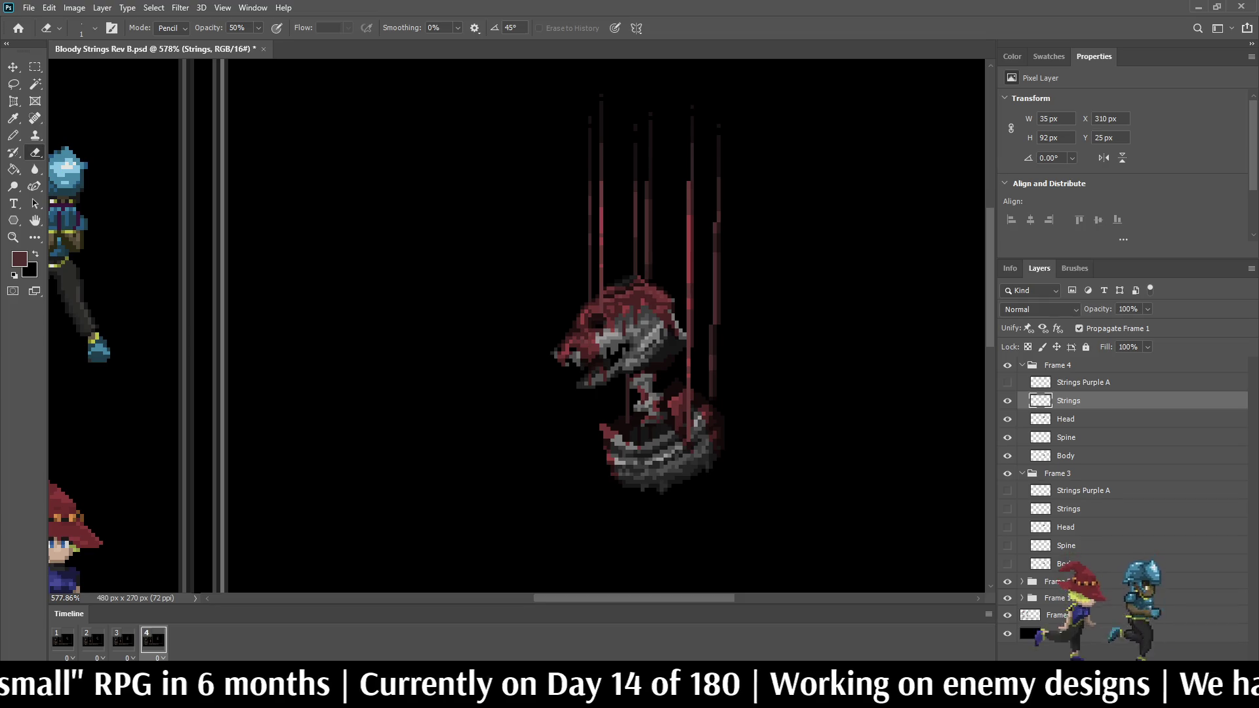
scroll(623, 377, "up", 5)
Step: Lasso the short string piece in front of the neck in frame 4, nudge it left, then undo
key("l")
mouse_move(571, 358)
left_mouse_down()
mouse_move(625, 336)
mouse_move(666, 459)
mouse_move(564, 400)
mouse_move(576, 355)
left_mouse_up()
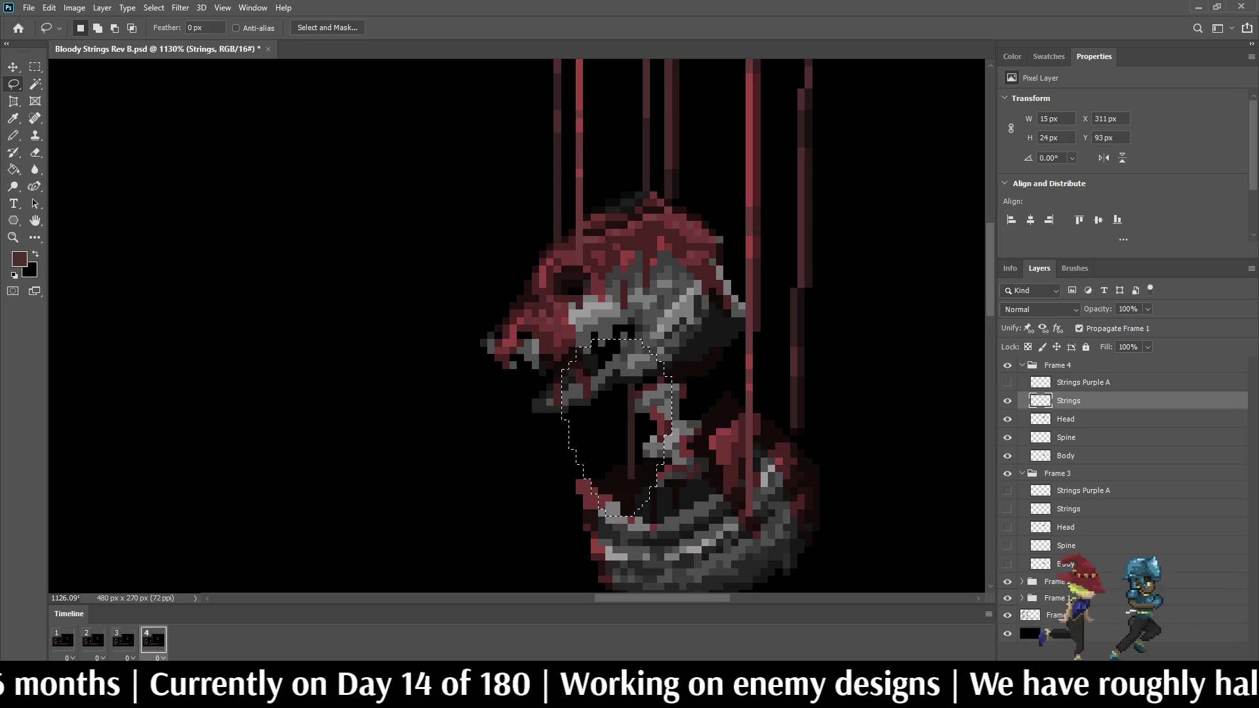
key("ctrl+Left")
key("ctrl+Left")
key("ctrl+Left")
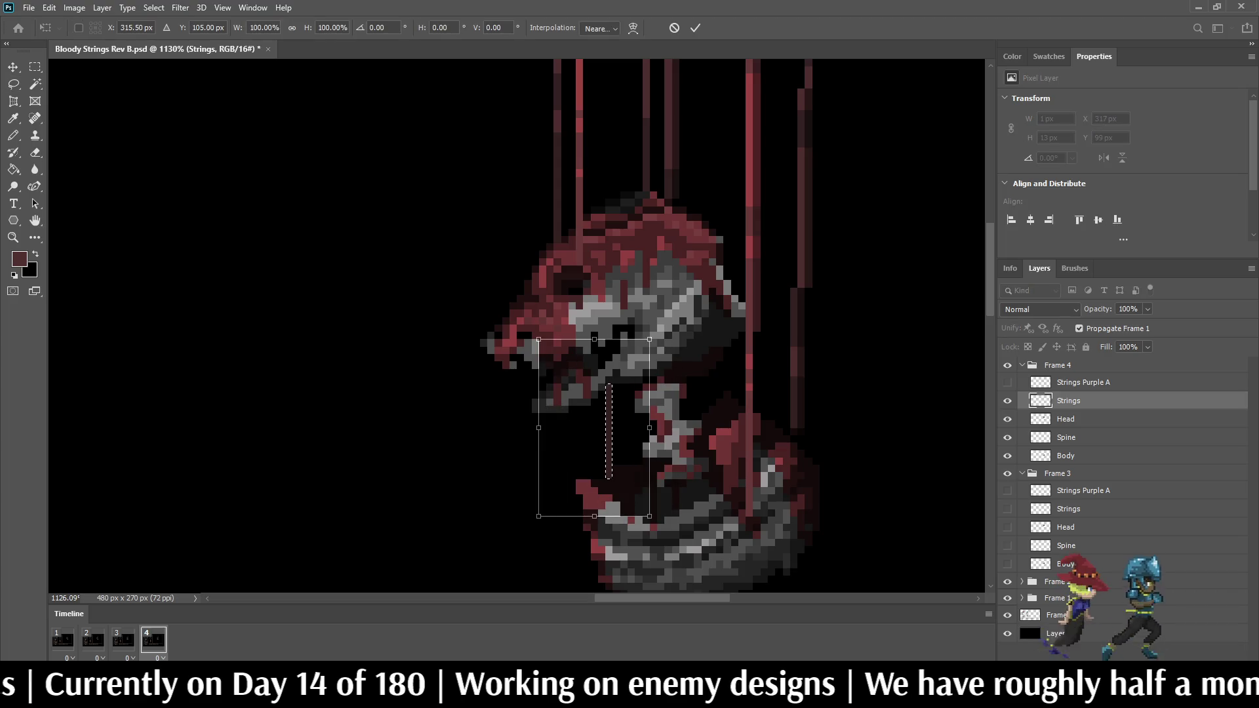
key("ctrl+d")
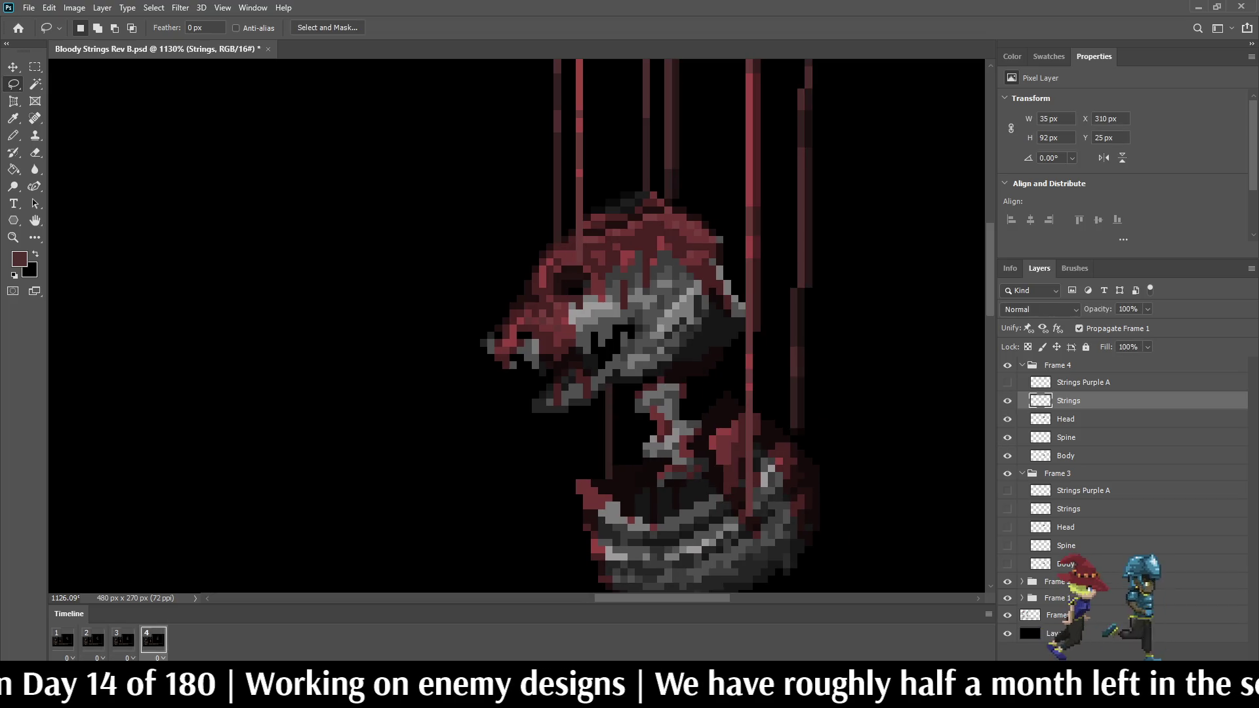
key("ctrl+z")
key("ctrl+z")
key("ctrl+z")
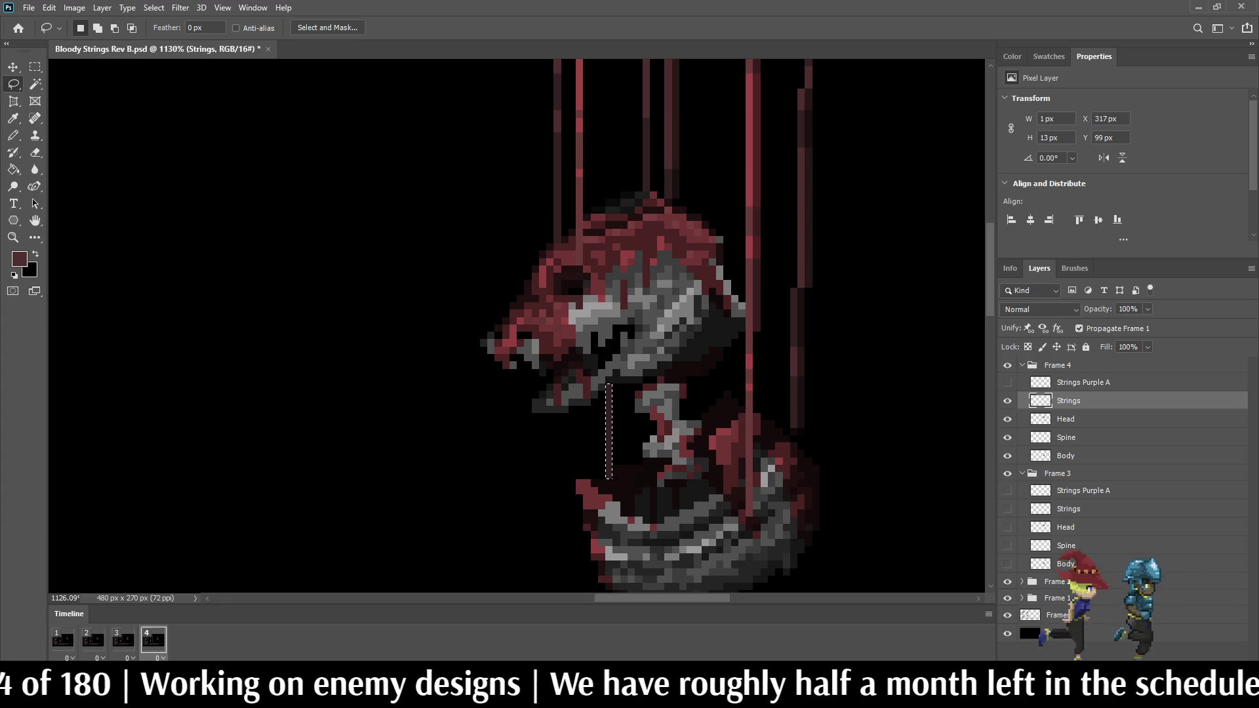
Step: Reselect the neck string column, cancel a trial transform, and play the animation to check it
left_click_drag(576, 348, 669, 341)
key("ctrl+t")
key("ctrl+z")
key("ctrl+z")
key("ctrl+z")
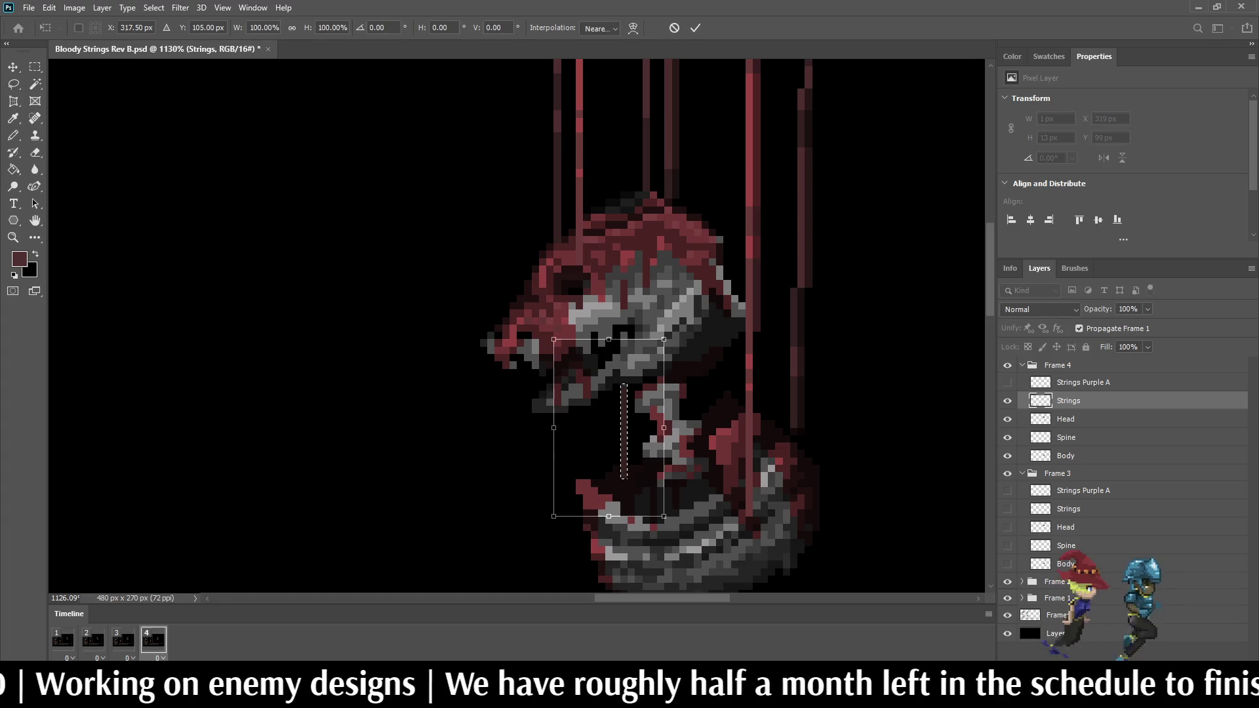
key("space")
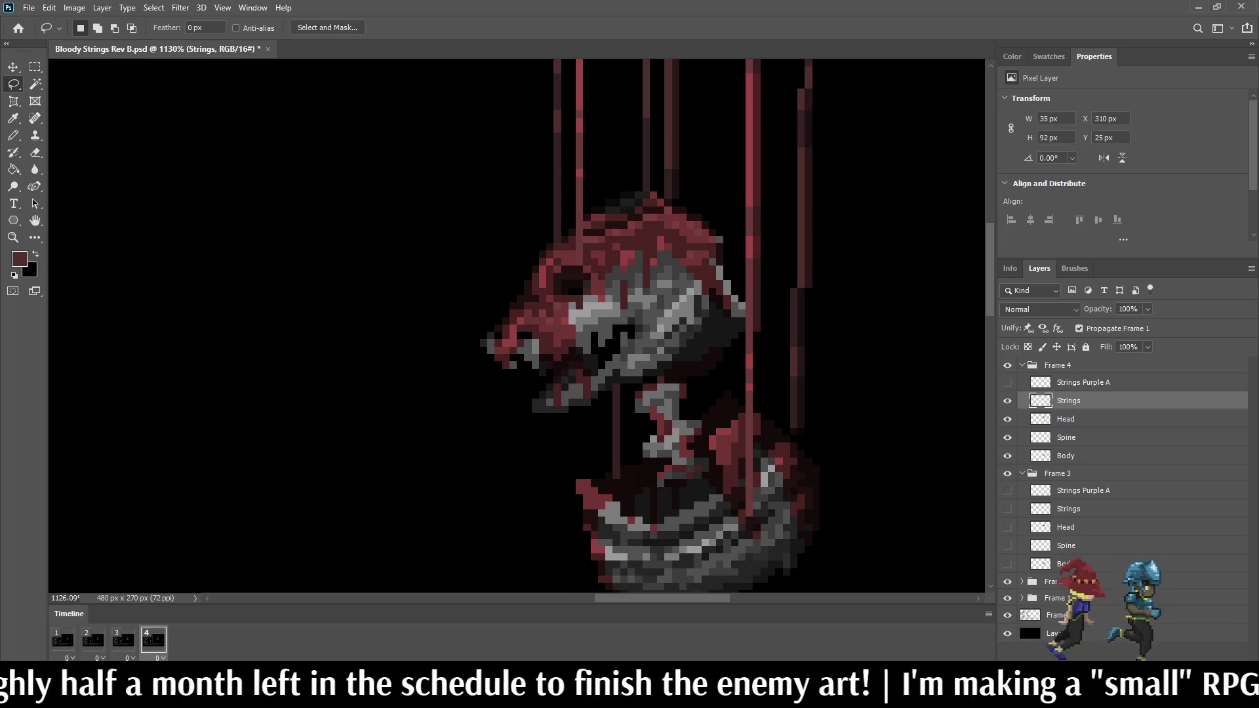
scroll(518, 326, "down", 4)
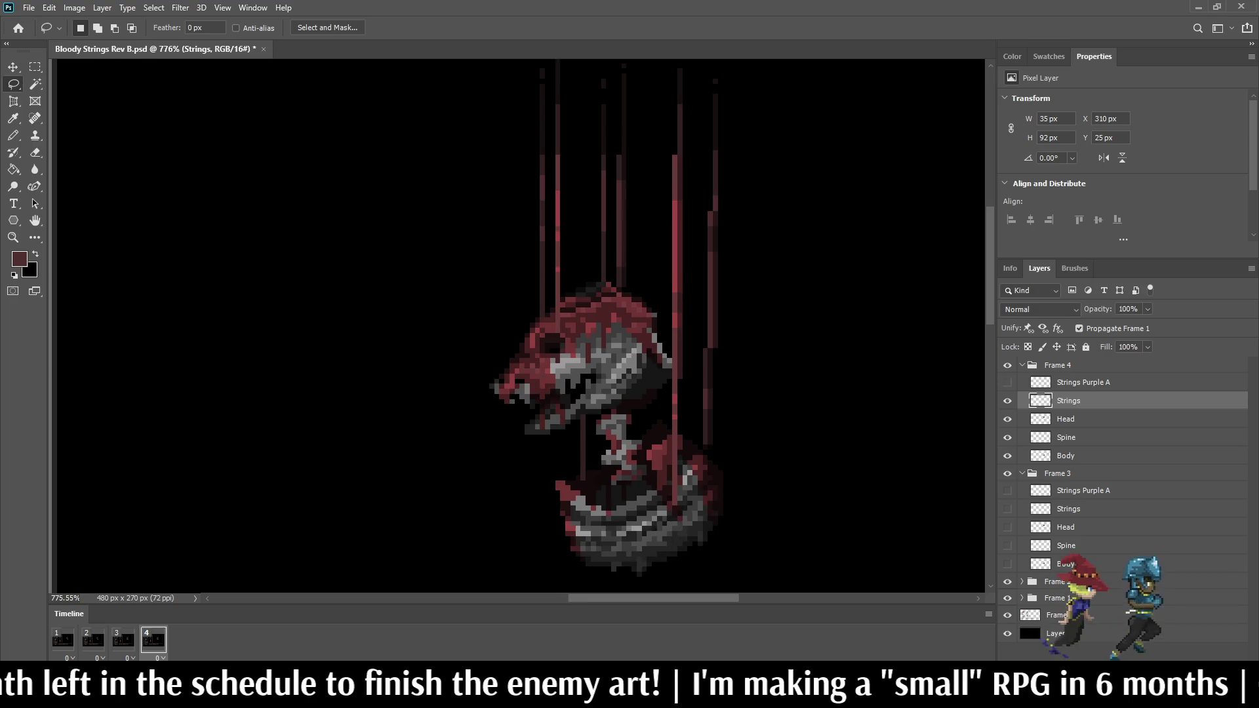
Step: Copy the string above the creature's head onto its own layer and shift it one pixel right
mouse_move(577, 202)
left_mouse_down()
mouse_move(608, 294)
mouse_move(568, 315)
mouse_move(561, 228)
mouse_move(577, 228)
left_mouse_up()
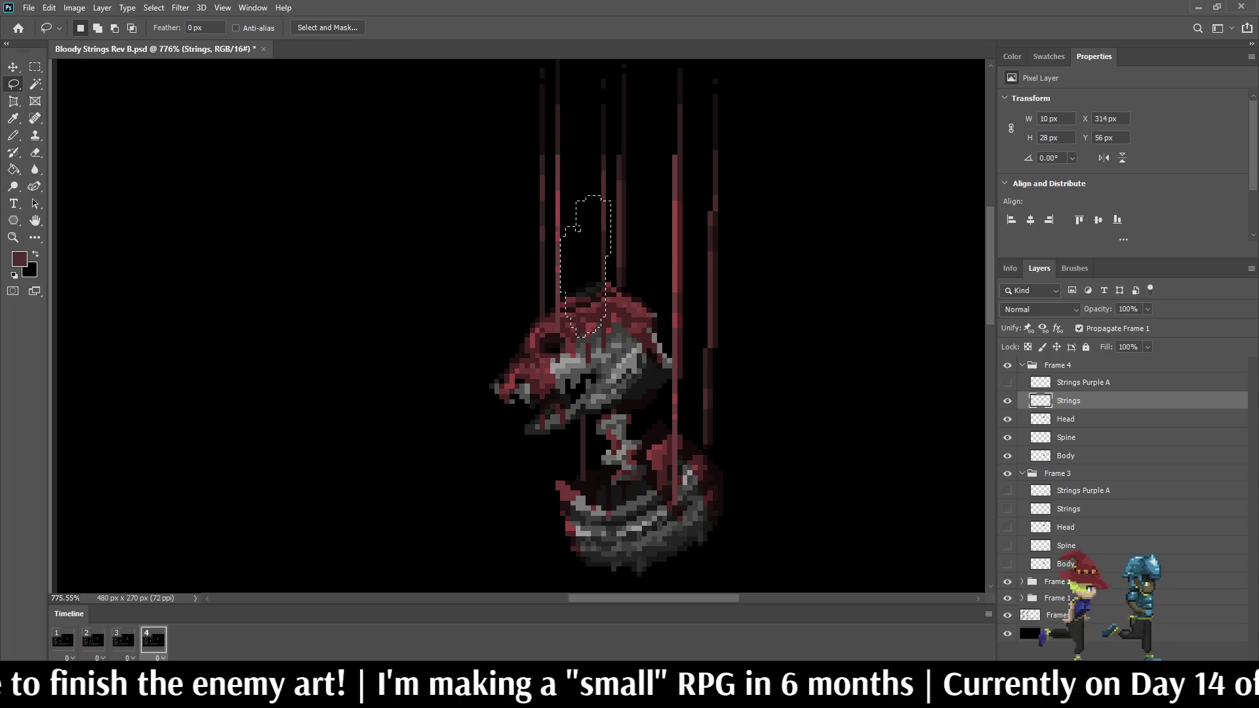
key("ctrl+t")
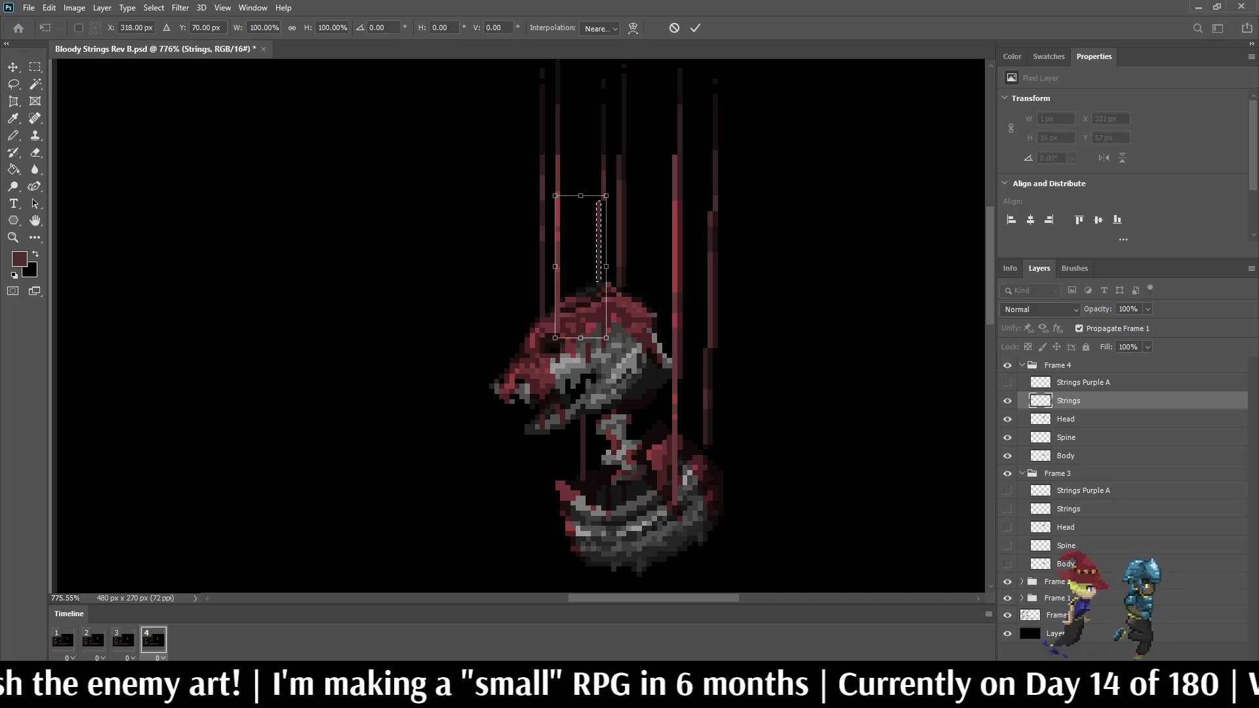
key("Escape")
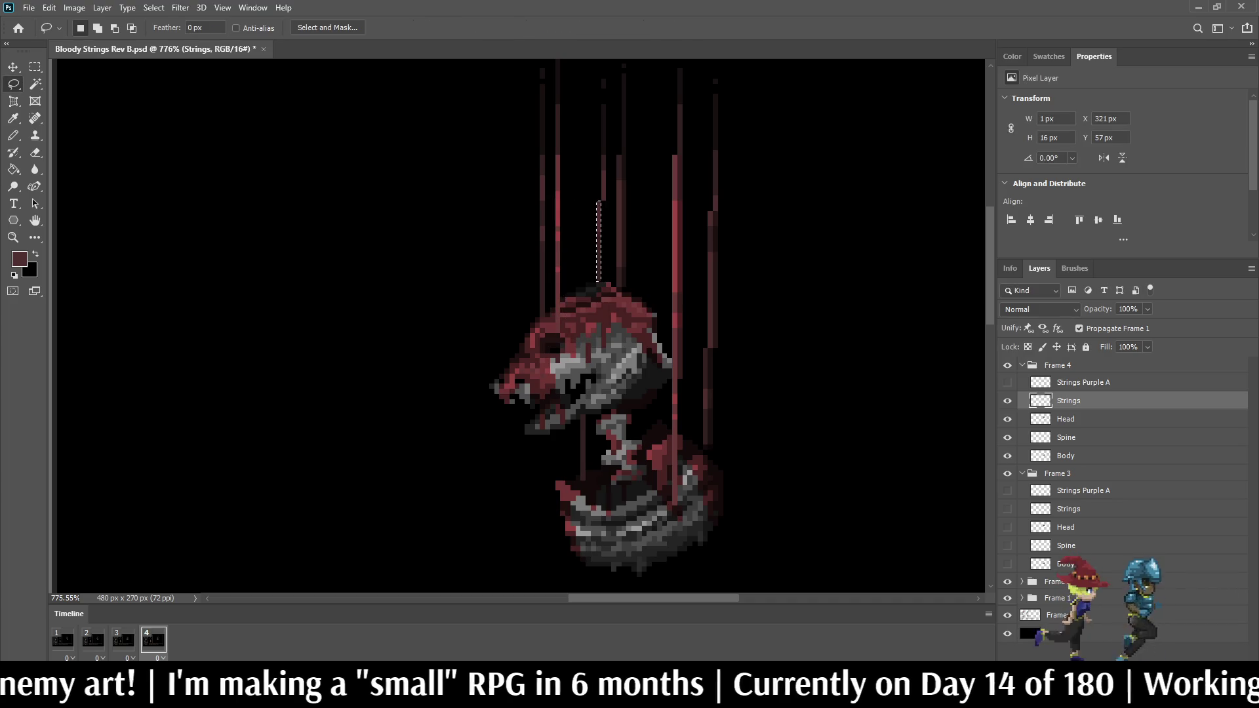
key("ctrl+d")
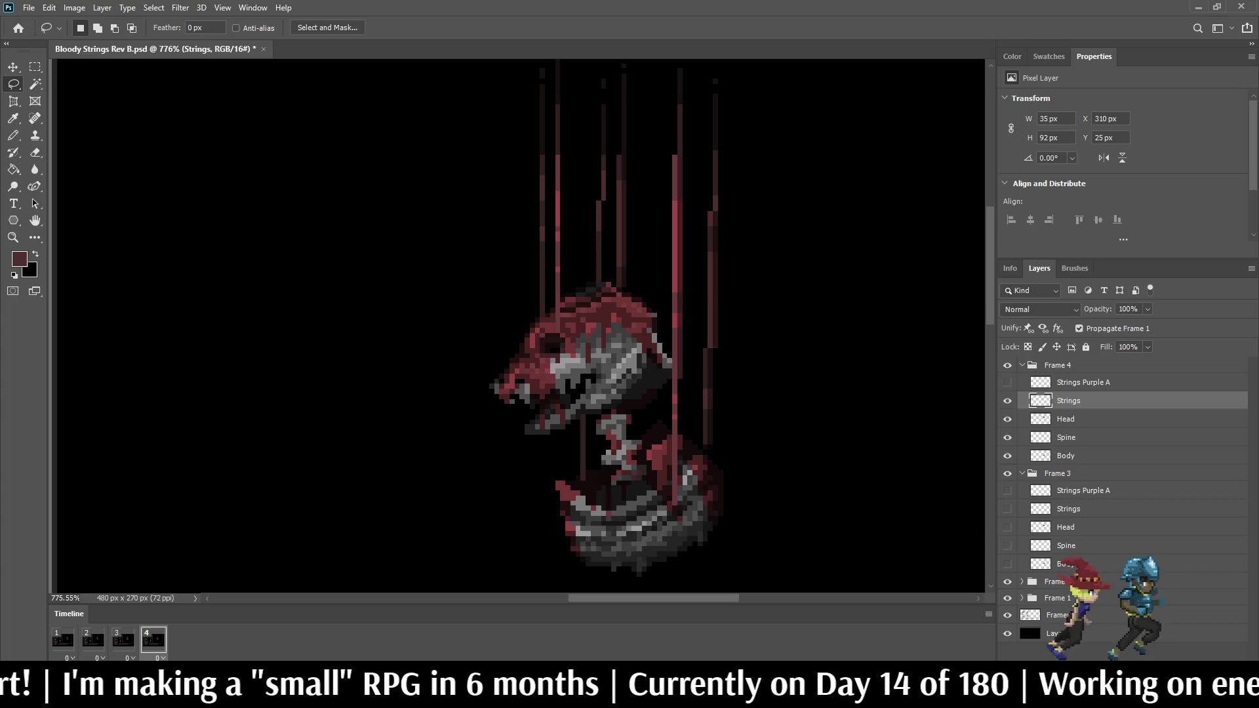
key("ctrl+j")
key("ctrl+Right")
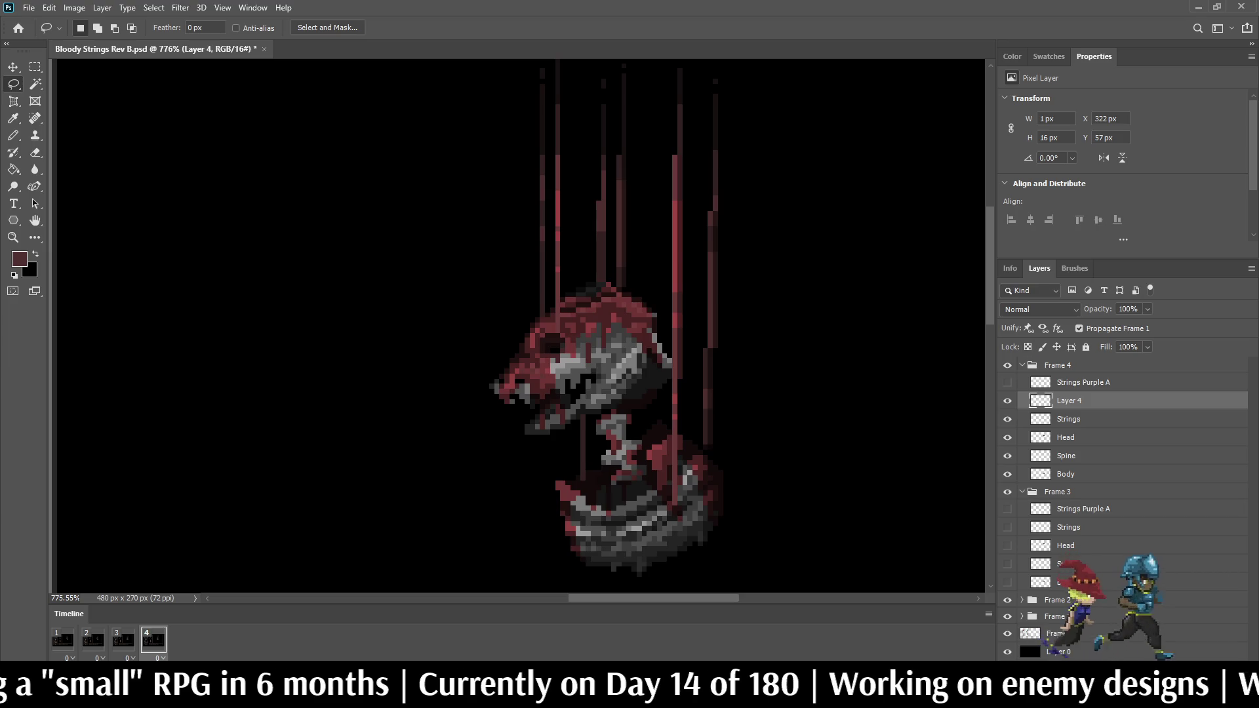
Step: Set the copied string layer to 50% opacity and preview the animation
left_click(1128, 309)
type("50")
key("Return")
key("space")
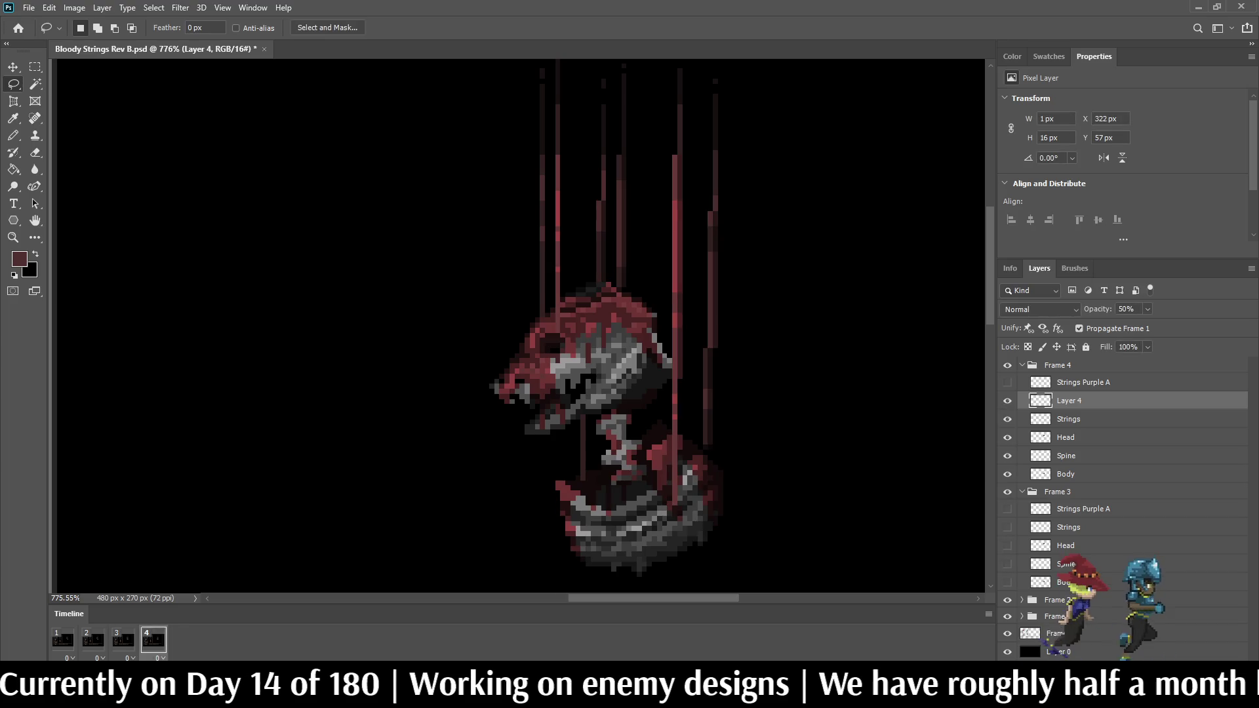
Step: Merge the faded string down, rename the layer 'Strings', and compare before/after during playback
key("ctrl+e")
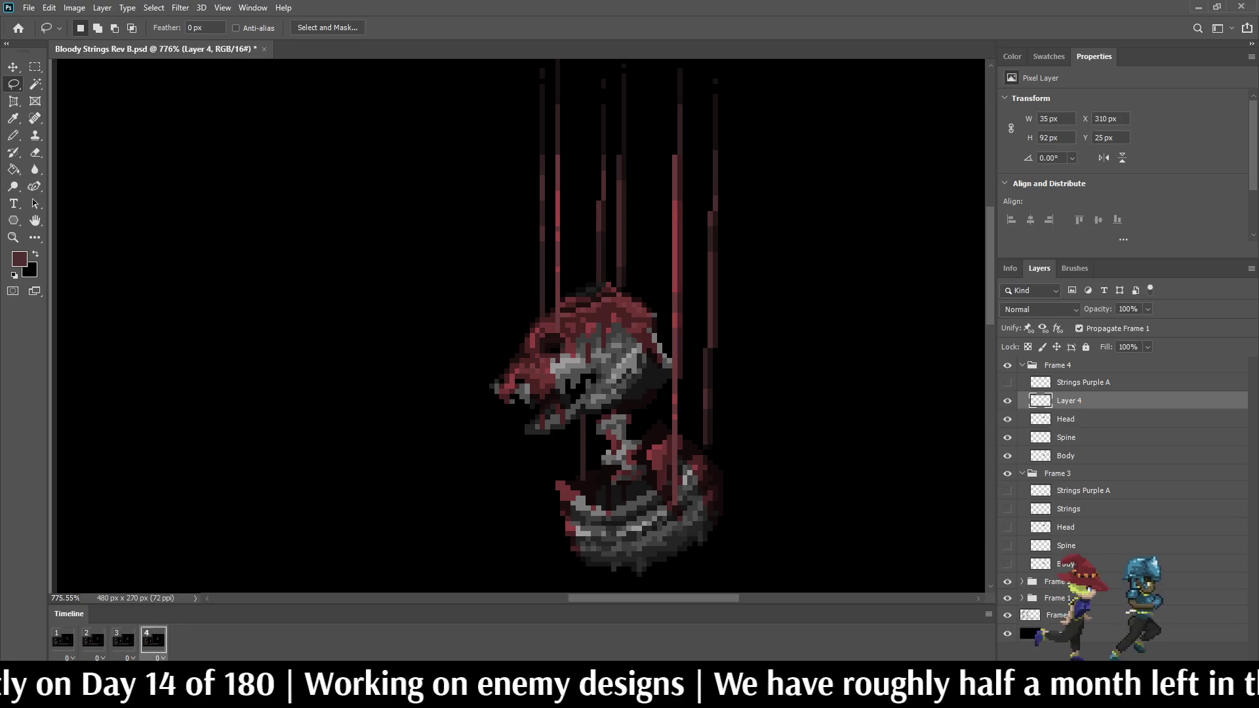
double_click(1069, 401)
type("S")
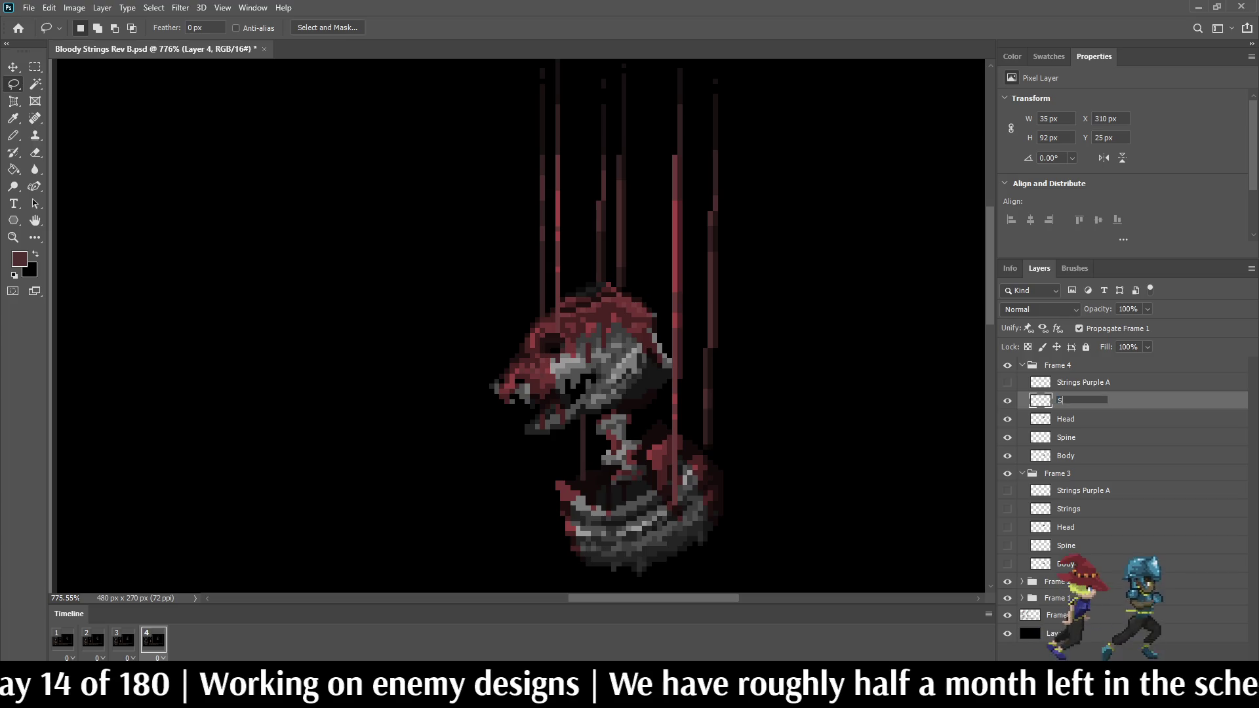
type("trings")
key("Return")
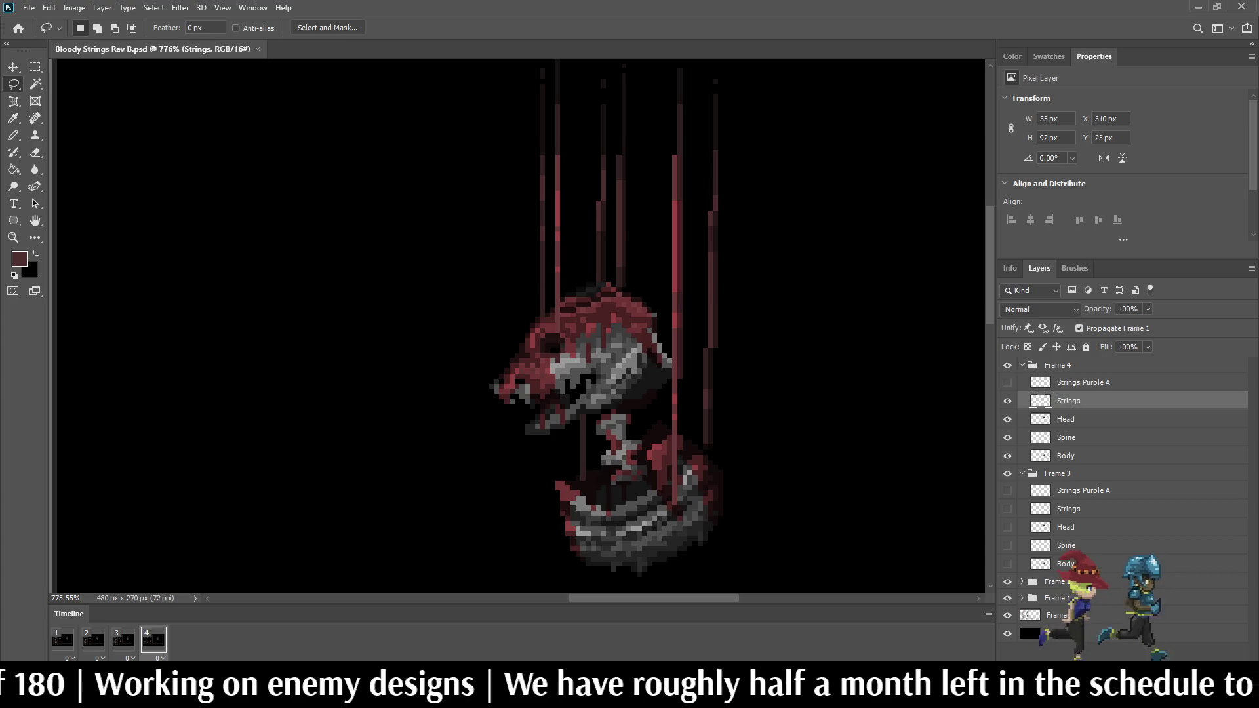
key("ctrl+z")
key("ctrl+shift+z")
key("space")
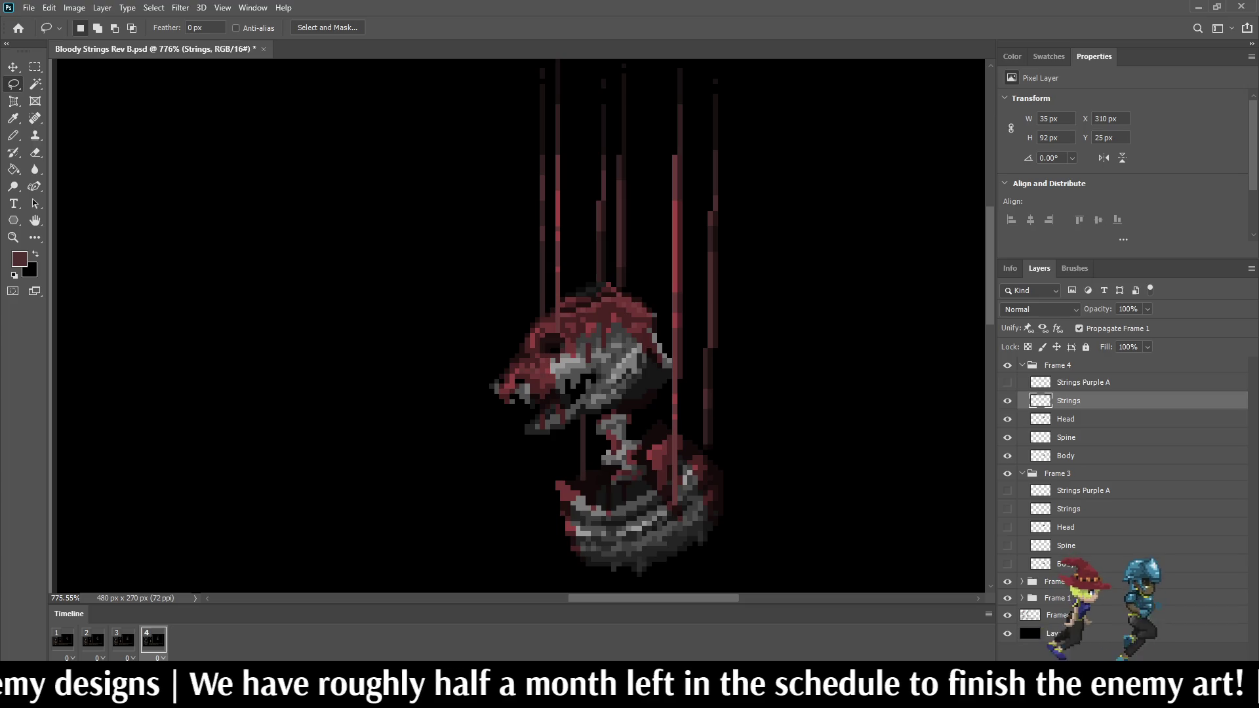
key("space")
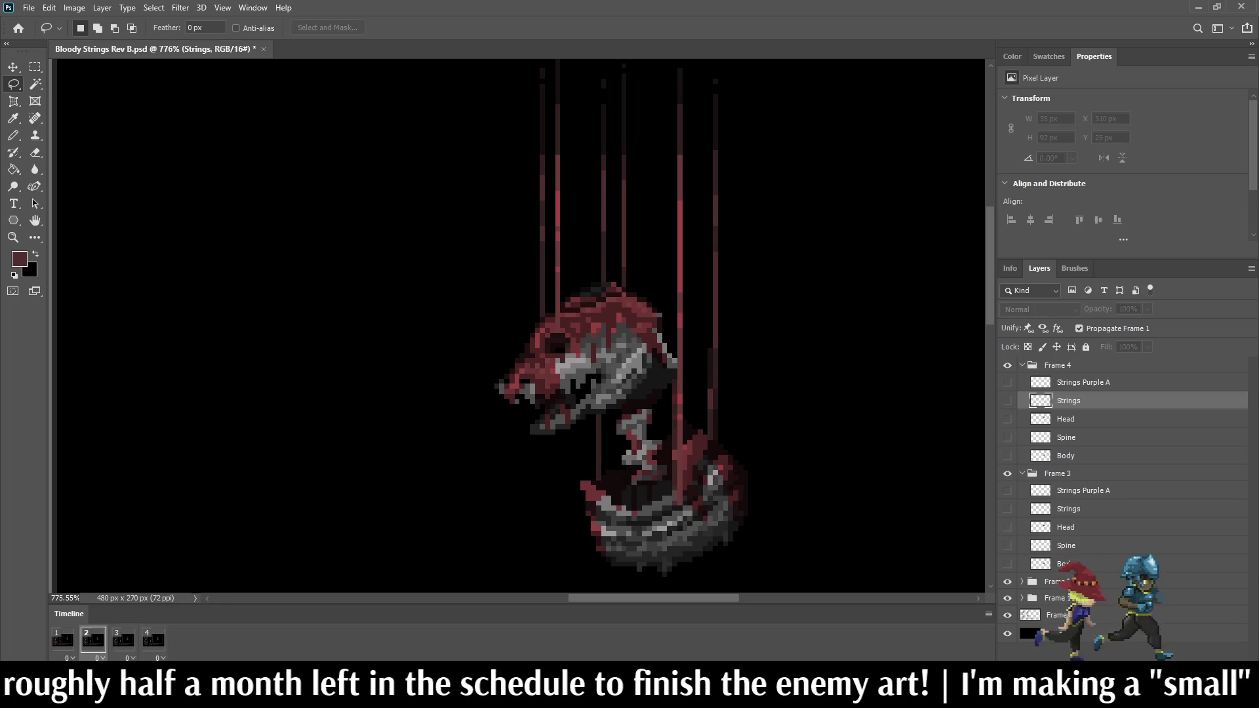
key("ctrl+1")
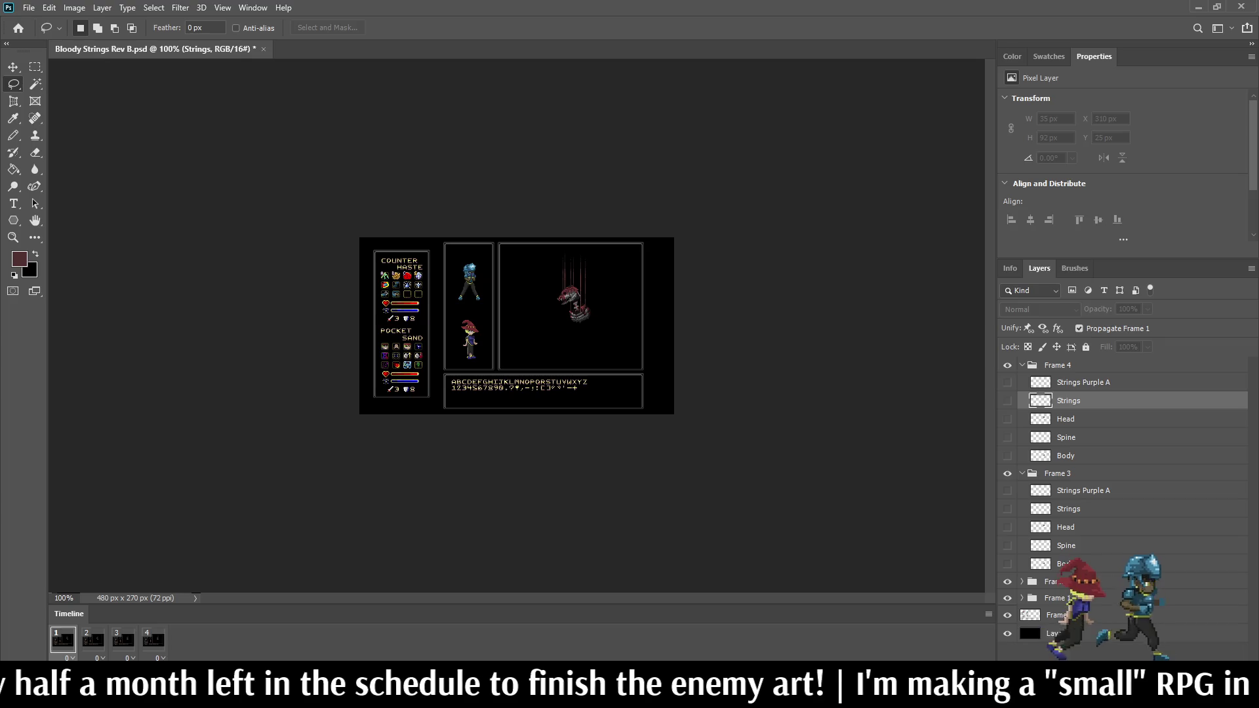
key("ctrl+plus")
key("ctrl+plus")
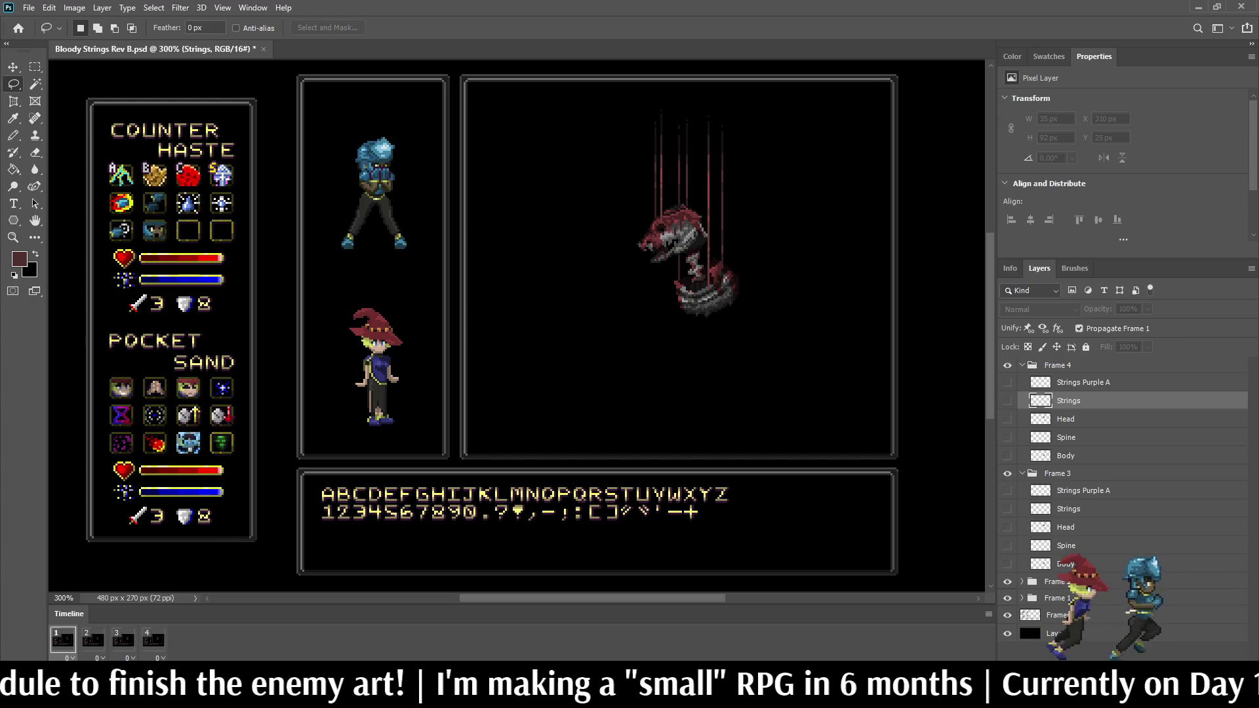
scroll(758, 151, "up", 3)
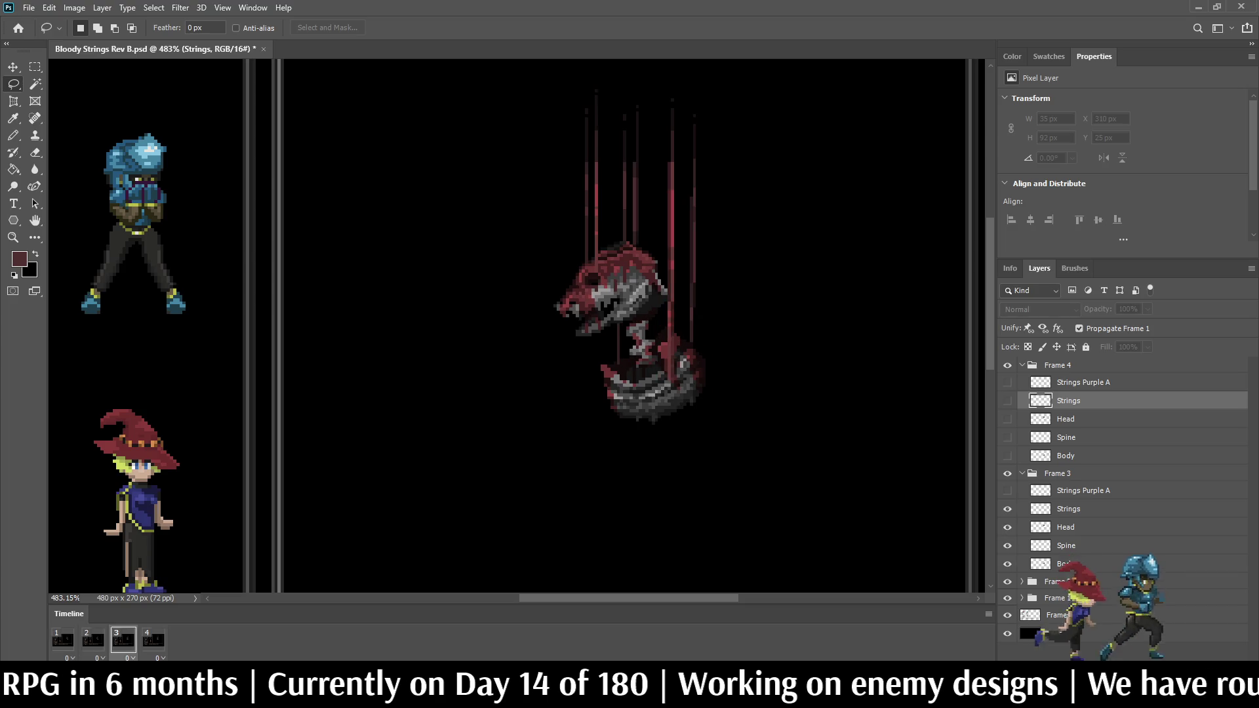
key("space")
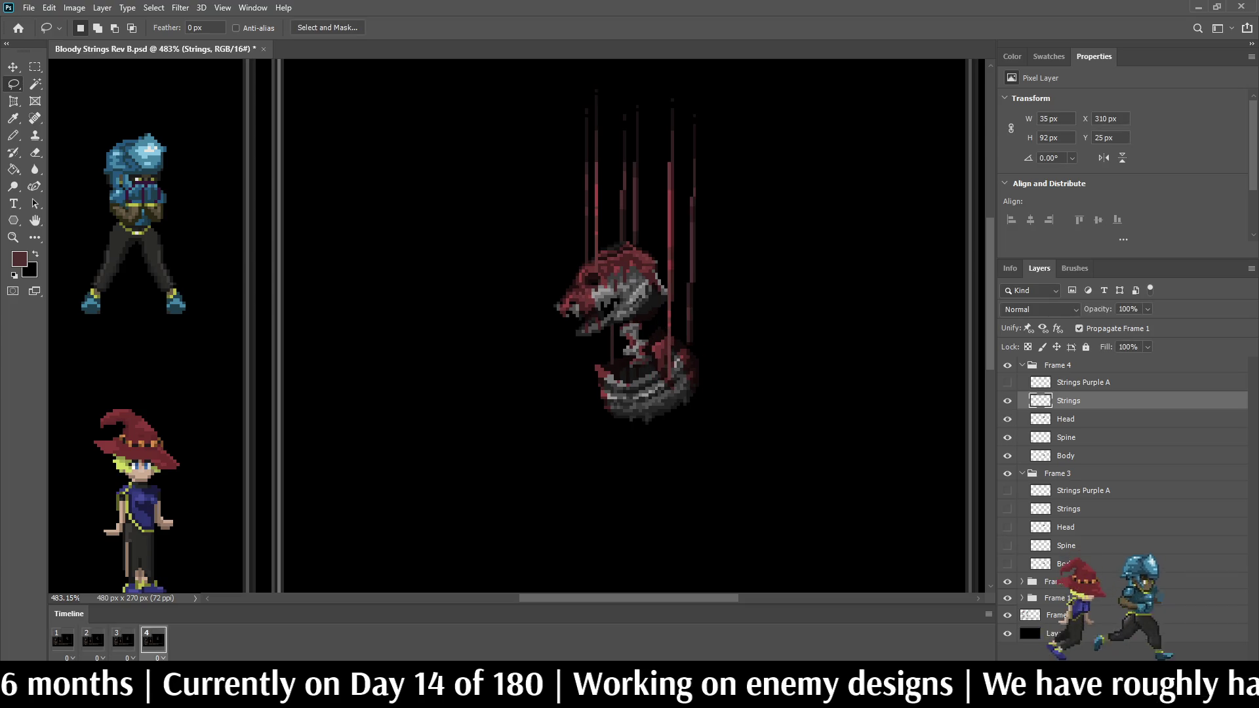
key("space")
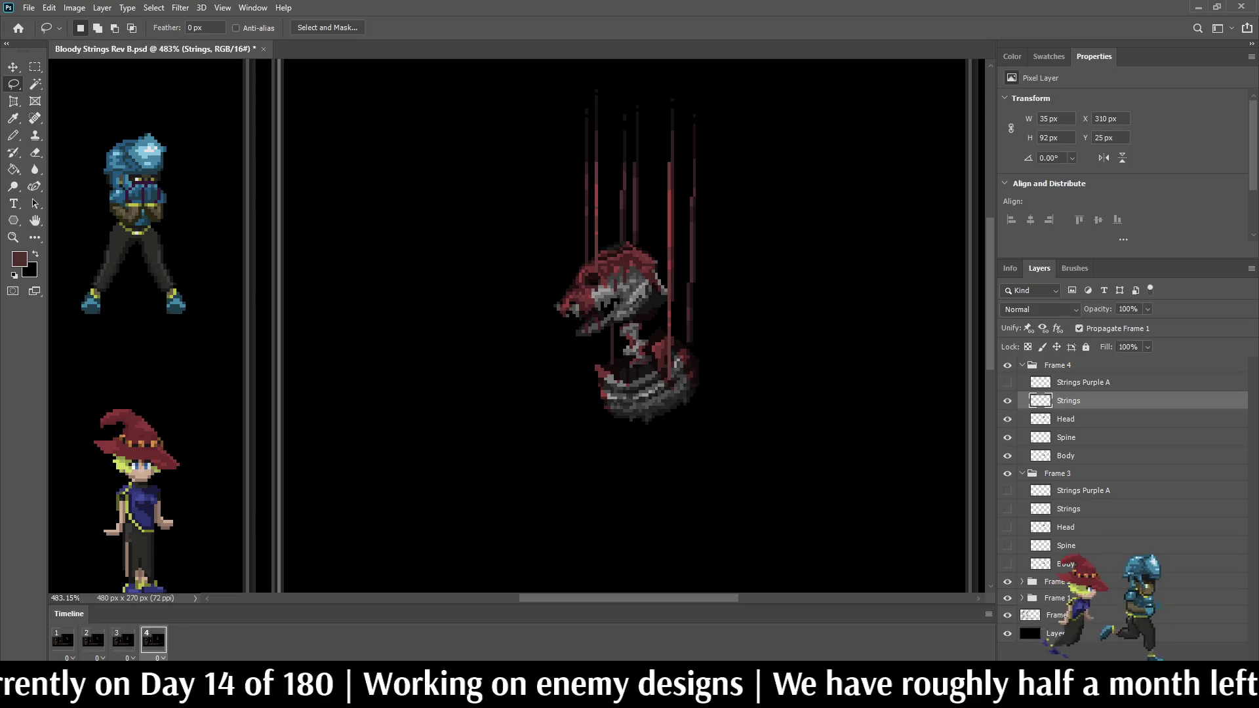
key("space")
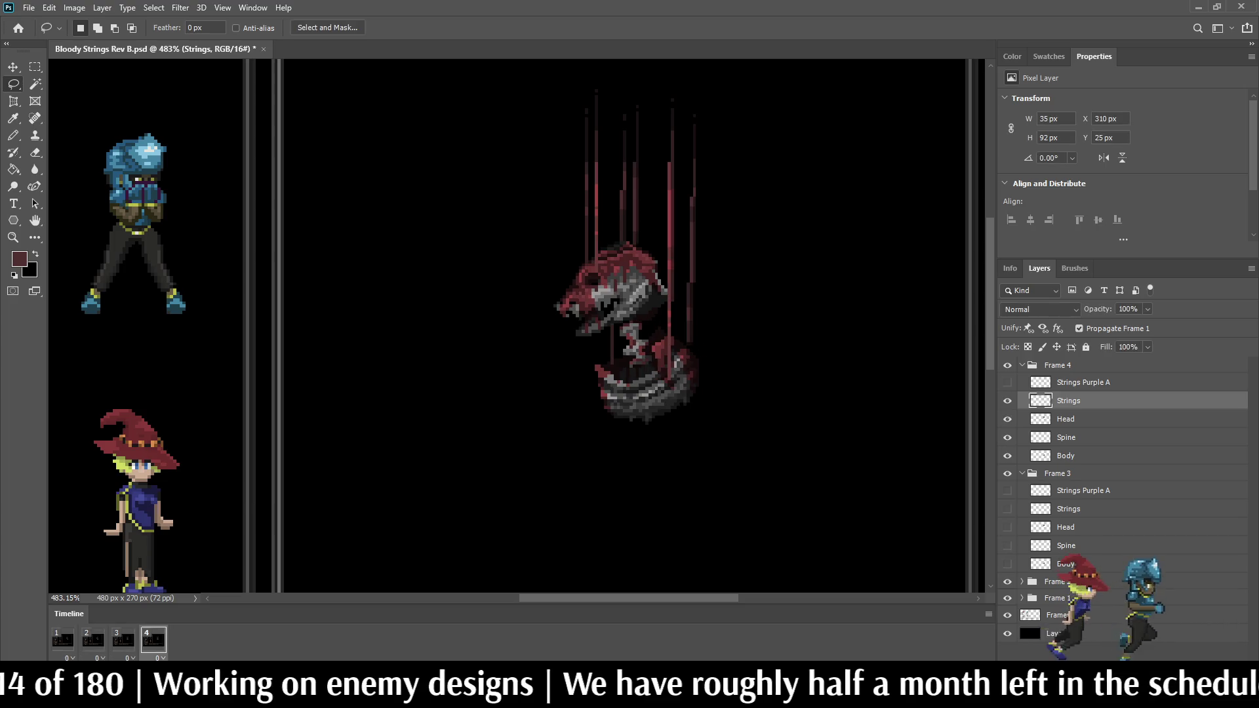
scroll(617, 171, "up", 5)
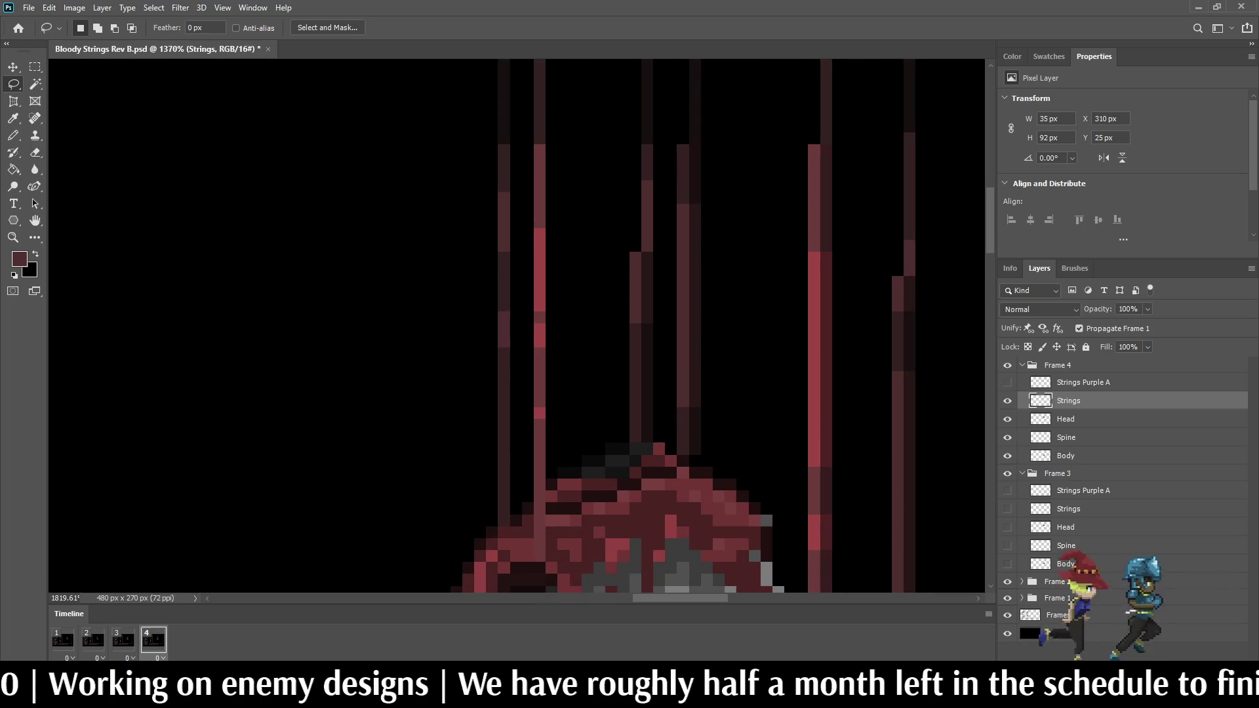
Step: Erase the right half of the long string with a 100% opacity eraser and preview frame 4
key("e")
key("5")
key("0")
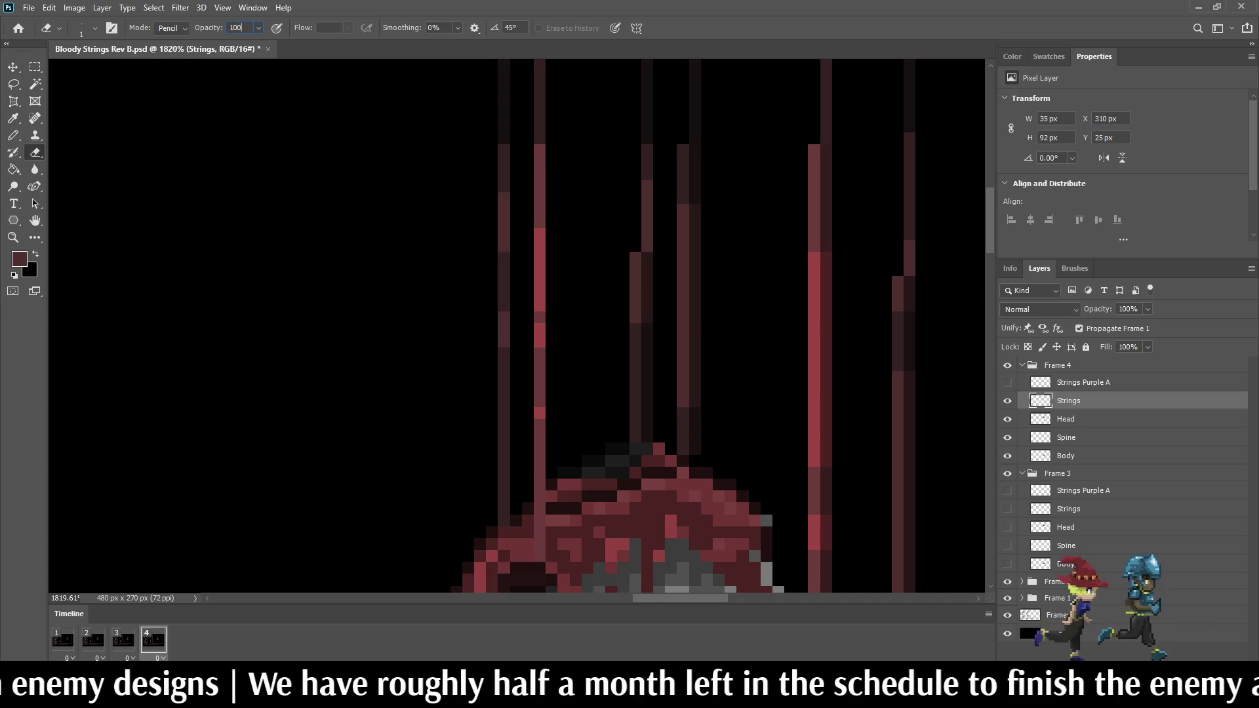
left_click_drag(695, 147, 695, 453)
scroll(780, 400, "down", 10)
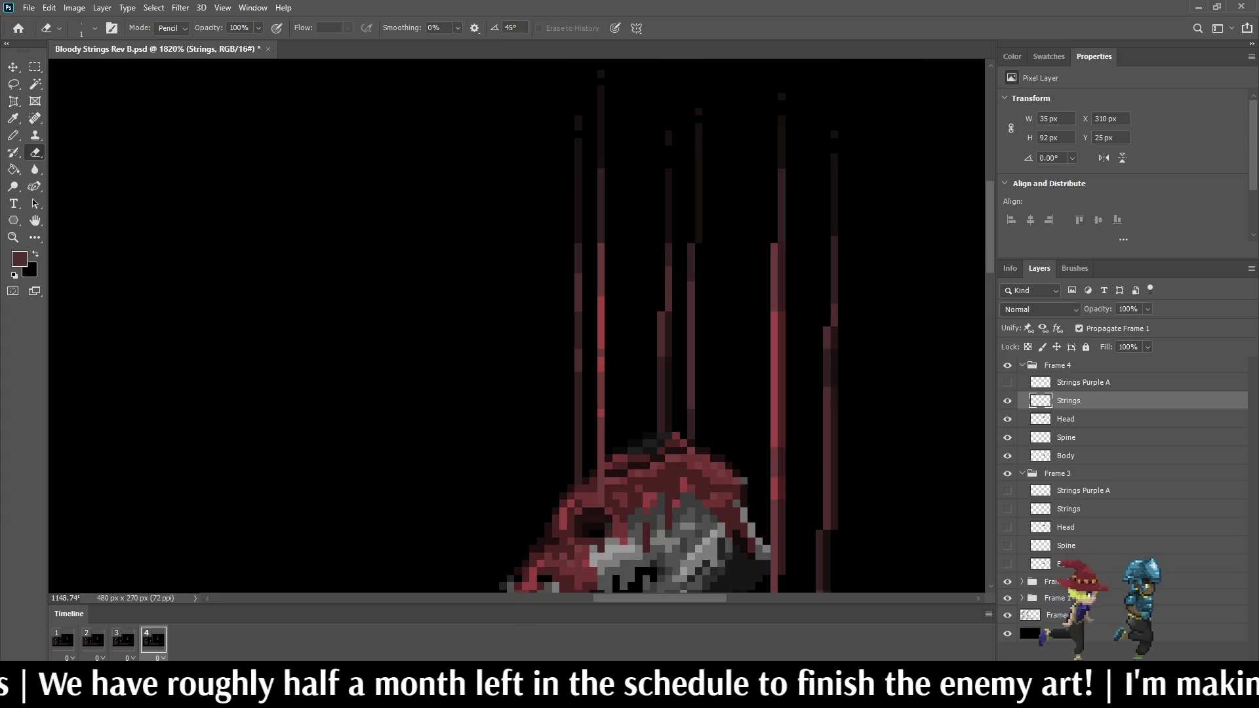
key("space")
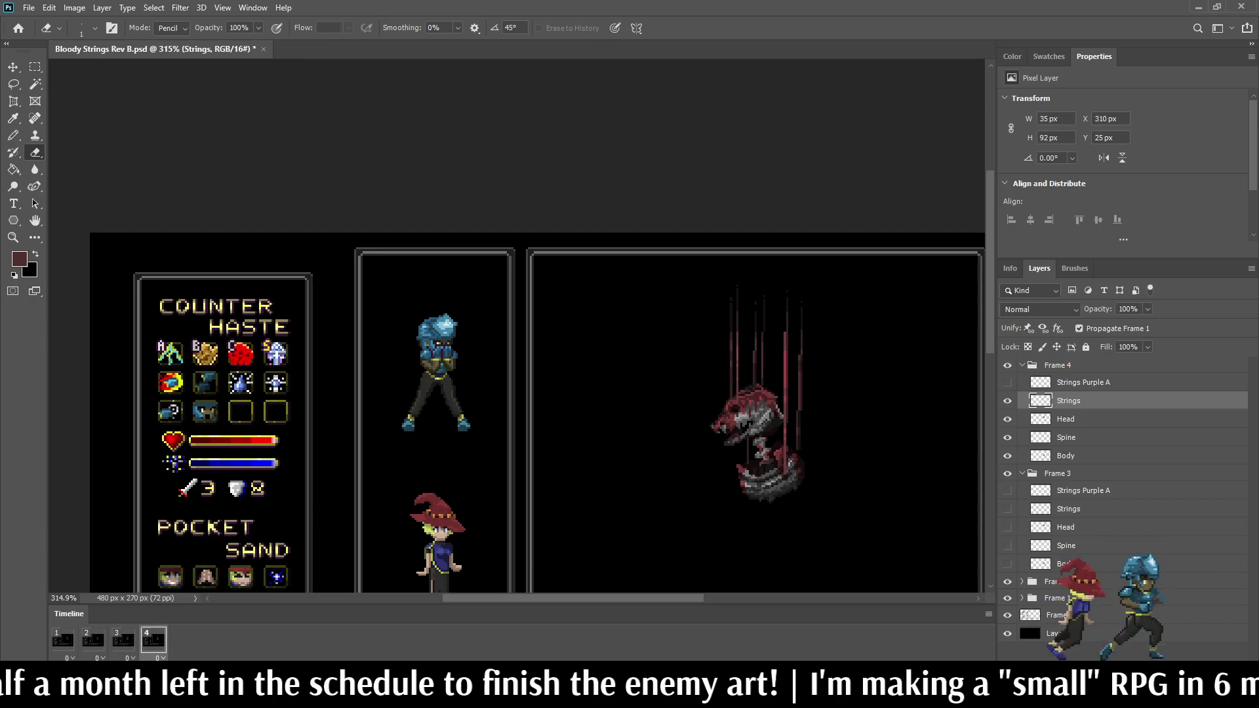
key("space")
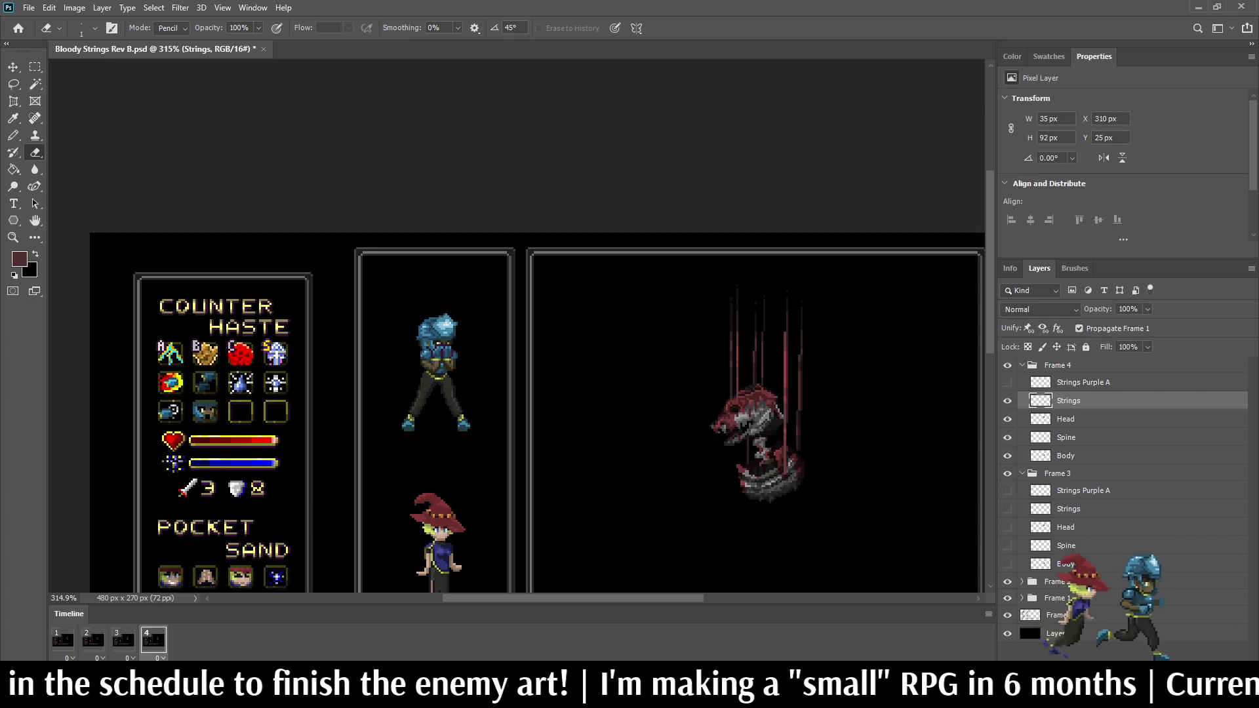
scroll(768, 365, "up", 5)
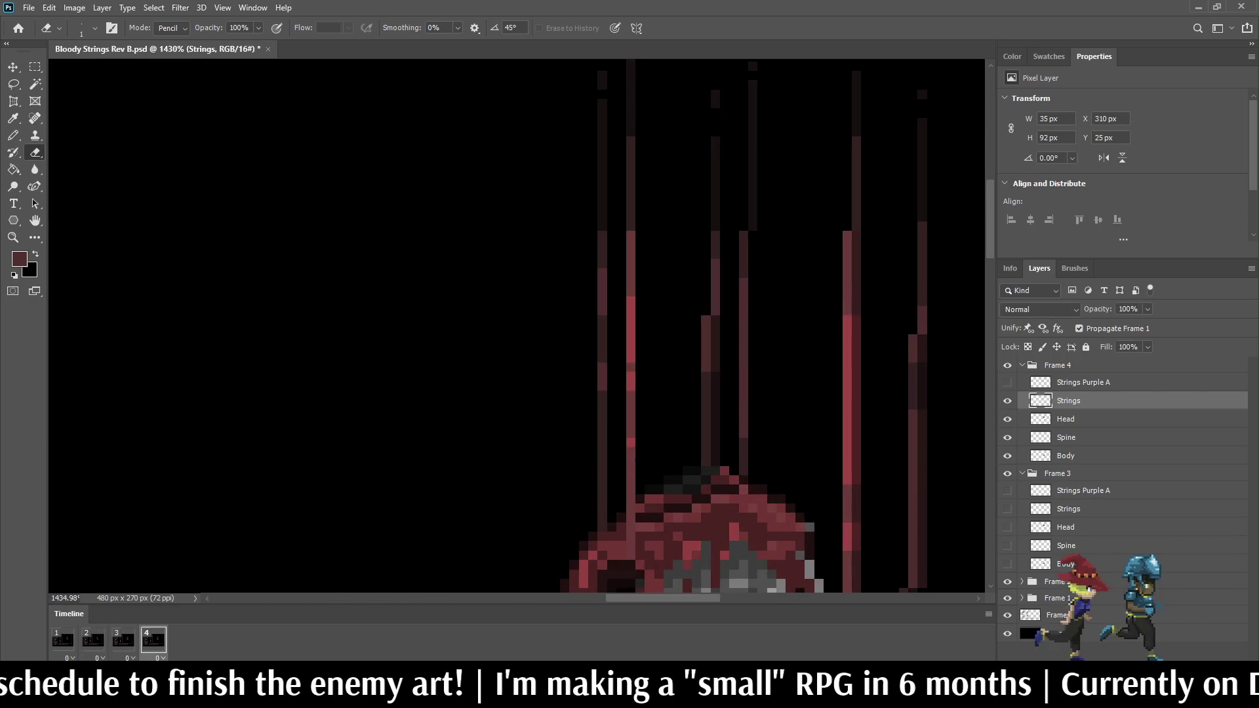
scroll(730, 360, "down", 5)
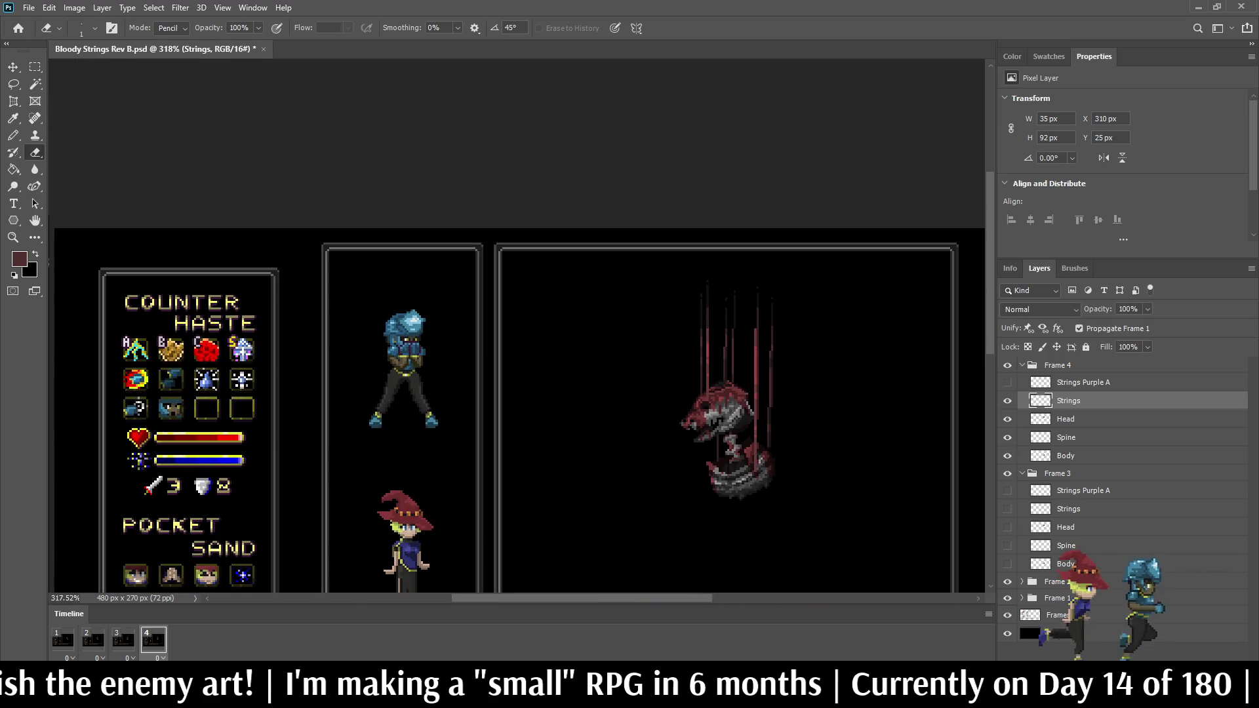
scroll(735, 369, "up", 3)
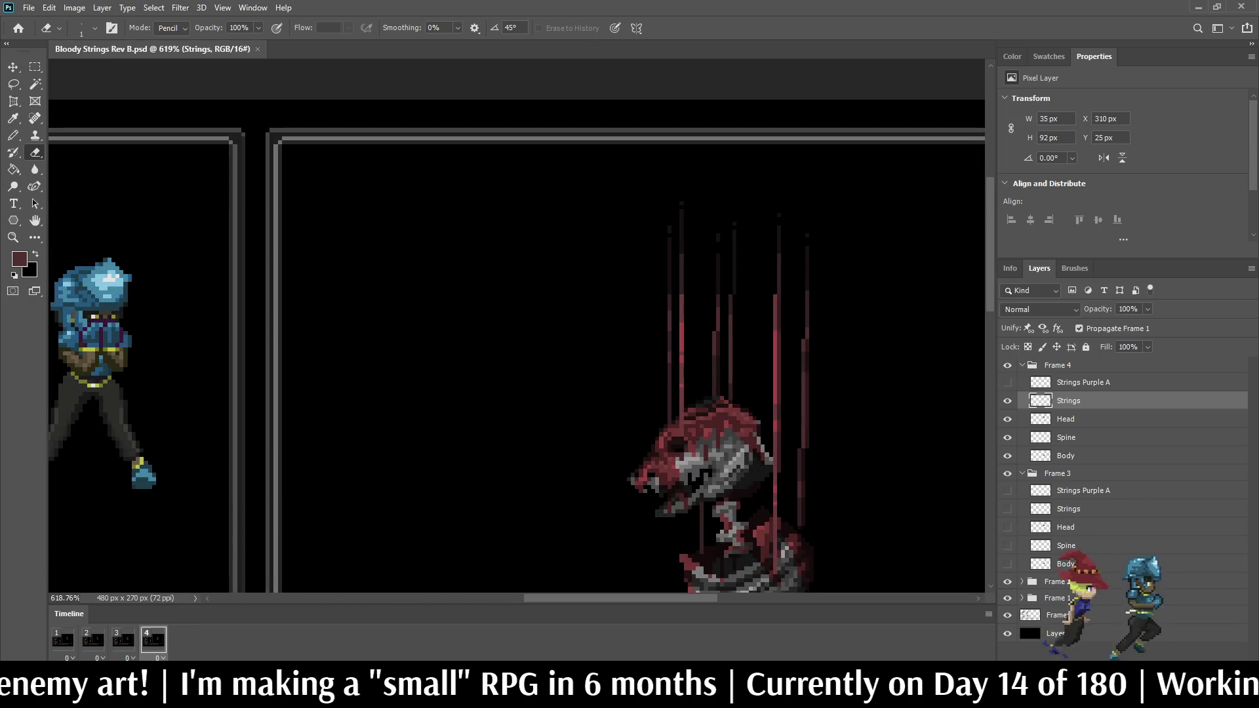
Step: Add a fifth timeline frame and select and expand the Frame 4 layer group
left_click(168, 669)
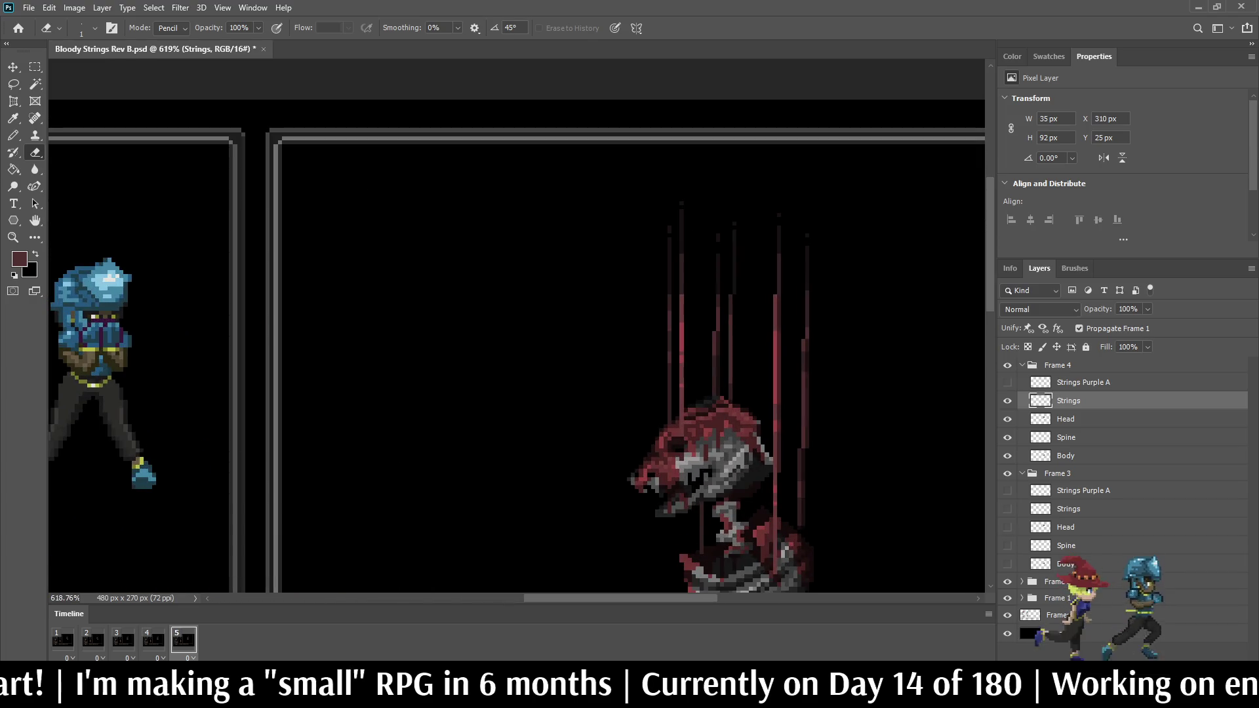
scroll(623, 105, "down", 4)
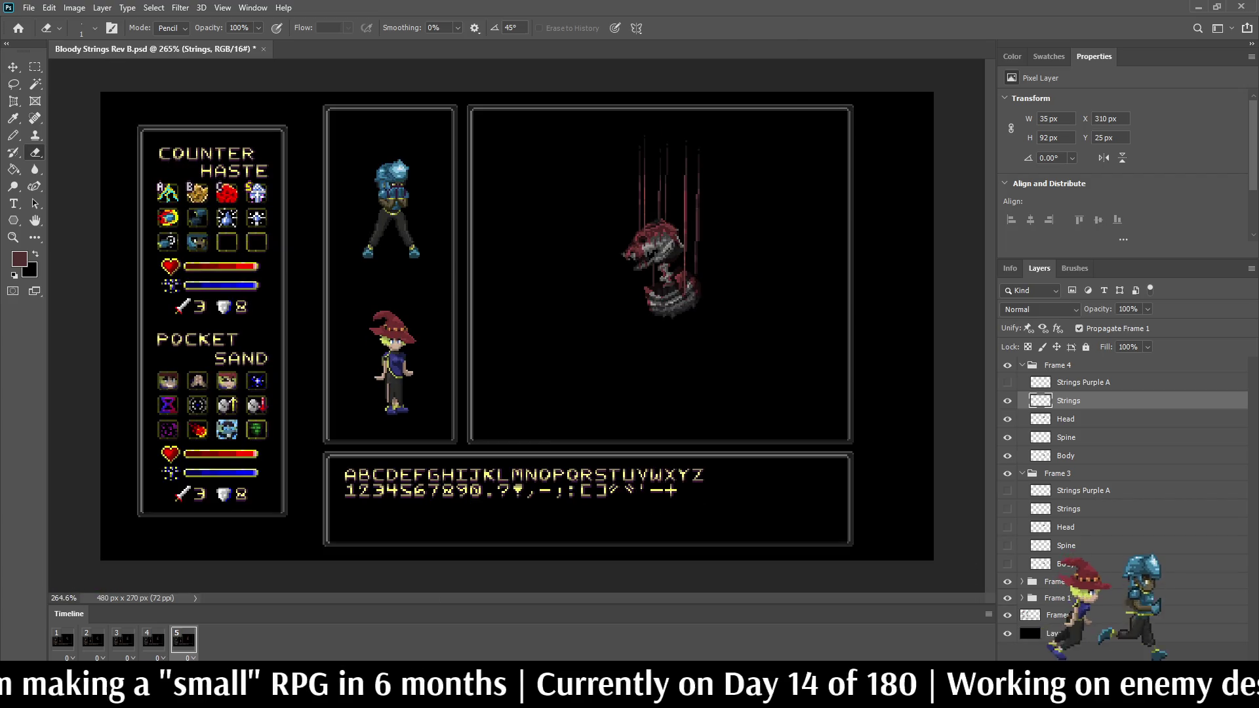
left_click(1022, 366)
left_click(1022, 366)
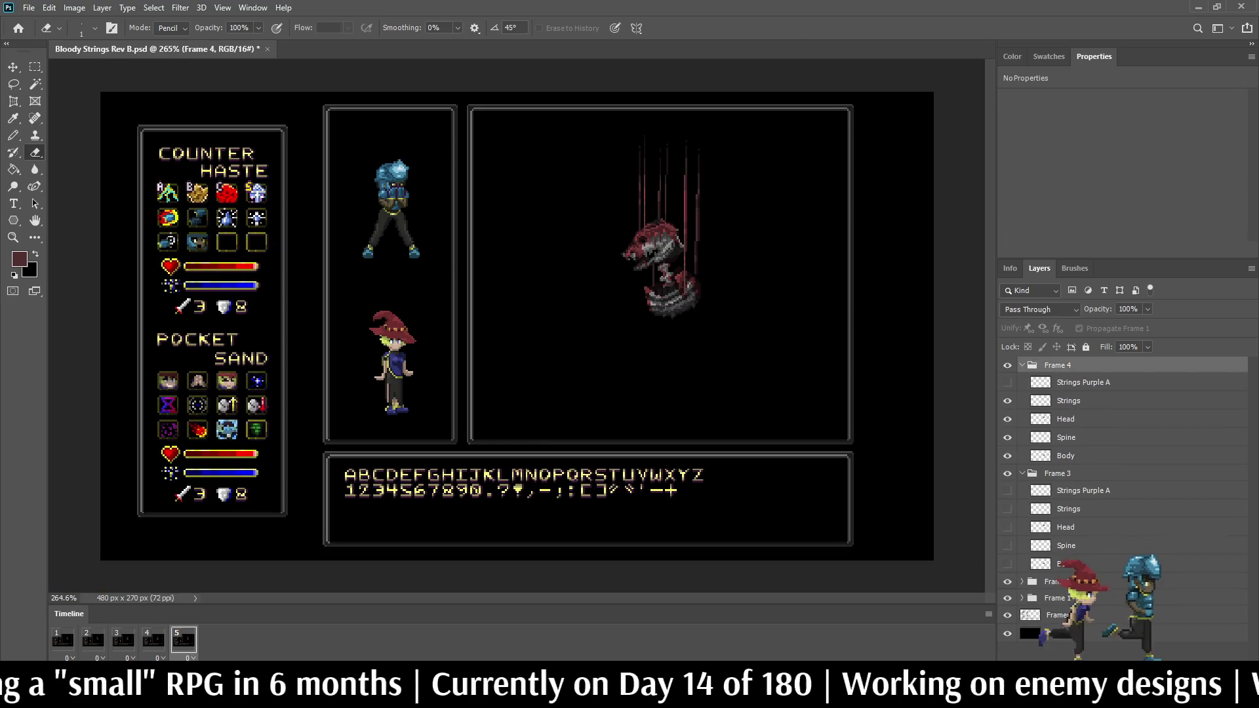
Step: Hide Frame 4's Head, Spine and Body layers on the new frame and collapse Frames 4 and 3
left_click(1008, 419)
left_click(1008, 437)
left_click(1007, 456)
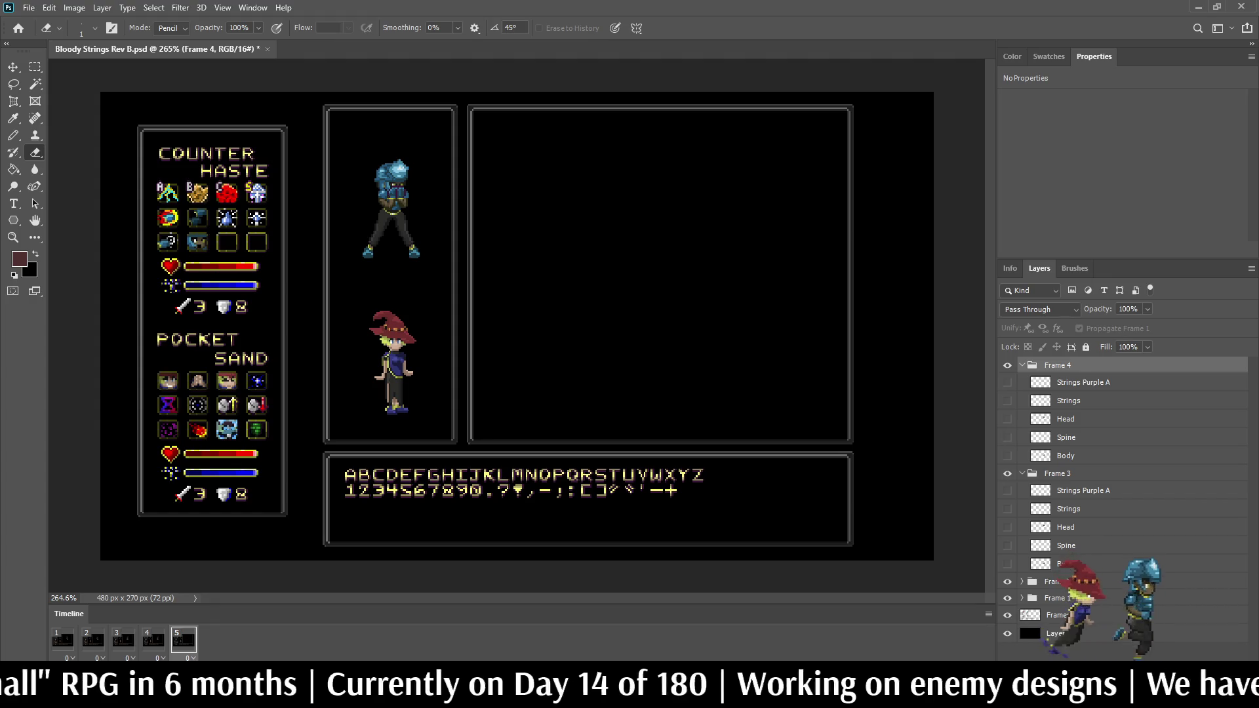
left_click(1021, 366)
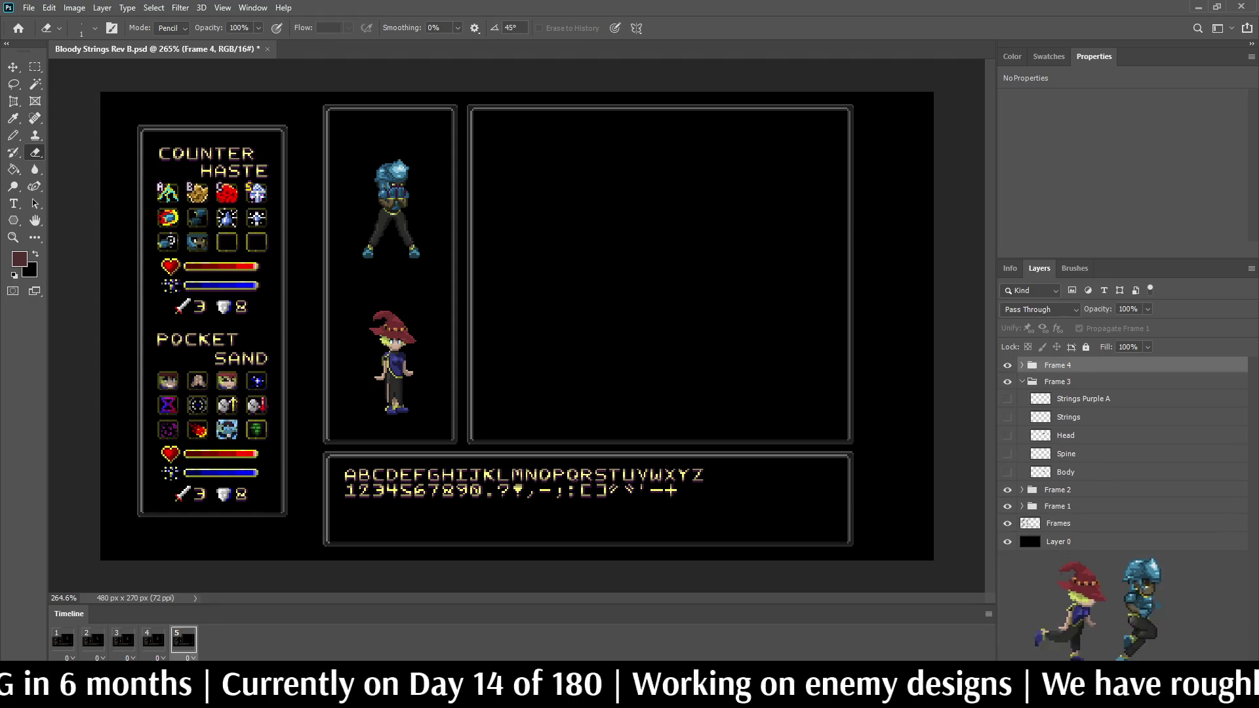
left_click(1022, 381)
Step: Duplicate the Frame 4 group and rename the copy 'Frame 5'
key("ctrl+j")
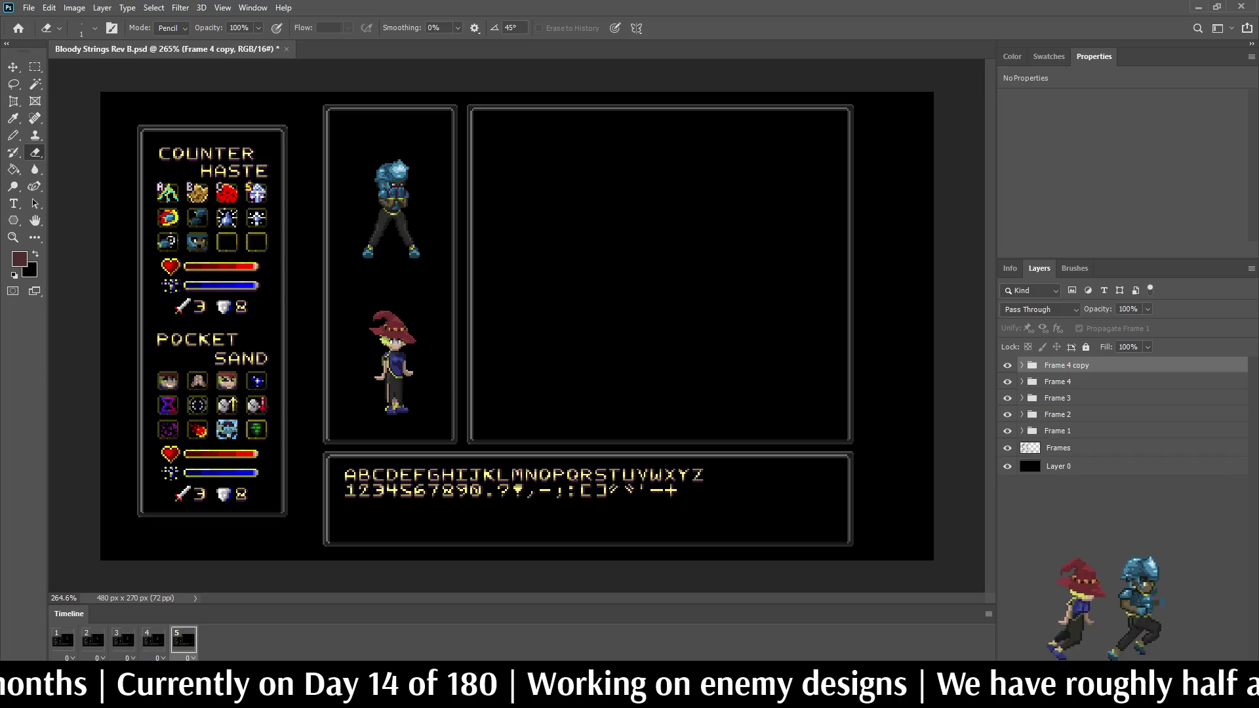
double_click(1067, 365)
left_click(1089, 364)
key("BackSpace")
key("BackSpace")
key("BackSpace")
type("5")
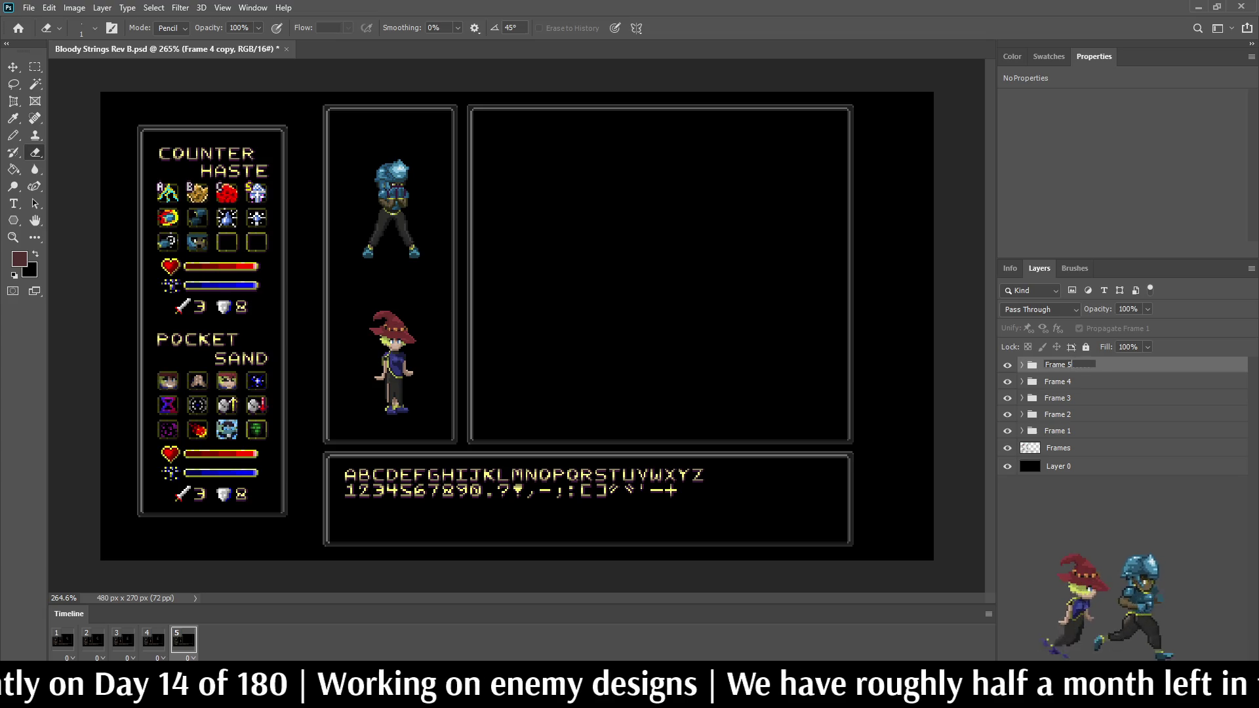
key("Return")
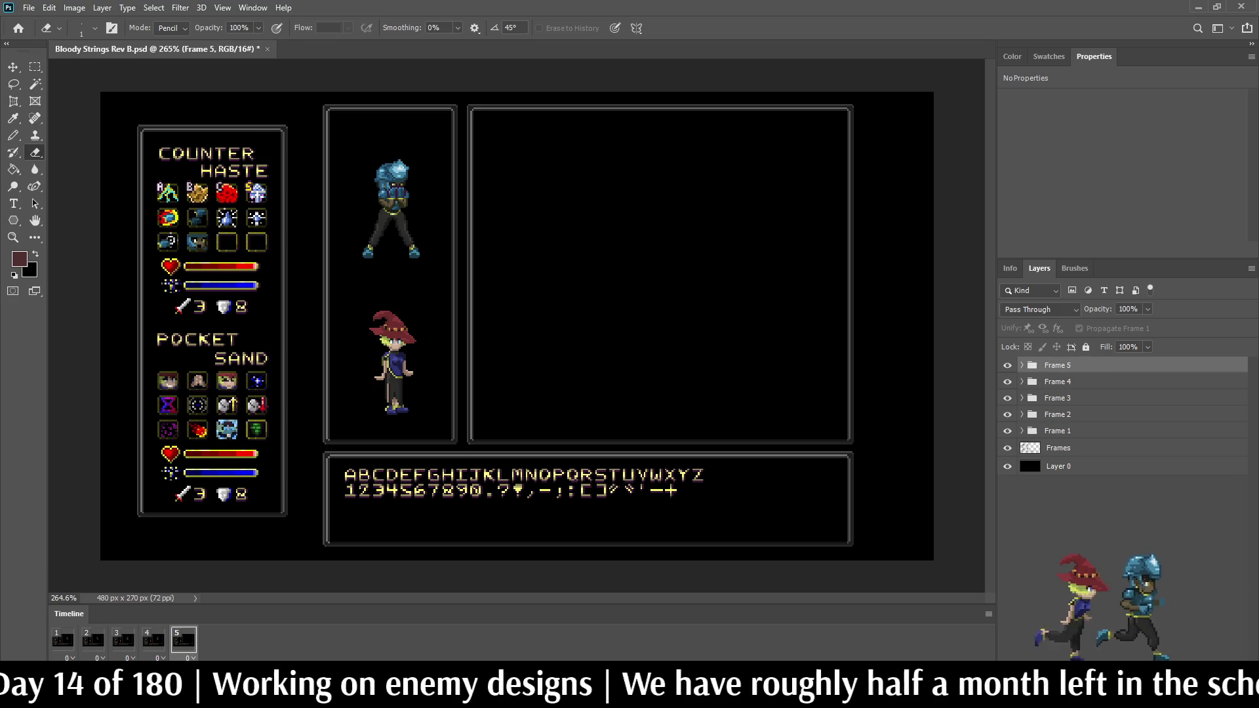
Step: Make Frame 5's Body, Spine, Head and Strings layers visible
left_click(1022, 365)
left_click(1008, 456)
left_click(1008, 437)
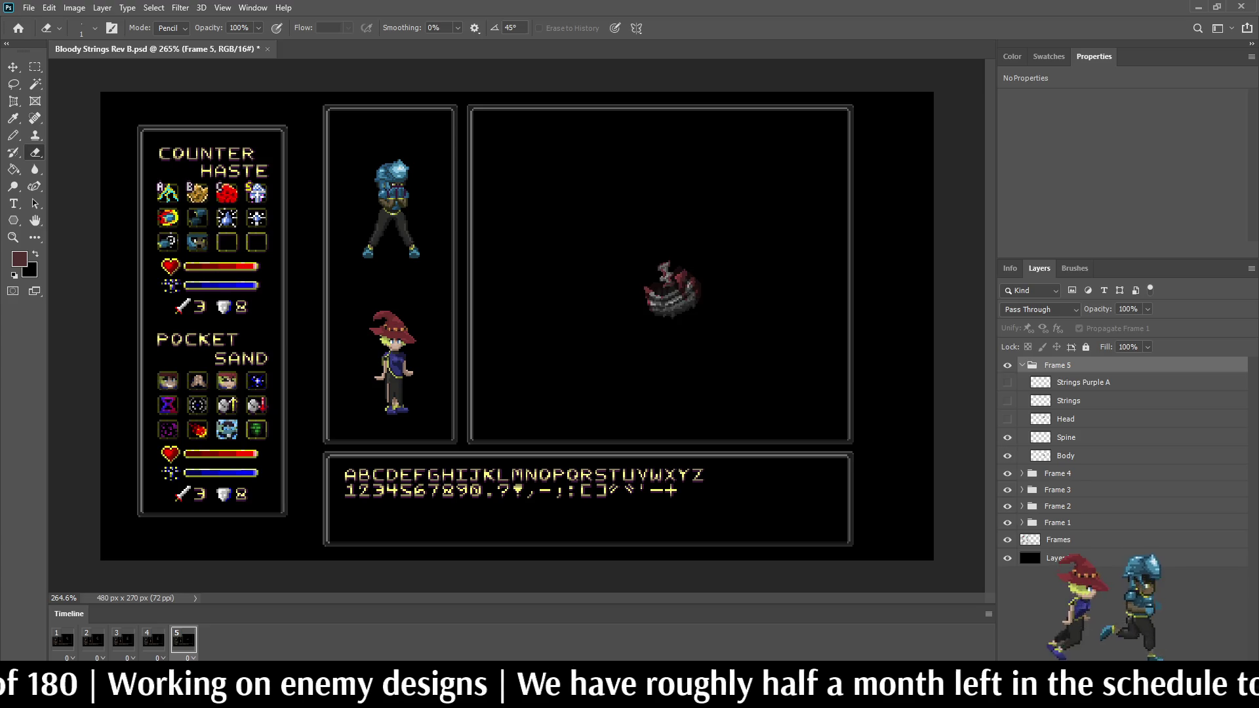
left_click(1008, 419)
left_click(1008, 401)
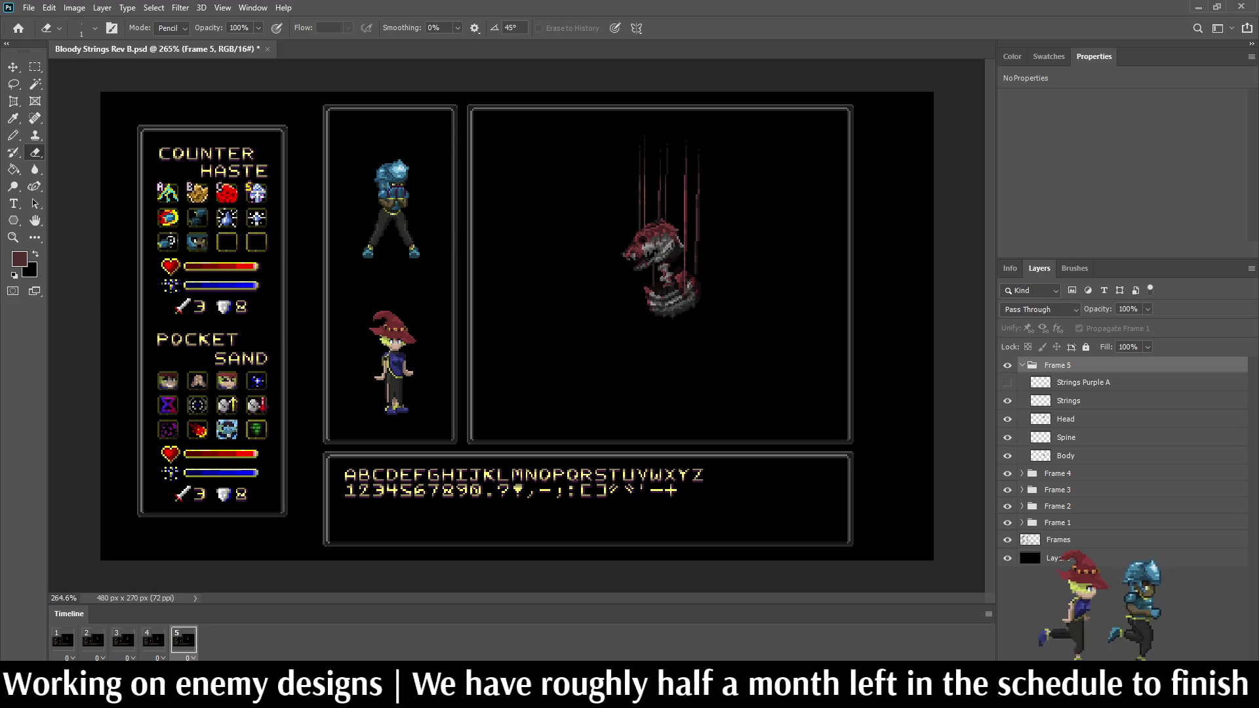
scroll(678, 245, "up", 5)
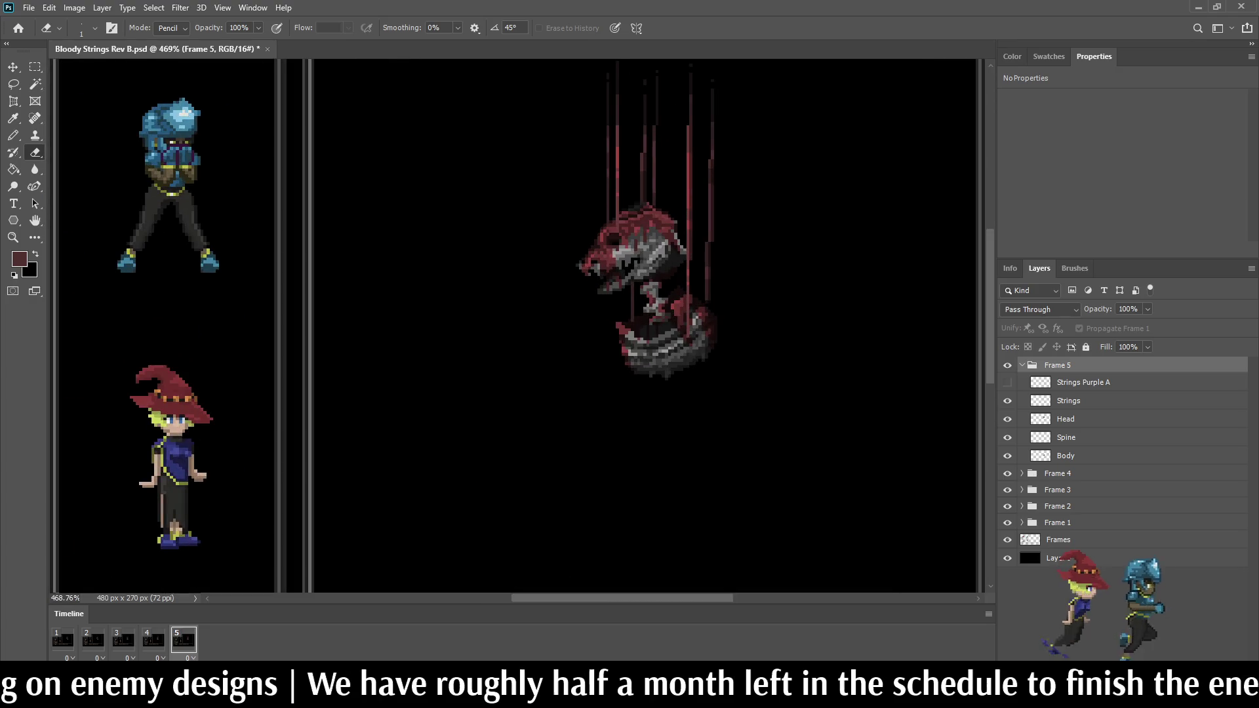
Step: Move Frame 5's Body layer one pixel left and preview the motion
key("space")
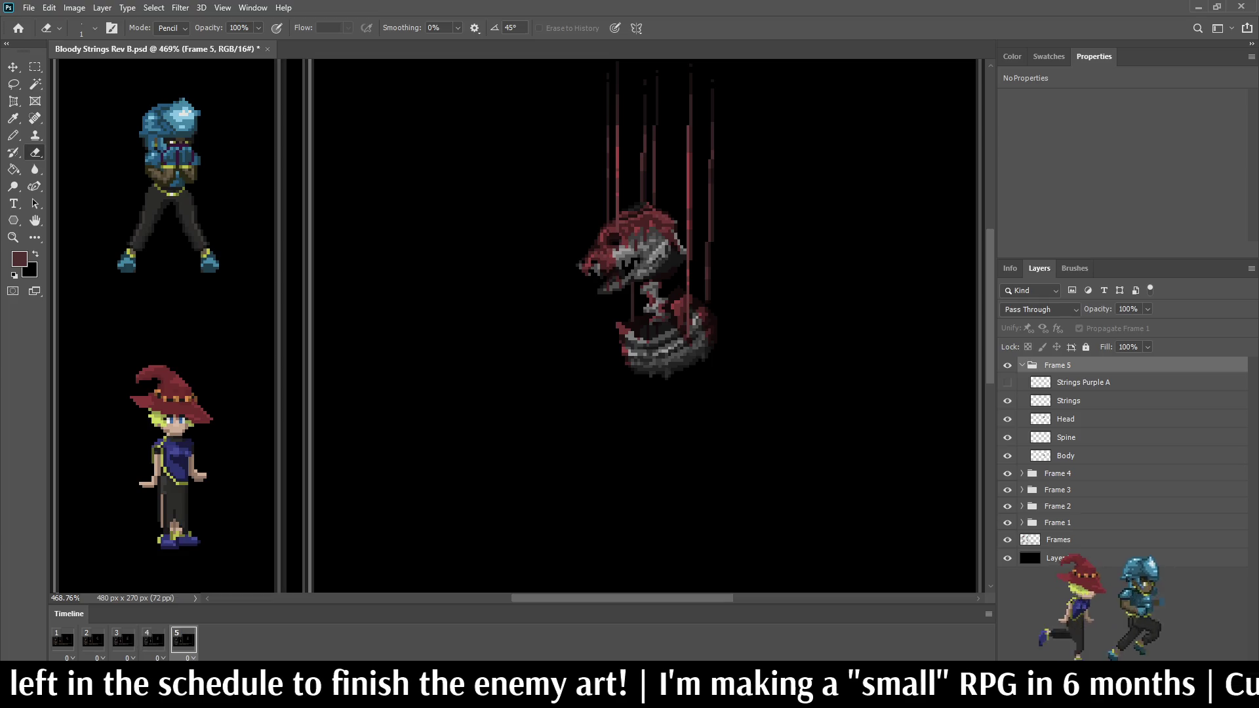
left_click(1065, 456)
scroll(780, 302, "up", 5)
key("ctrl+t")
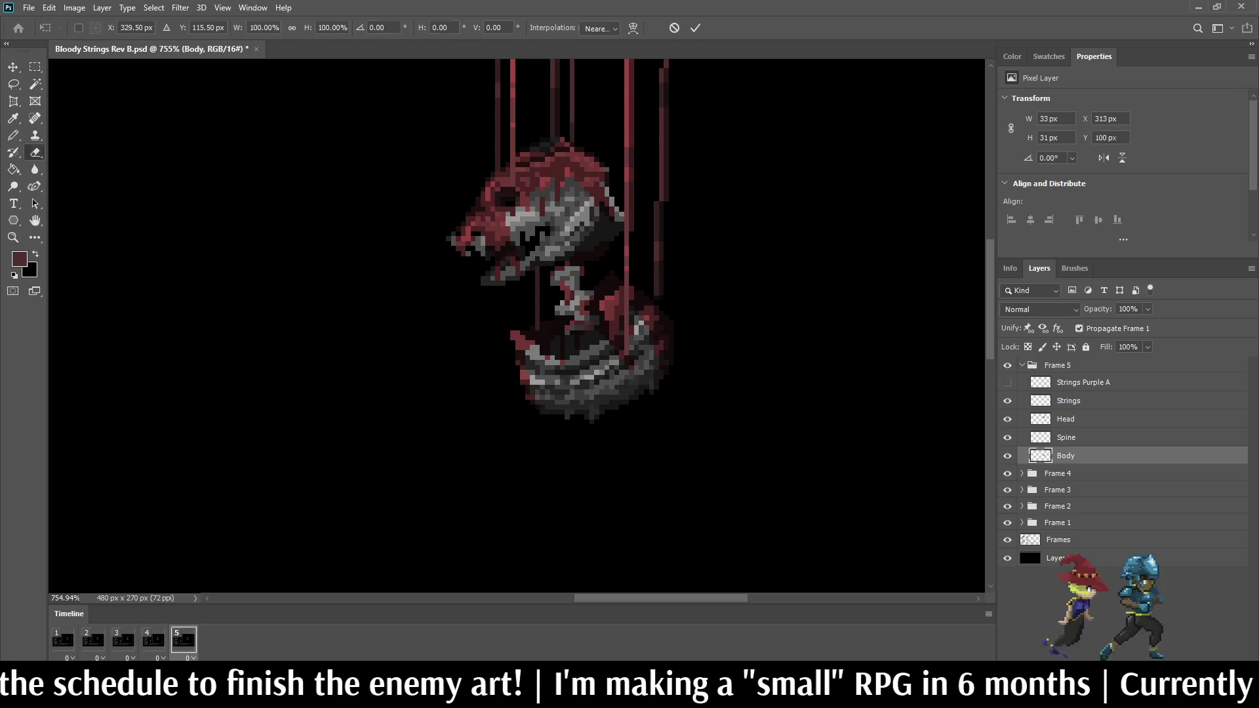
key("Left")
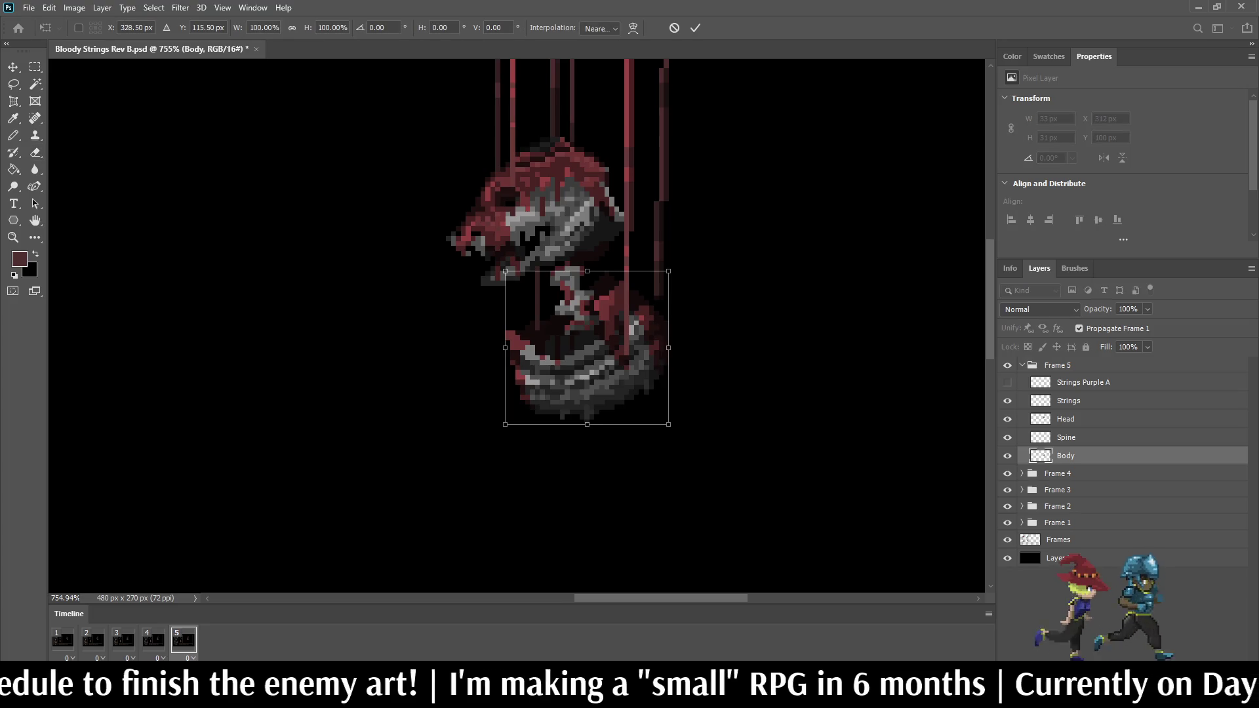
key("Return")
key("e")
key("space")
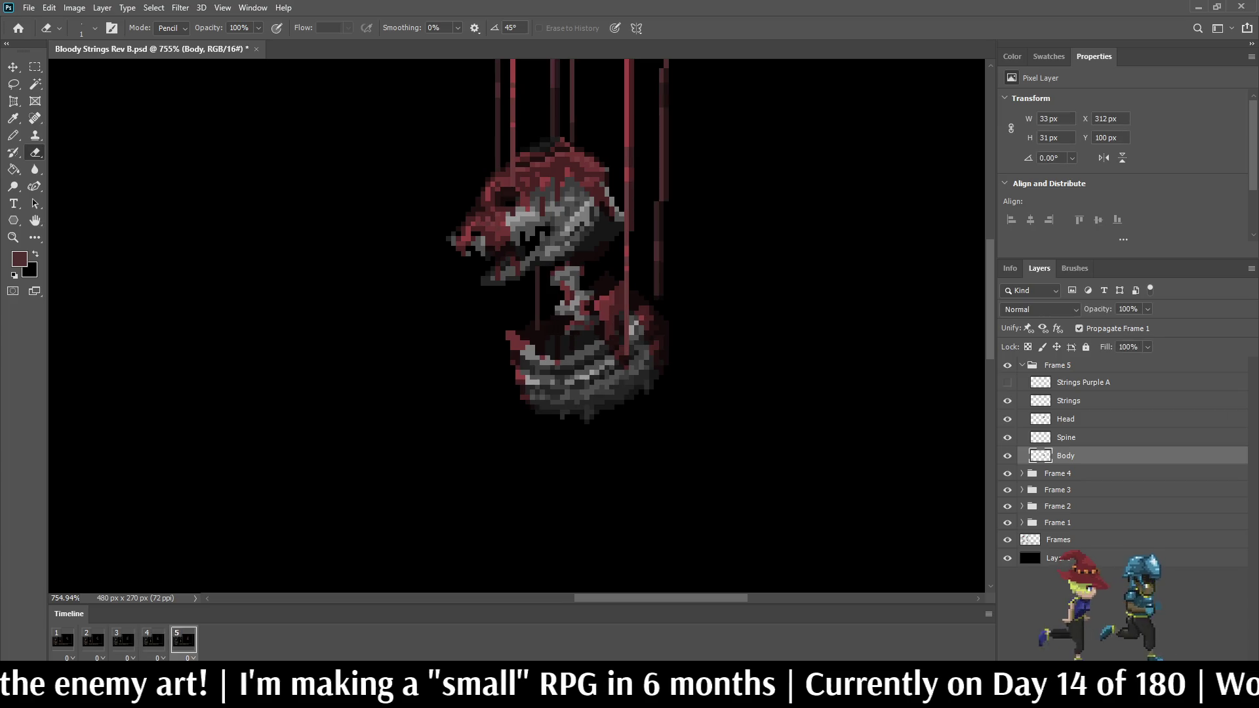
Step: Transform Frame 5's spine, nudge the head left, and preview the animation
left_click(1065, 438)
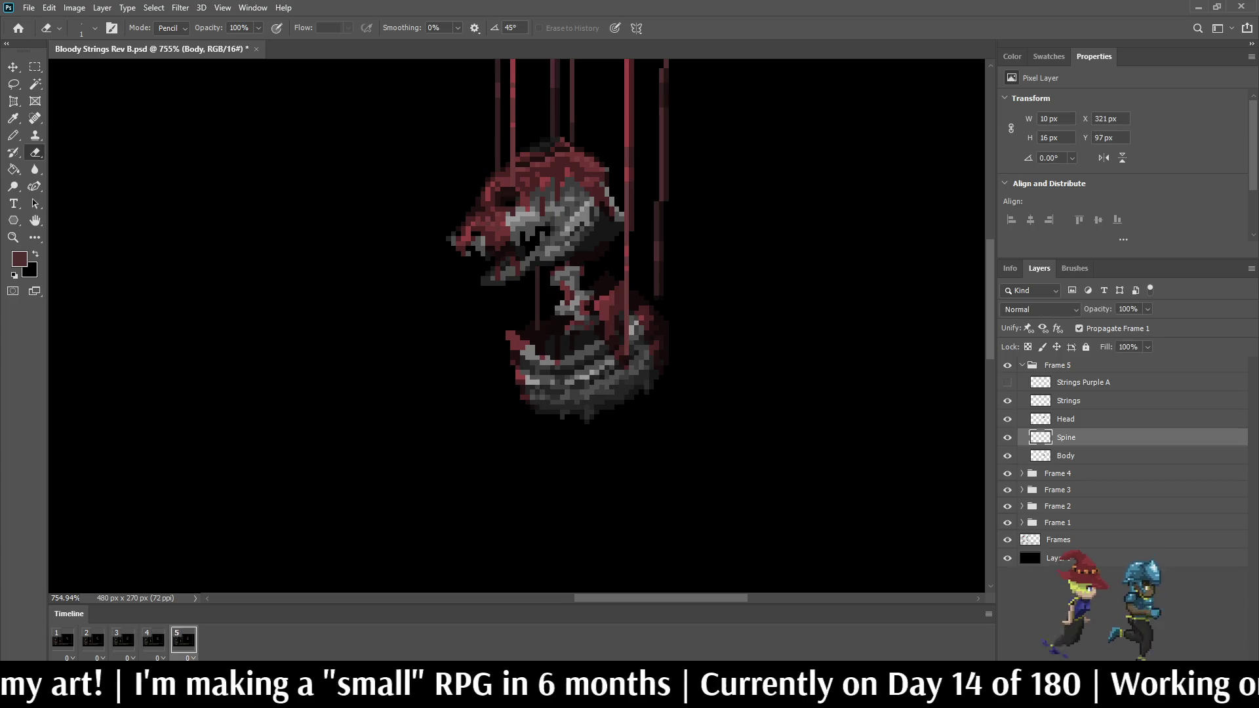
key("ctrl+t")
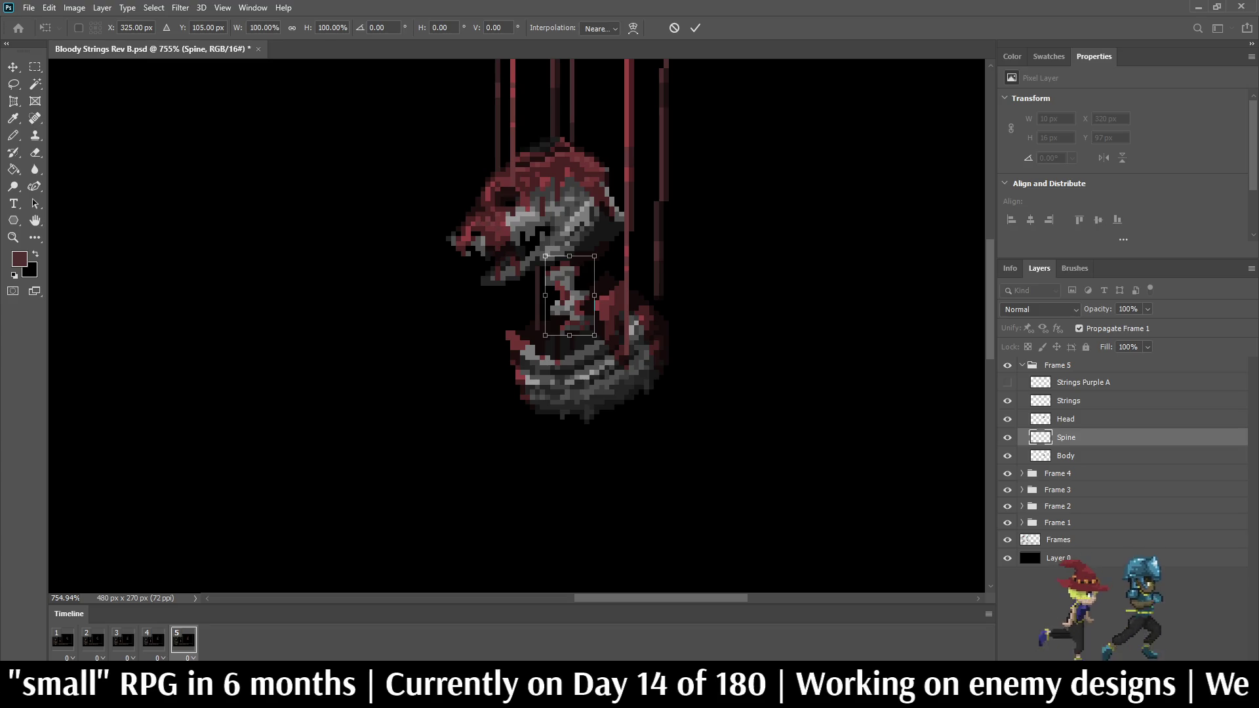
key("Return")
key("e")
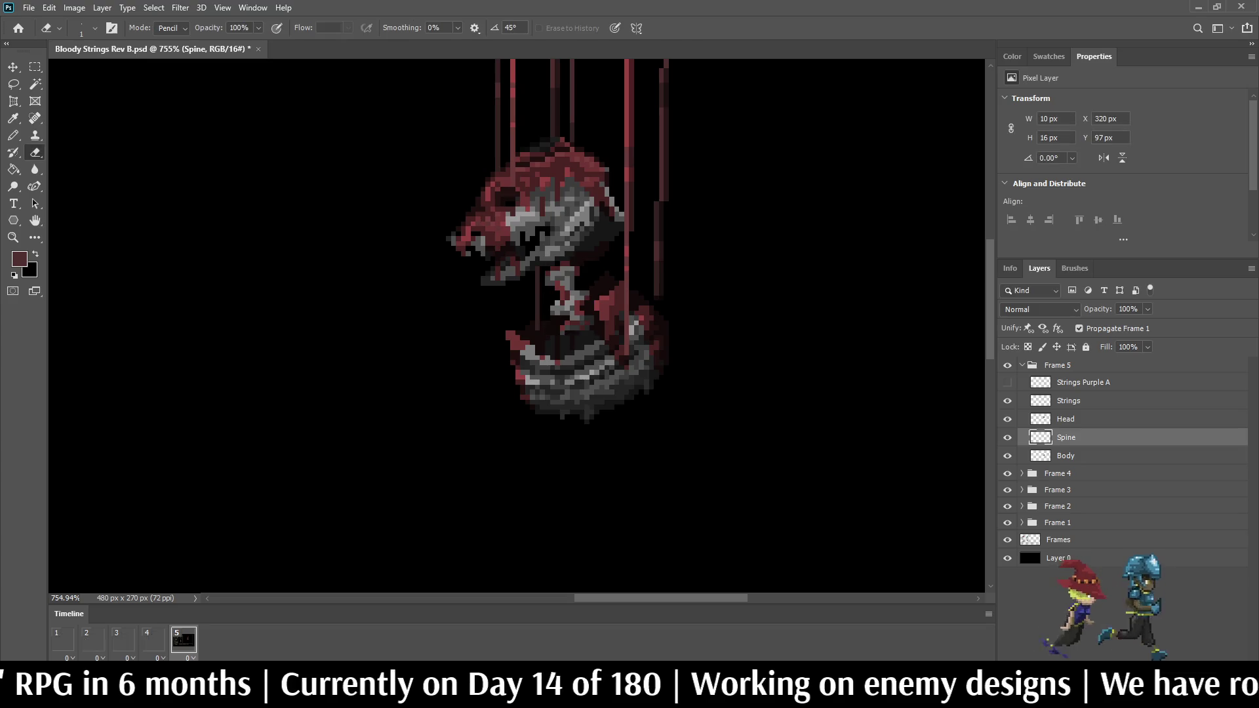
key("space")
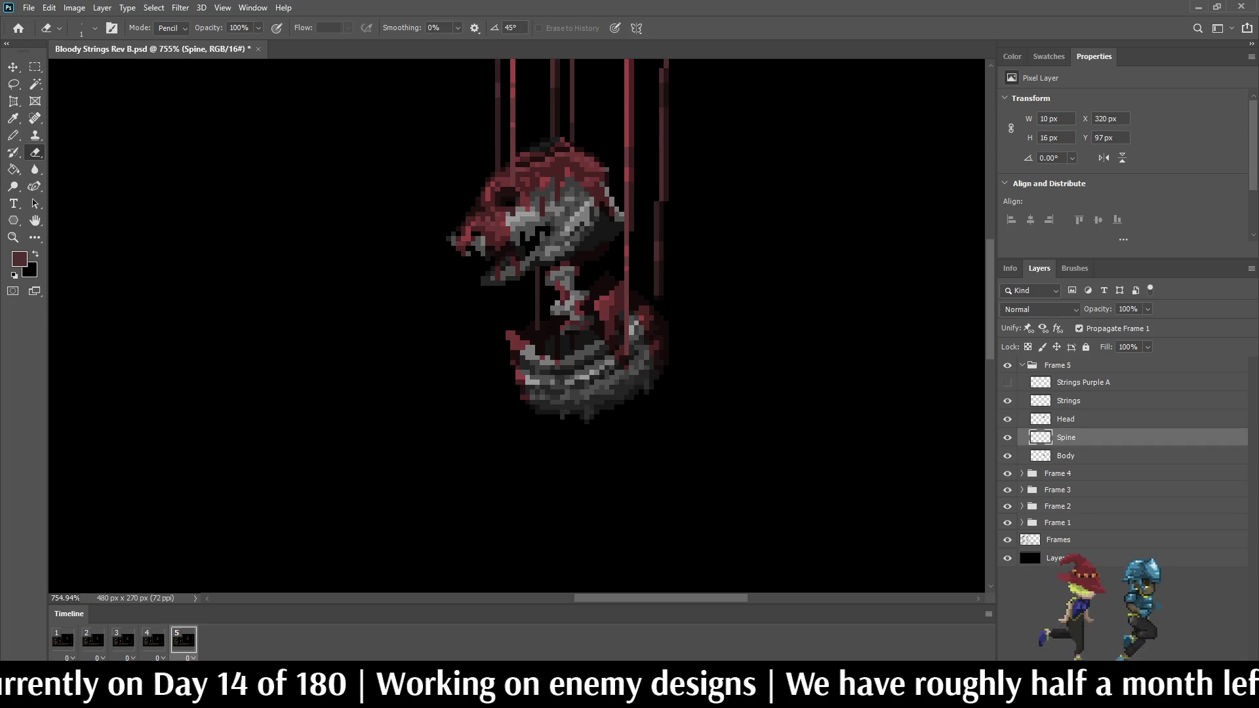
key("alt+bracketright")
key("ctrl+Left")
key("ctrl+Left")
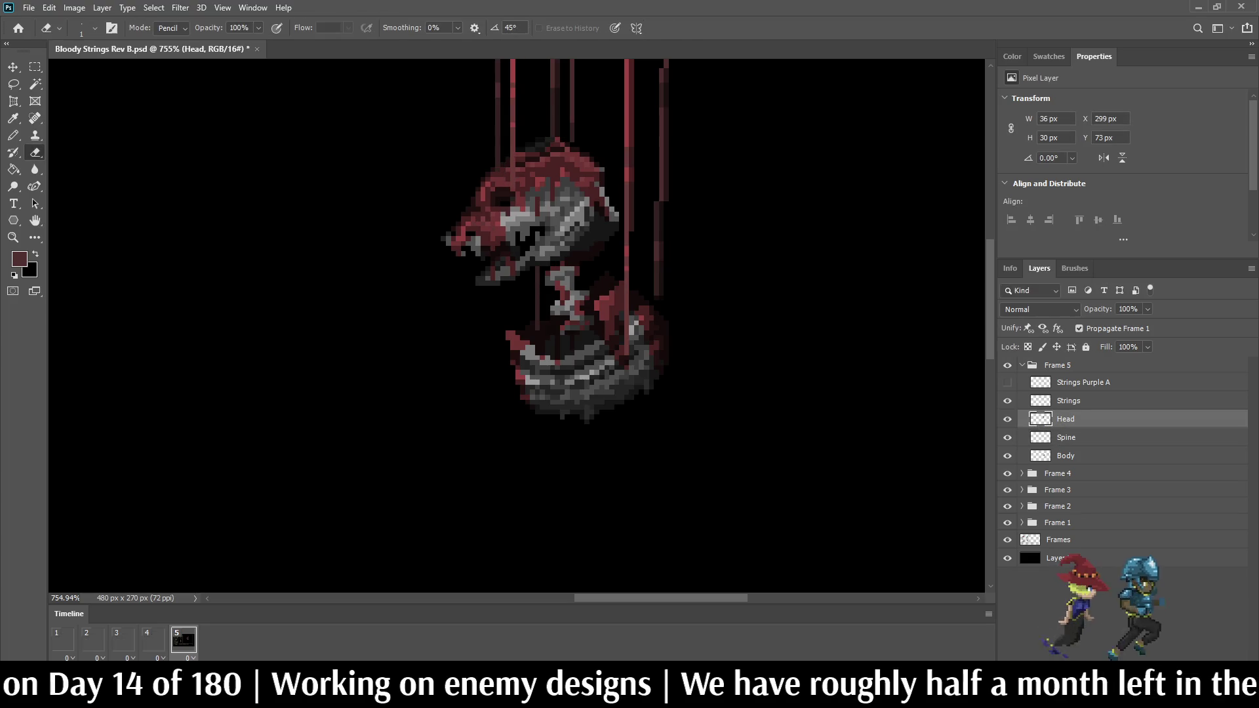
key("space")
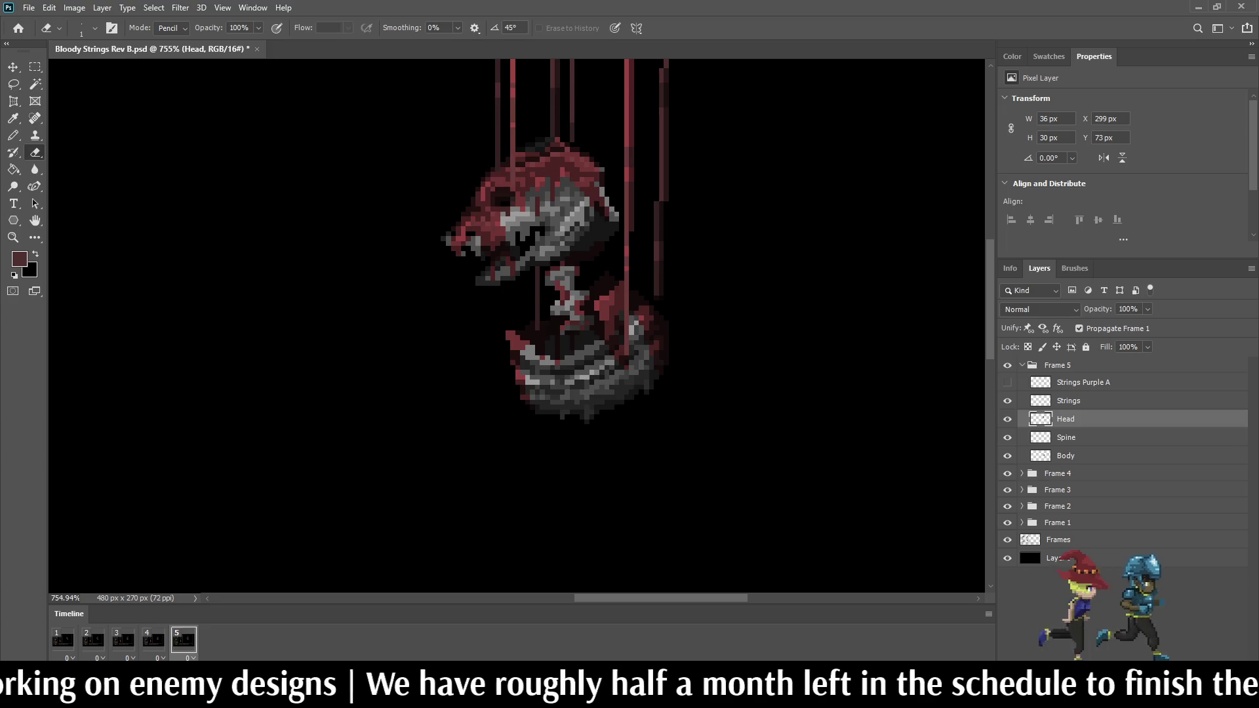
Step: Shift body and spine together one pixel left, nudge the head one pixel right, and preview
key("alt+bracketleft")
key("alt+bracketleft")
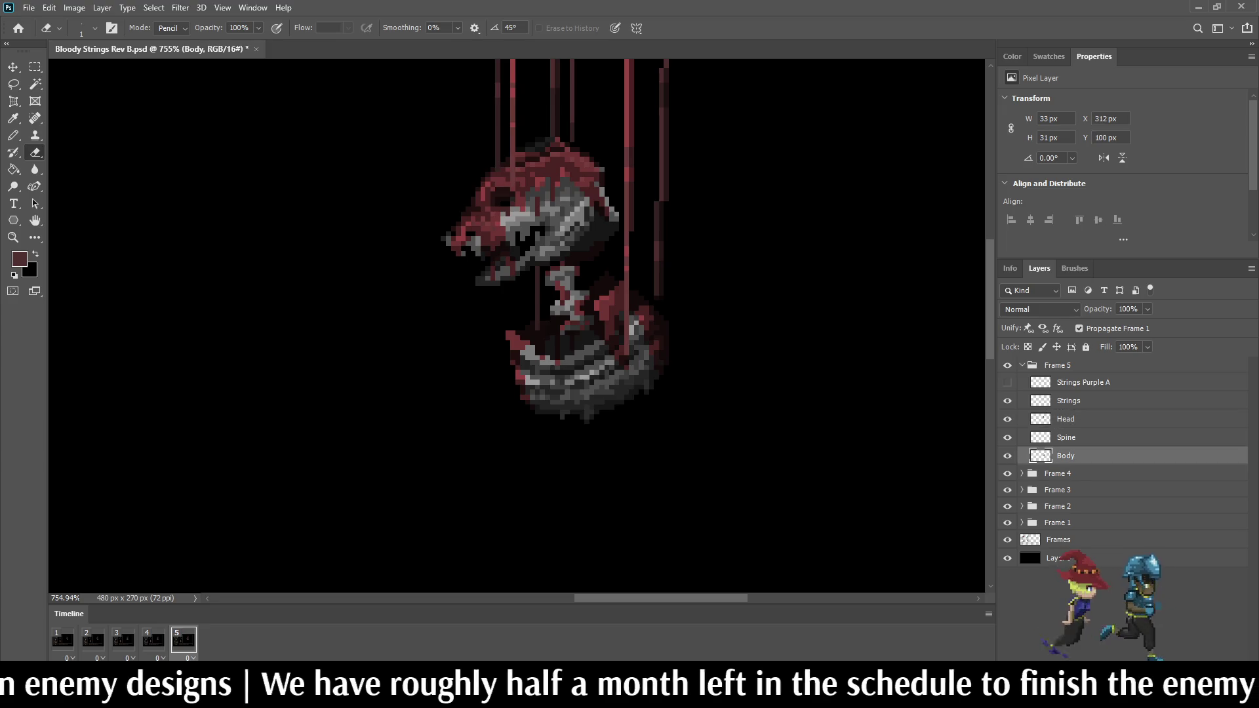
key("shift+alt+bracketright")
key("ctrl+Left")
key("space")
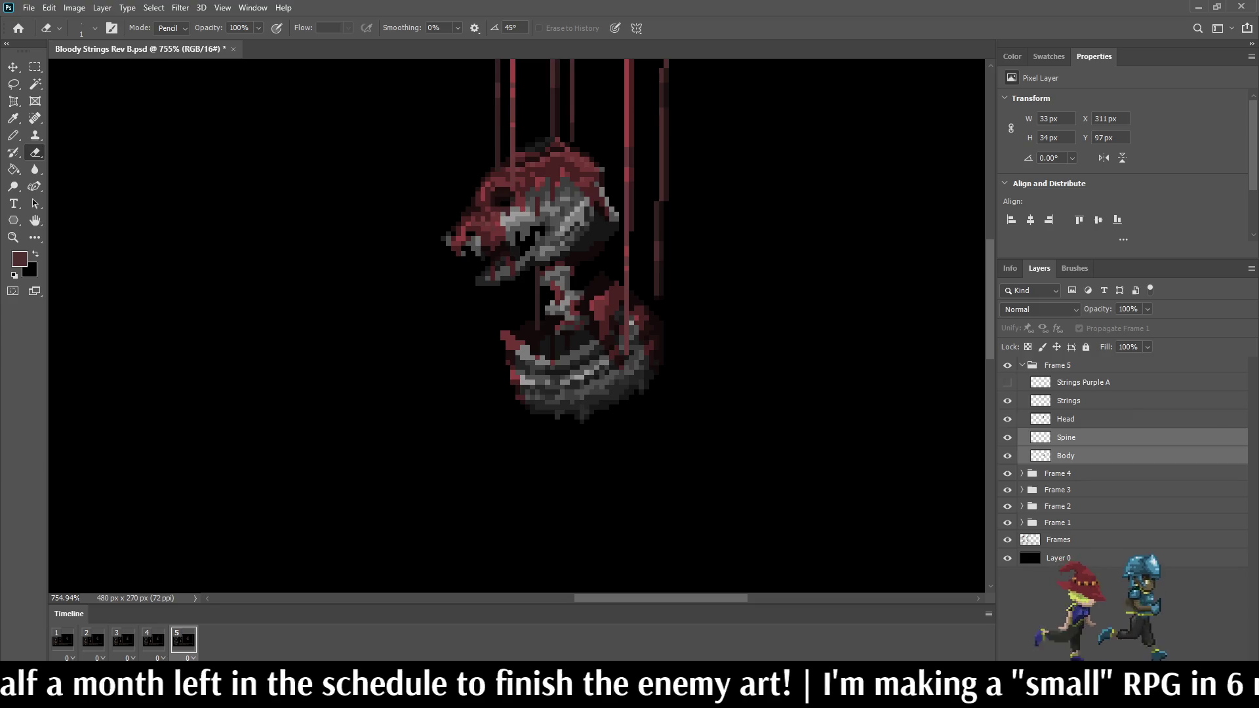
left_click(1066, 419)
key("ctrl+Right")
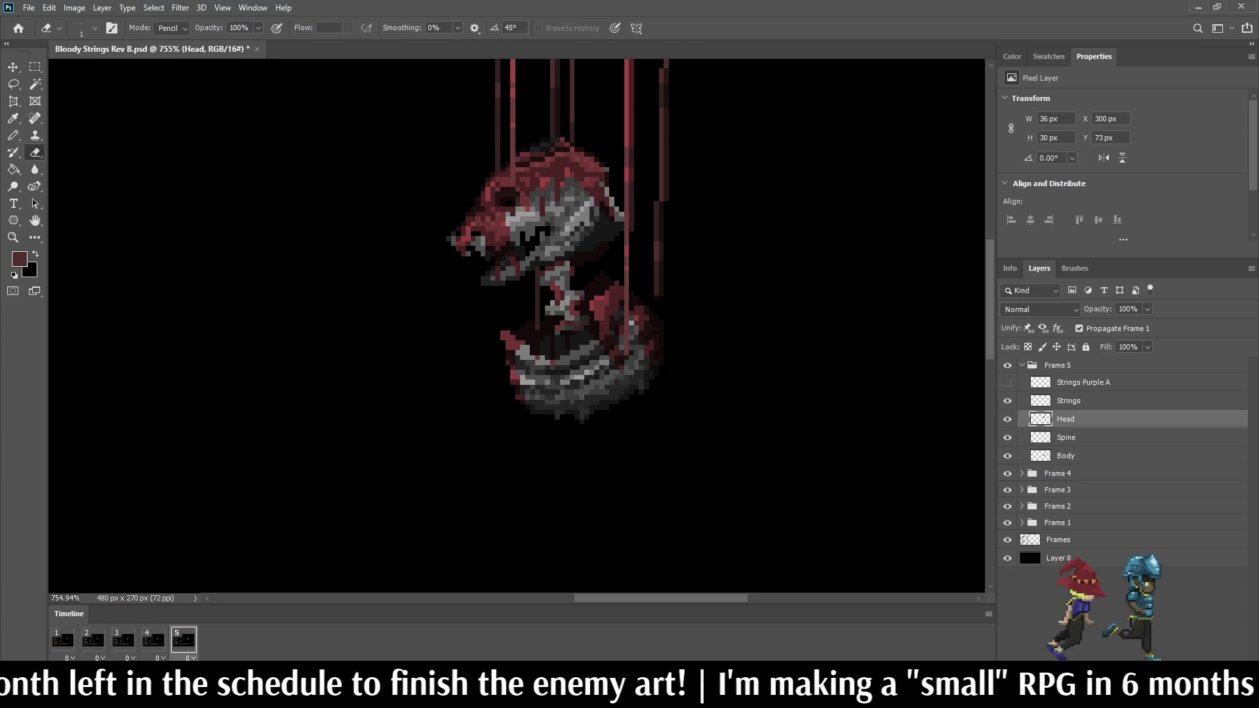
key("space")
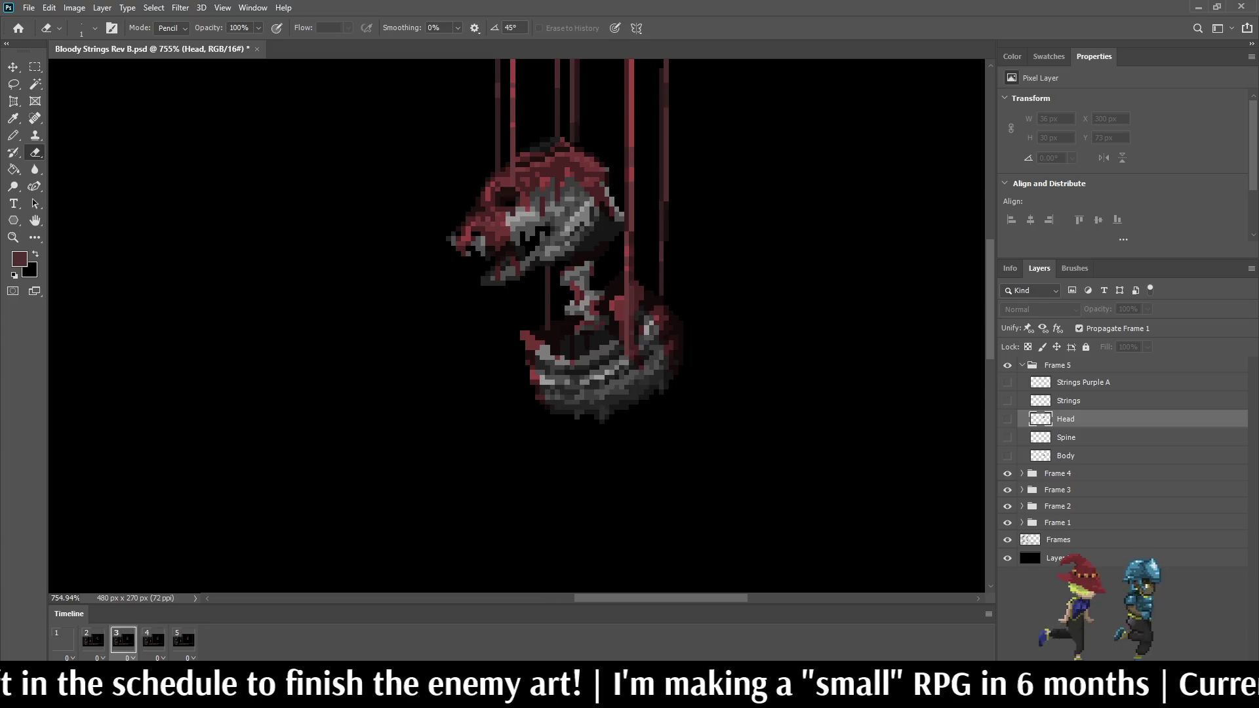
key("space")
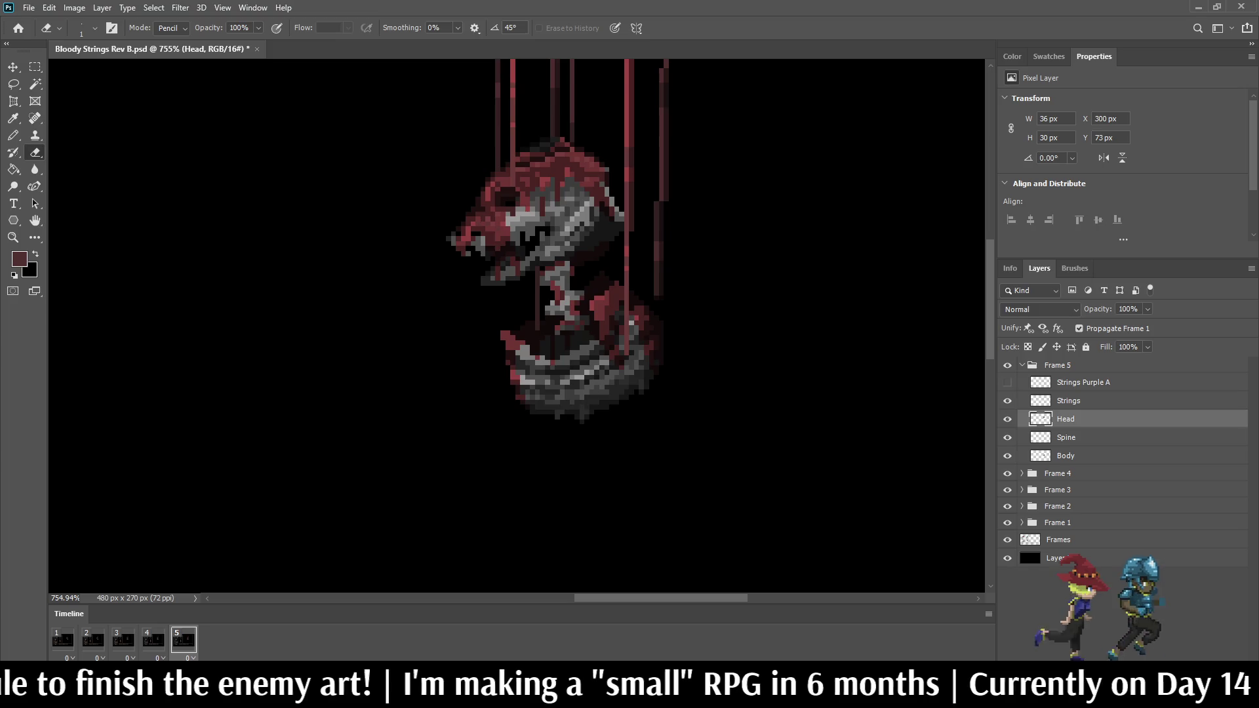
Step: Transform Frame 5's spine and body together and play the animation
key("alt+bracketleft")
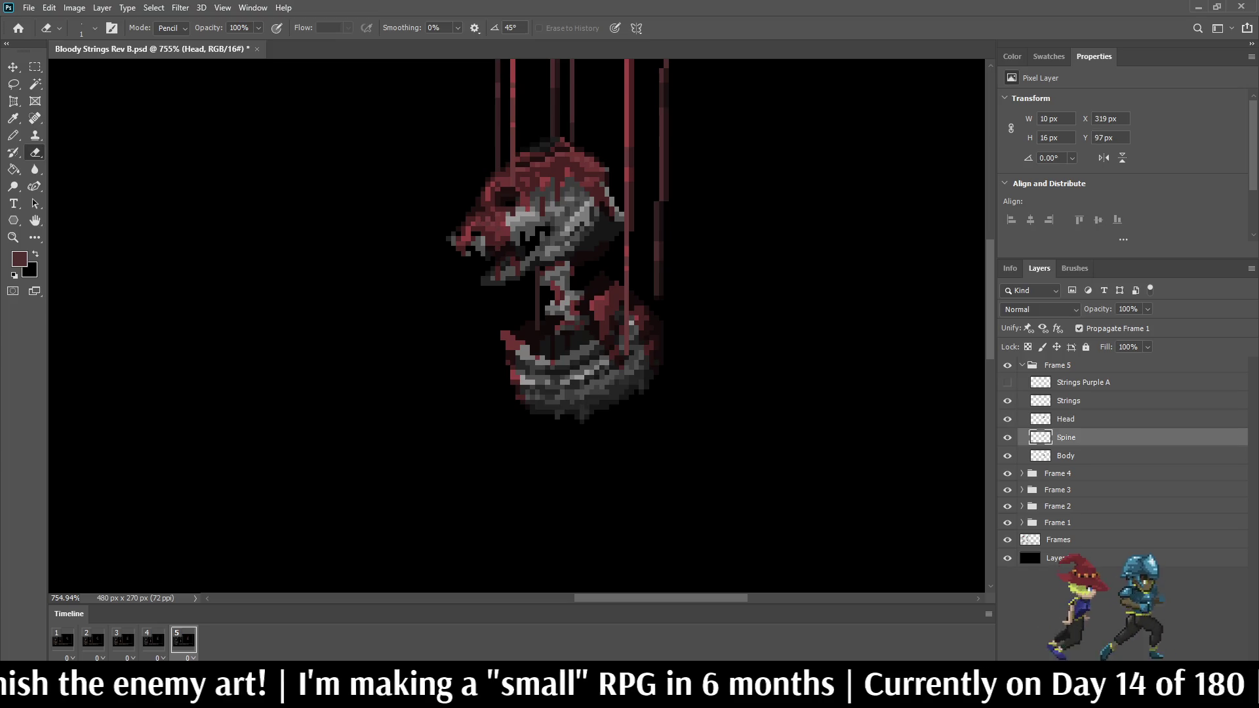
key("shift+alt+bracketleft")
key("ctrl+t")
key("Return")
key("e")
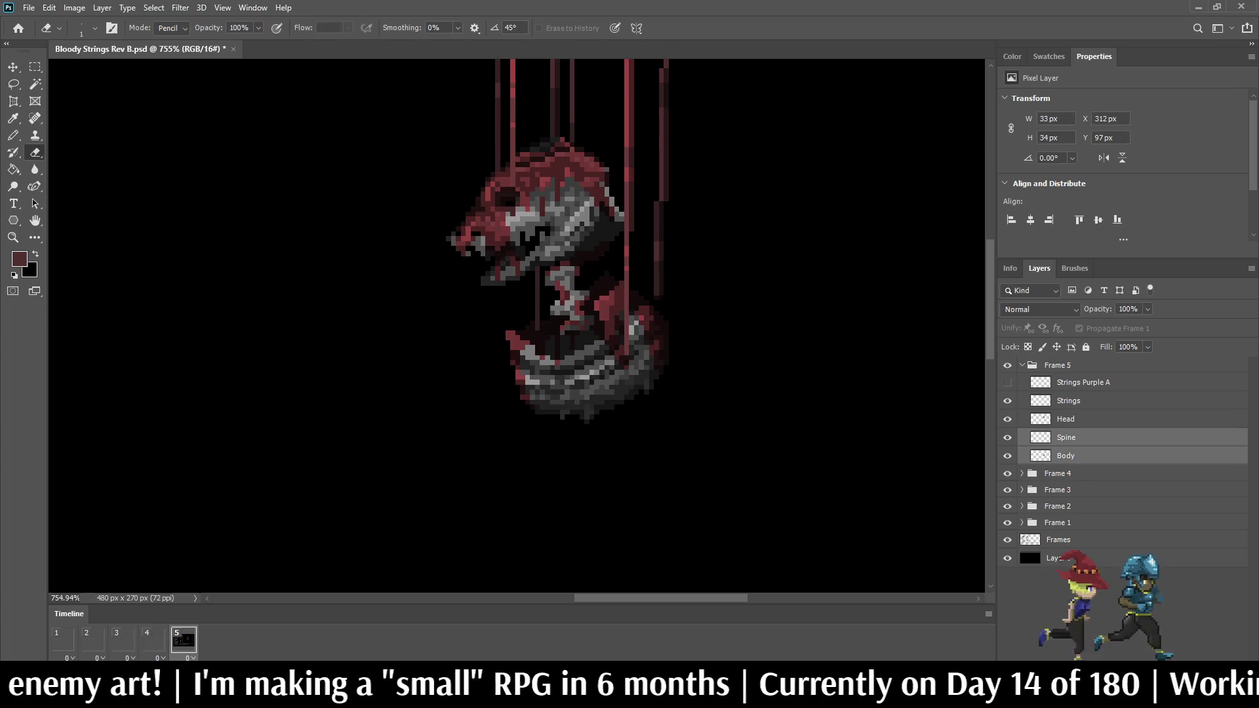
key("space")
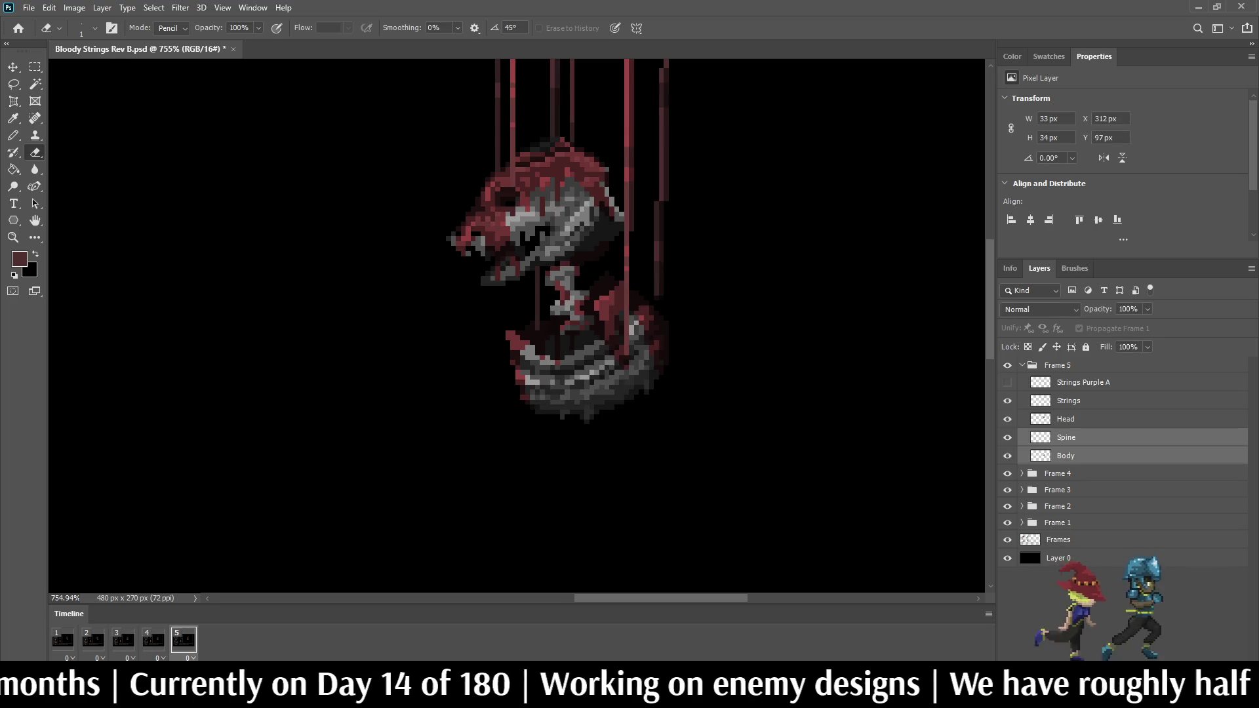
Step: Save the sprite as Bloody Strings Rev C.psd and replay the animation in the game mockup
scroll(722, 256, "down", 5)
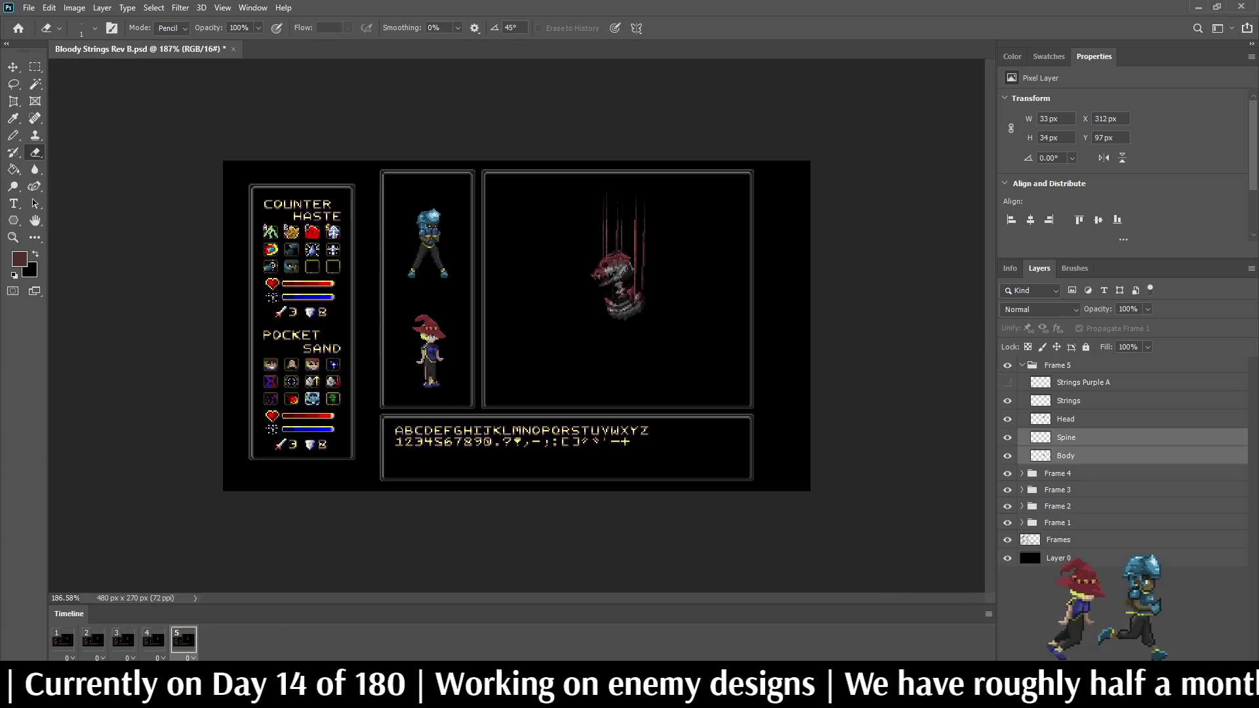
scroll(708, 217, "up", 5)
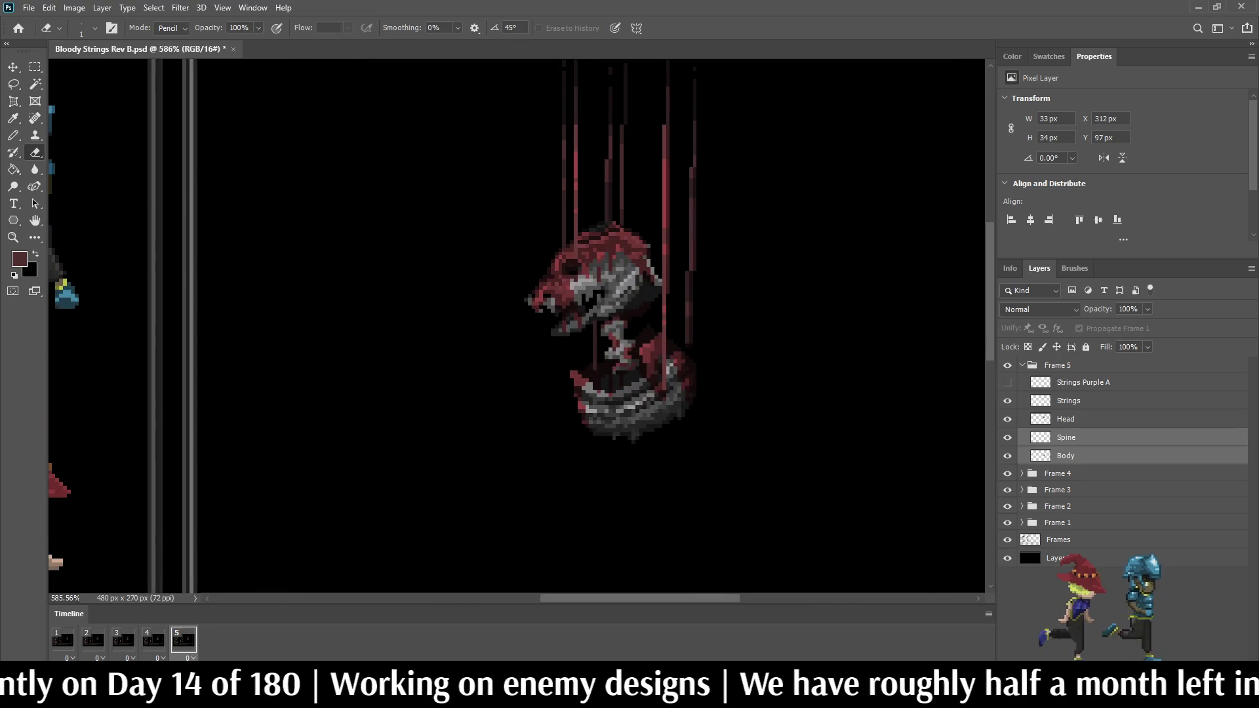
key("ctrl+s")
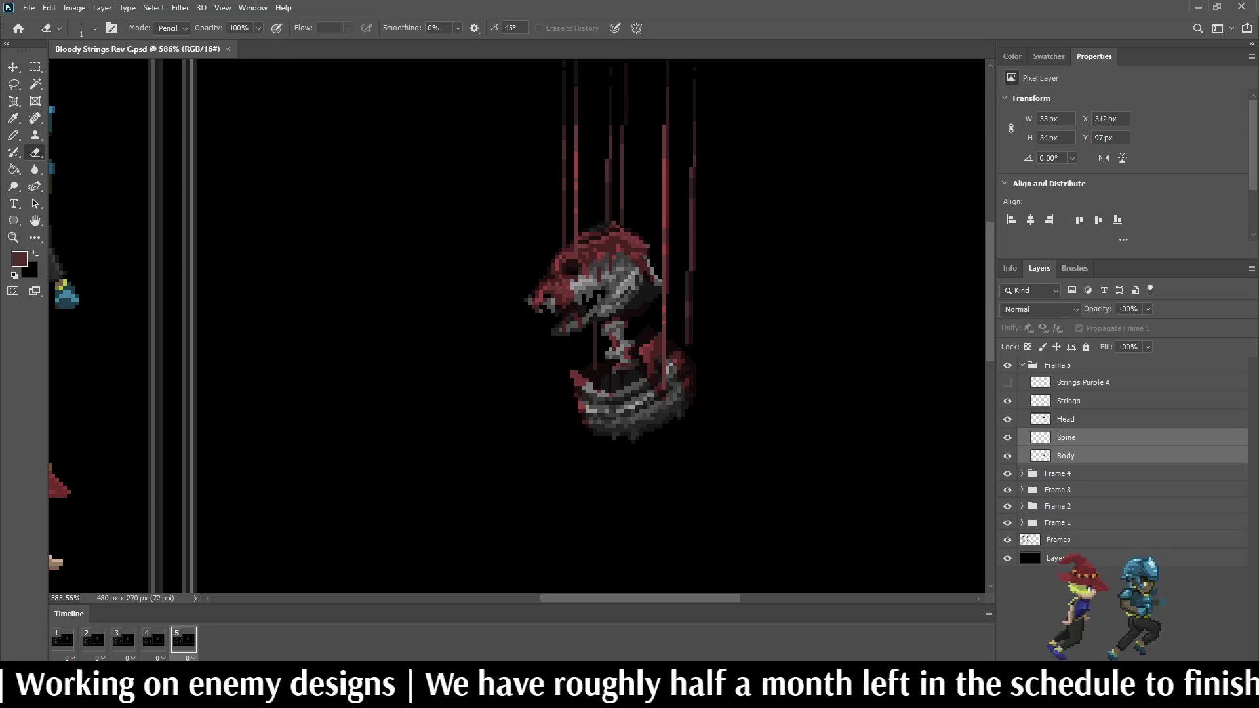
scroll(659, 264, "down", 3)
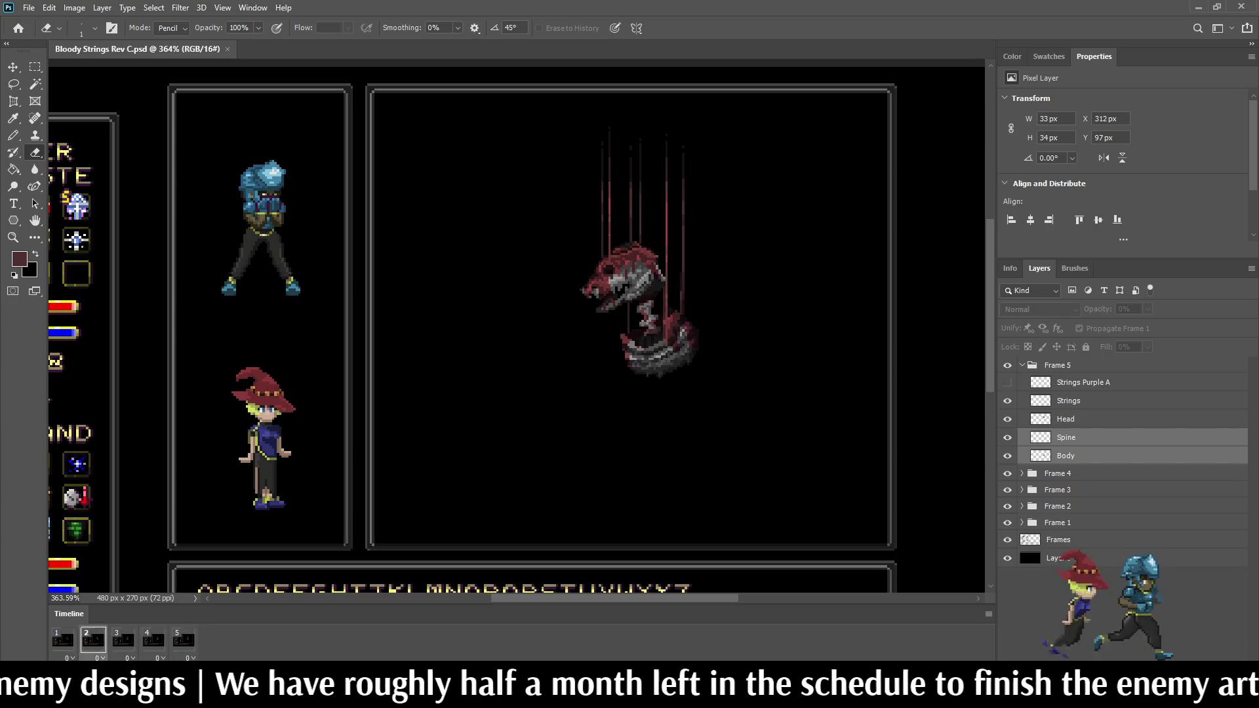
key("space")
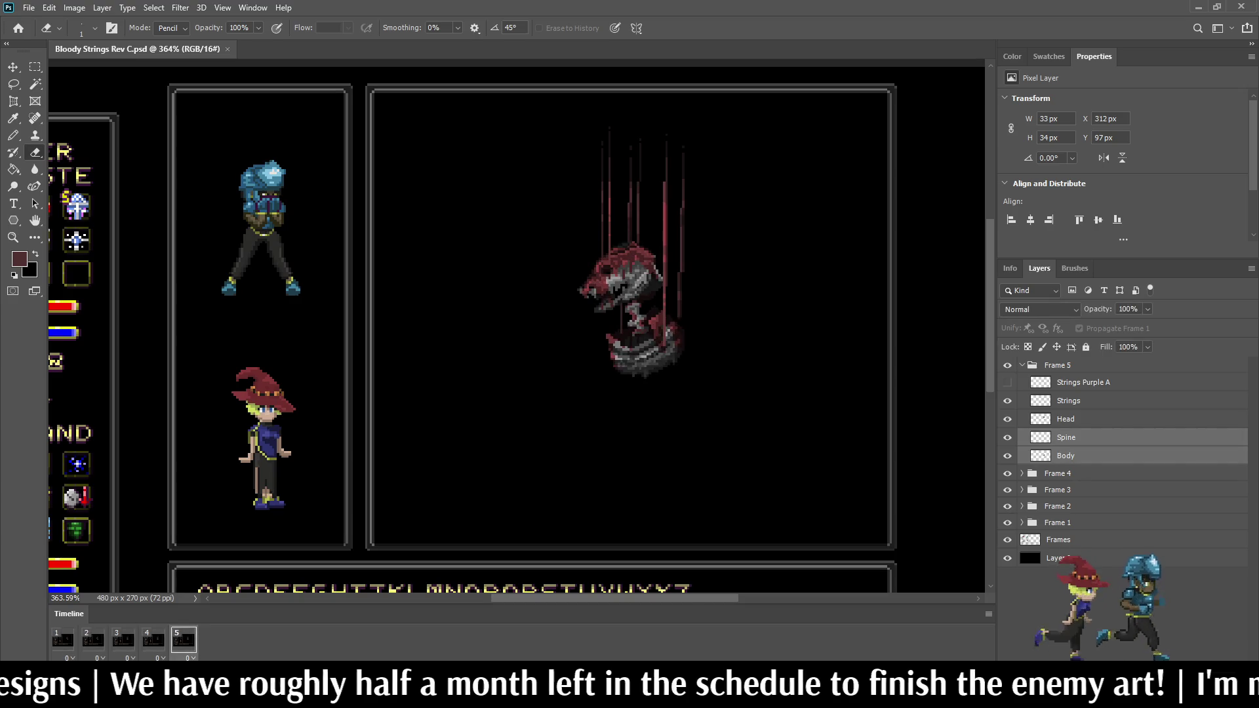
key("space")
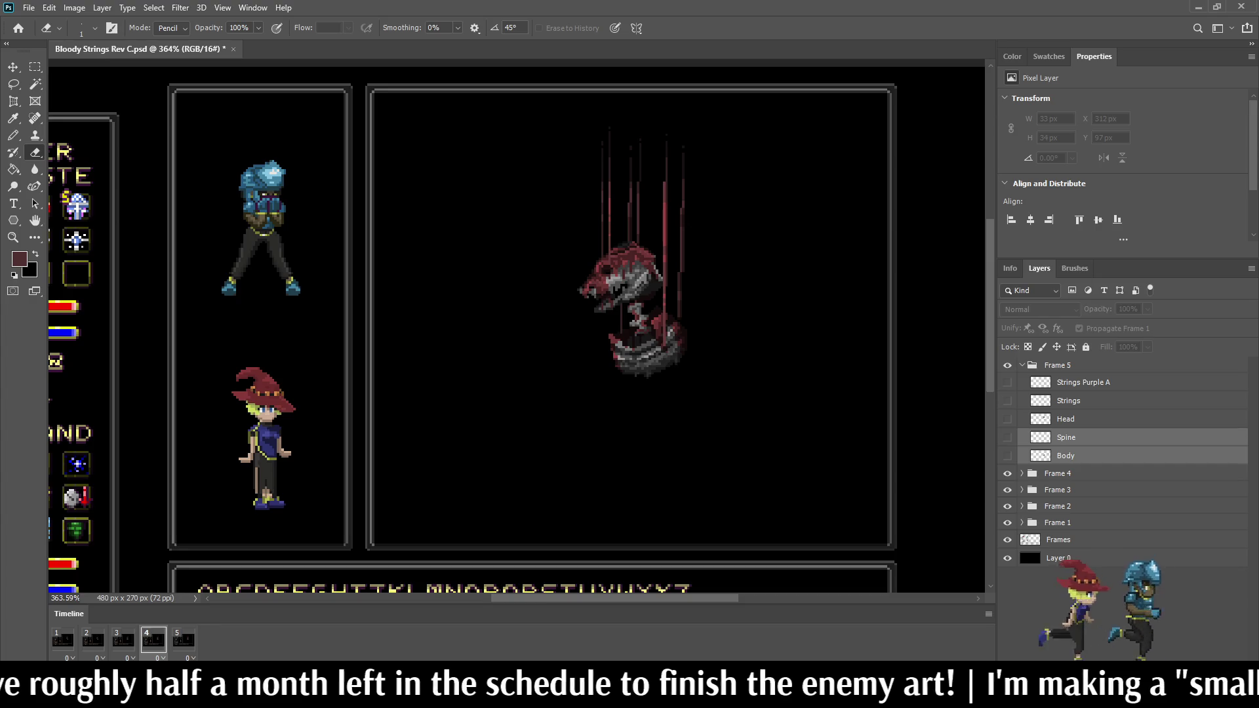
key("space")
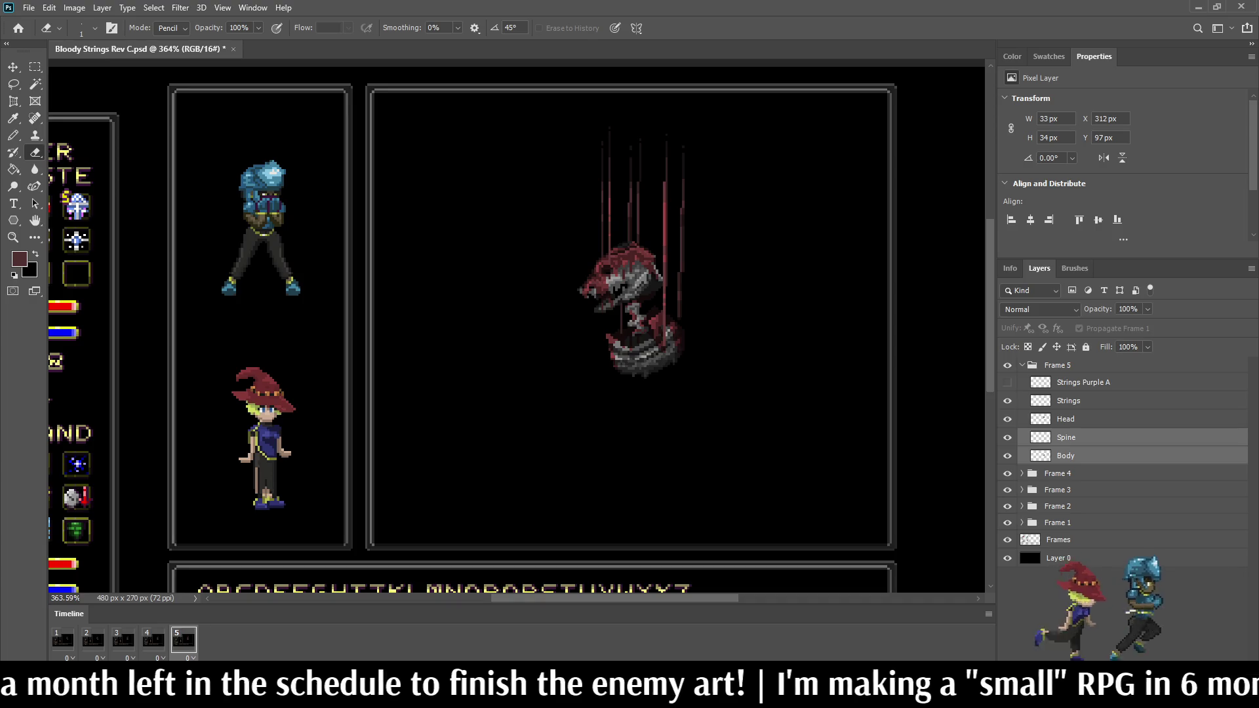
Step: On frame 6, duplicate the Frame 4 group and show its Spine, Head and Strings layers
left_click(1007, 365)
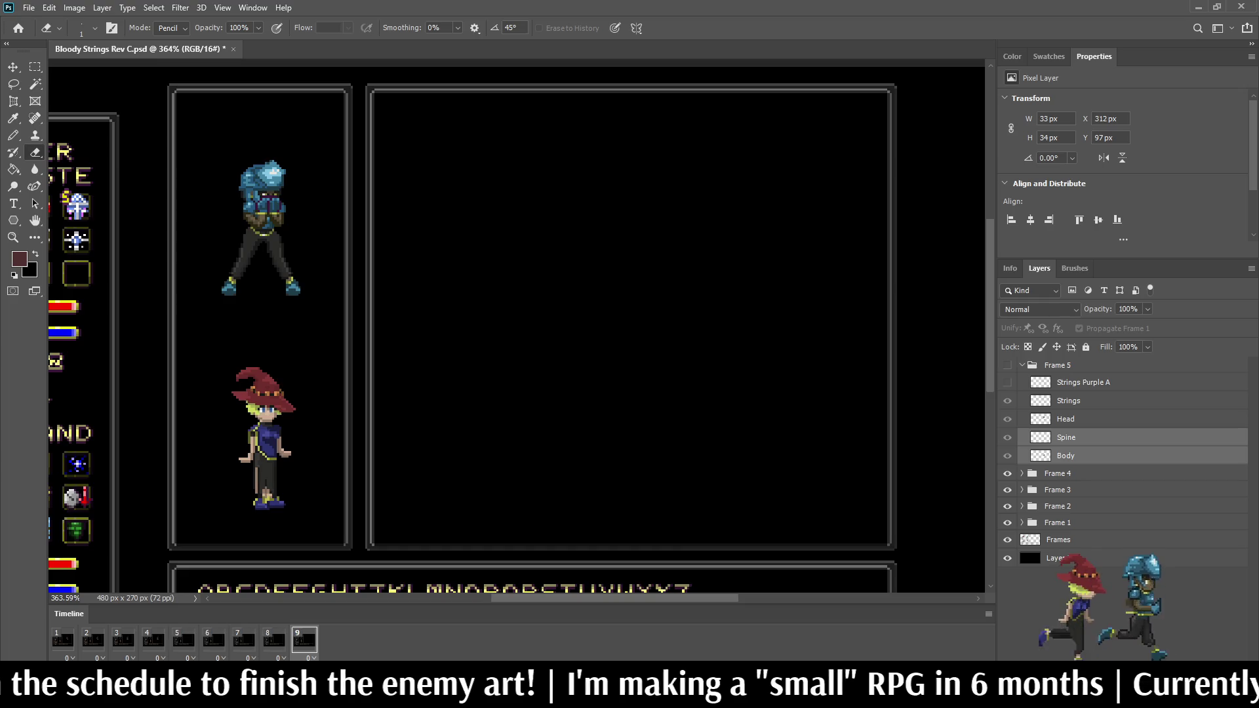
left_click(1008, 365)
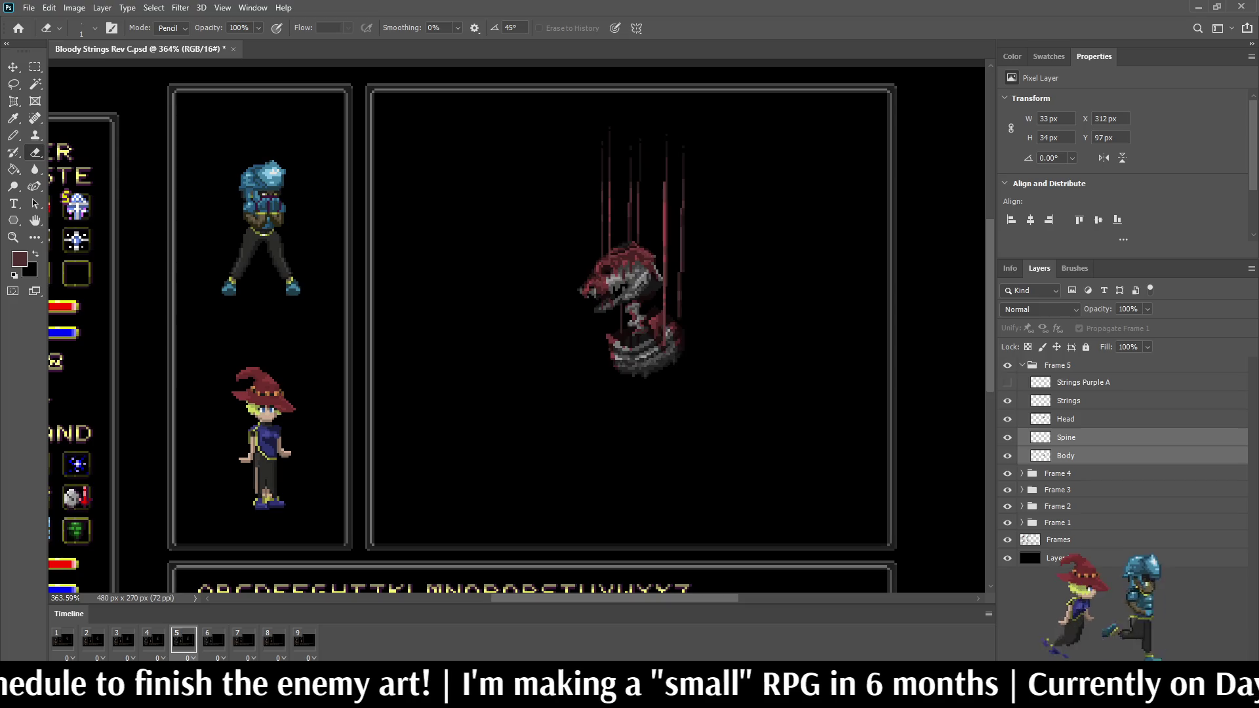
left_click(214, 640)
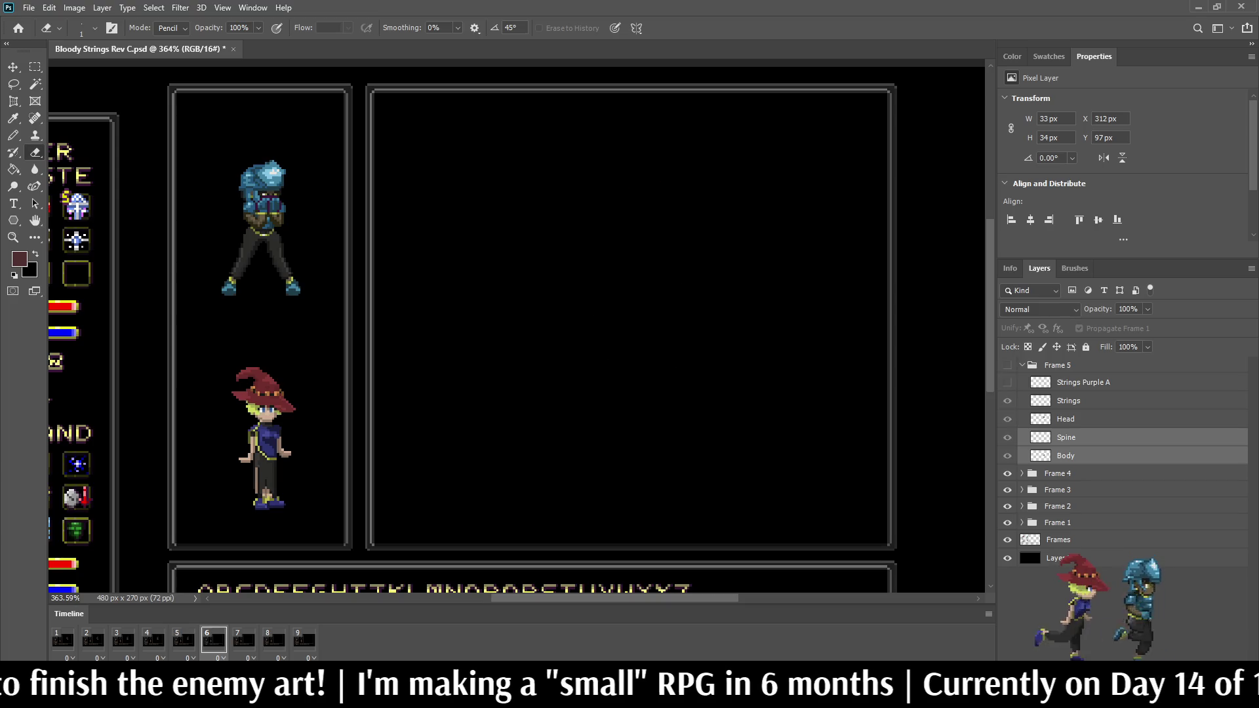
left_click(1058, 473)
key("ctrl+j")
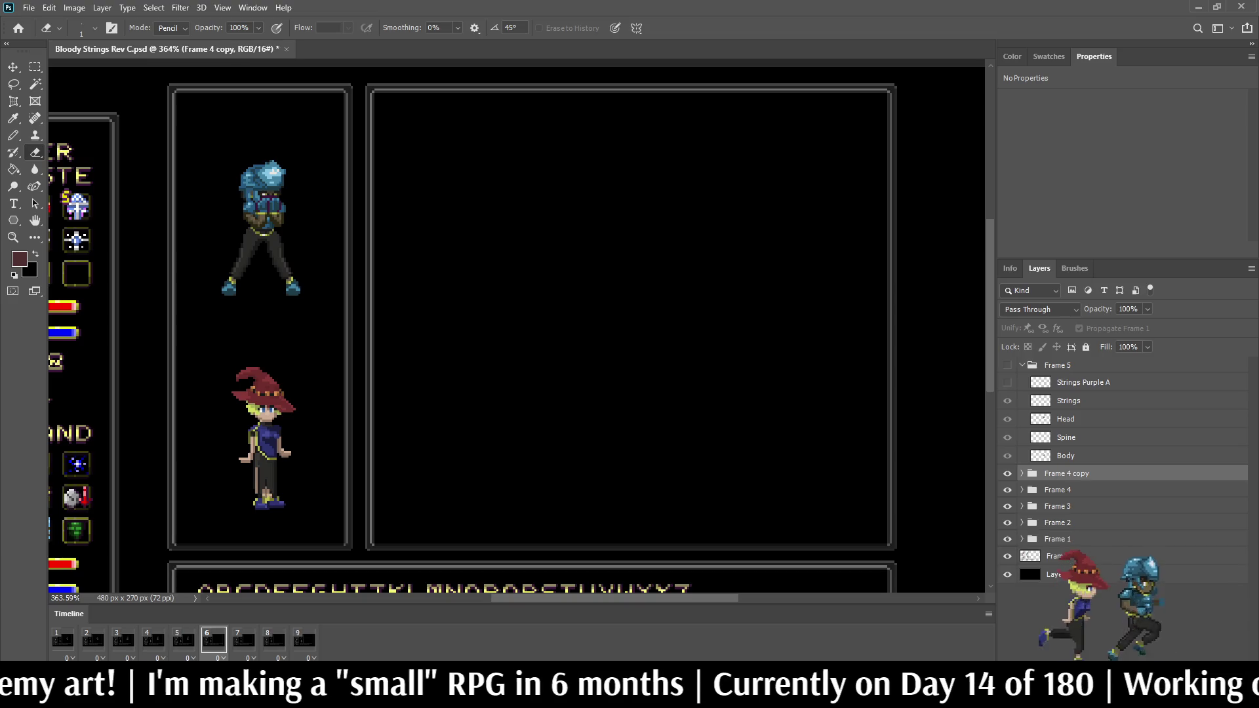
left_click(1022, 474)
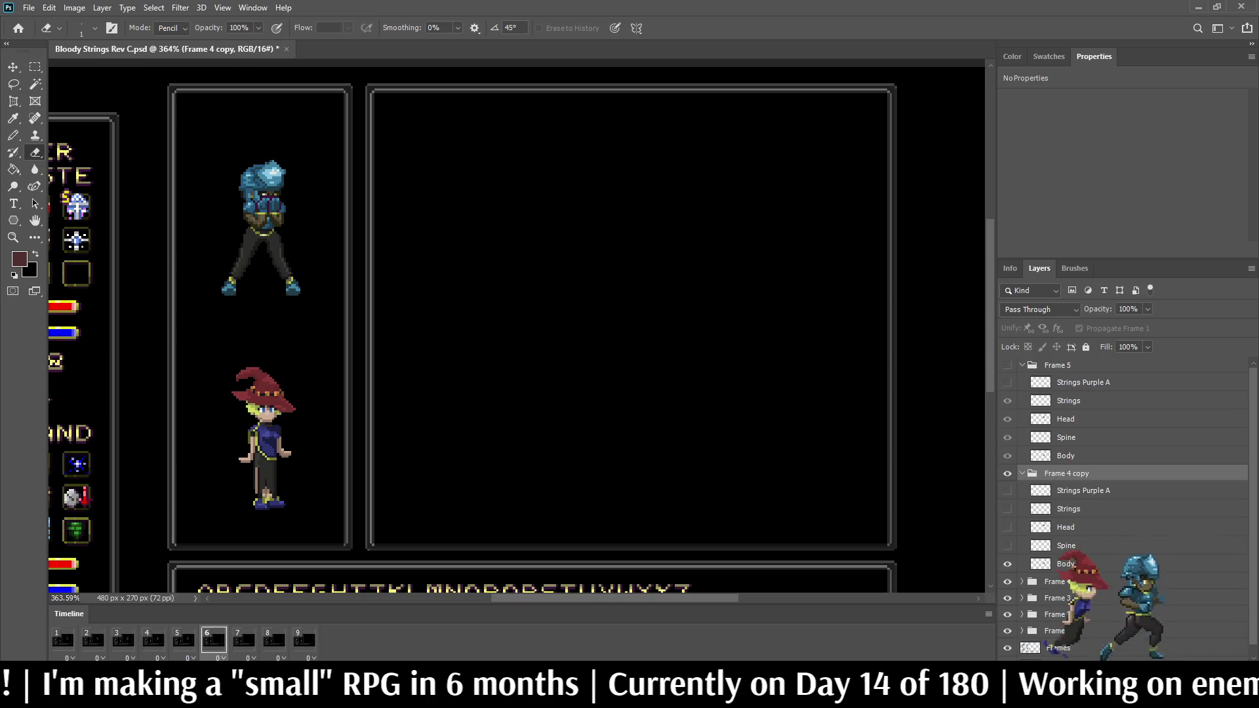
left_click(1007, 545)
left_click(1008, 527)
left_click(1007, 509)
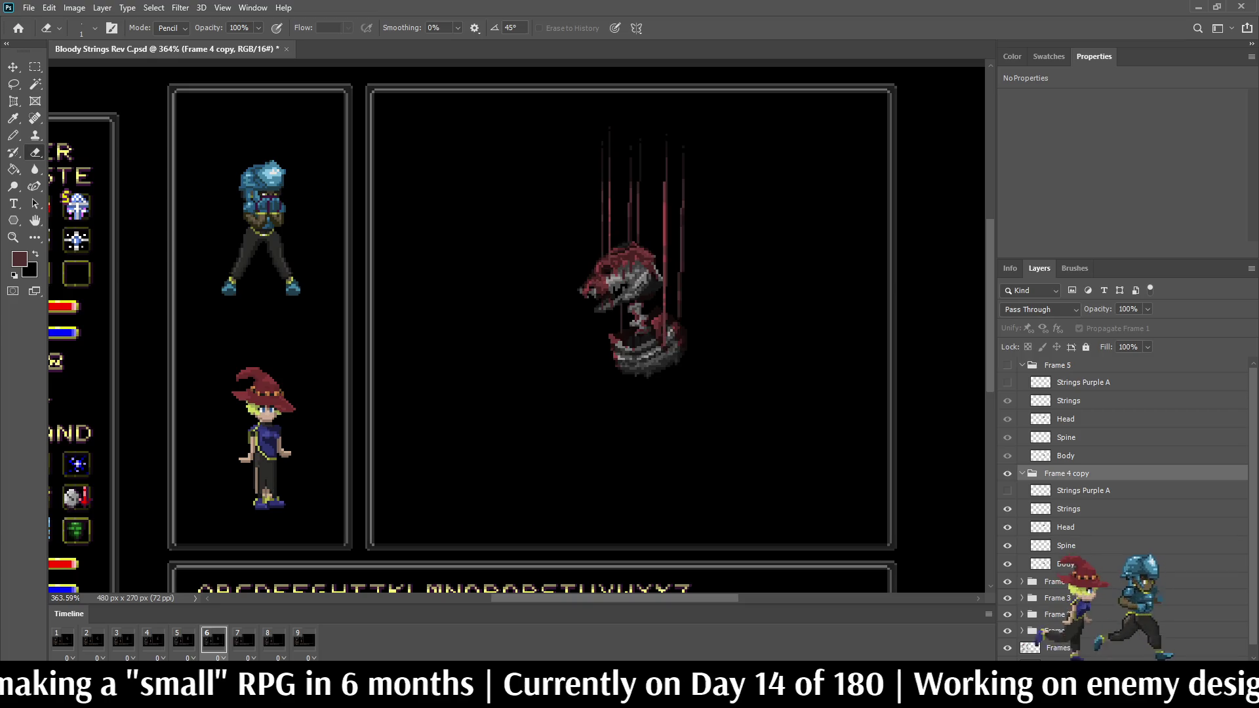
Step: On frame 7, duplicate the Frame 3 group and show its Body, Spine, Head and Strings layers
left_click(244, 640)
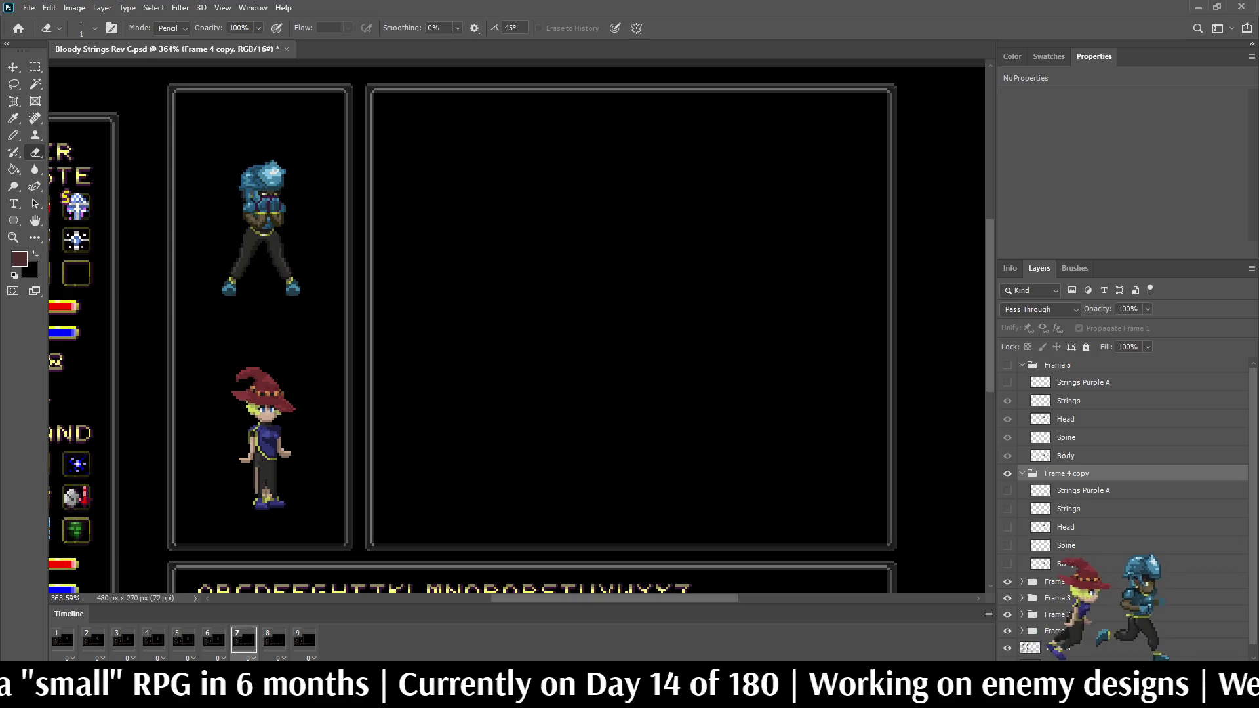
left_click(1021, 474)
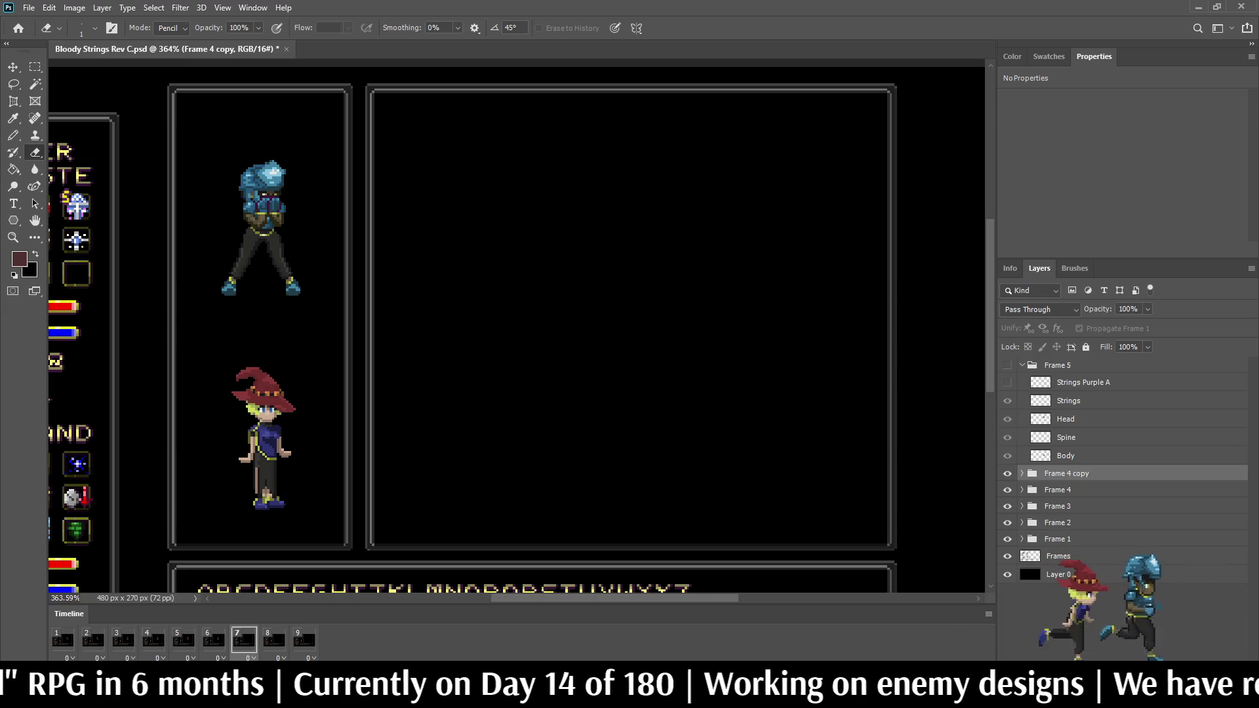
left_click(1057, 506)
key("ctrl+j")
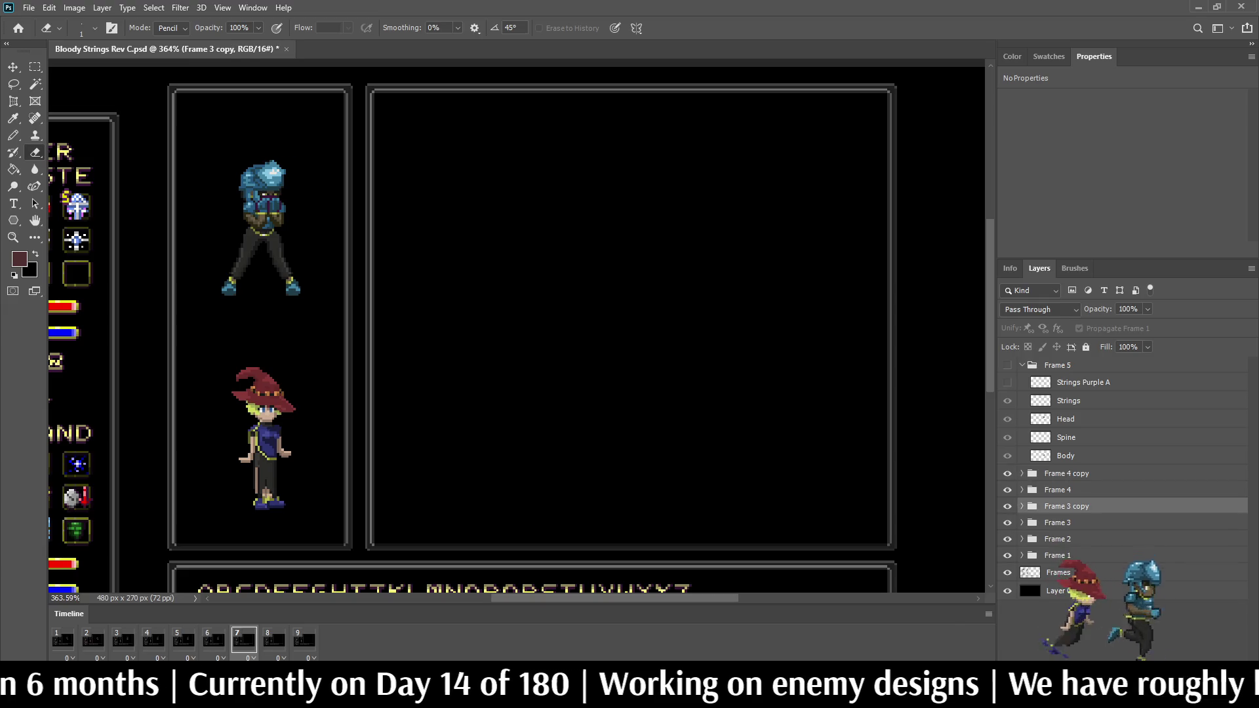
left_click(1021, 506)
left_click(1007, 597)
left_click(1007, 579)
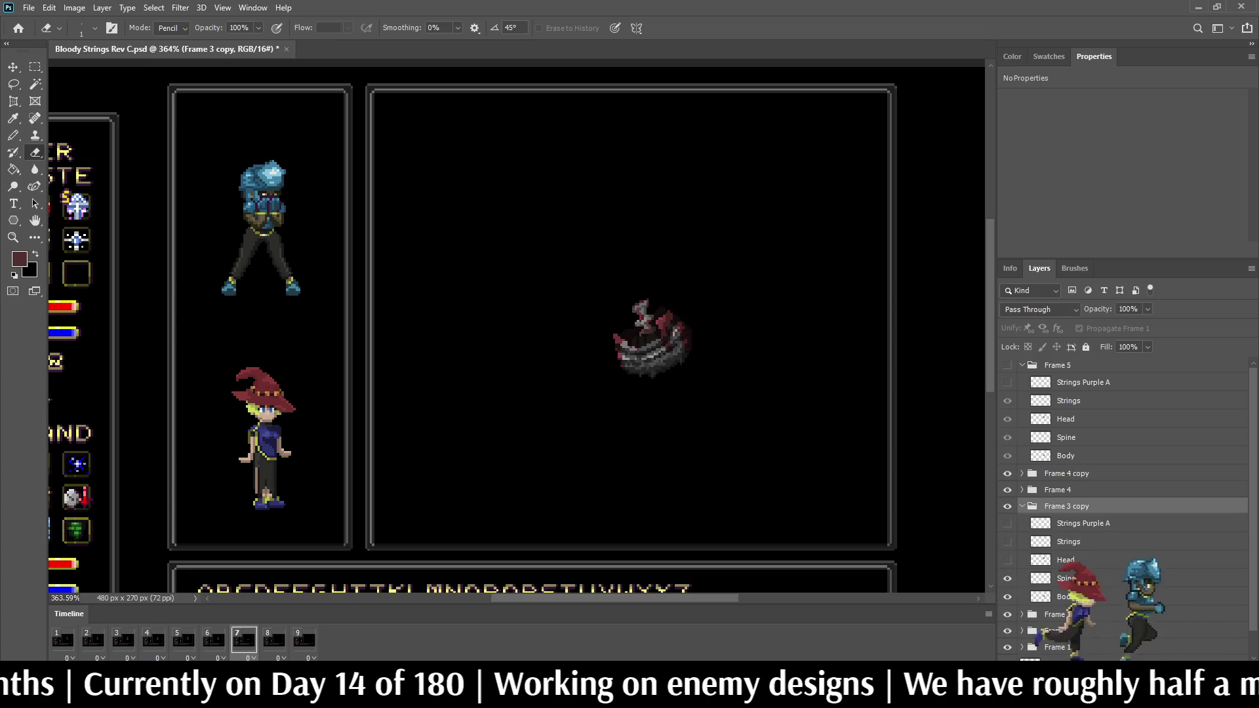
left_click(1007, 560)
left_click(1007, 541)
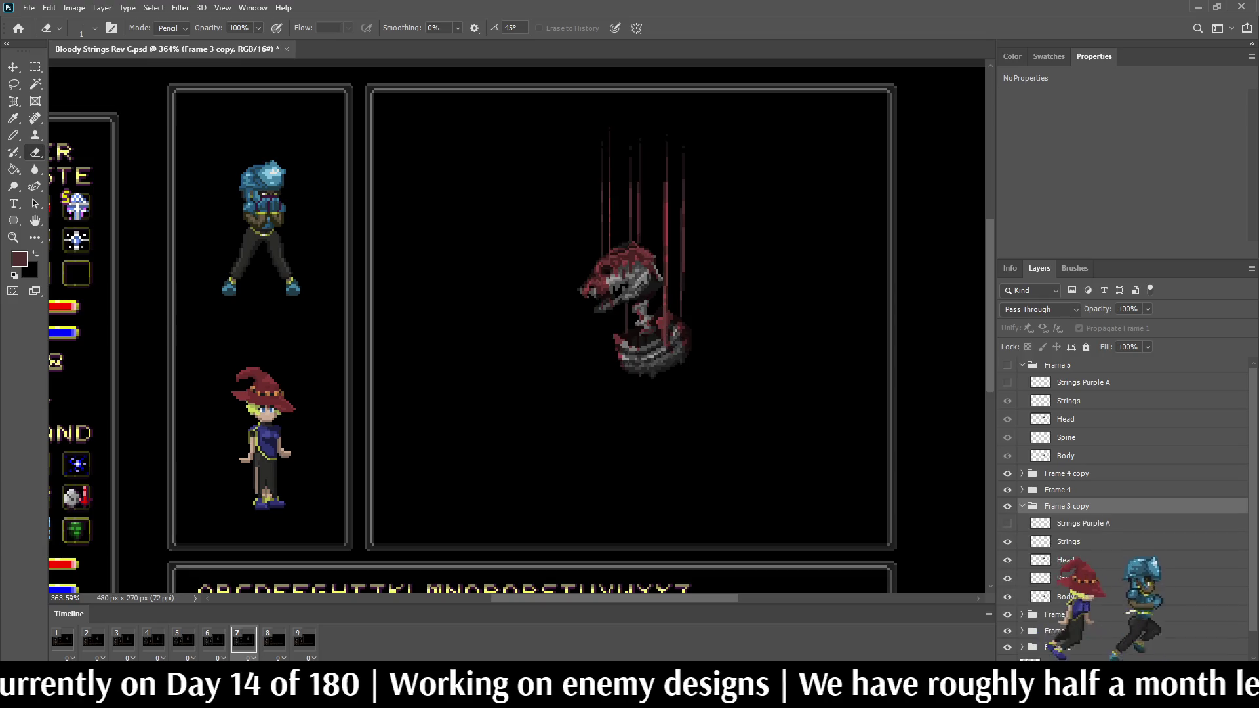
left_click(1022, 506)
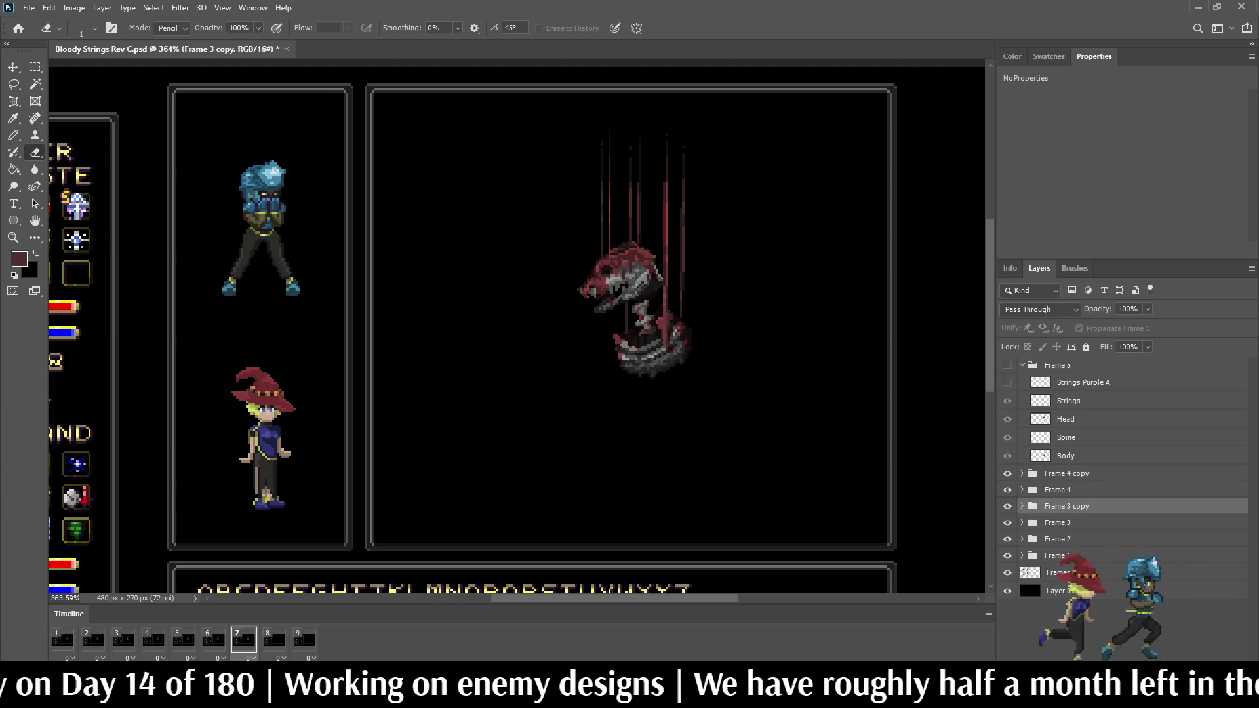
Step: On frame 8, duplicate the Frame 2 group and show its Body, Spine and Strings layers
left_click(274, 639)
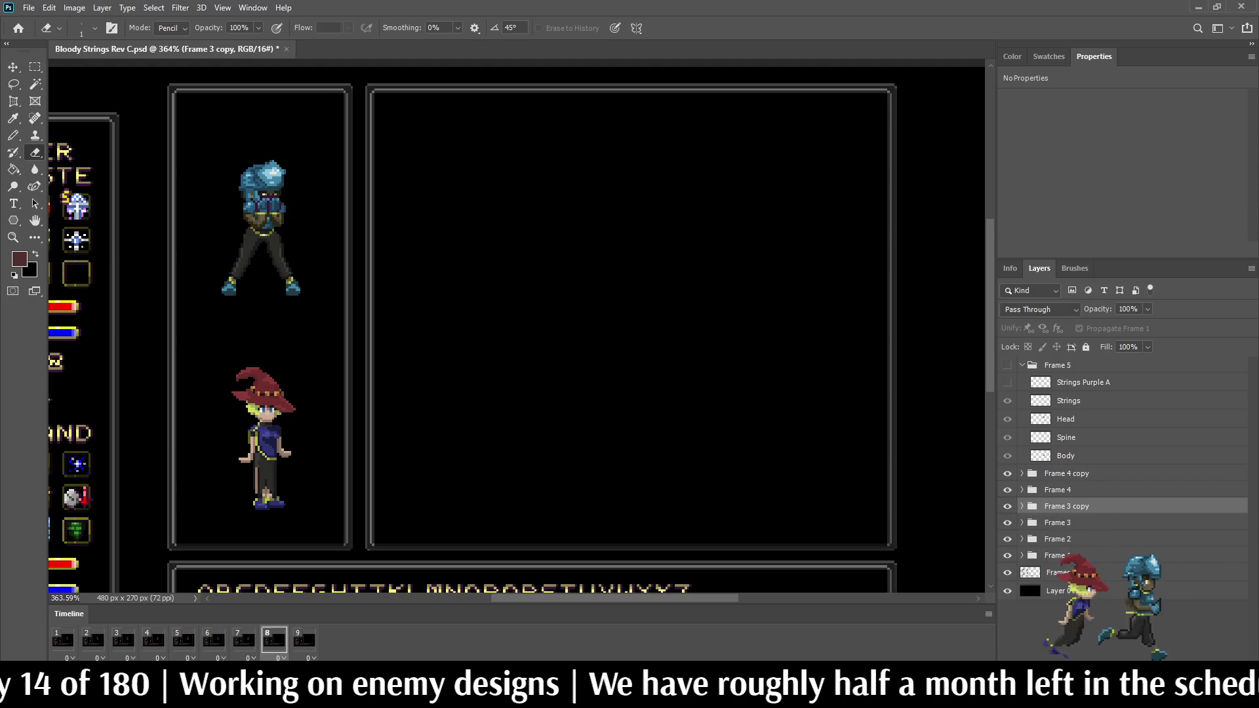
left_click(1057, 539)
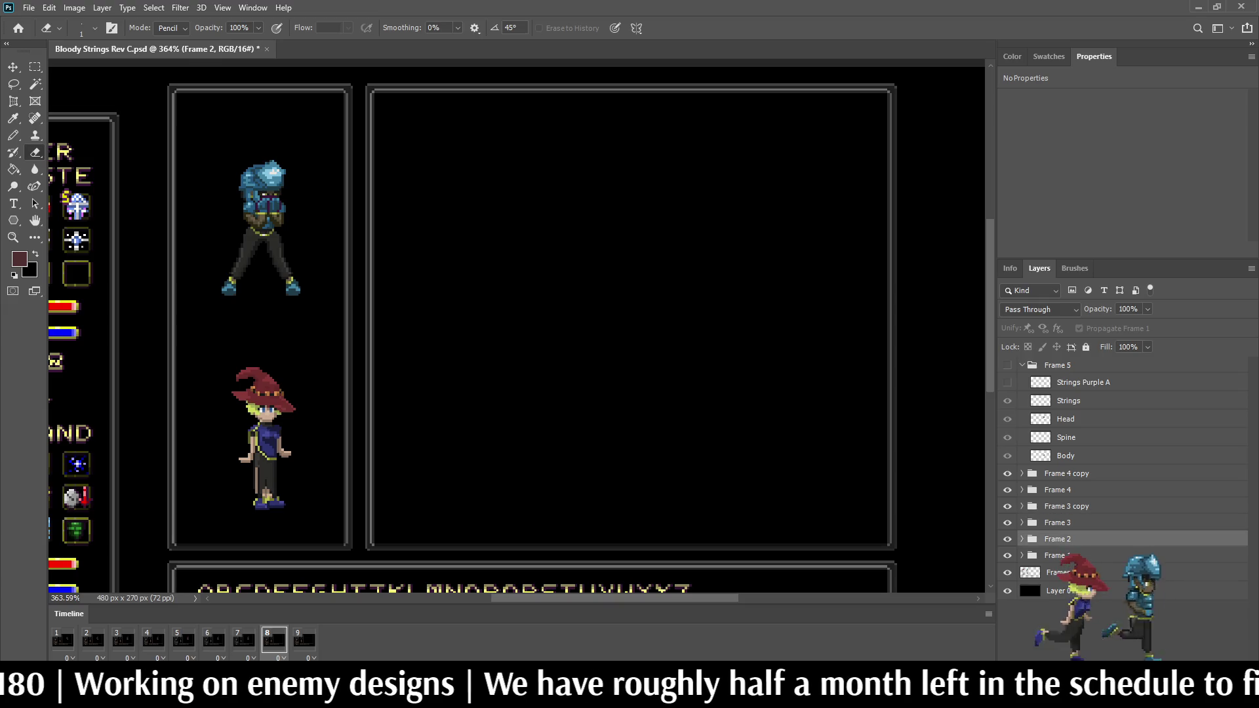
key("ctrl+j")
left_click(1022, 539)
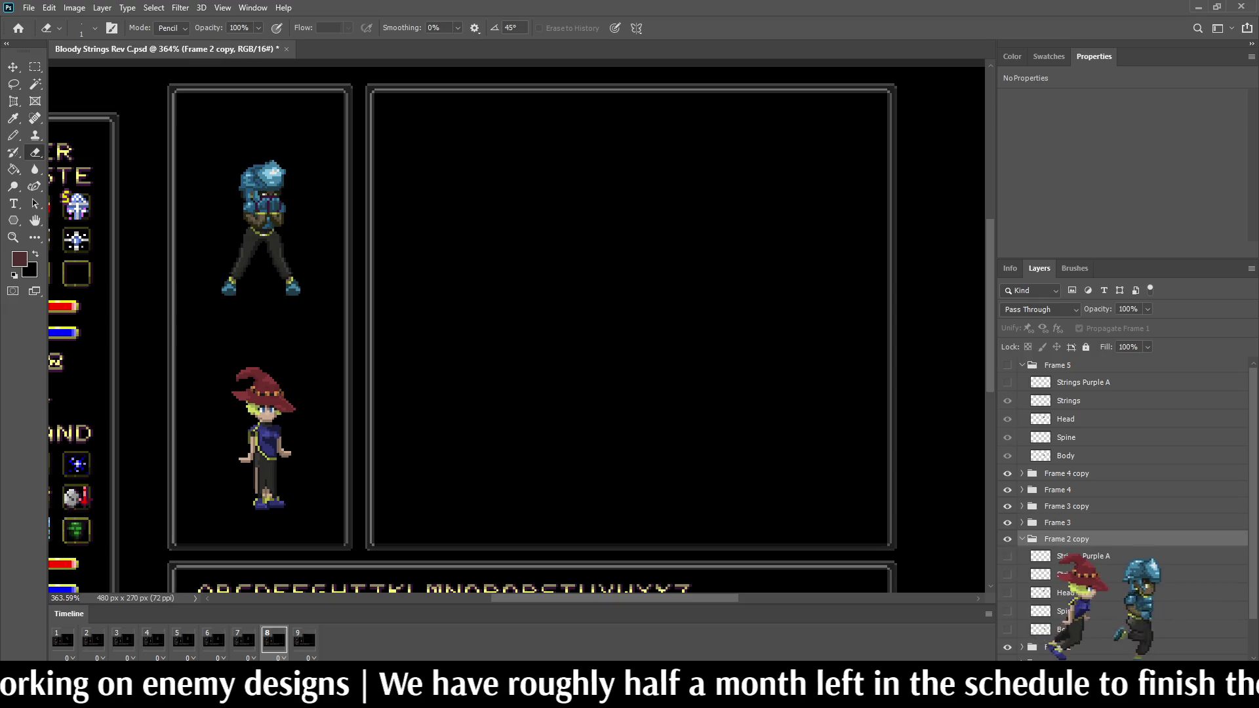
left_click(1007, 629)
left_click(1007, 611)
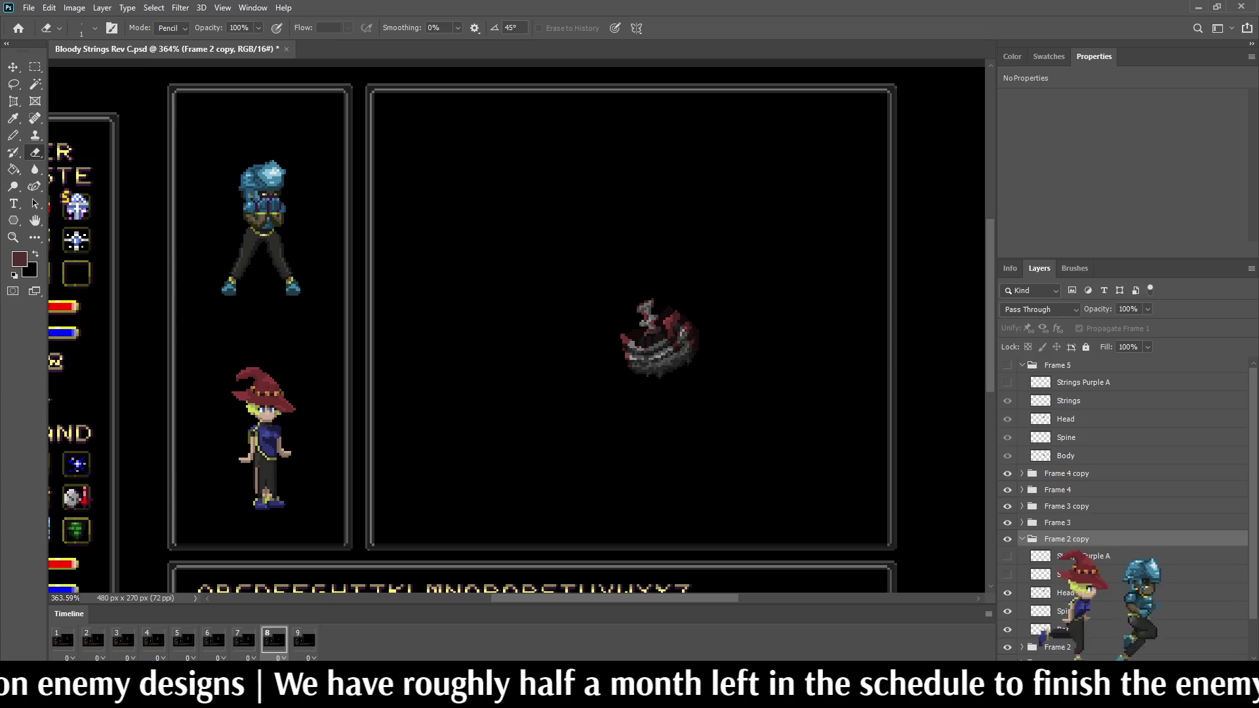
left_click(1008, 574)
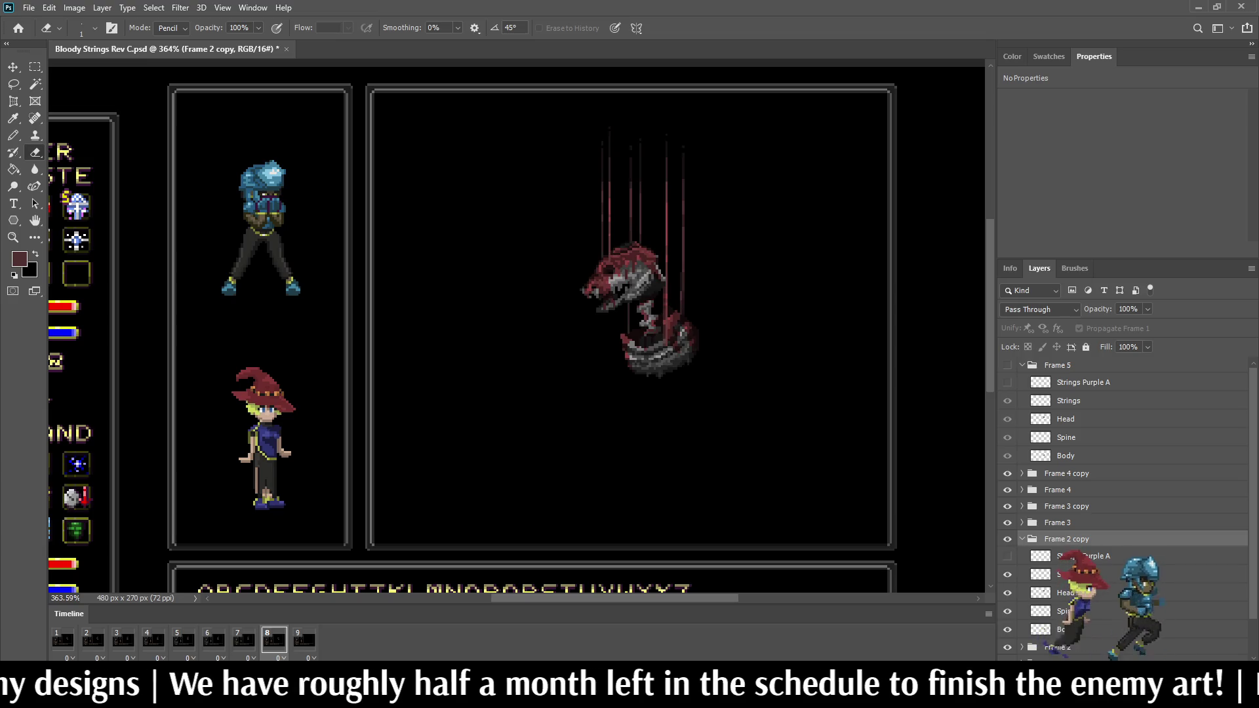
Step: Delete the extra ninth frame and play the animation full-screen at 100% and enlarged
left_click(303, 639)
key("Delete")
key("space")
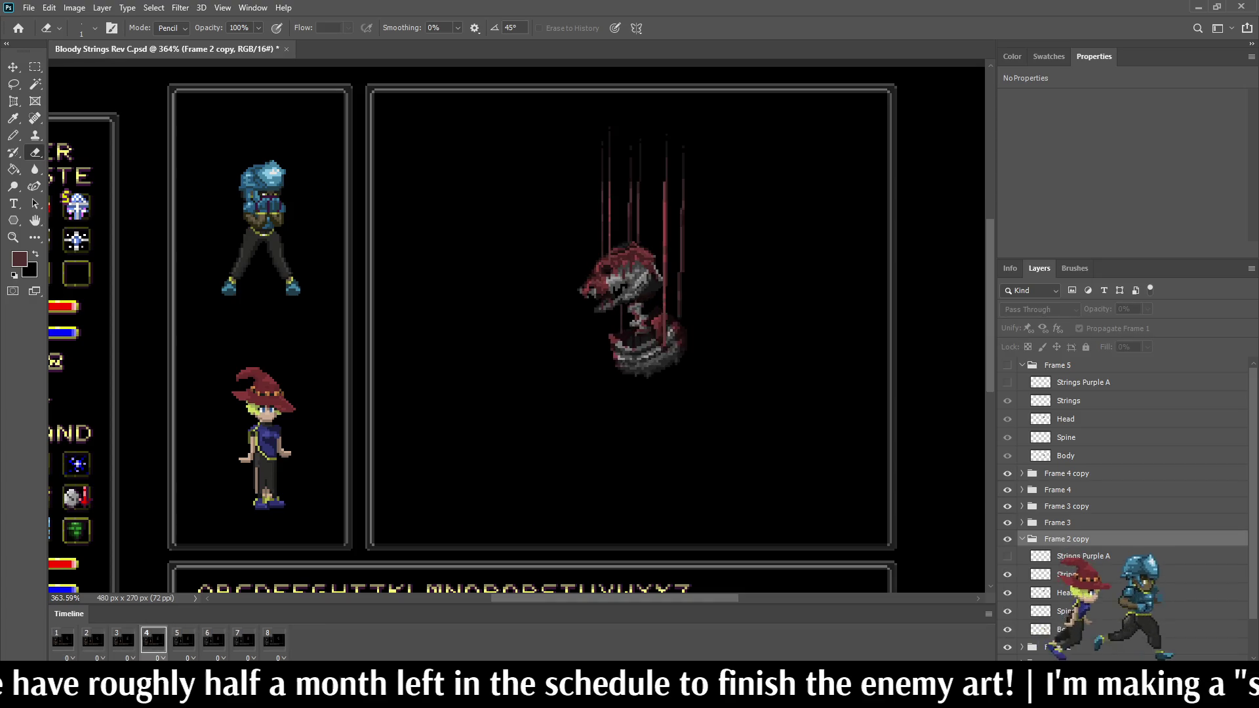
key("ctrl+1")
key("f")
key("f")
key("ctrl+plus")
key("ctrl+plus")
key("ctrl+plus")
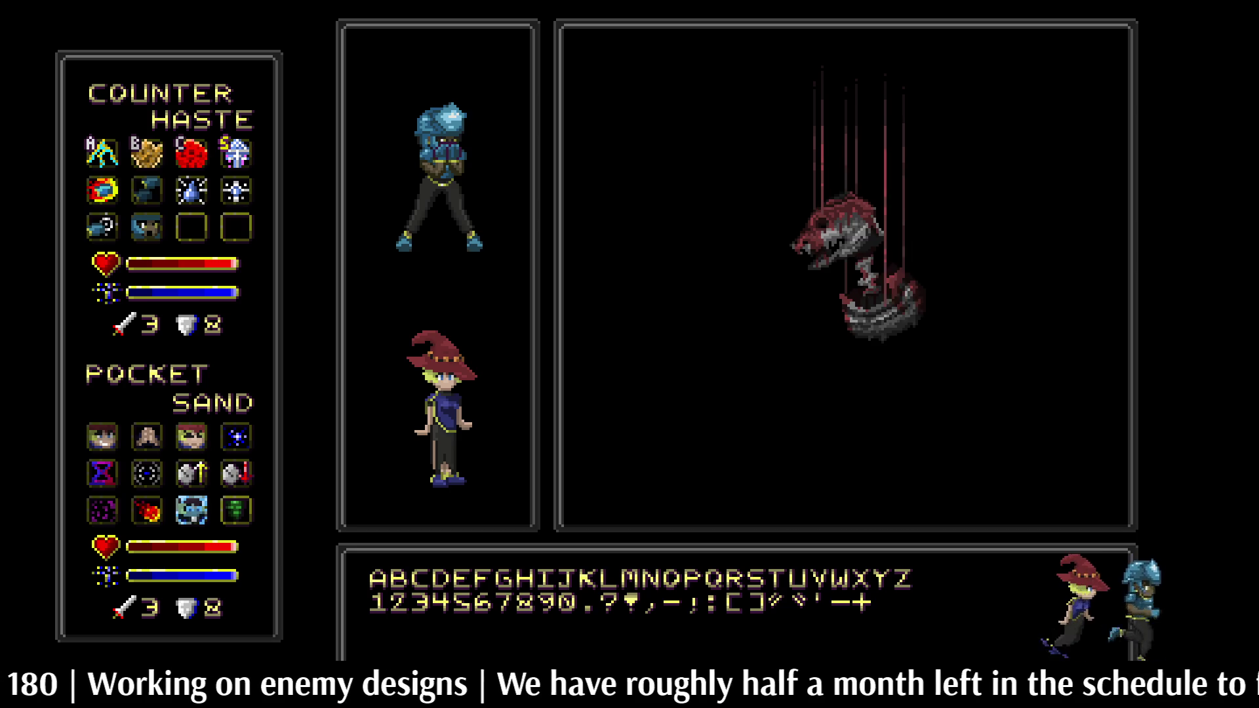
Step: Leave full-screen, raise Frame 3's Head layer by one pixel, and select Frame 3's Strings layer
key("f")
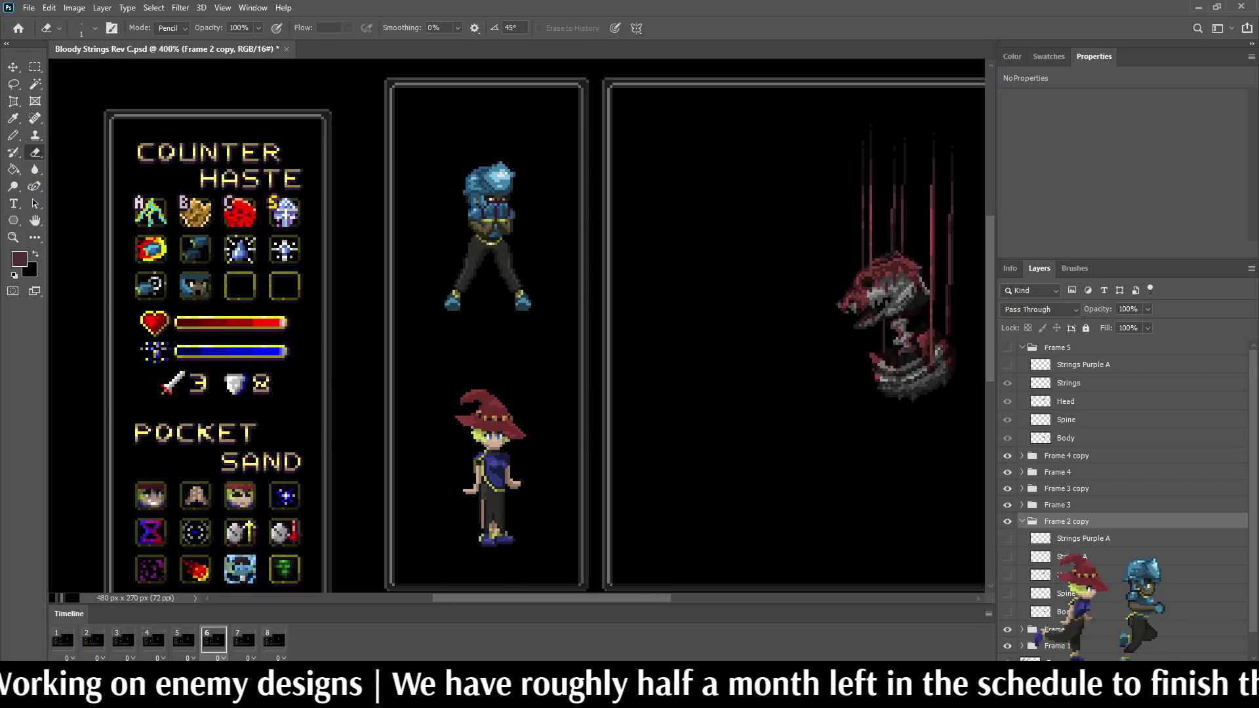
key("ctrl+0")
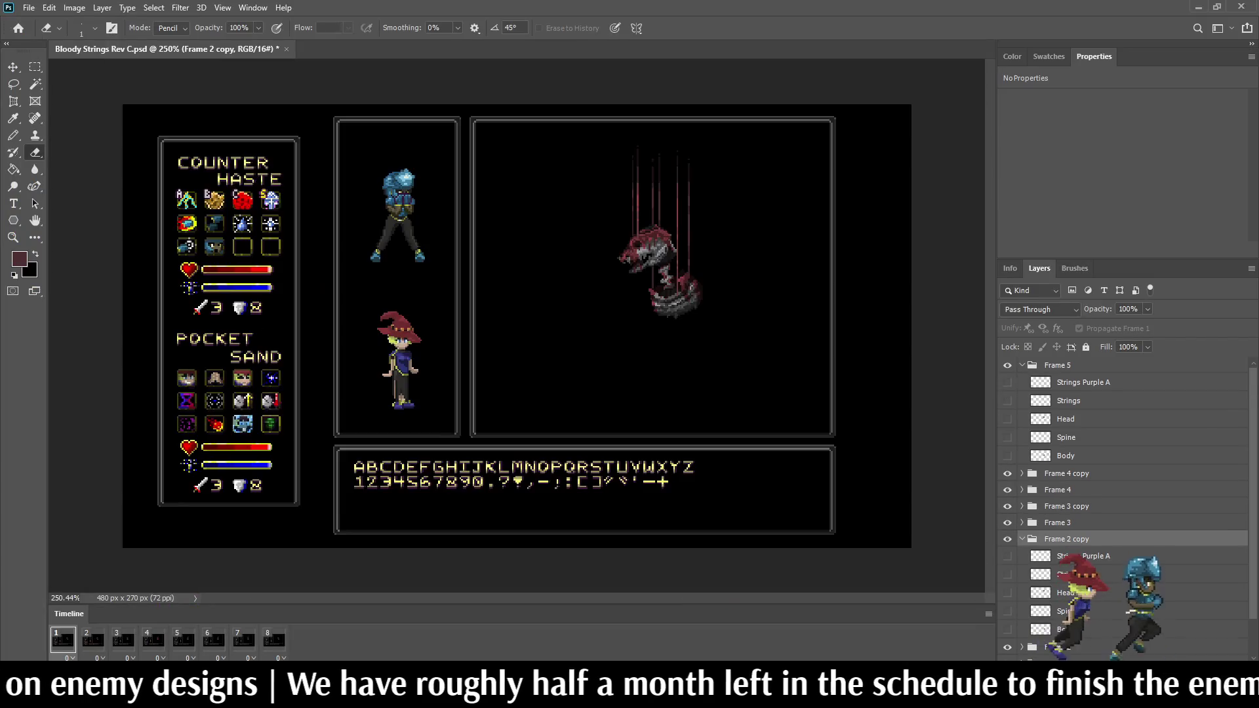
scroll(518, 328, "up", 2)
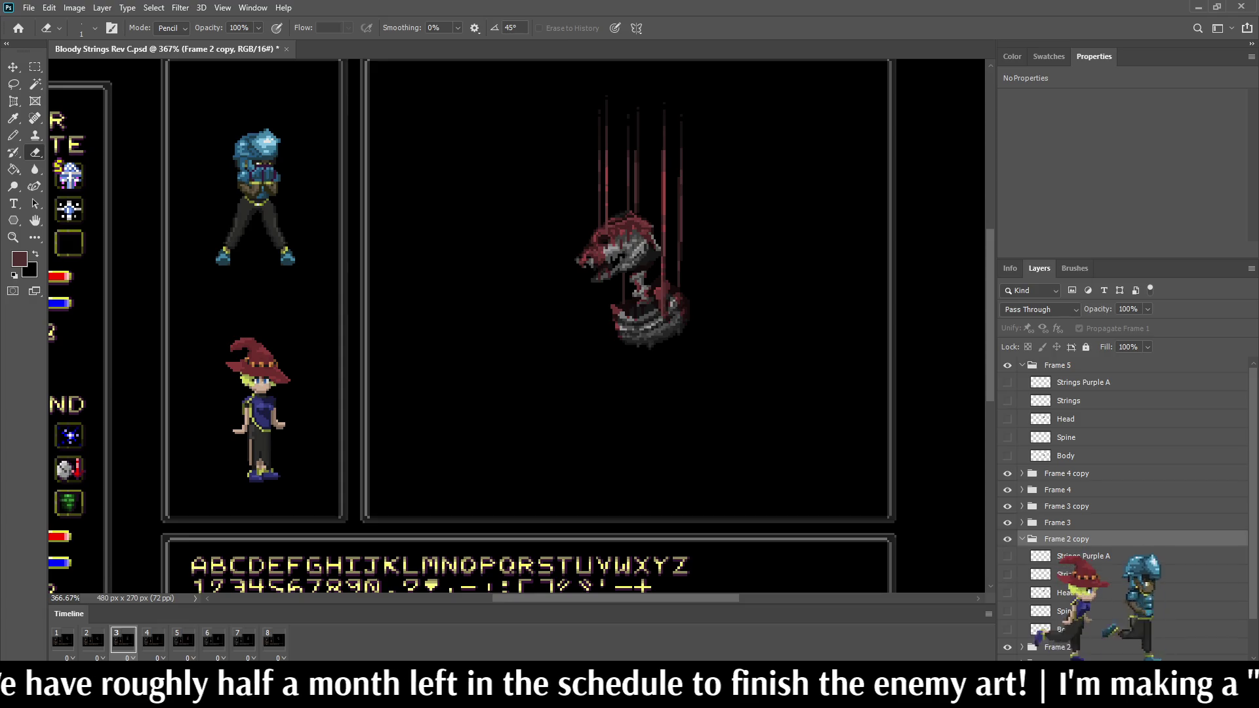
scroll(1115, 459, "down", 1)
left_click(1022, 474)
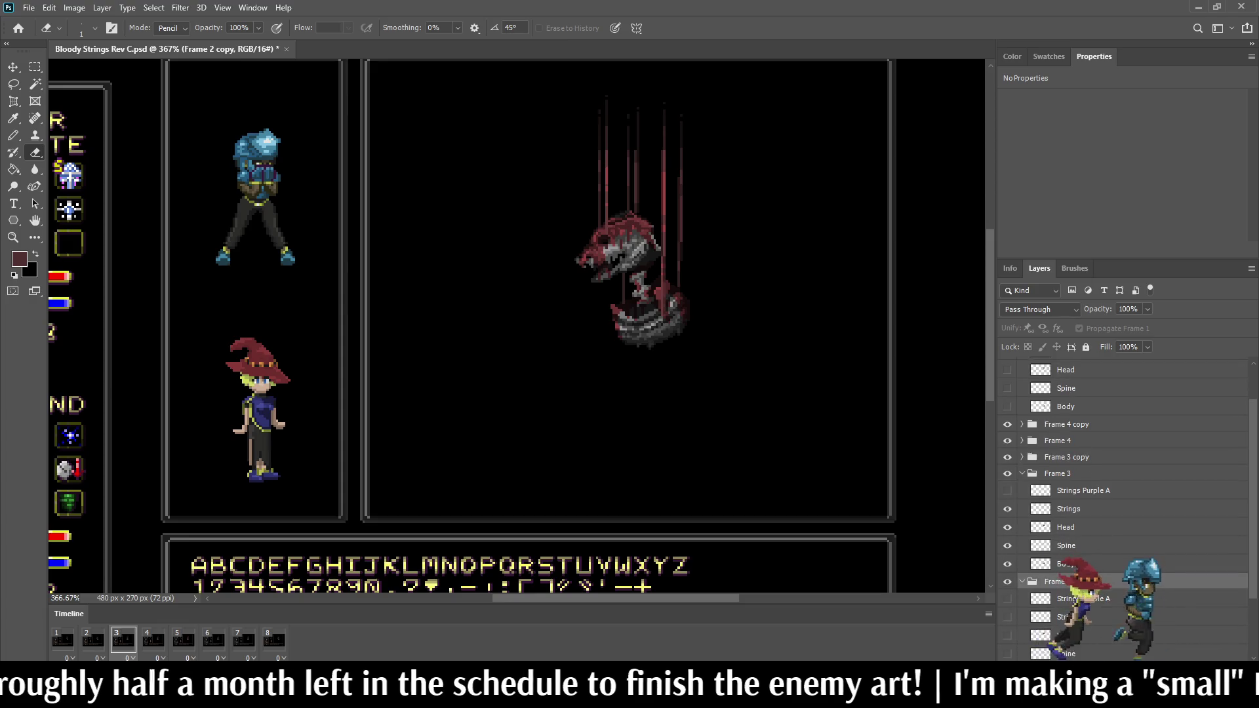
left_click(1065, 527)
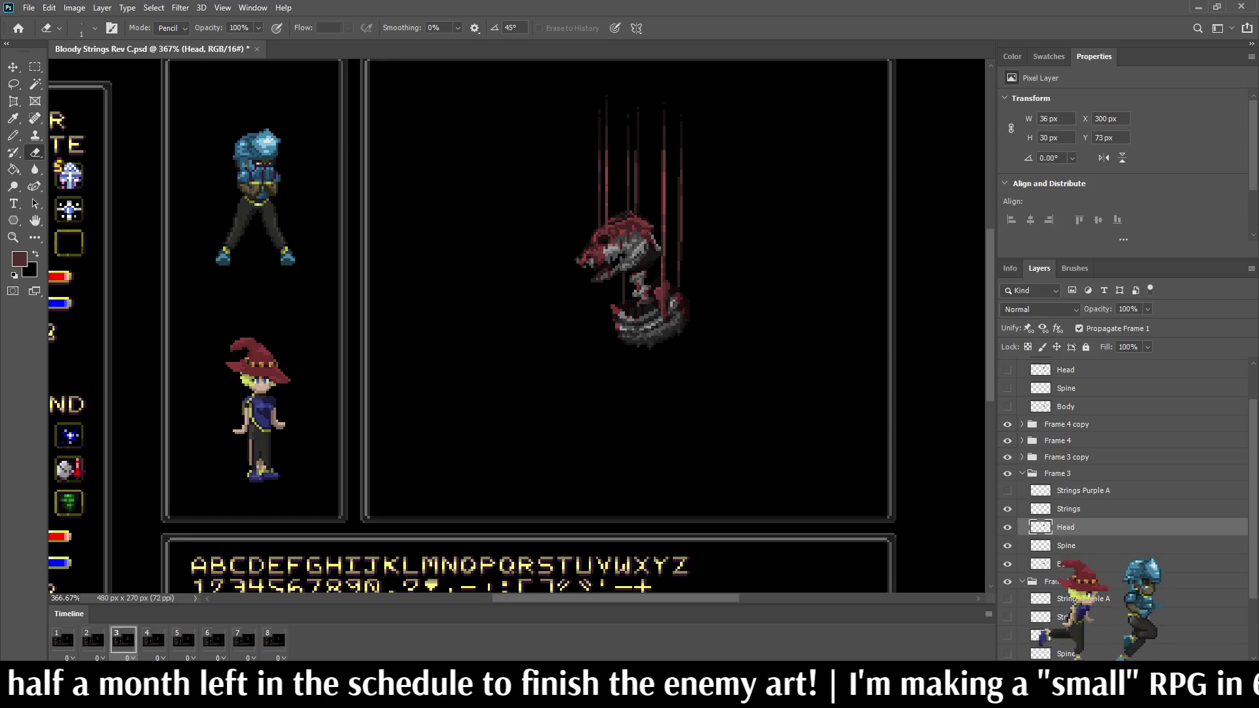
key("ctrl+t")
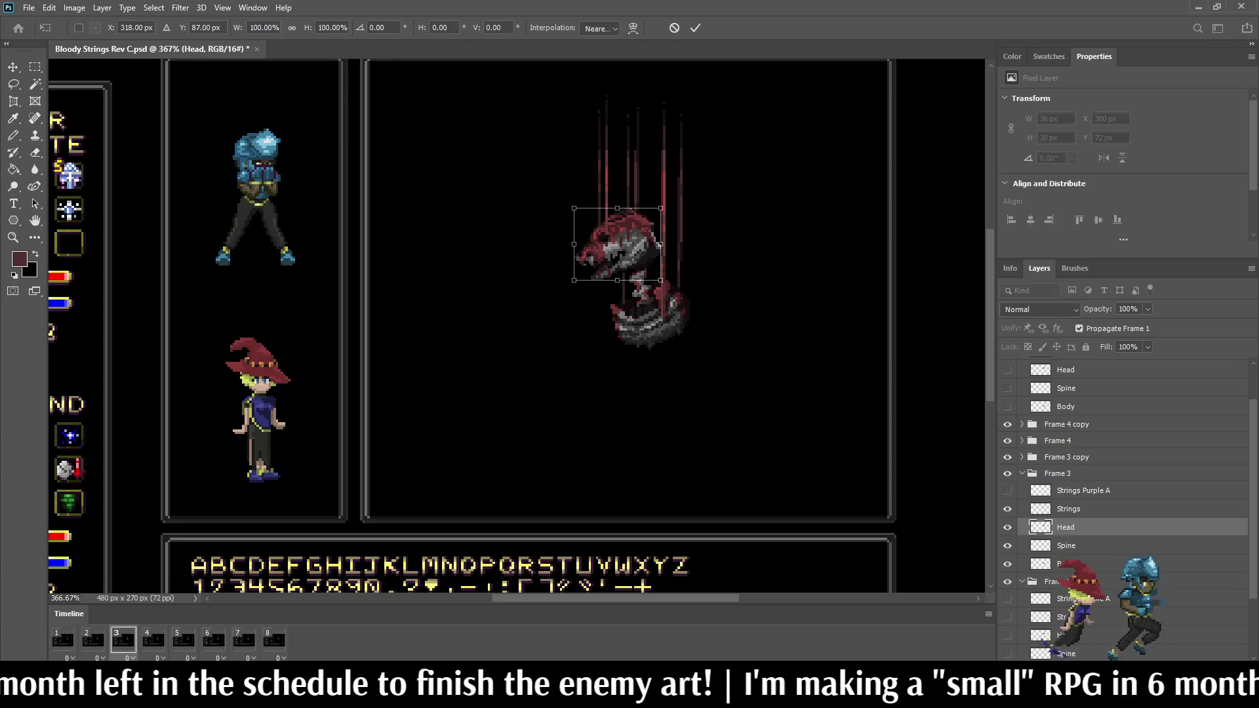
key("Return")
key("e")
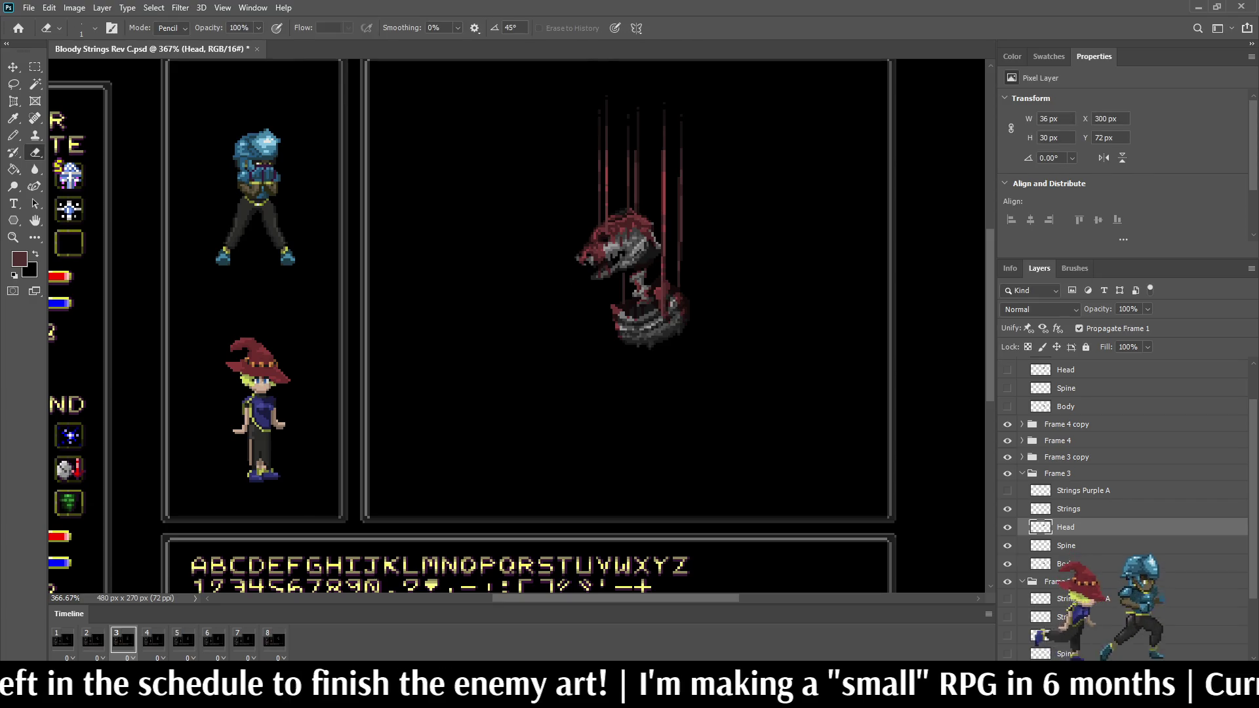
left_click(1068, 509)
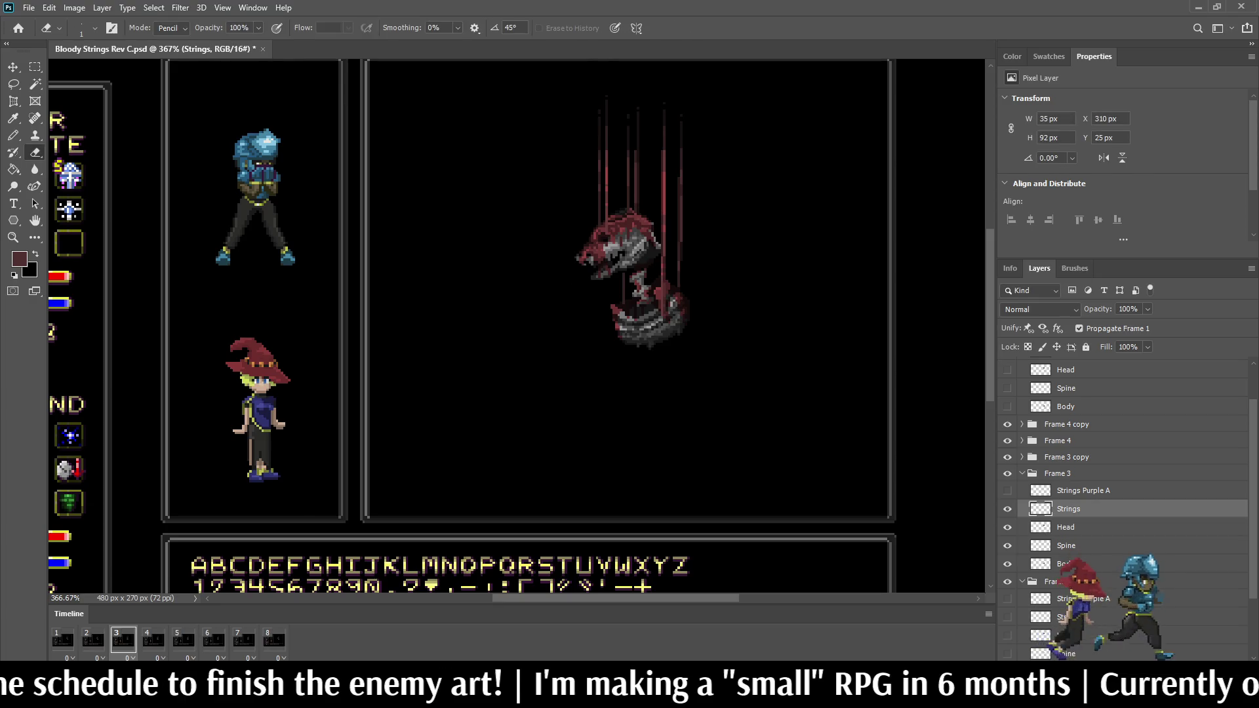
scroll(599, 125, "up", 5)
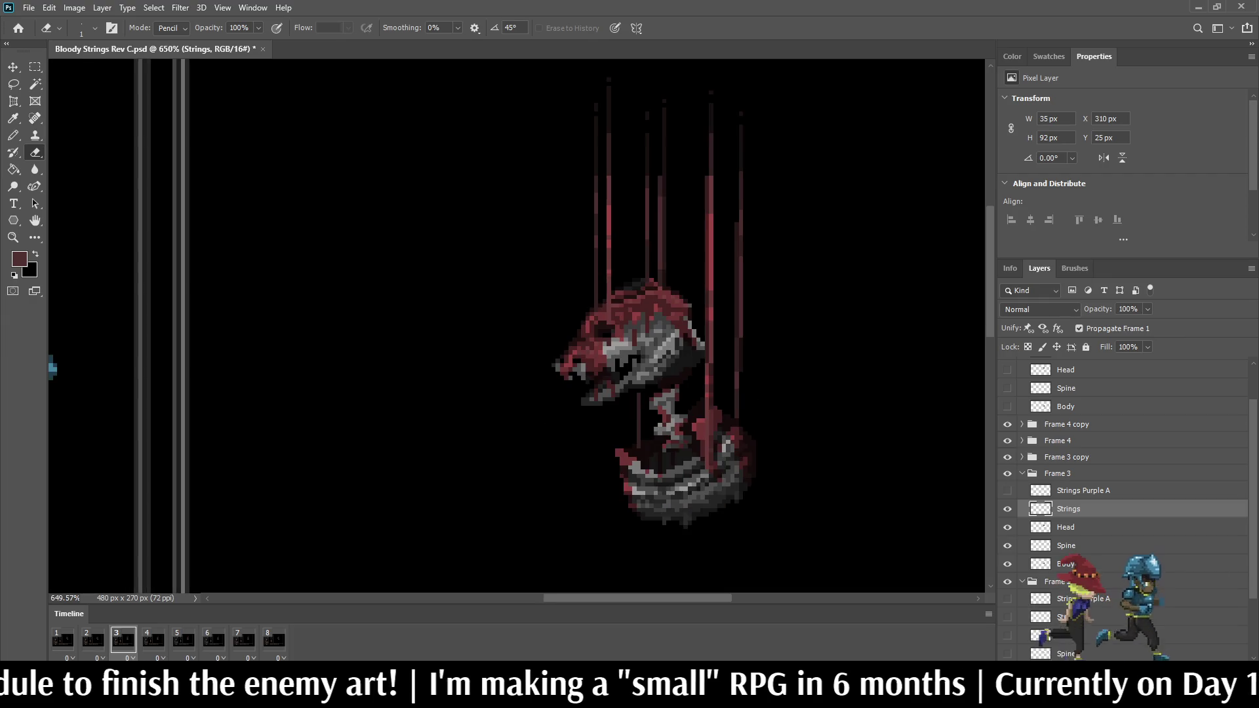
Step: Lasso the leftmost strings in Frame 3 and raise them one pixel
key("l")
mouse_move(561, 102)
left_mouse_down()
mouse_move(610, 67)
mouse_move(640, 149)
mouse_move(629, 326)
mouse_move(557, 289)
mouse_move(541, 90)
mouse_move(558, 99)
left_mouse_up()
scroll(524, 86, "down", 3)
scroll(562, 78, "up", 3)
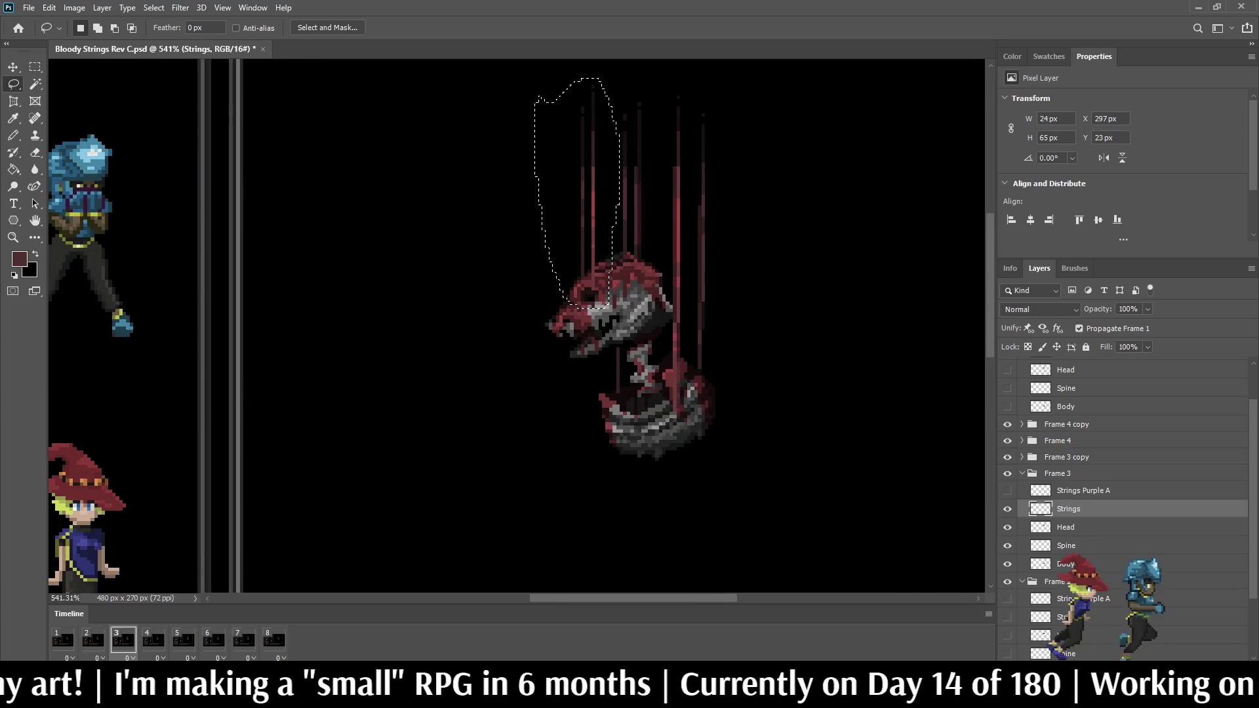
key("ctrl+t")
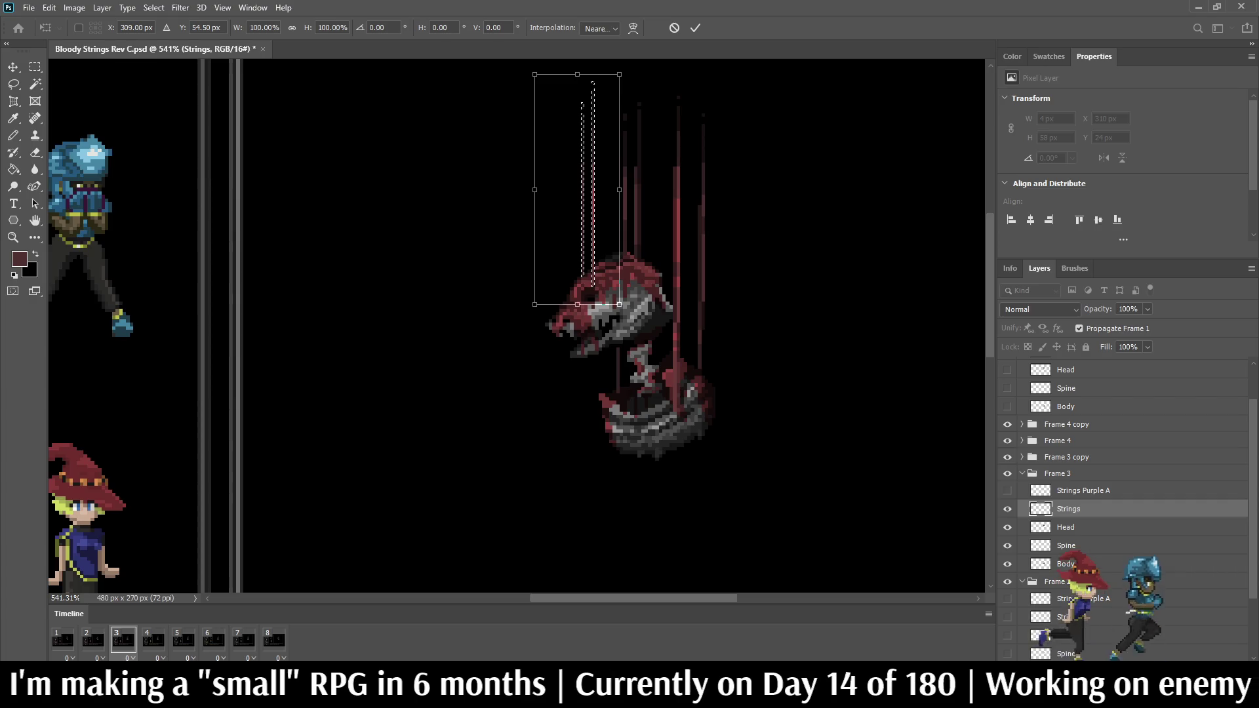
key("Return")
key("ctrl+d")
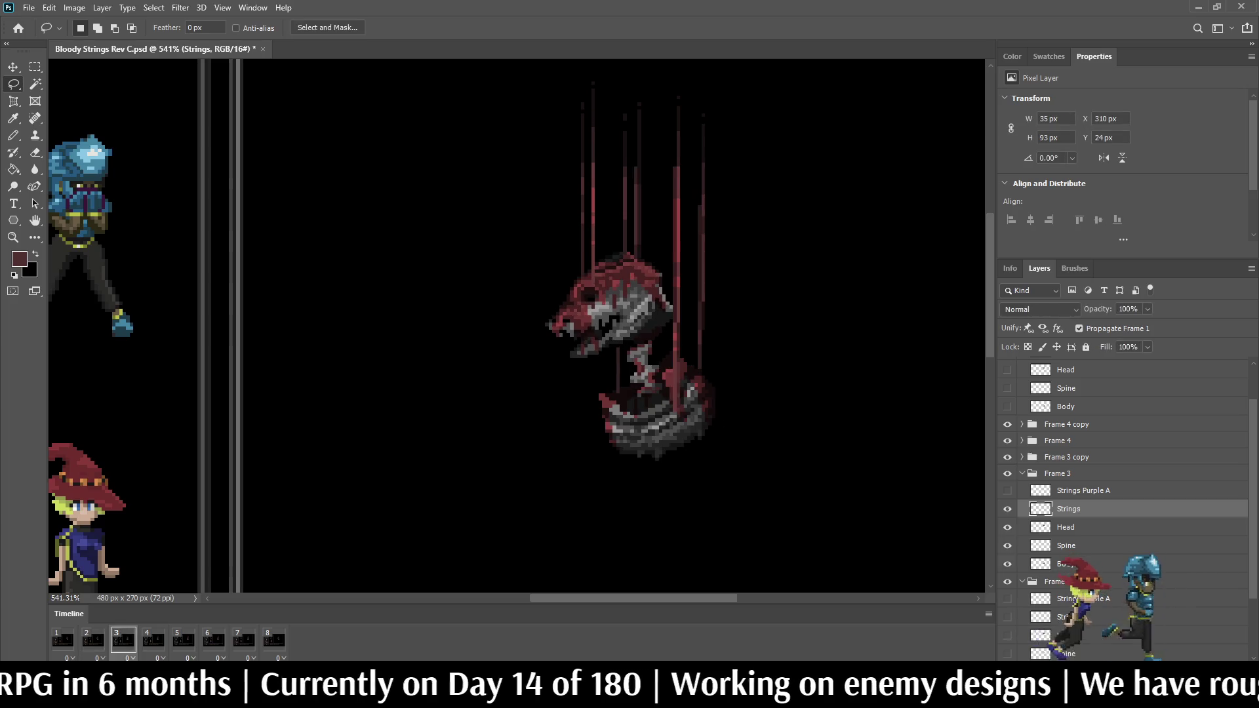
Step: Move to Frame 4 and nudge its Head layer up one pixel
key("space")
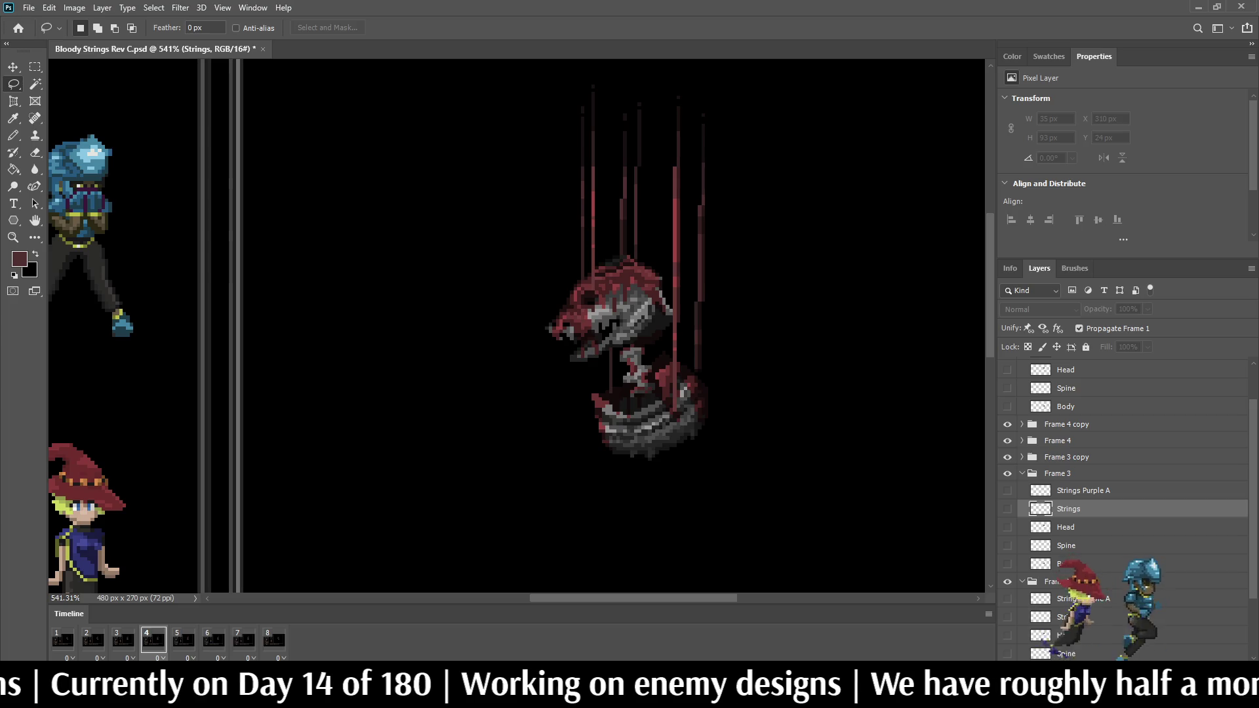
left_click(1021, 441)
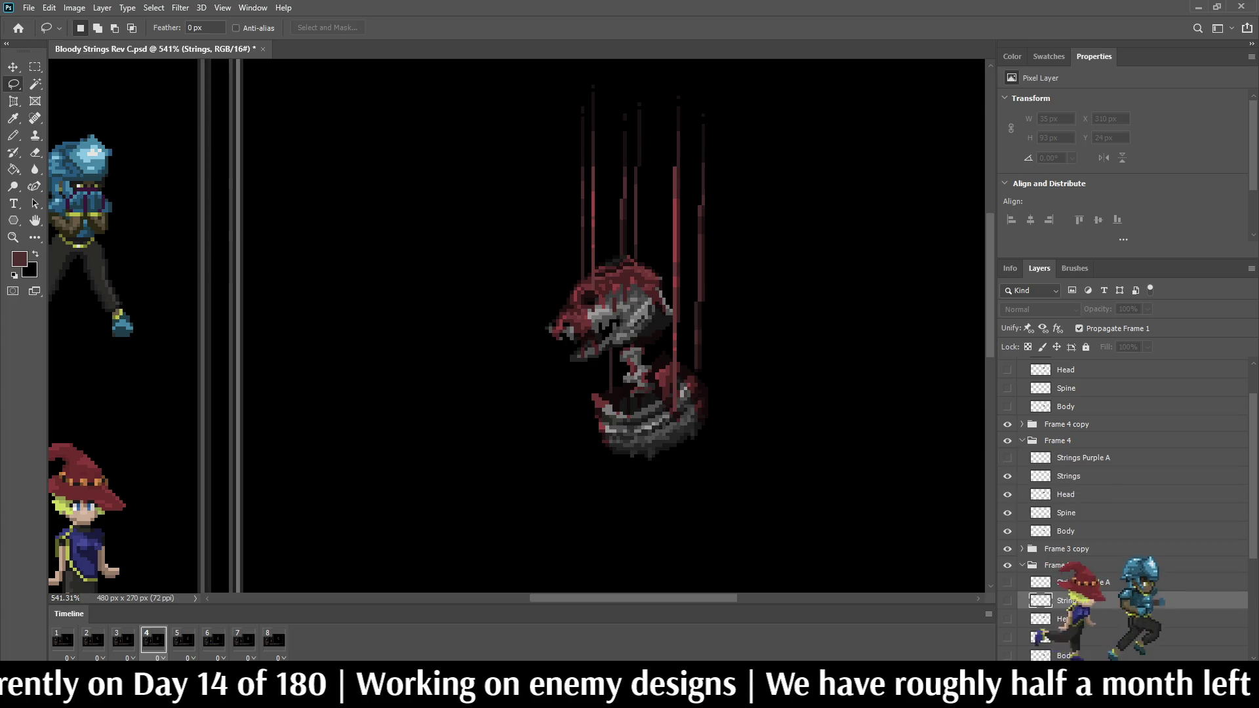
left_click(1068, 476)
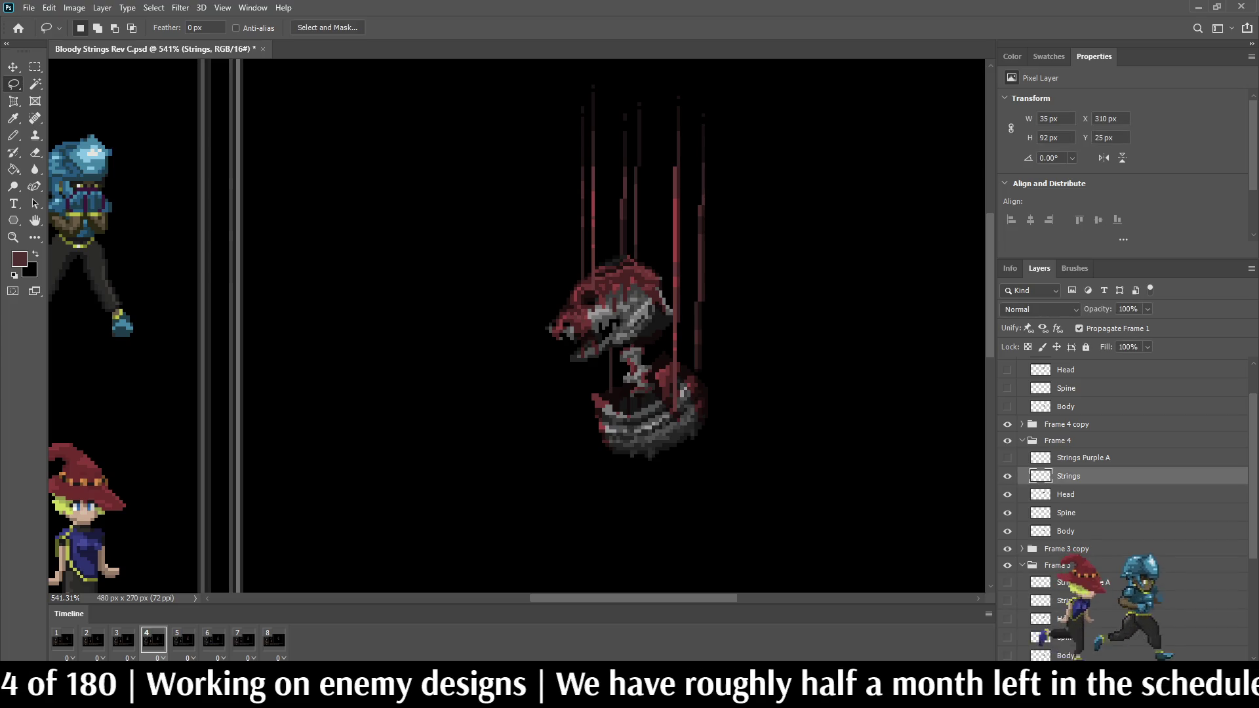
left_click(1065, 494)
key("ctrl+t")
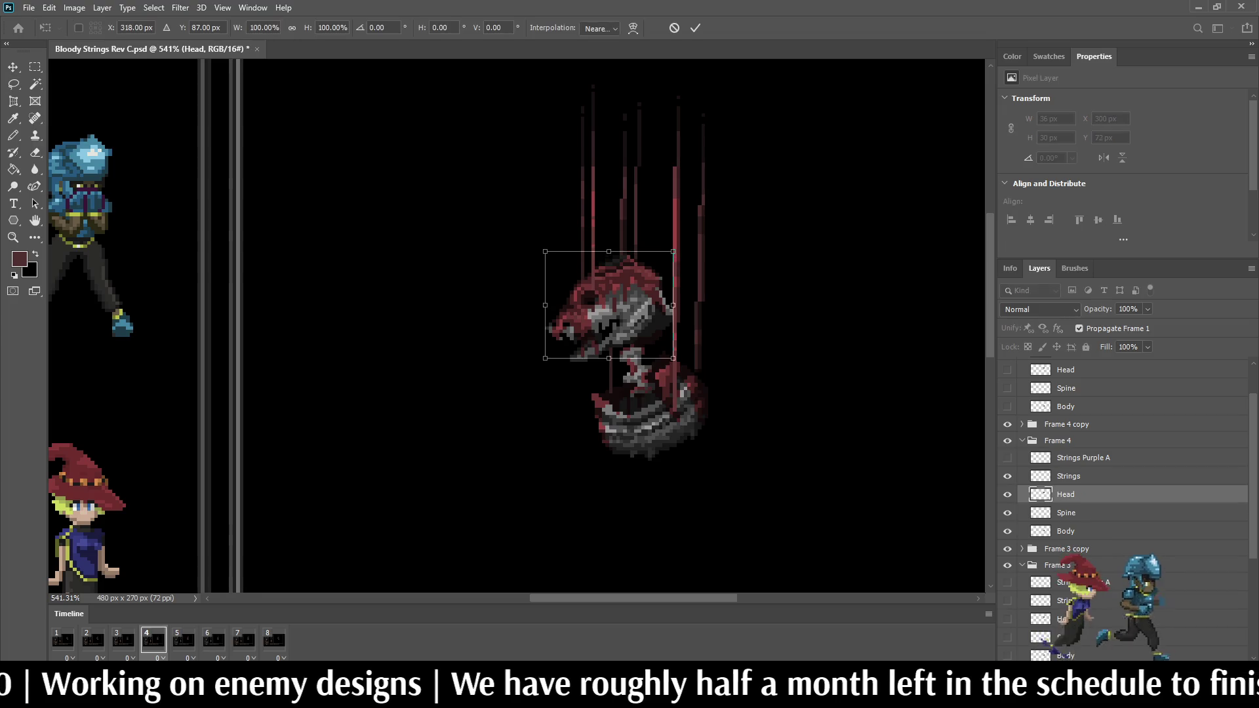
key("Up")
key("Return")
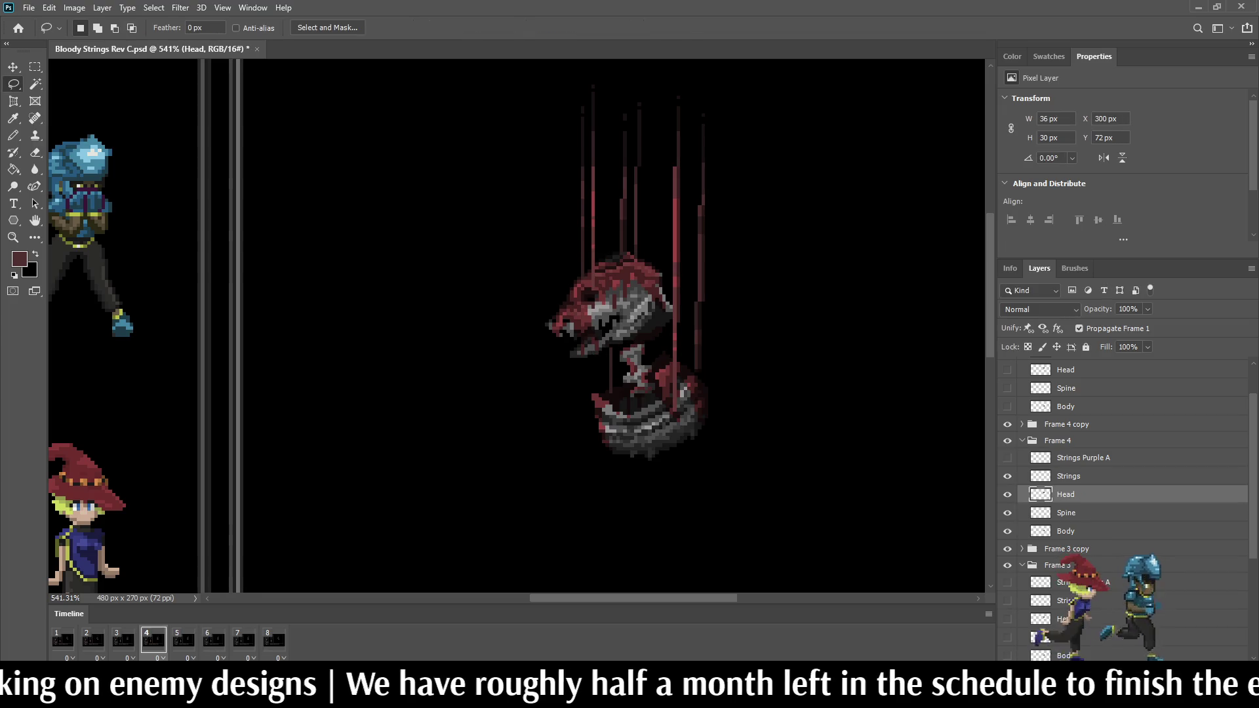
Step: Lift Frame 4's left strings one pixel, then play the animation
key("alt+bracketright")
mouse_move(534, 146)
left_mouse_down()
mouse_move(570, 73)
mouse_move(604, 120)
mouse_move(603, 283)
mouse_move(533, 187)
mouse_move(534, 144)
left_mouse_up()
key("ctrl+t")
key("Return")
key("ctrl+d")
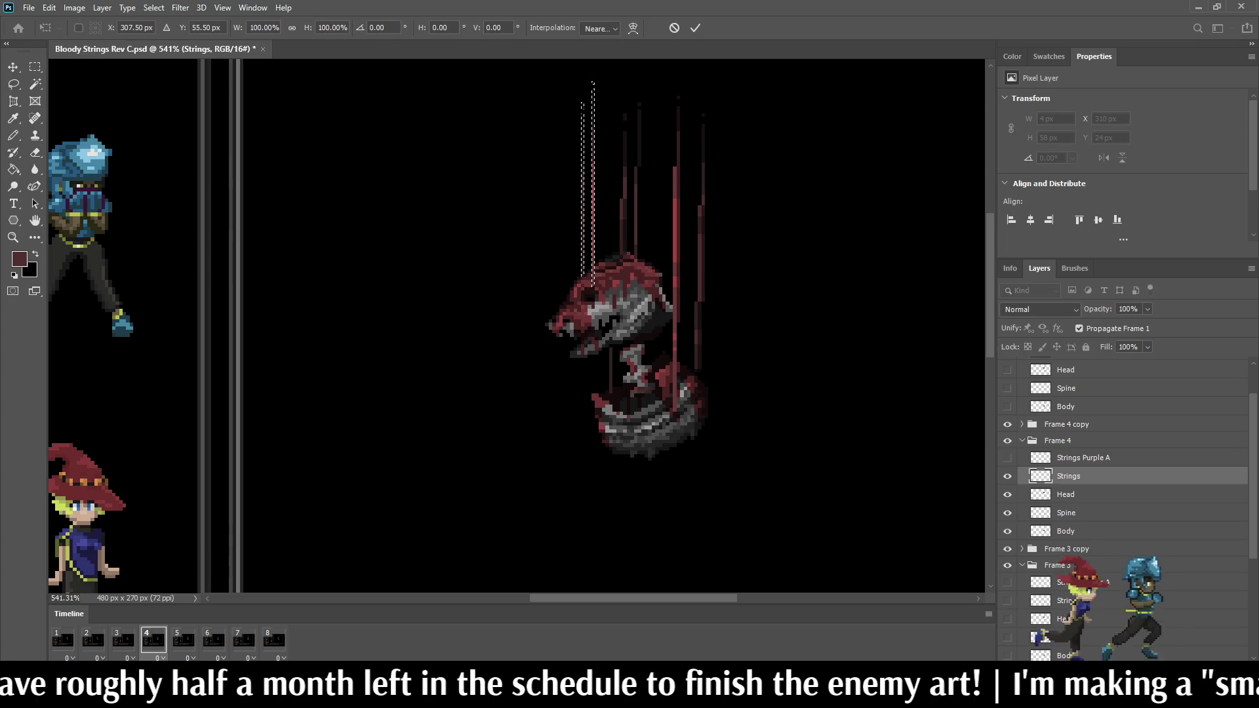
key("space")
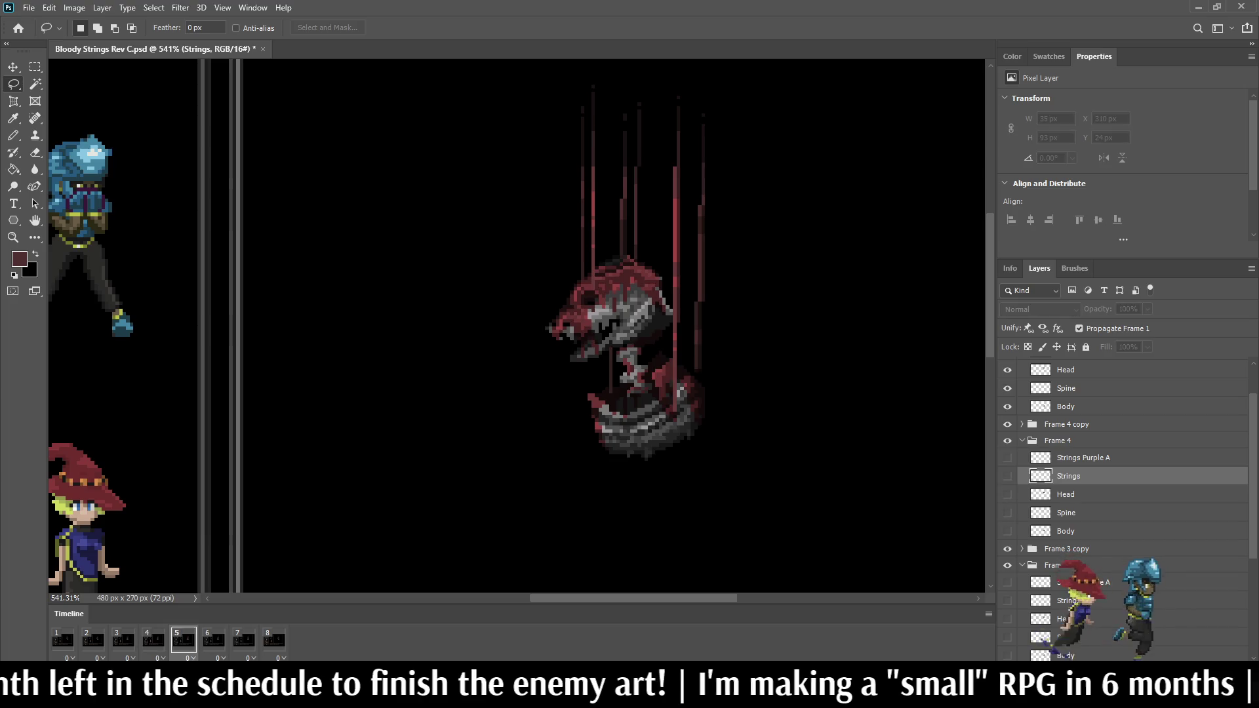
Step: Go to Frame 5 and raise its Head layer by 2 px
key("space")
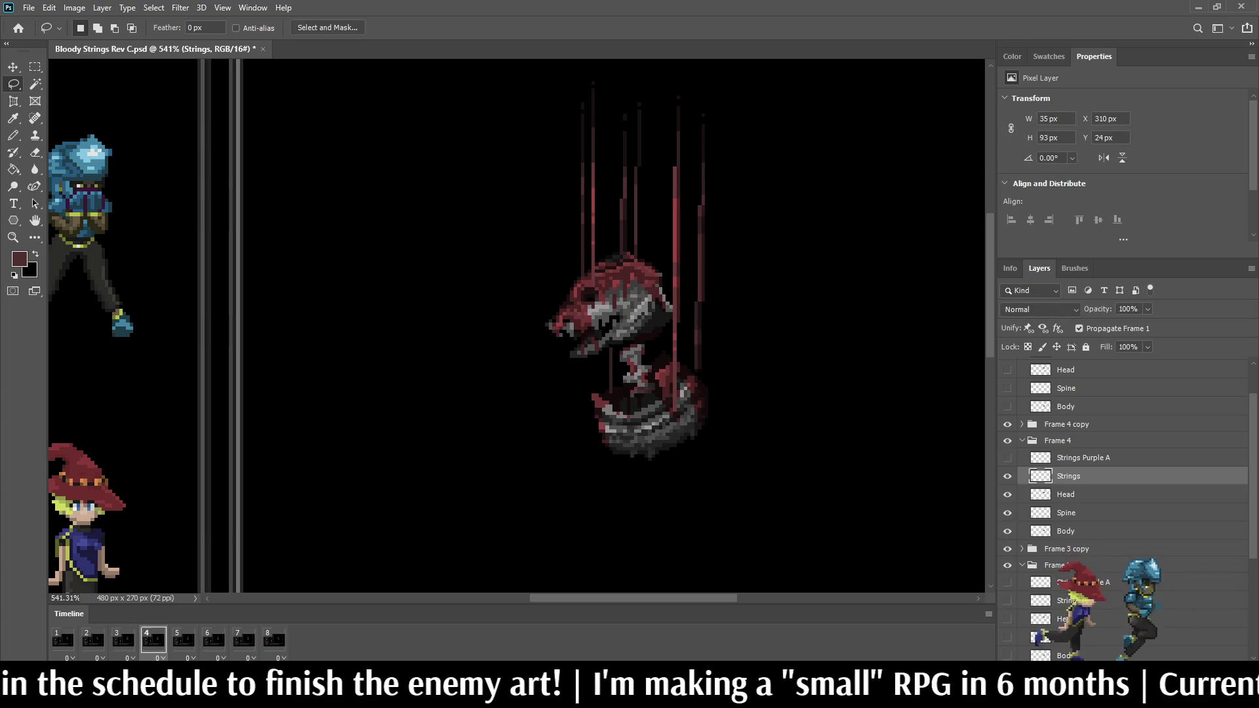
key("space")
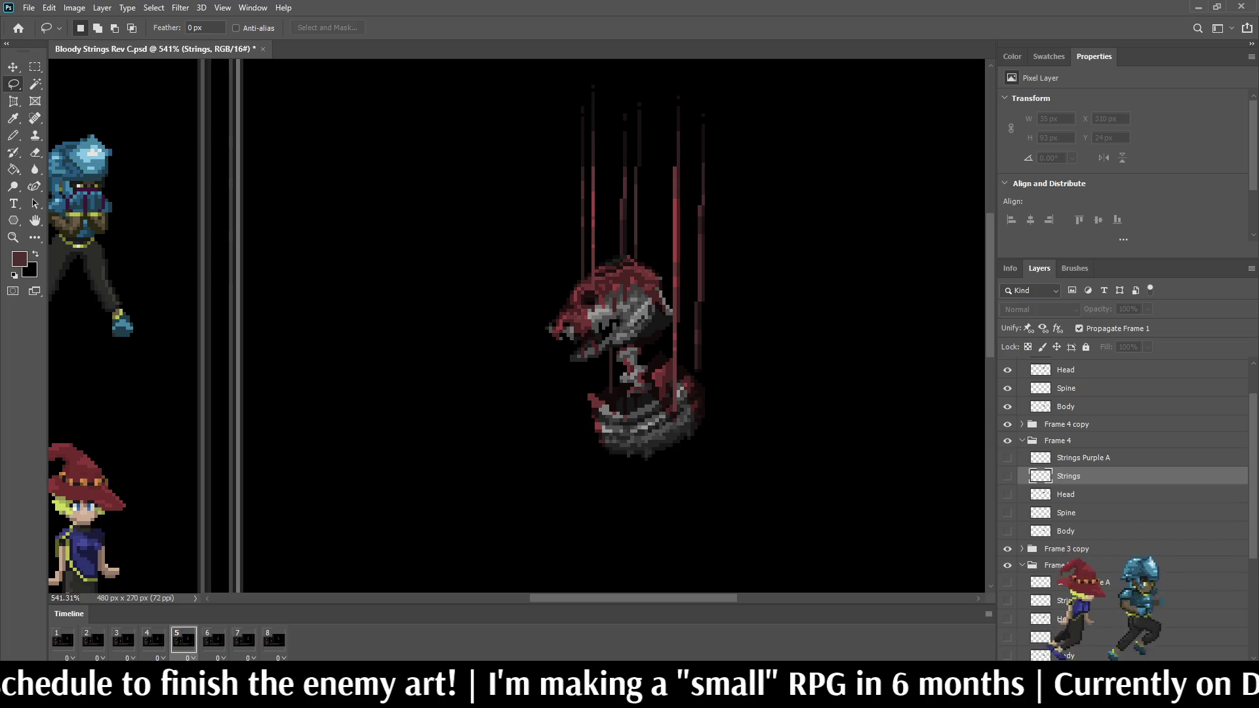
scroll(1125, 459, "up", 2)
left_click(1066, 419)
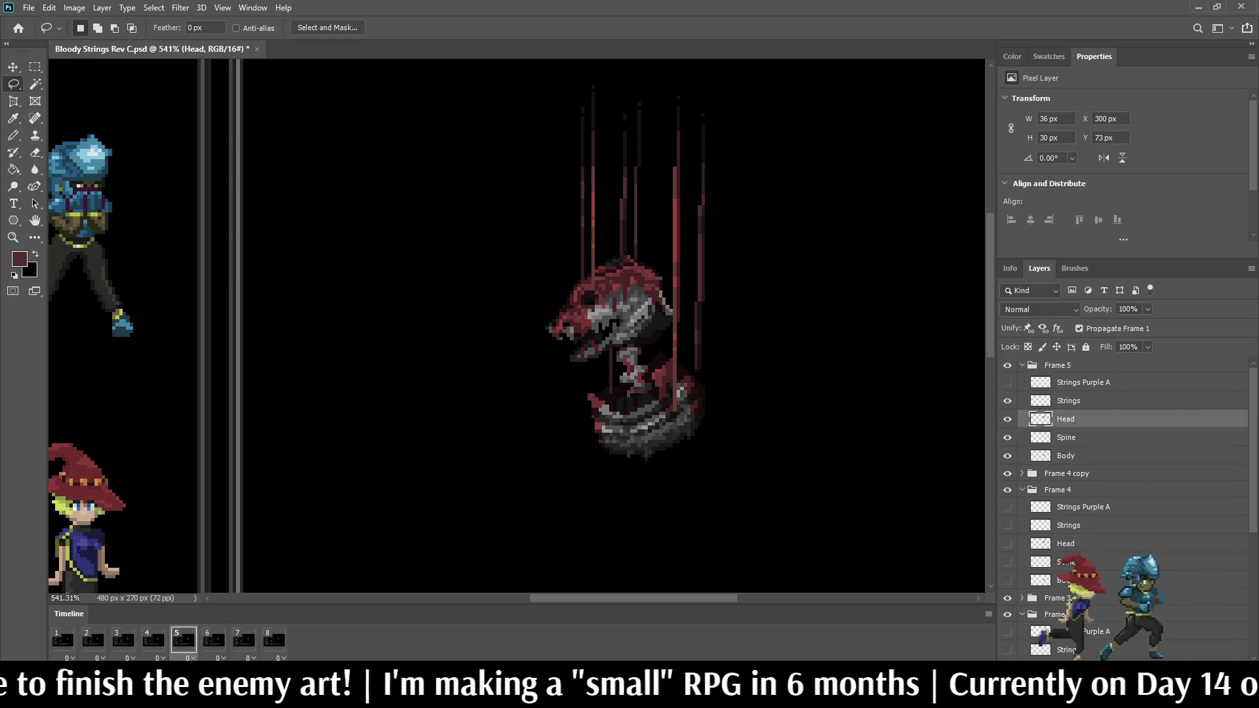
key("ctrl+Up")
key("ctrl+Up")
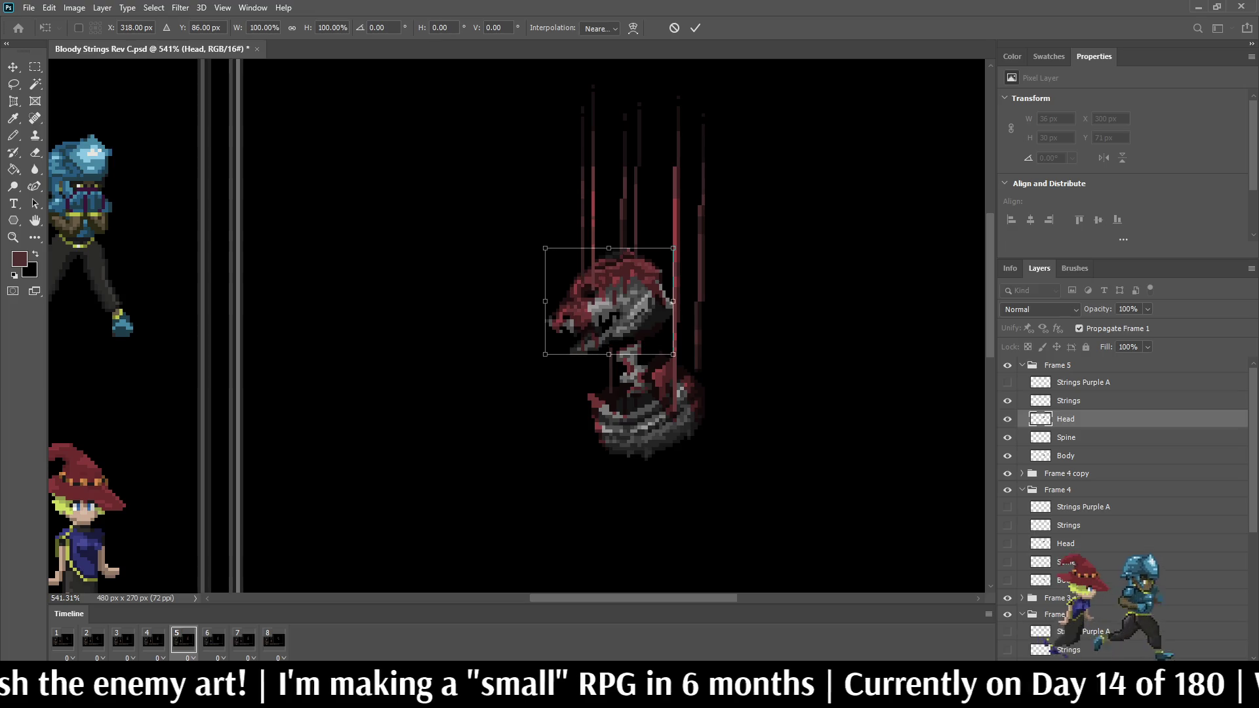
Step: Lasso the left strings on Frame 5's Strings layer and lift them to match
left_click(1068, 401)
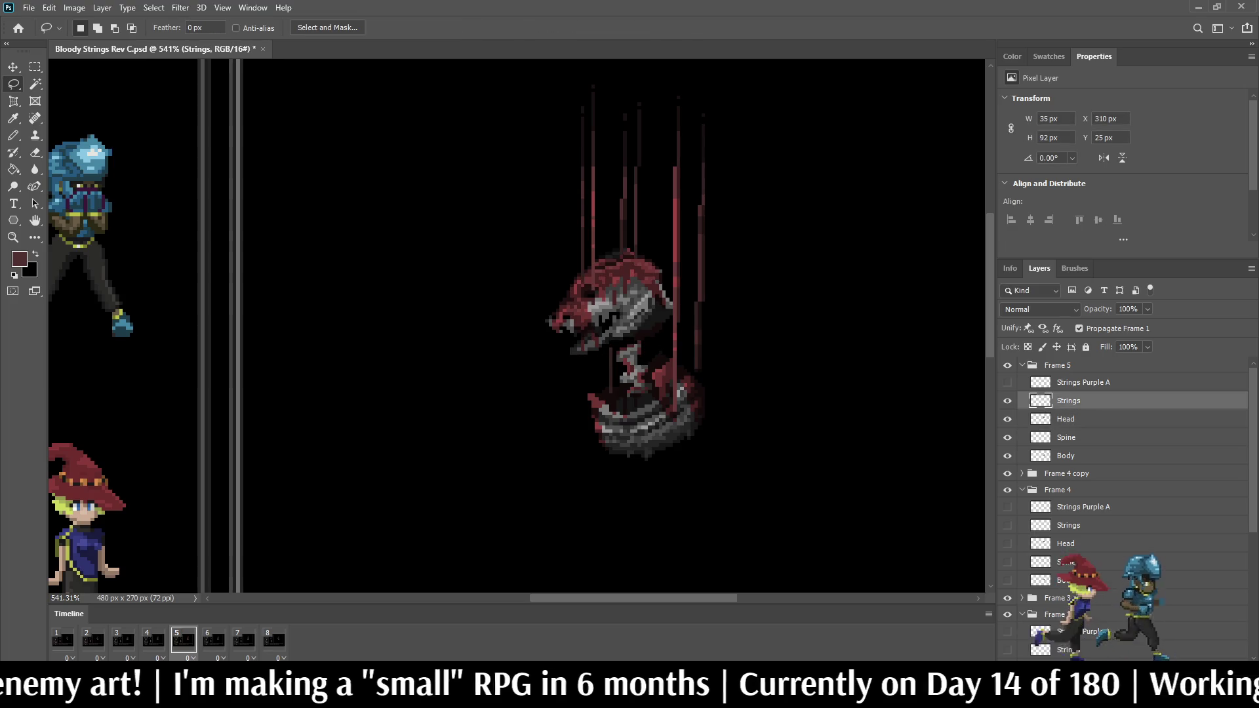
mouse_move(538, 203)
left_mouse_down()
mouse_move(541, 140)
mouse_move(575, 78)
mouse_move(607, 132)
mouse_move(602, 299)
mouse_move(532, 231)
mouse_move(537, 203)
left_mouse_up()
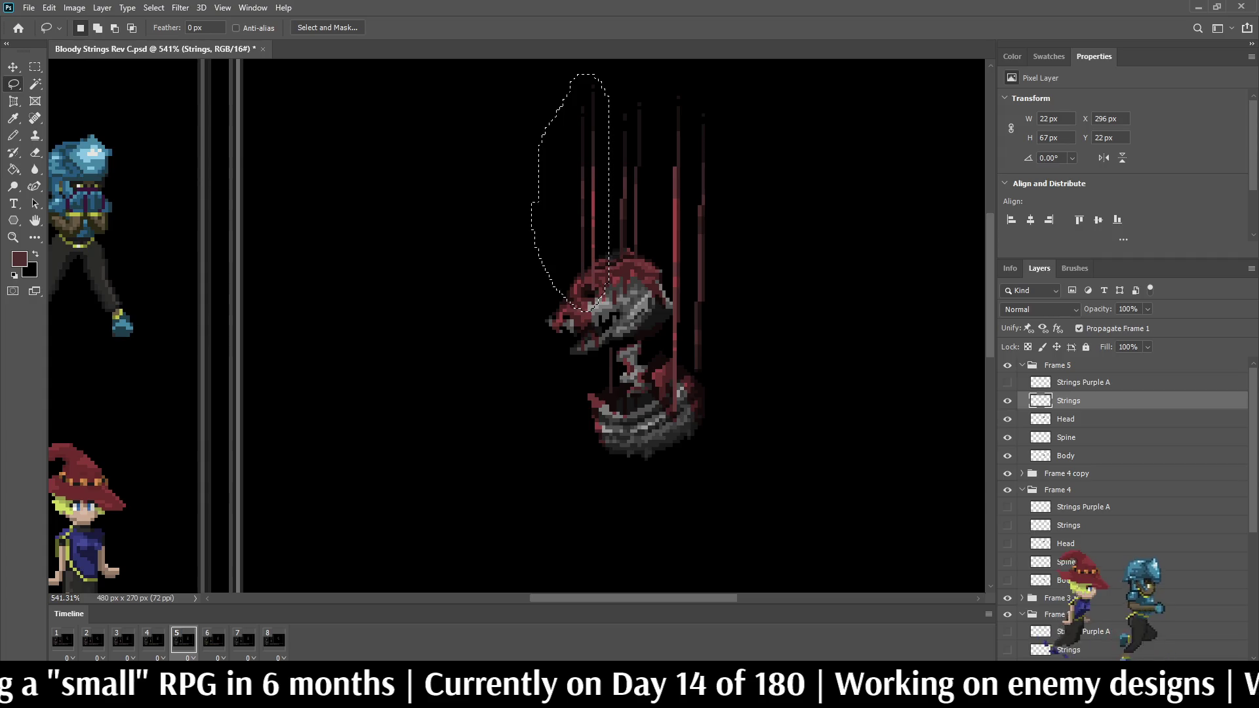
key("ctrl+t")
key("Return")
key("ctrl+d")
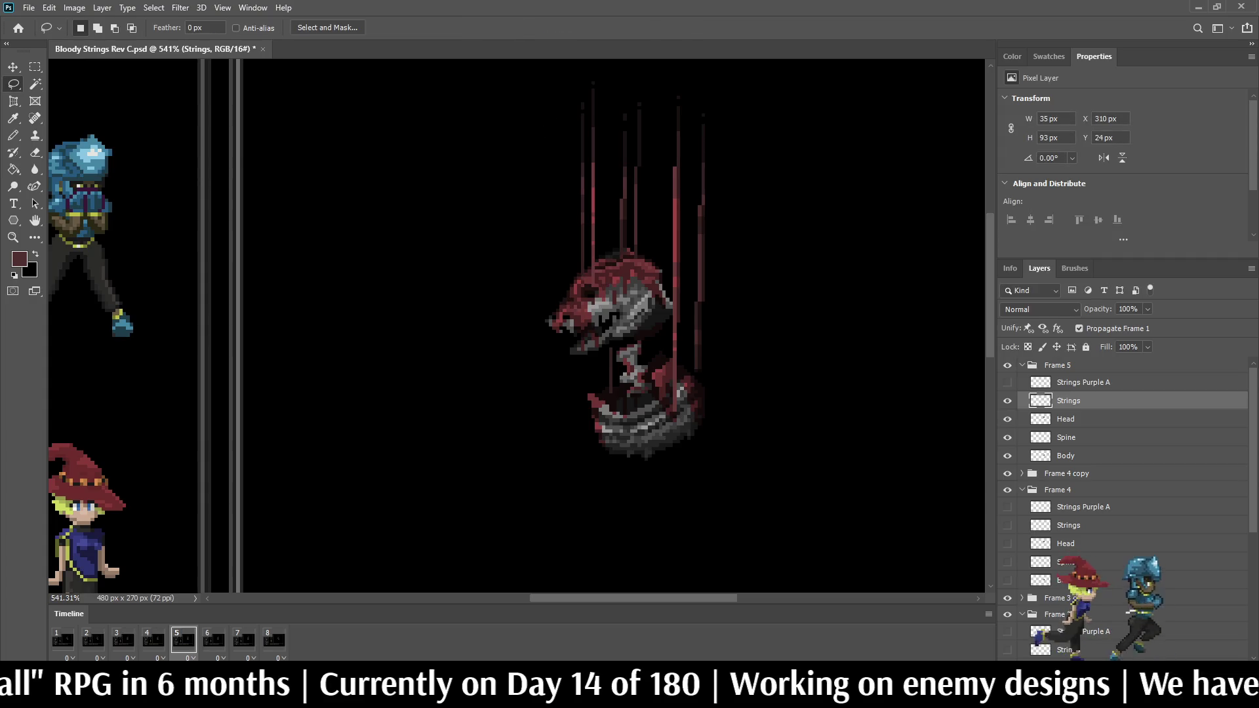
Step: Play the animation to review it and view the whole mockup at actual size
key("space")
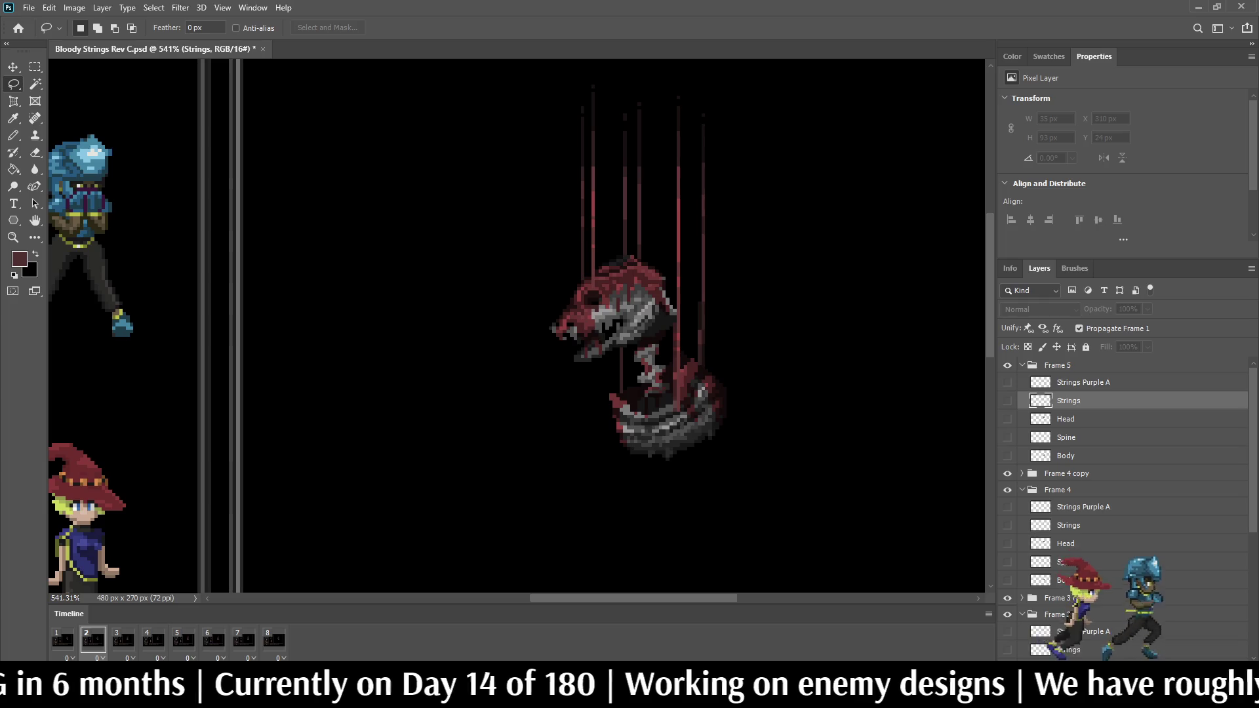
key("space")
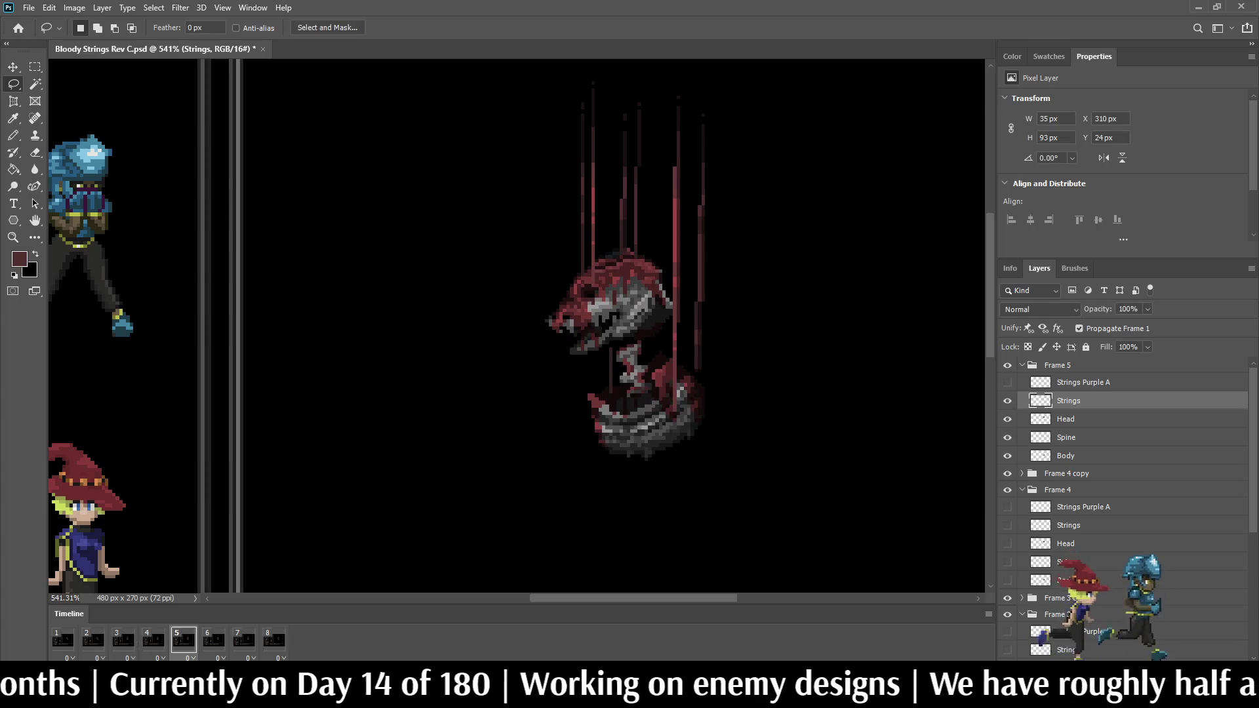
key("space")
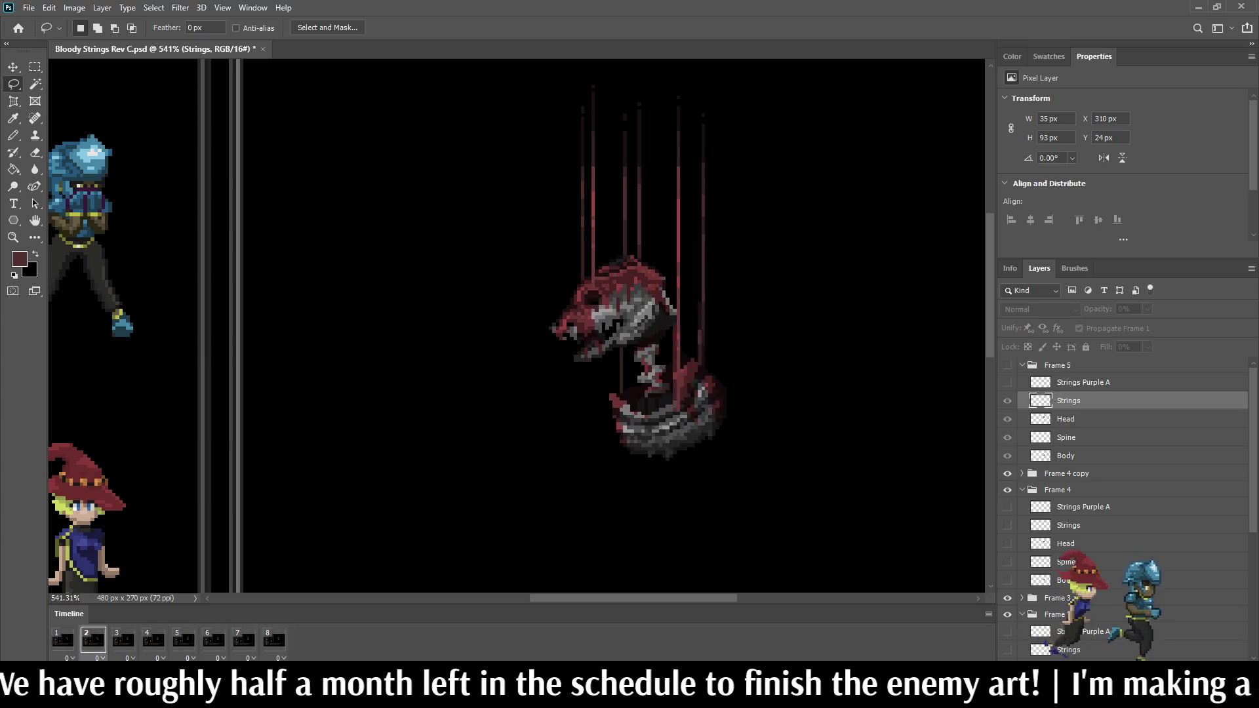
key("ctrl+1")
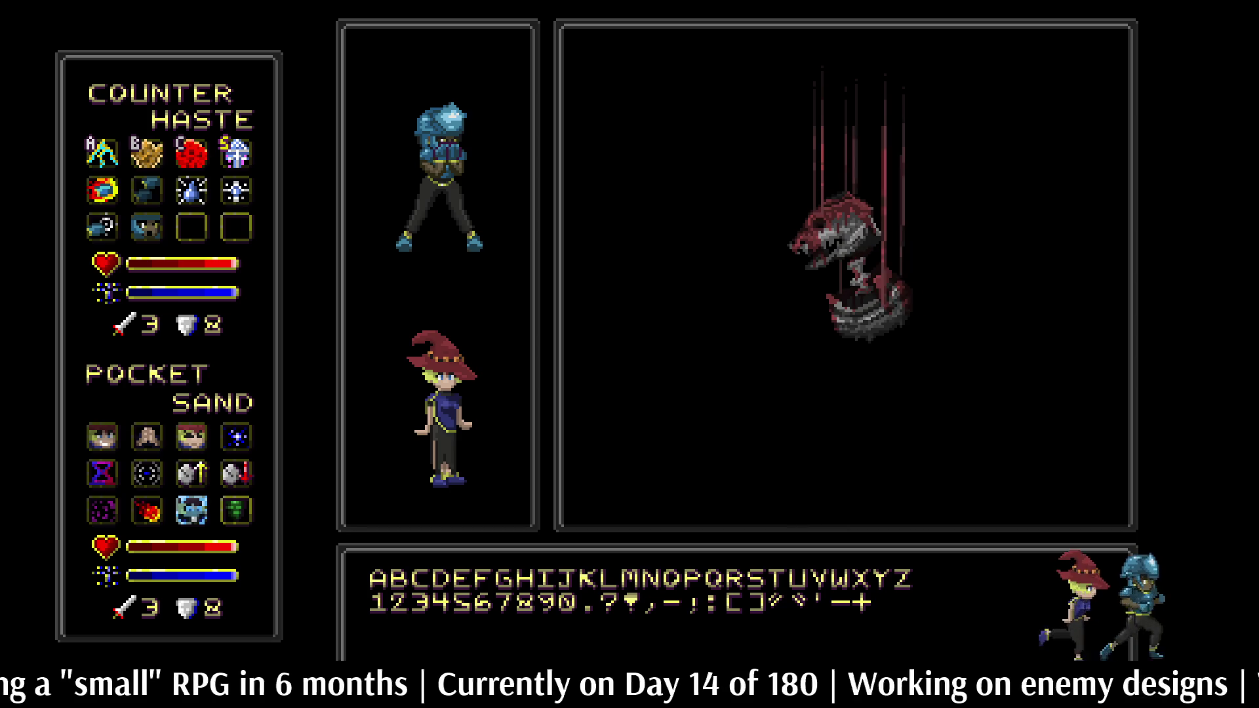
key("f")
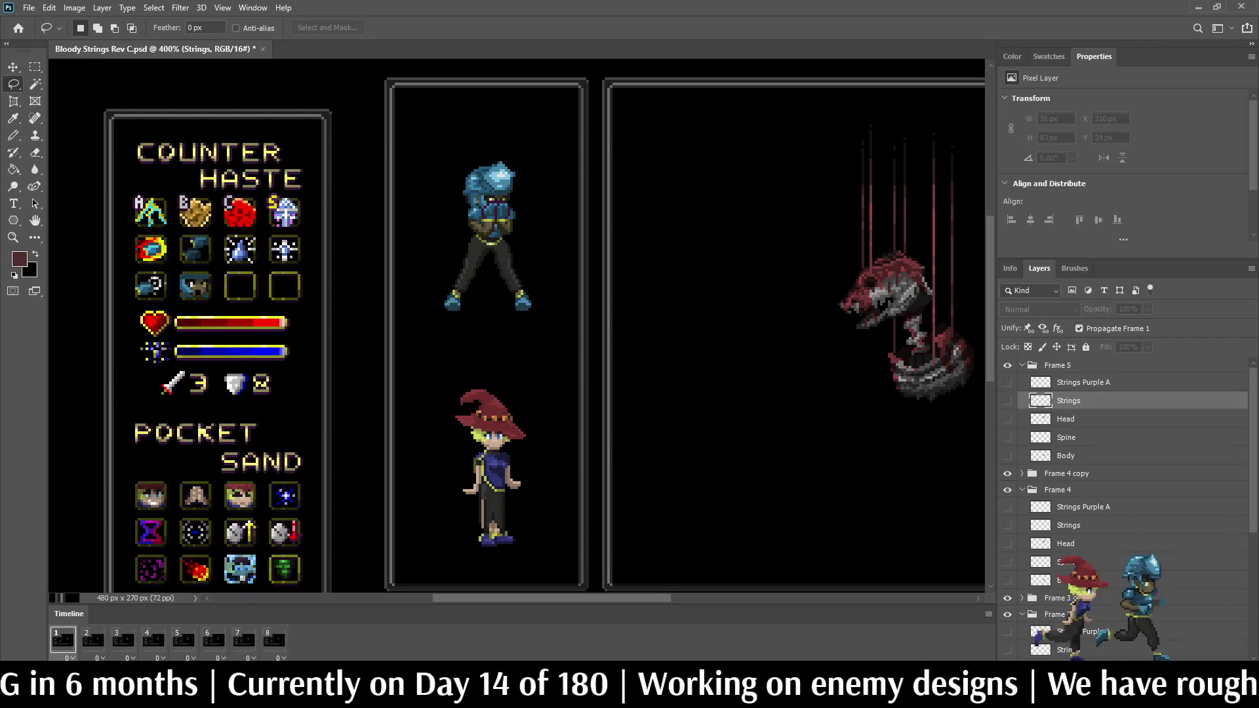
scroll(518, 328, "down", 2)
scroll(518, 327, "up", 4)
scroll(599, 290, "up", 2)
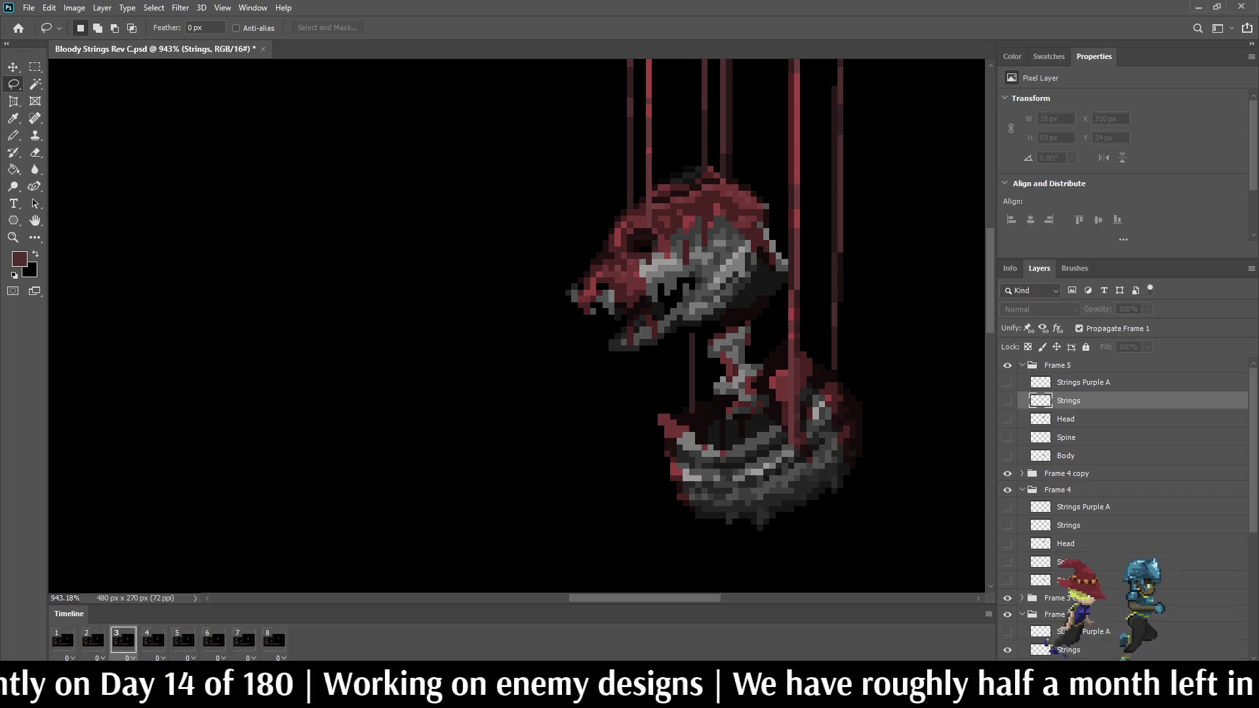
Step: Lasso the lower jaw on Frame 3's Head layer and drop it one pixel, making the layer 31 px tall
scroll(1125, 505, "down", 5)
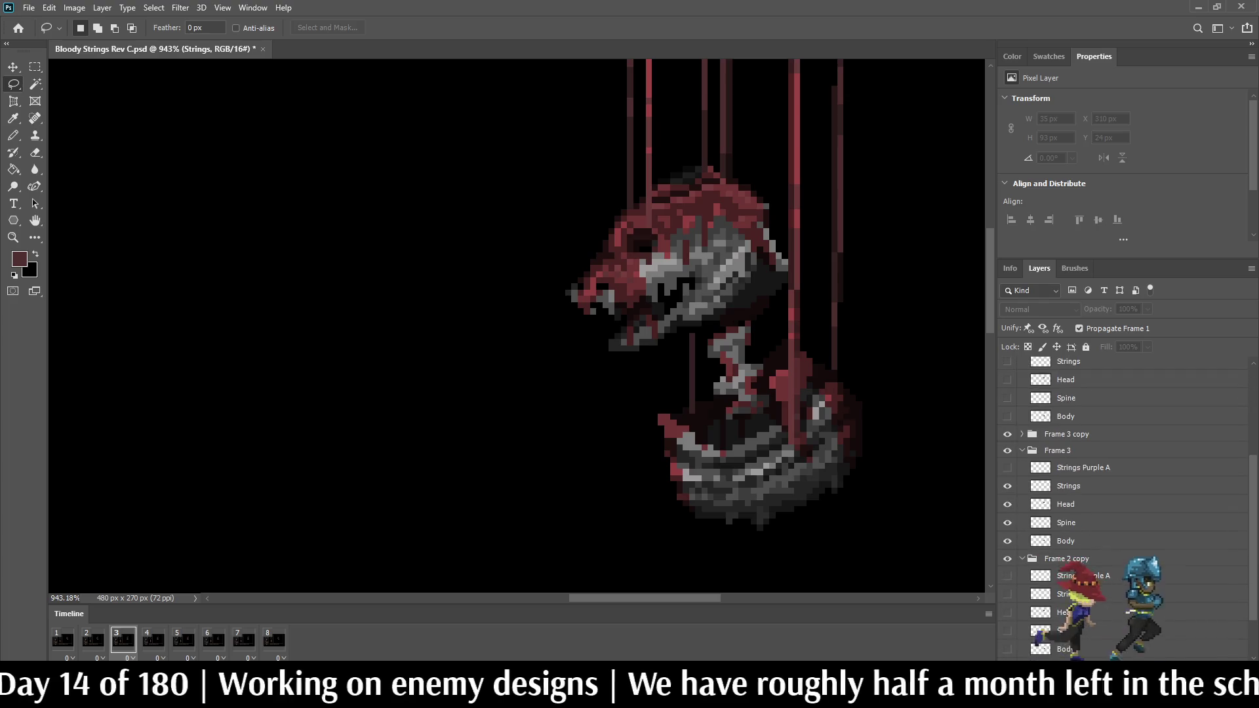
left_click(1115, 505)
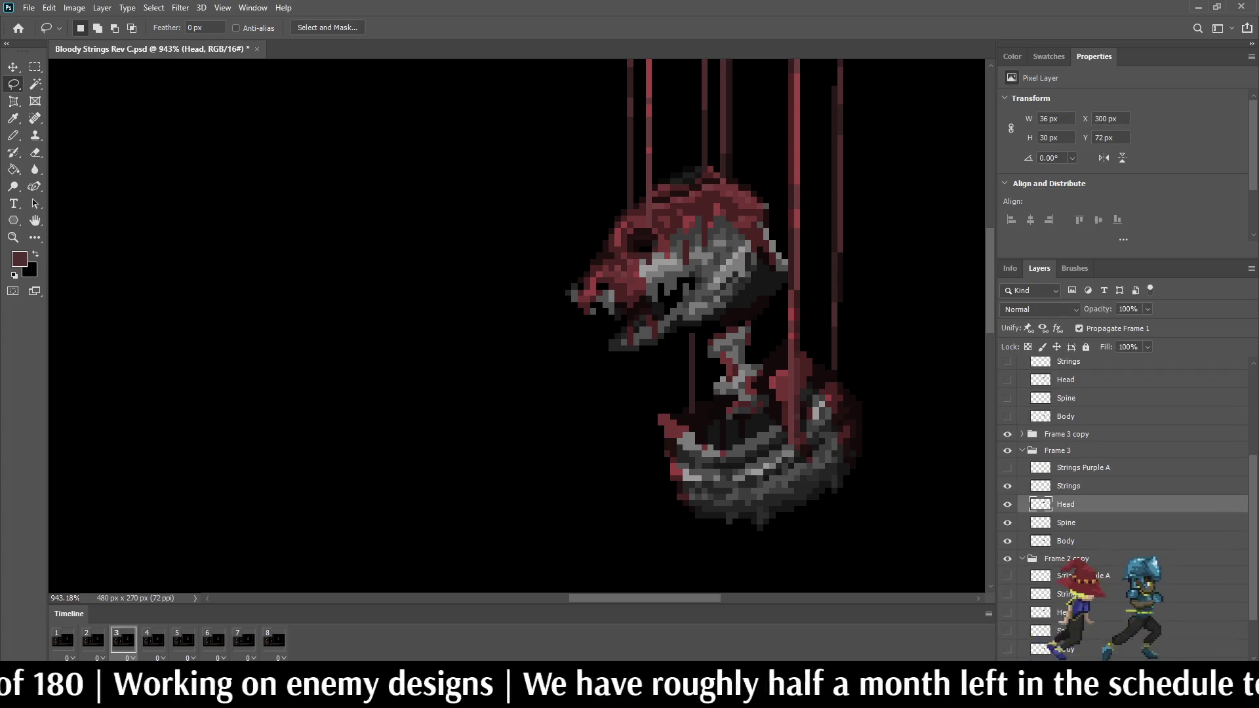
scroll(613, 354, "up", 3)
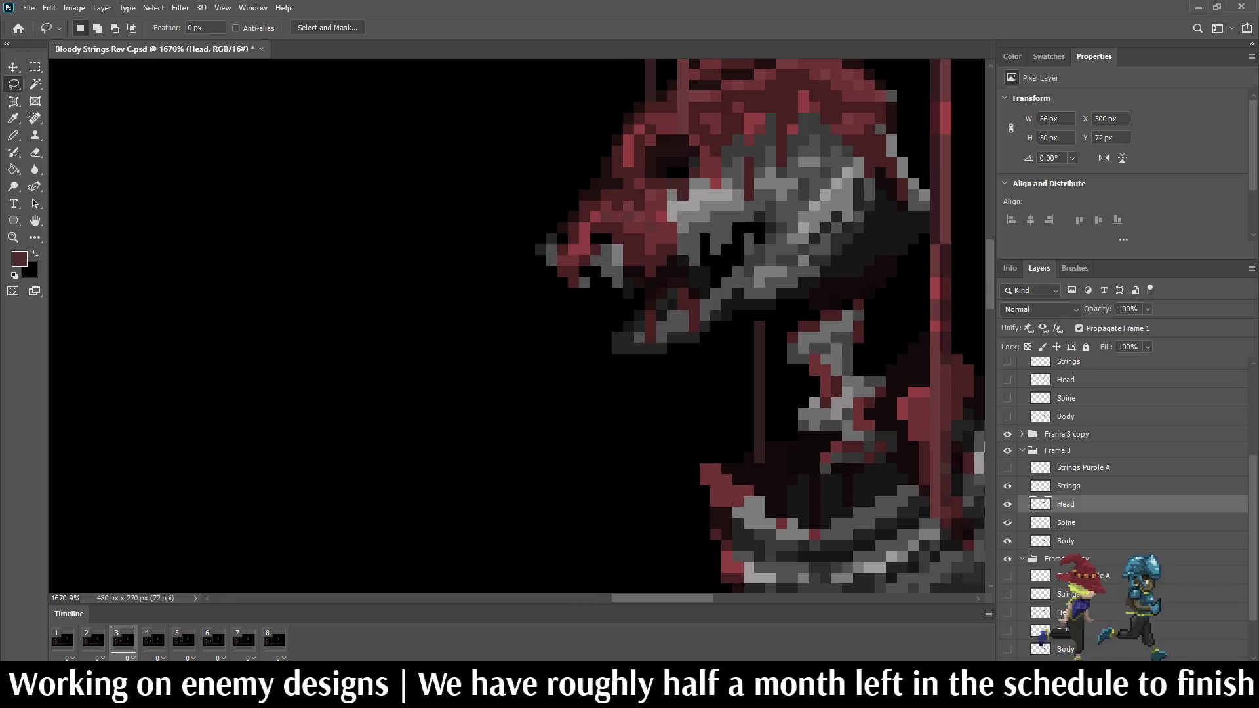
mouse_move(581, 336)
left_mouse_down()
mouse_move(636, 318)
mouse_move(681, 277)
left_mouse_up()
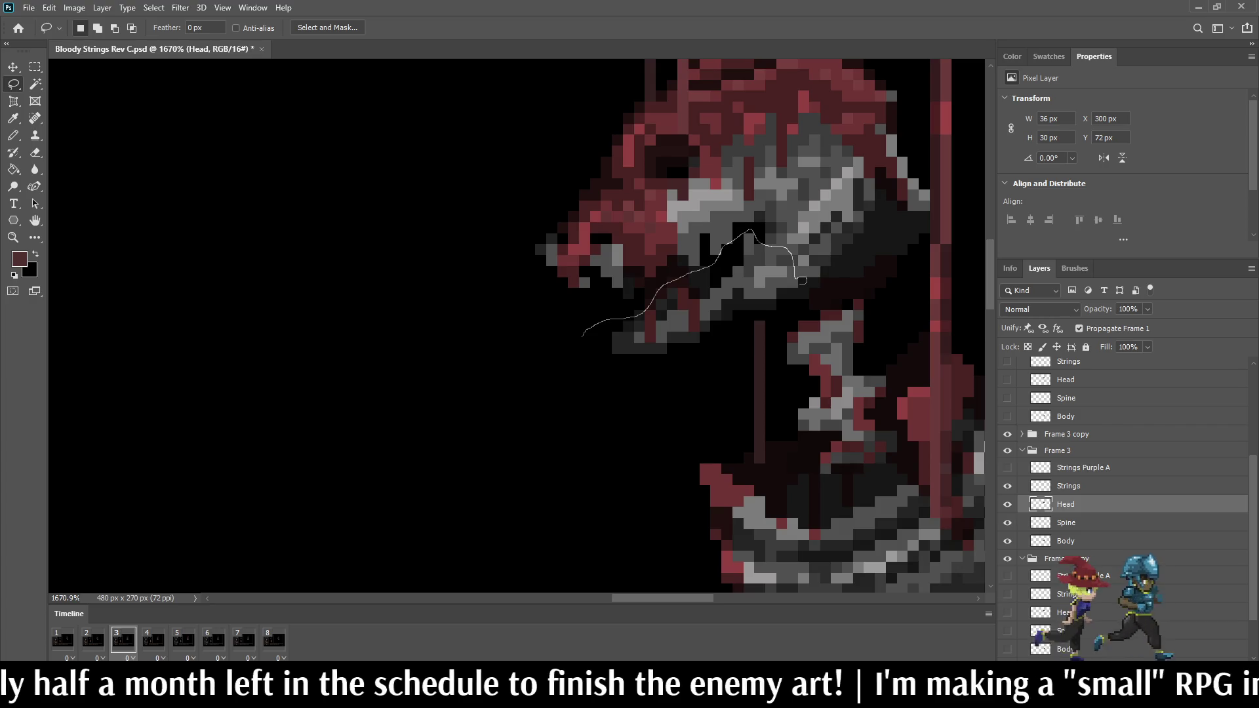
mouse_move(767, 308)
left_mouse_down()
mouse_move(657, 360)
mouse_move(583, 336)
left_mouse_up()
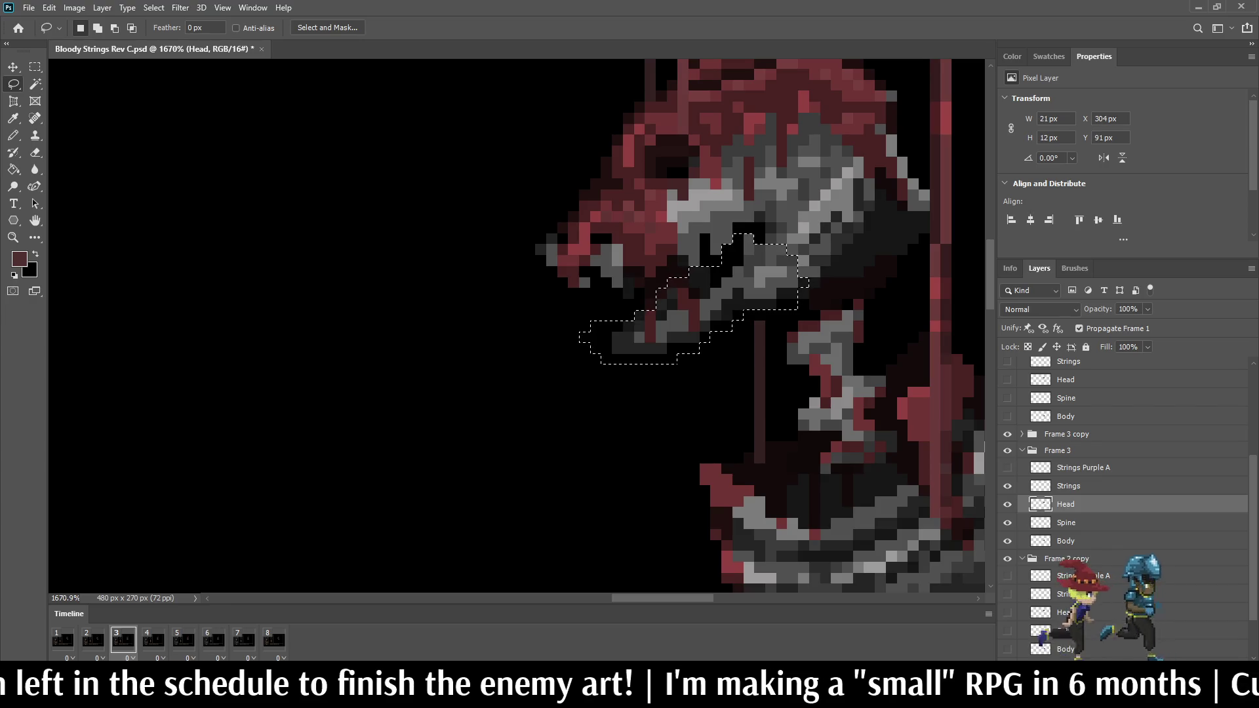
key("ctrl+t")
key("Down")
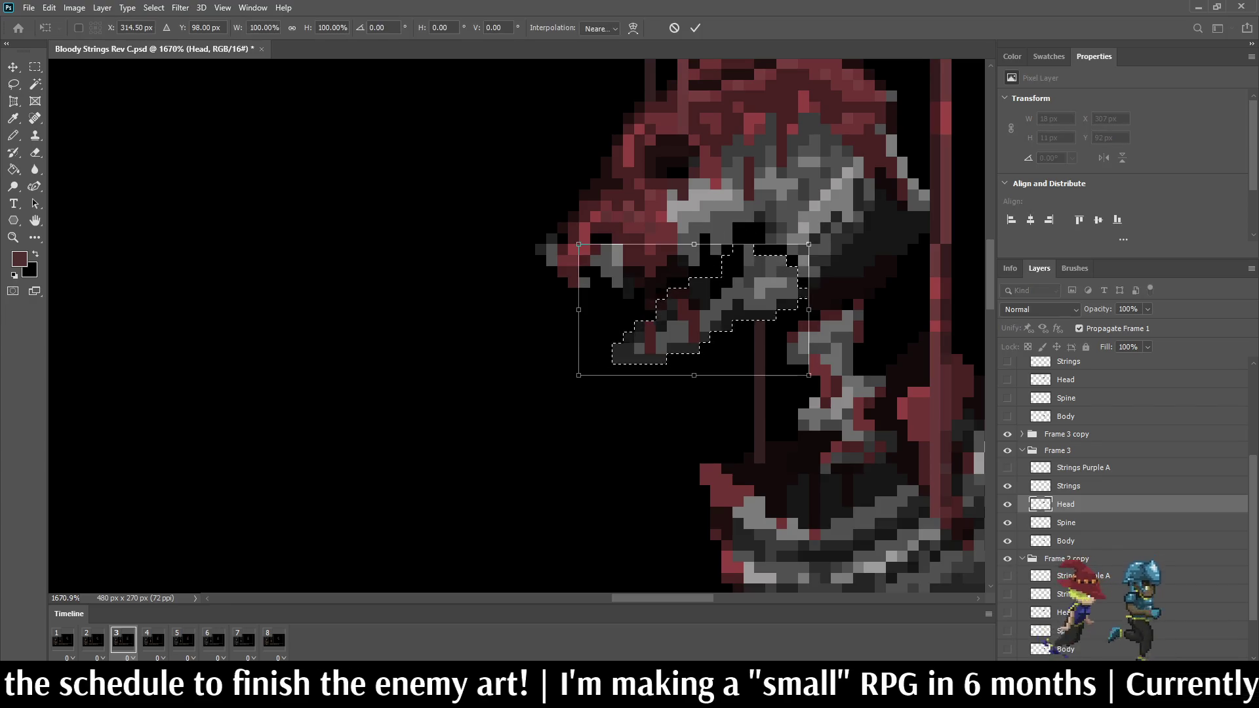
key("Return")
key("ctrl+d")
scroll(705, 259, "down", 5)
scroll(725, 229, "up", 5)
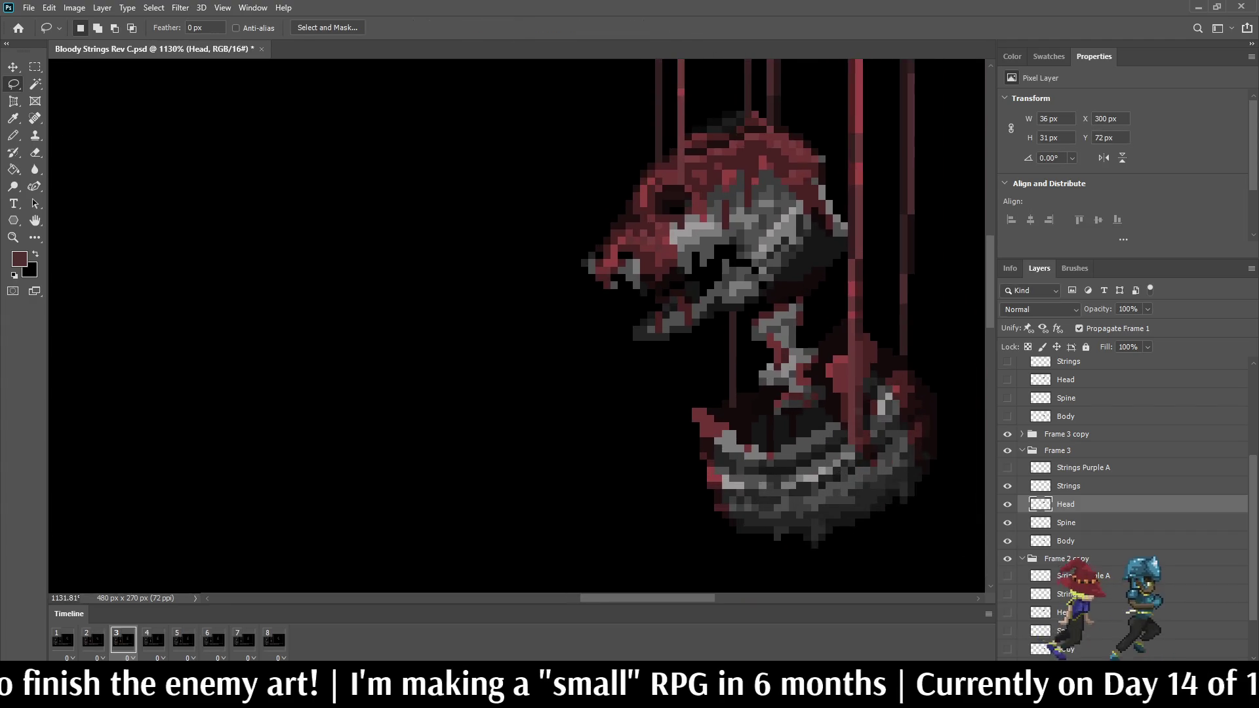
key("i")
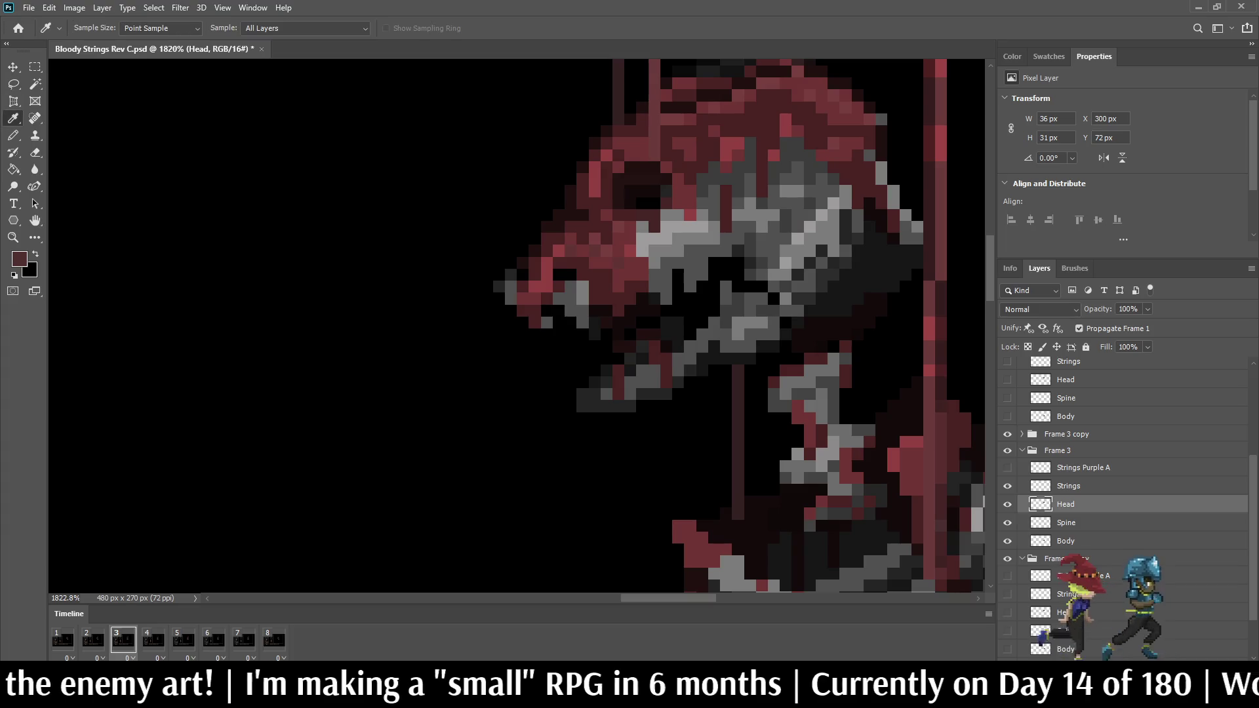
key("b")
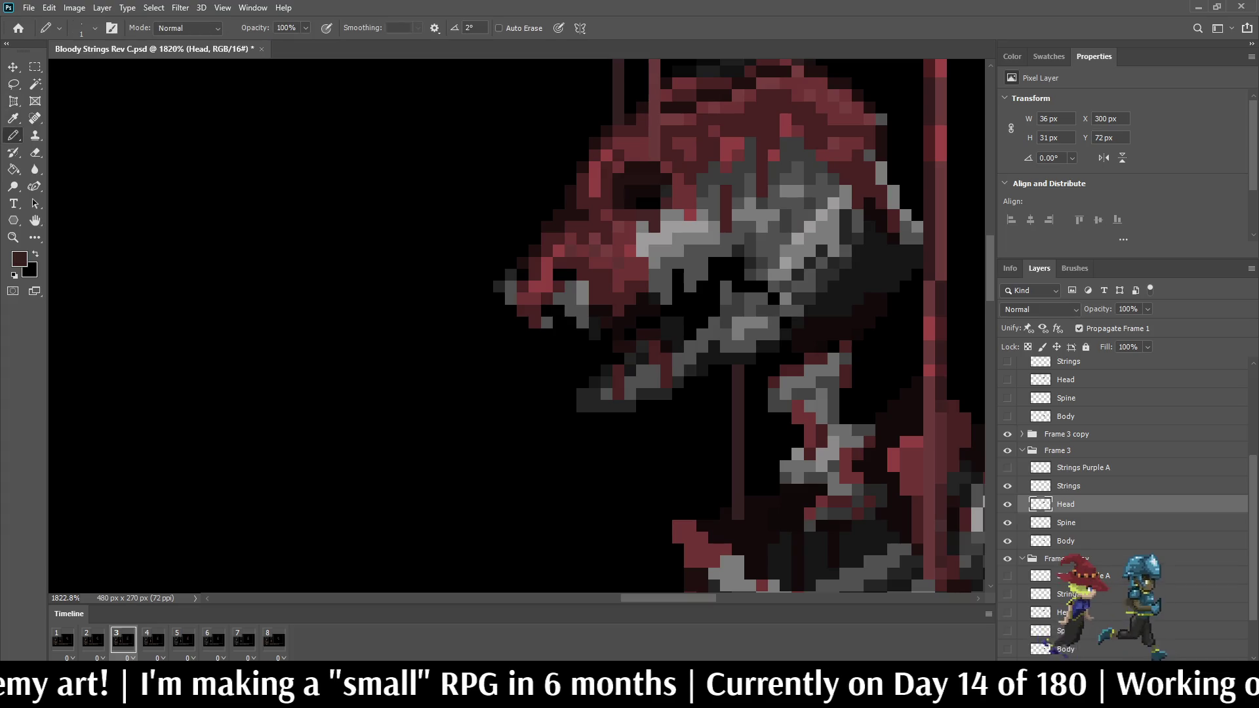
key("i")
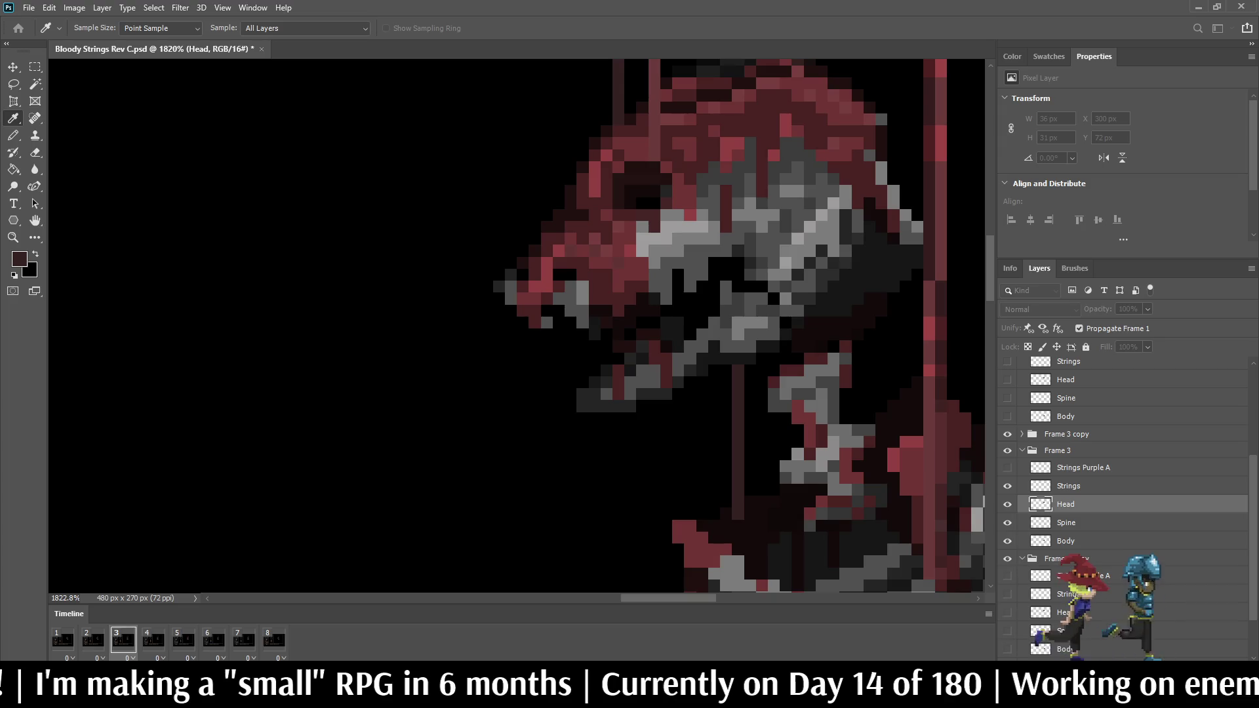
key("b")
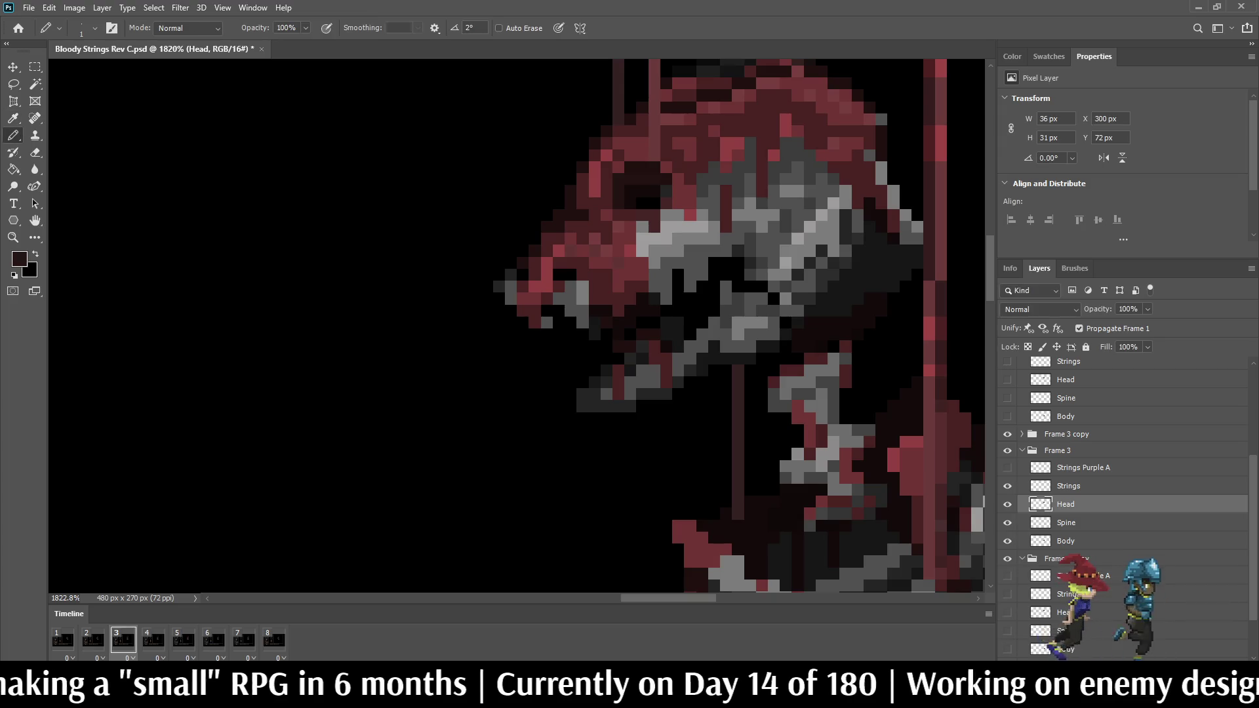
scroll(737, 263, "up", 5)
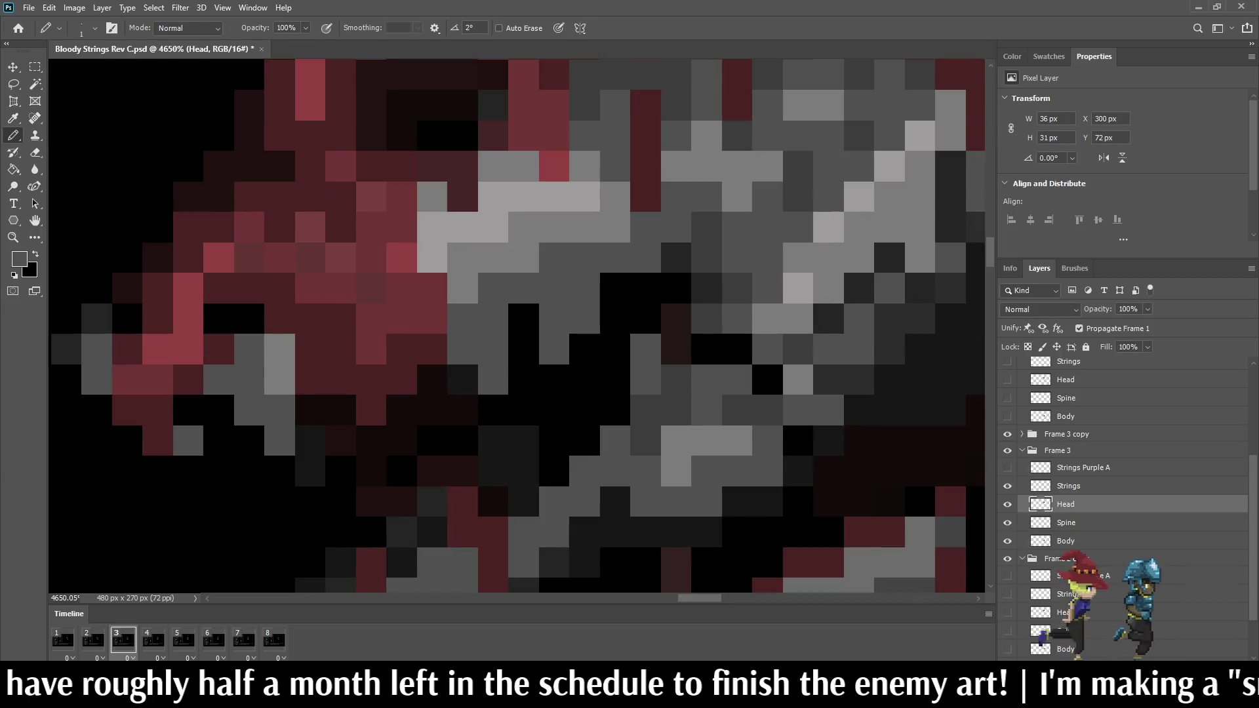
scroll(760, 379, "down", 3)
scroll(783, 310, "down", 8)
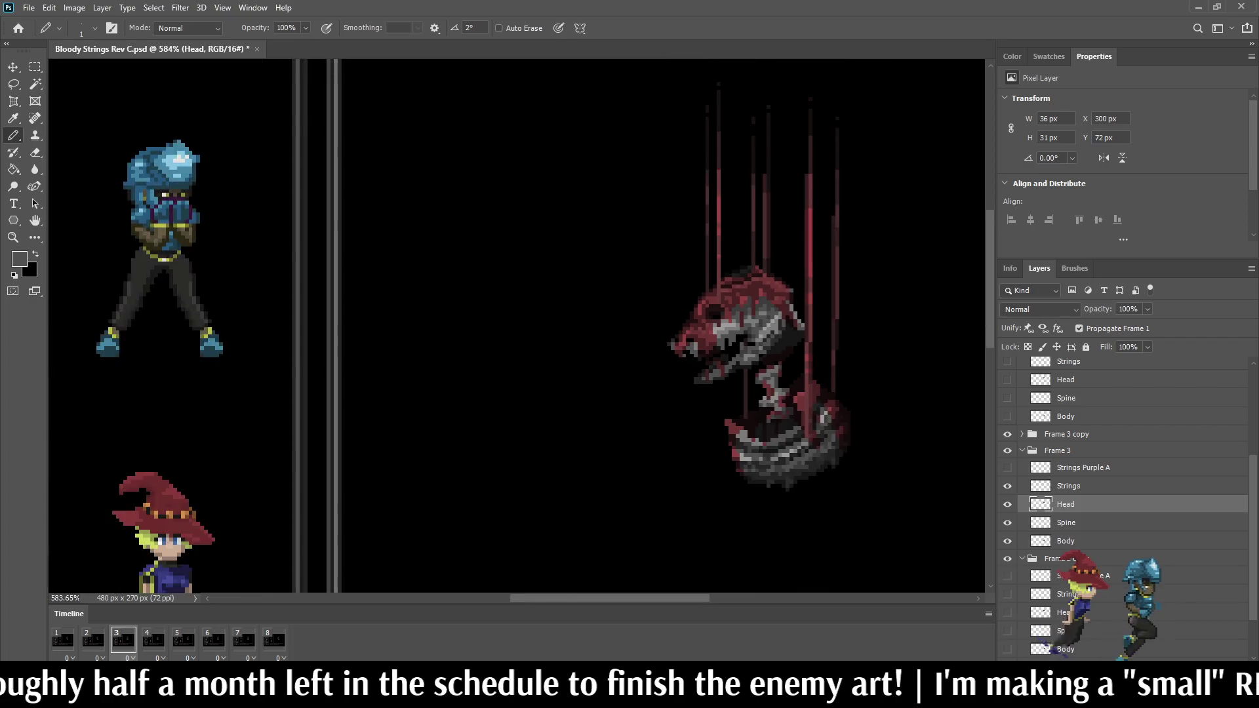
Step: Preview the animation, stop it, and select Frame 5's Head layer
key("space")
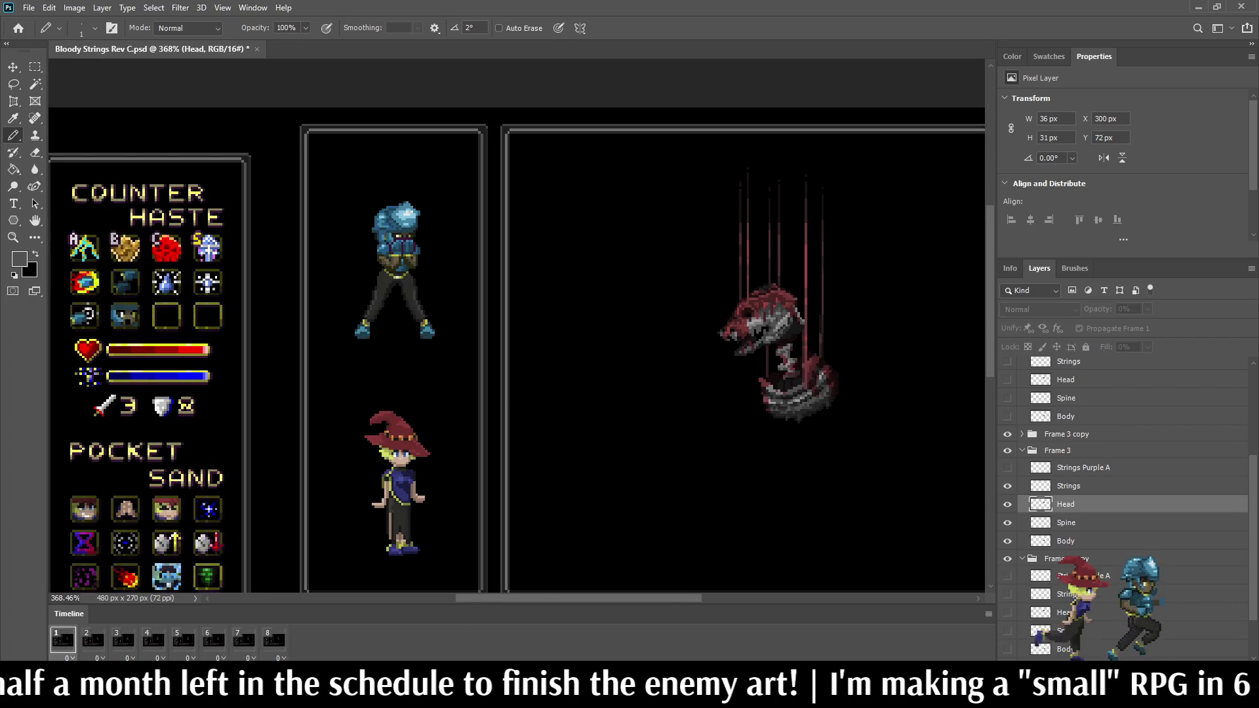
scroll(783, 310, "down", 2)
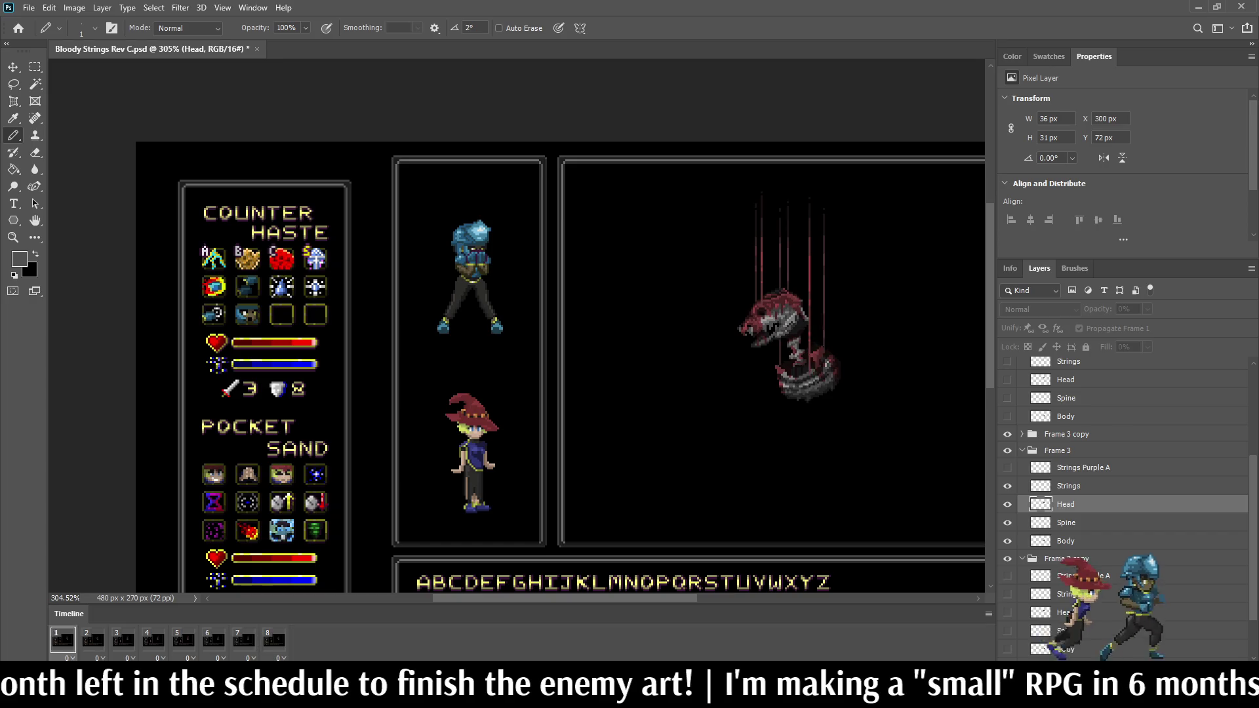
scroll(618, 287, "up", 2)
key("space")
key("space")
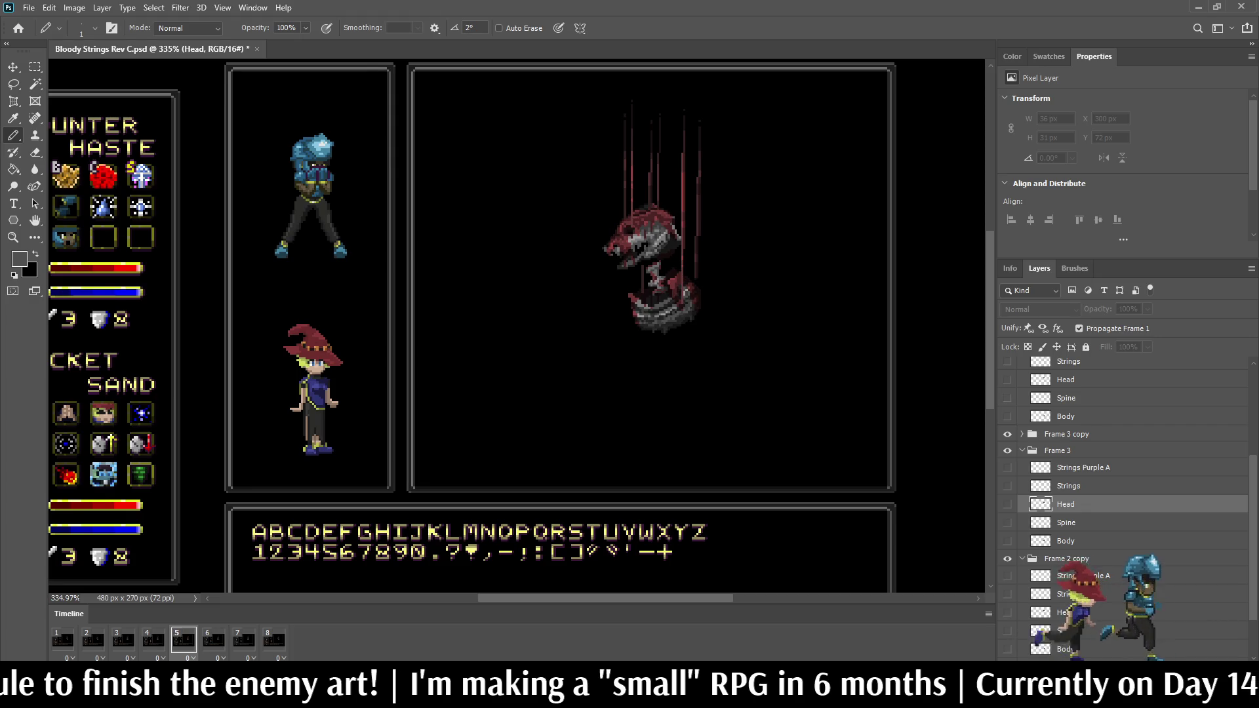
scroll(1115, 505, "up", 5)
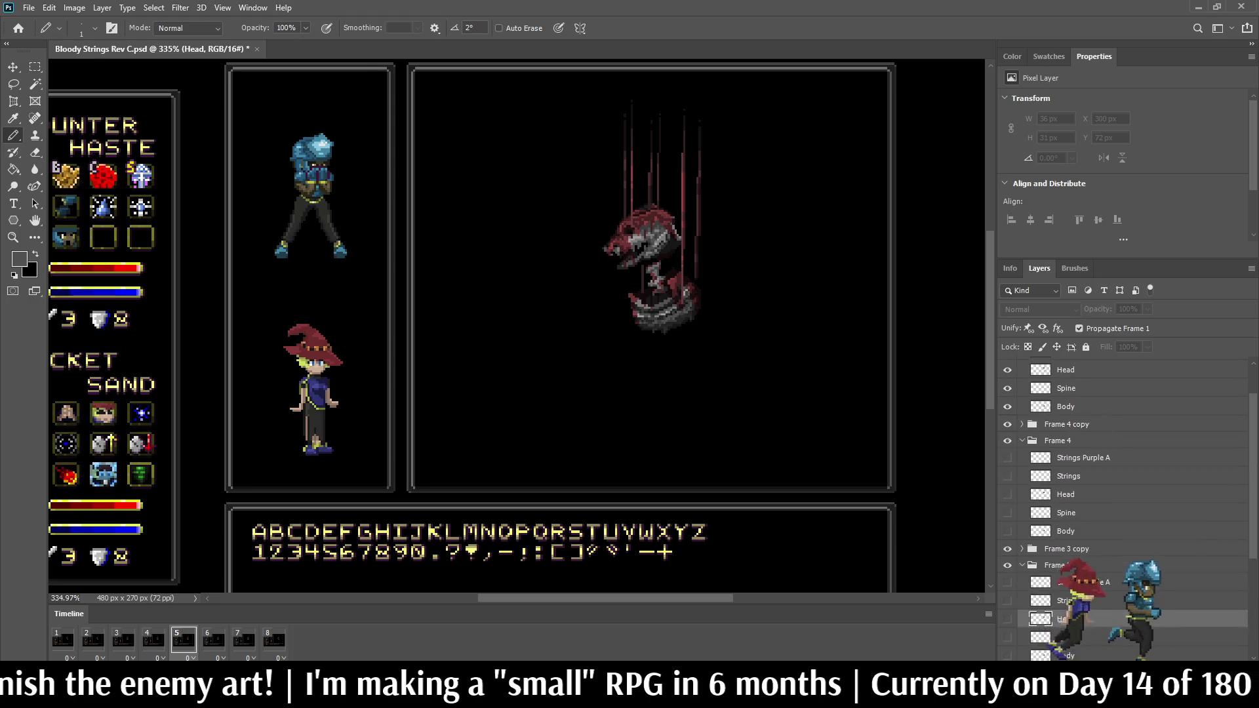
left_click(1066, 419)
scroll(626, 265, "up", 5)
scroll(619, 228, "up", 1)
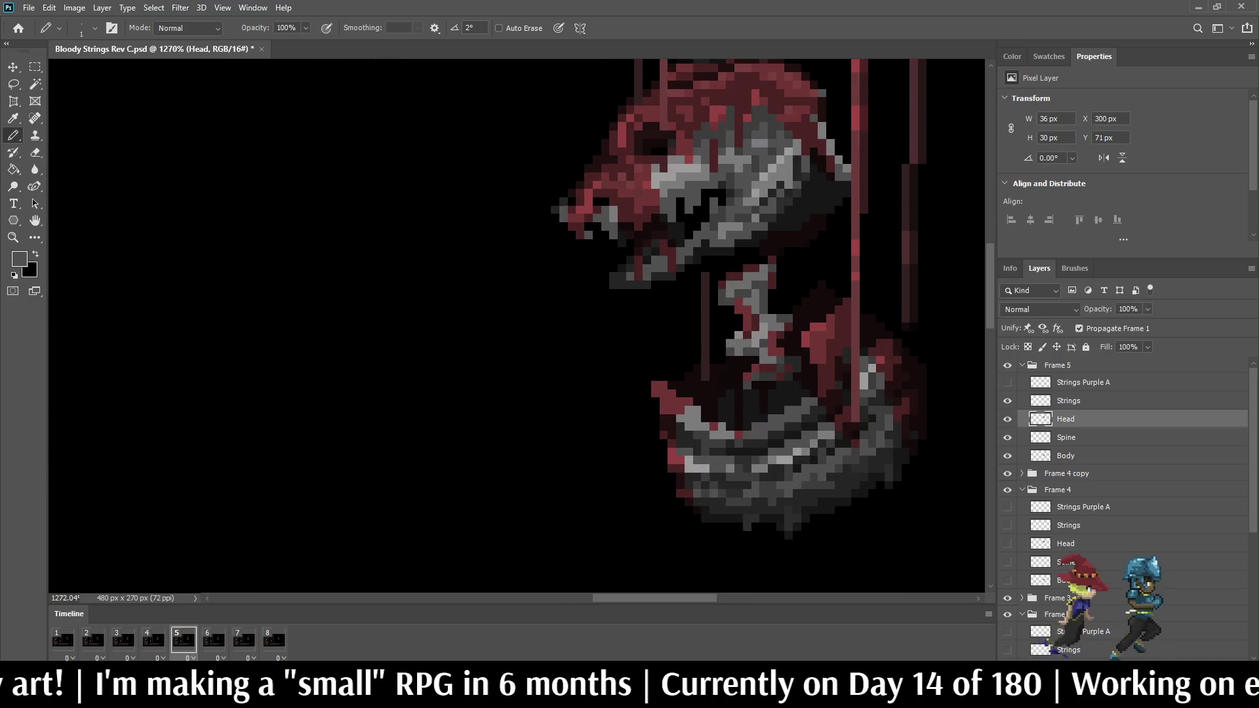
Step: Lasso Frame 5's lower jaw and move it down one pixel, making the Head layer 31 px tall
key("l")
left_click_drag(599, 265, 625, 251)
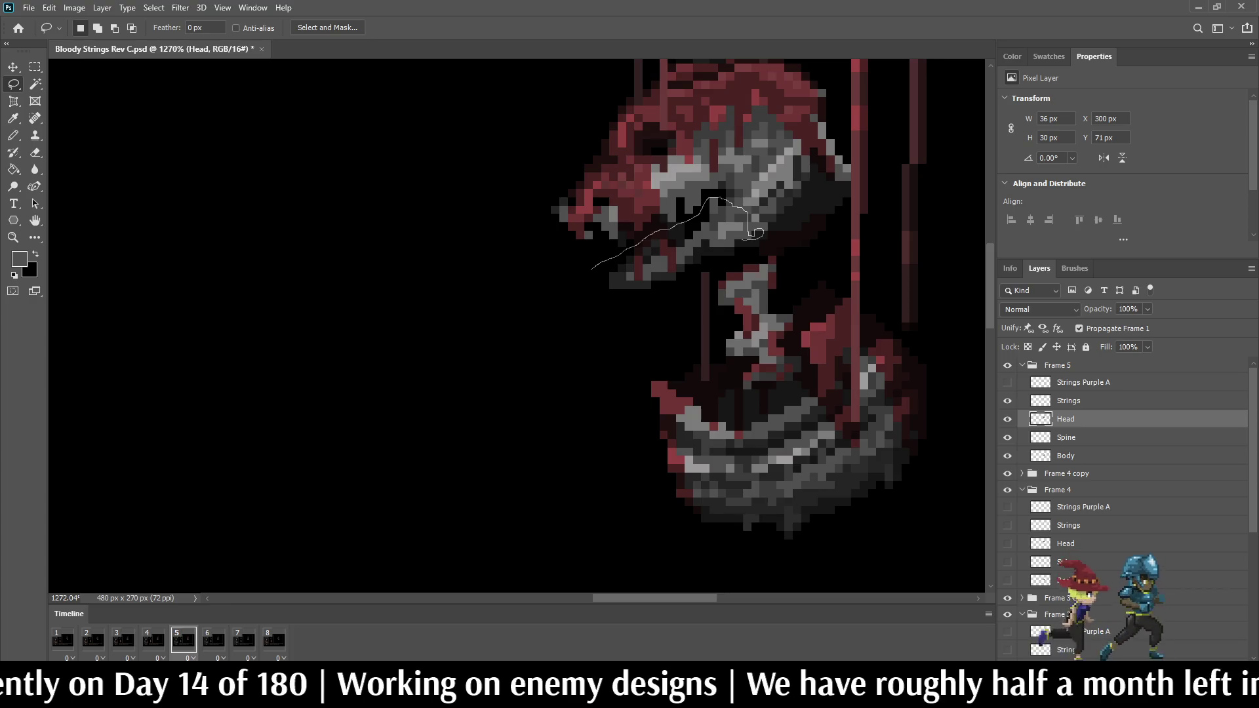
mouse_move(745, 253)
left_mouse_down()
mouse_move(659, 294)
mouse_move(592, 266)
left_mouse_up()
scroll(757, 245, "up", 2)
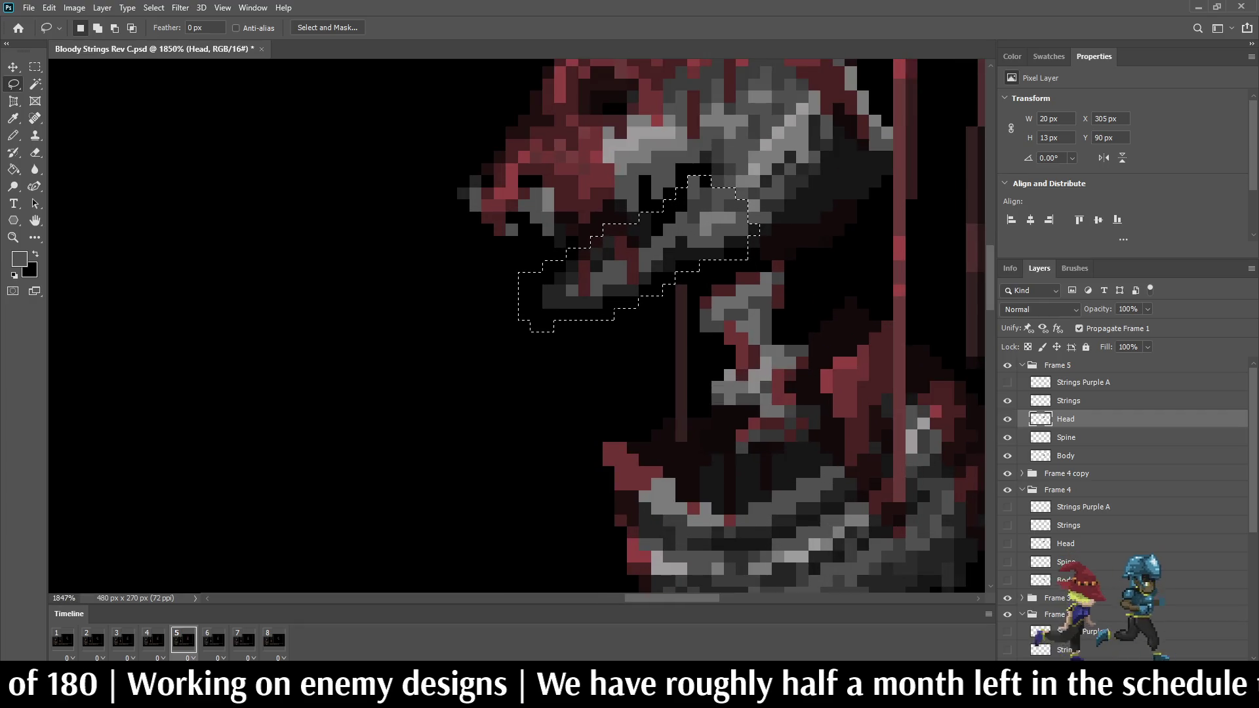
key("ctrl+t")
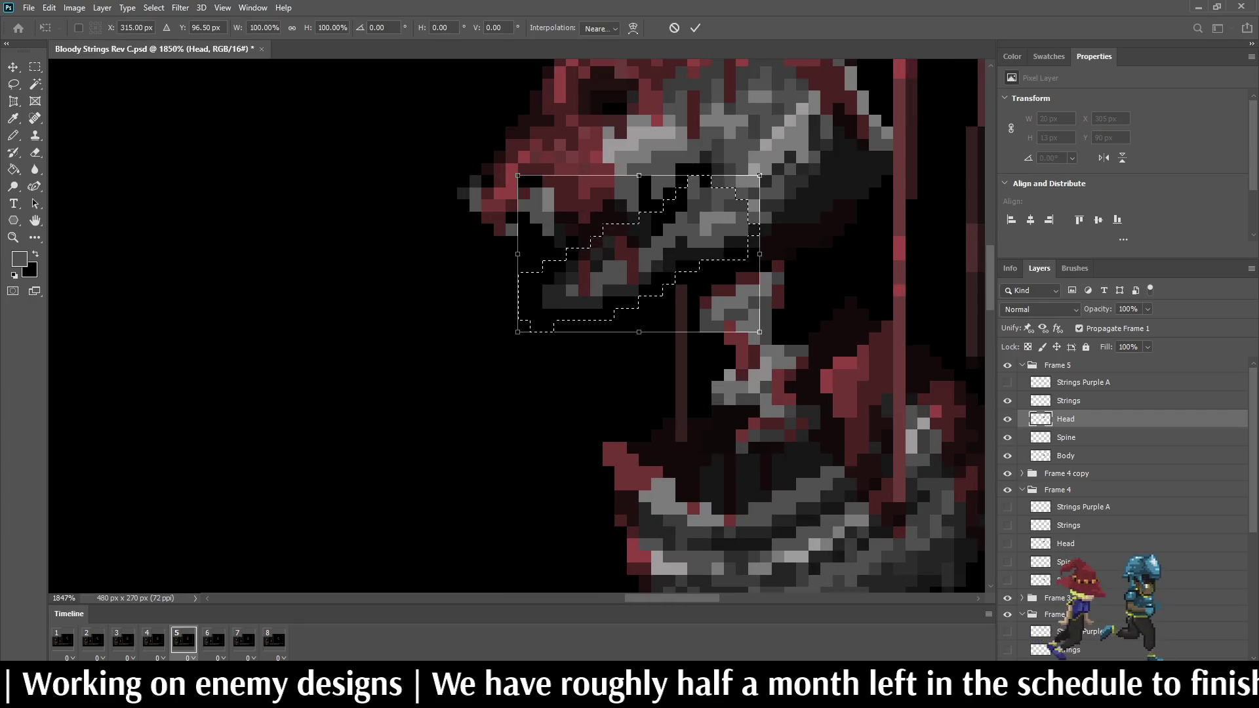
key("Down")
key("Right")
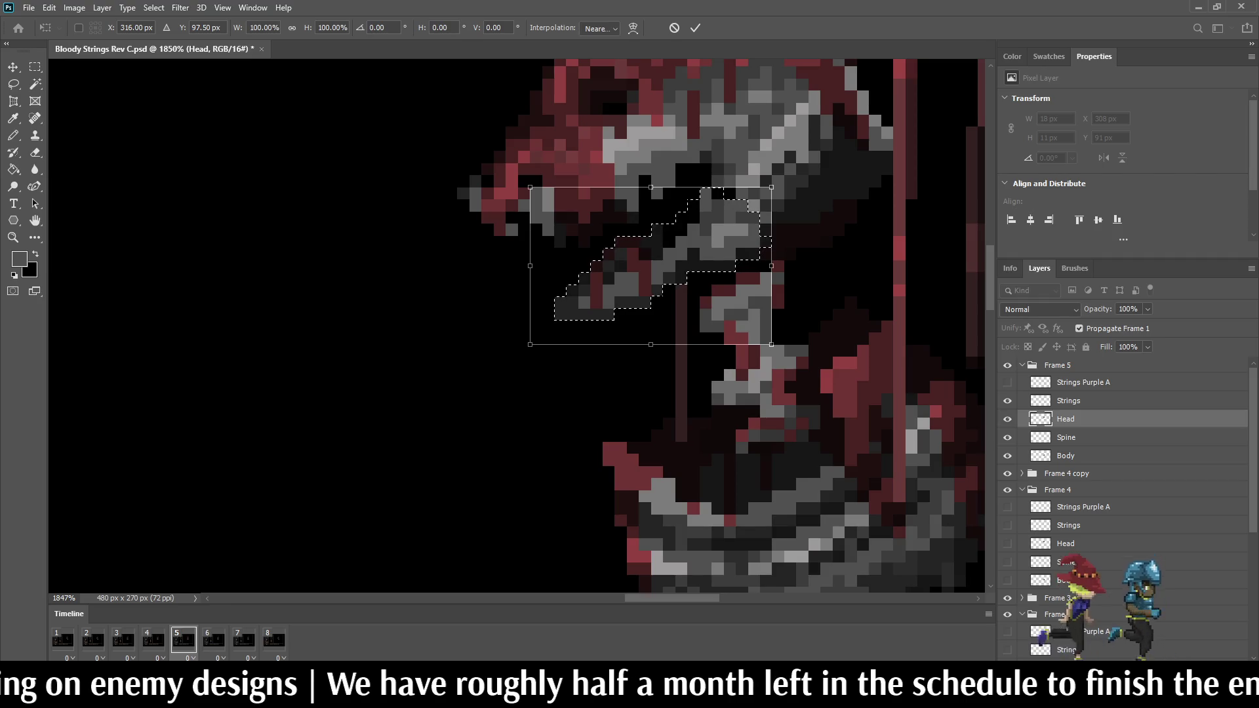
key("Left")
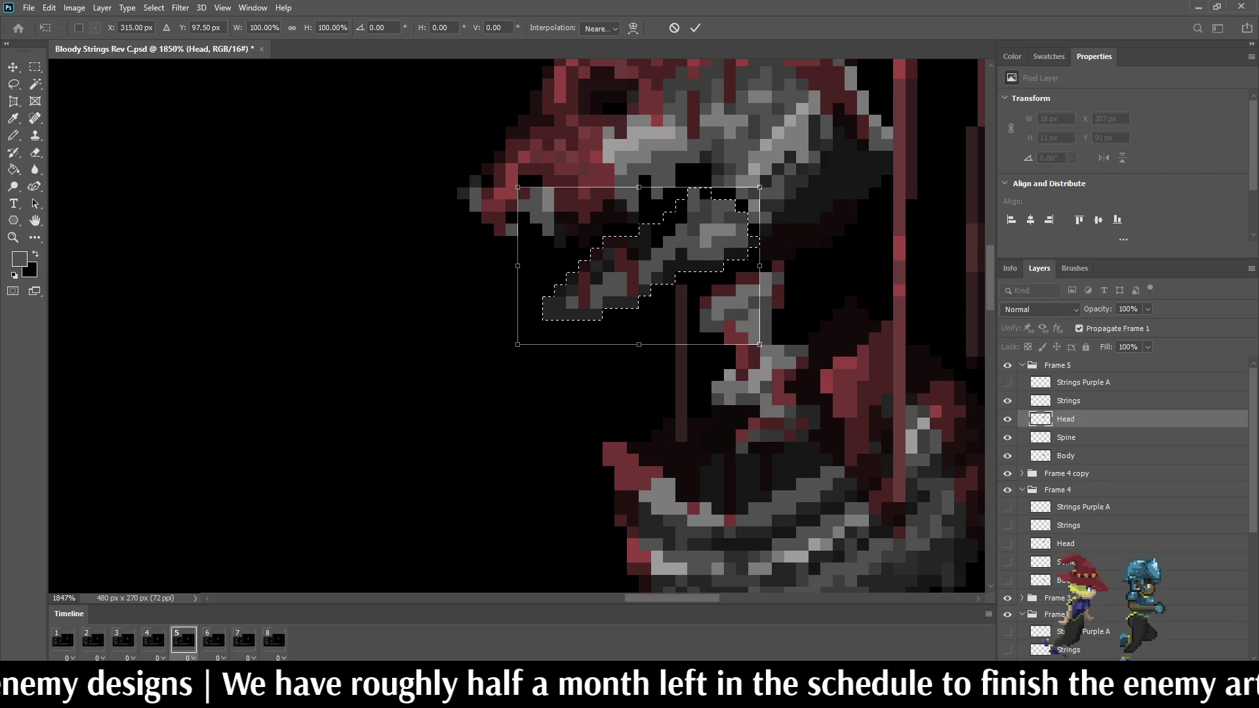
key("Return")
key("ctrl+d")
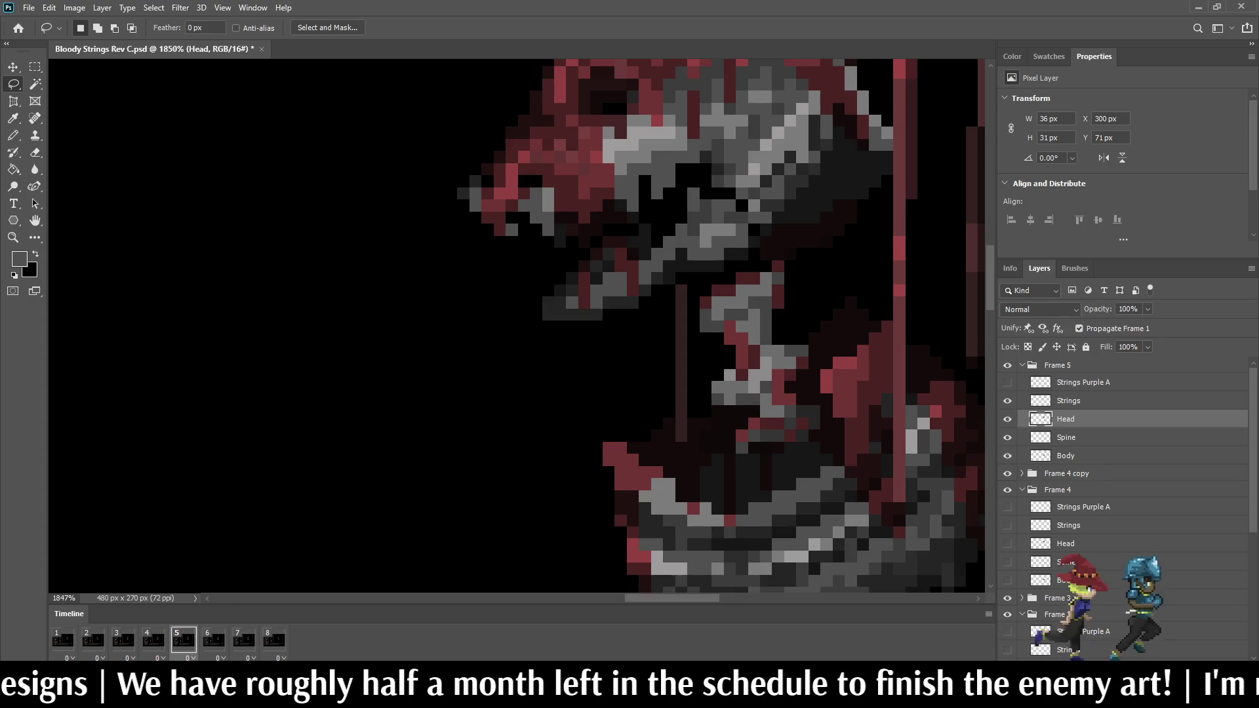
scroll(787, 236, "up", 5)
Step: Flip between frames 4 and 5 to compare the head poses
key("i")
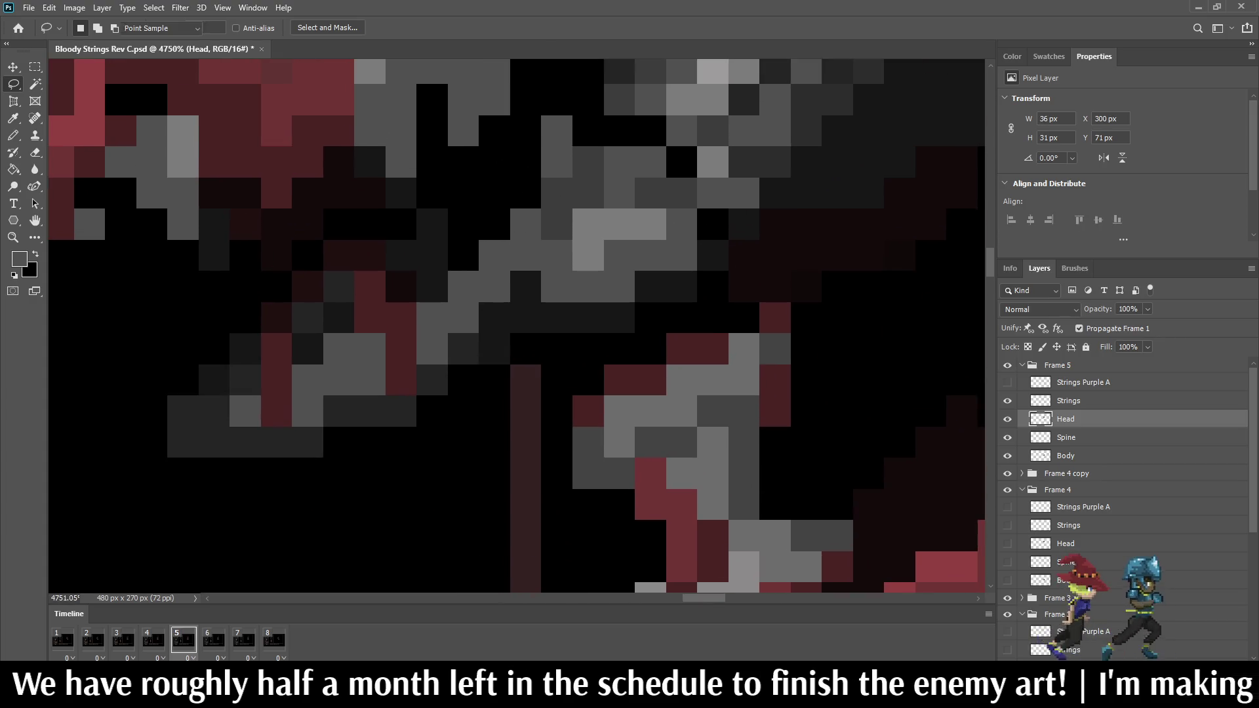
key("b")
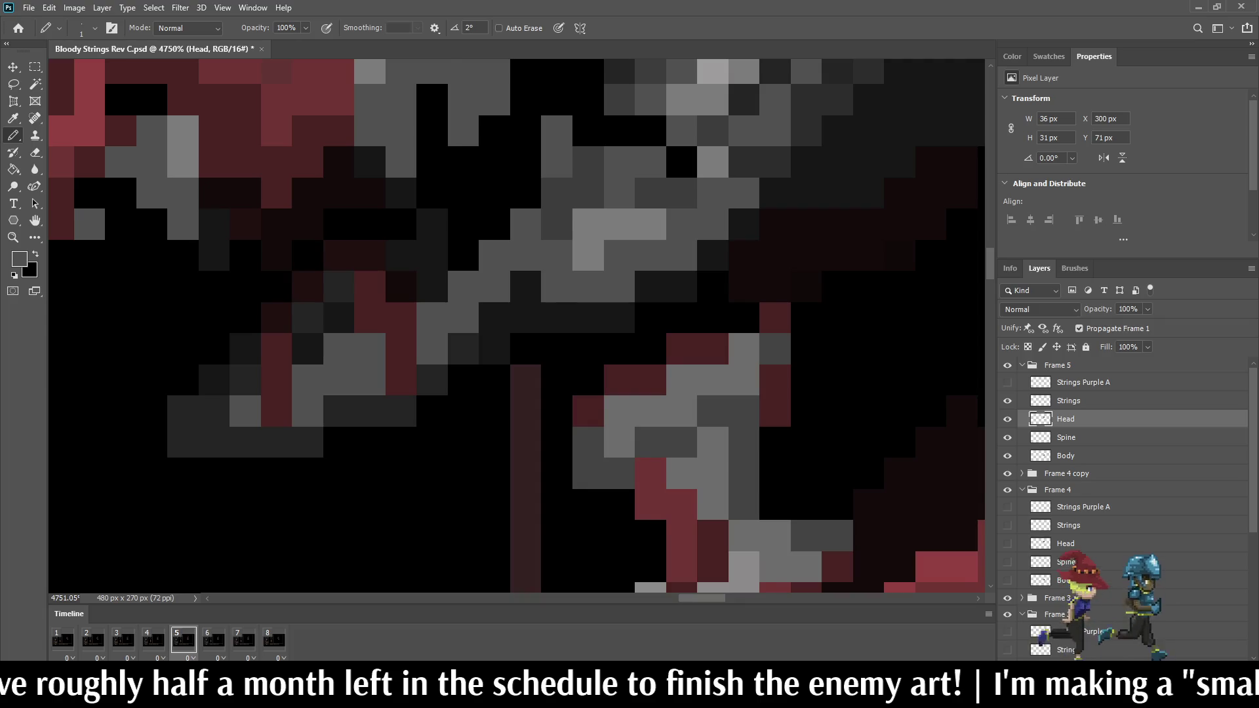
scroll(754, 157, "down", 5)
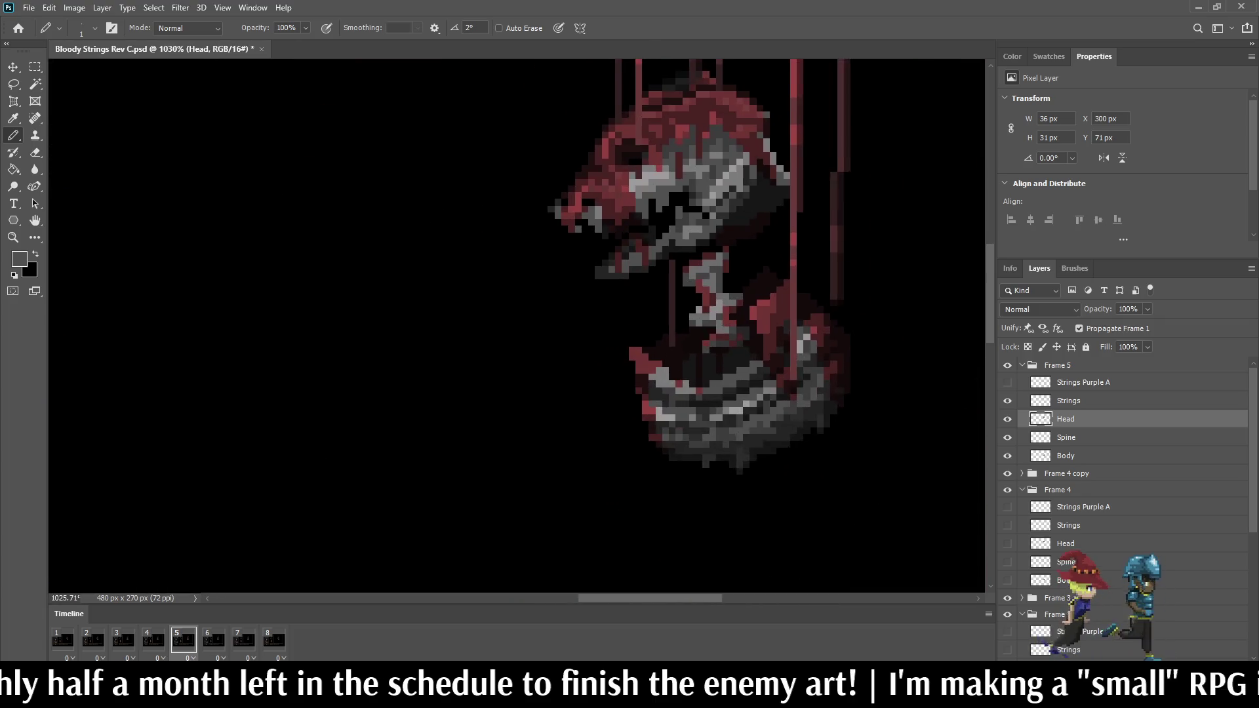
scroll(702, 144, "up", 2)
key("comma")
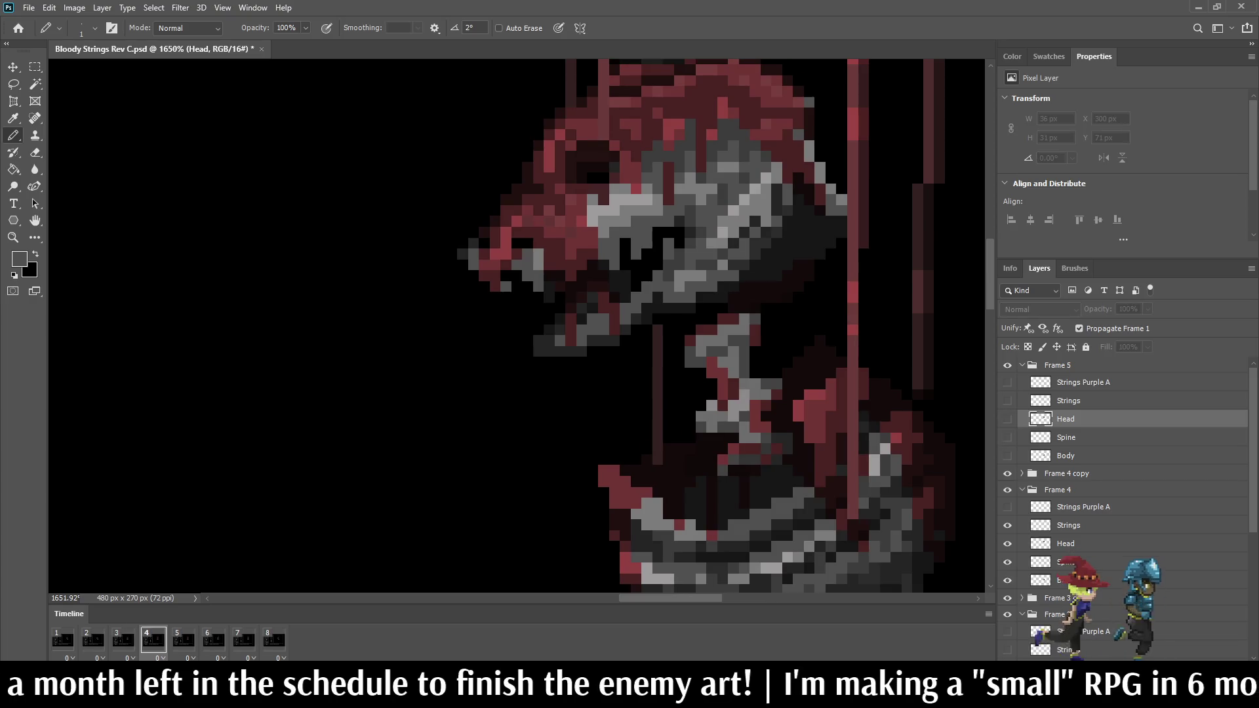
key("period")
key("comma")
key("period")
key("comma")
key("period")
scroll(710, 283, "up", 5)
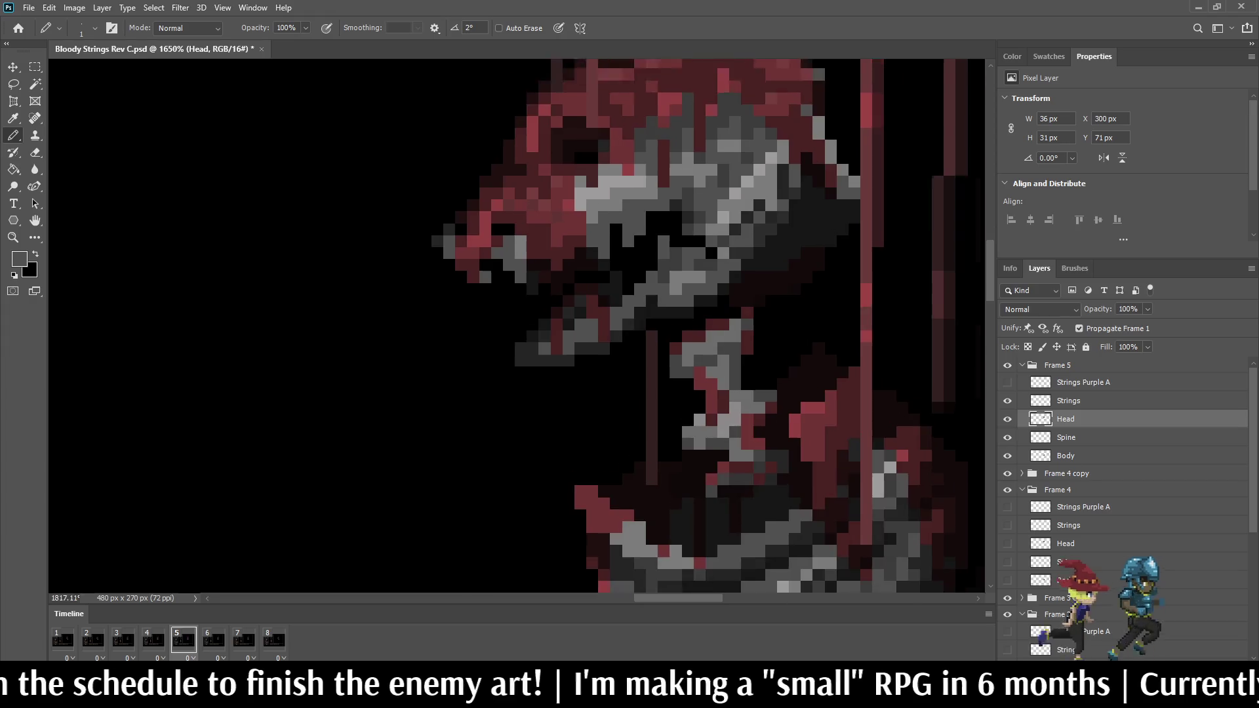
Step: Repaint several black pixels on Frame 5's head grey with the Pencil and save
key("i")
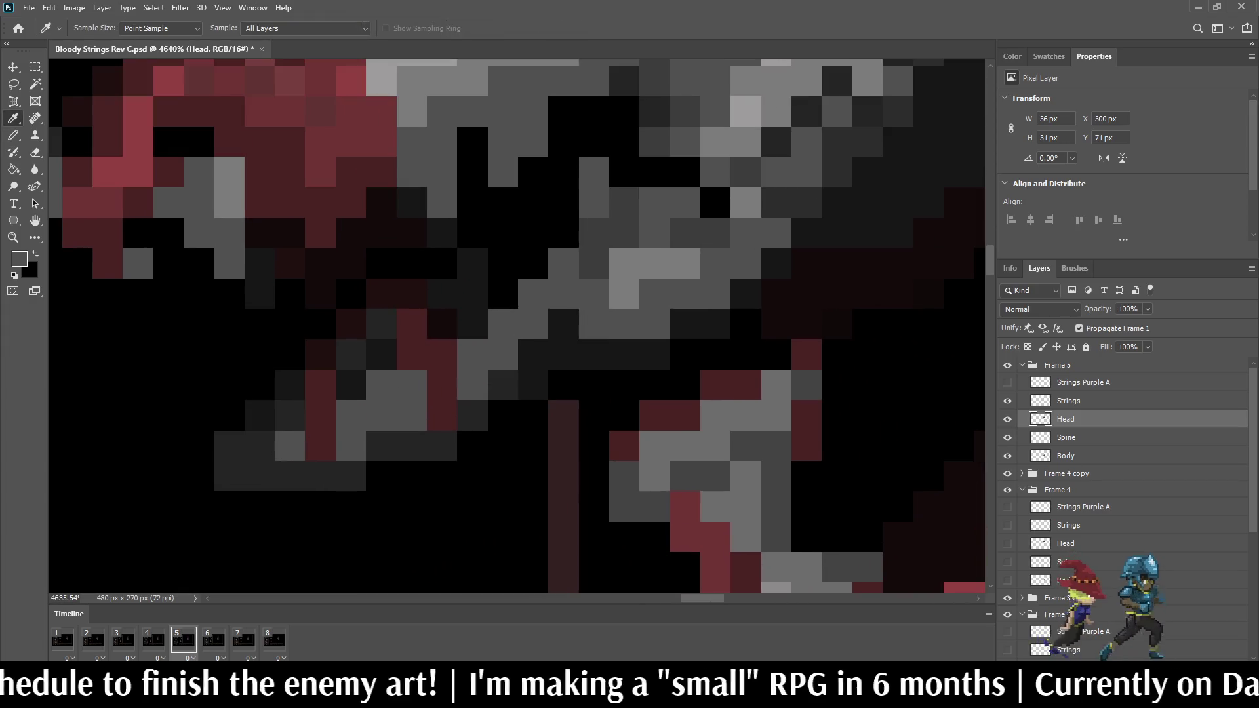
key("b")
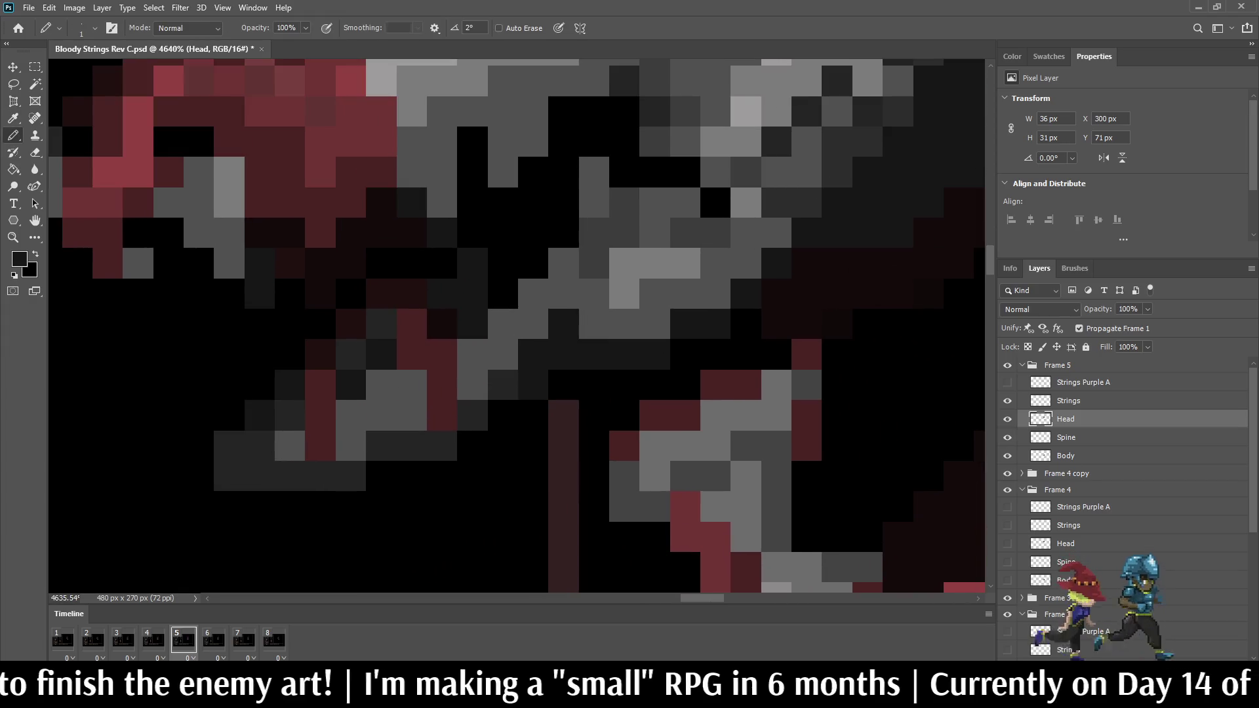
scroll(736, 263, "down", 2)
scroll(711, 228, "up", 3)
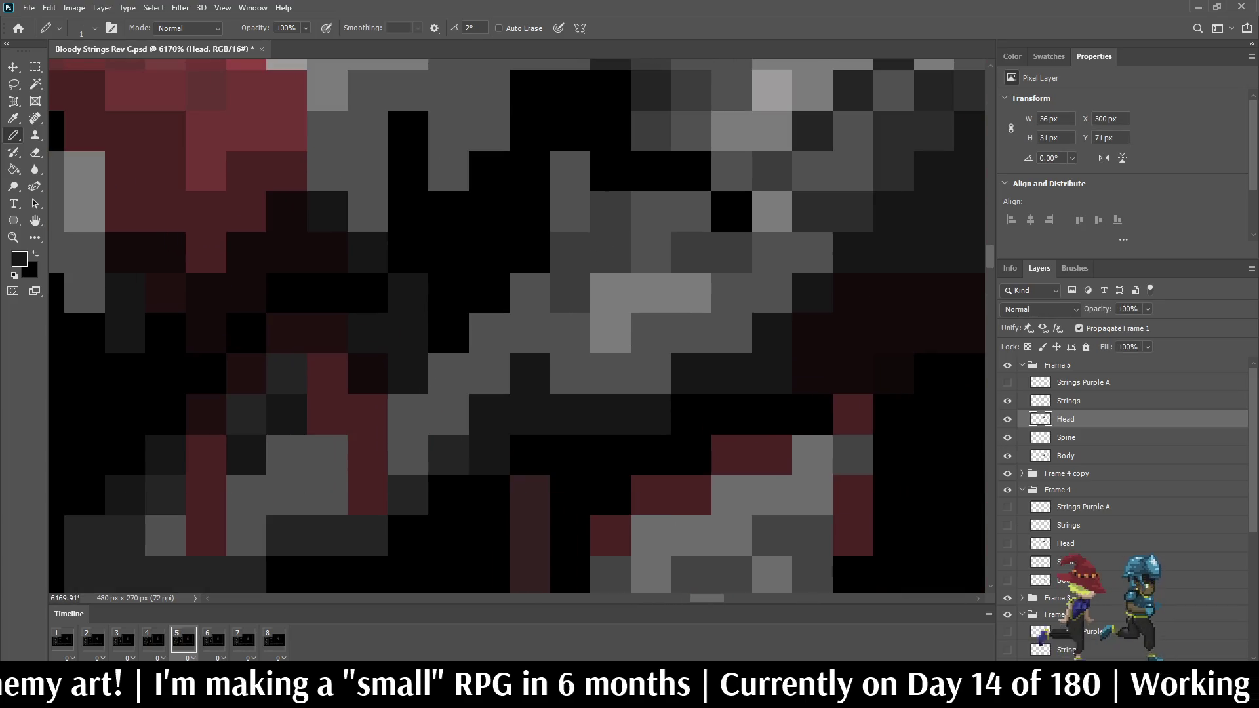
left_click(772, 211, "alt")
left_click(732, 211)
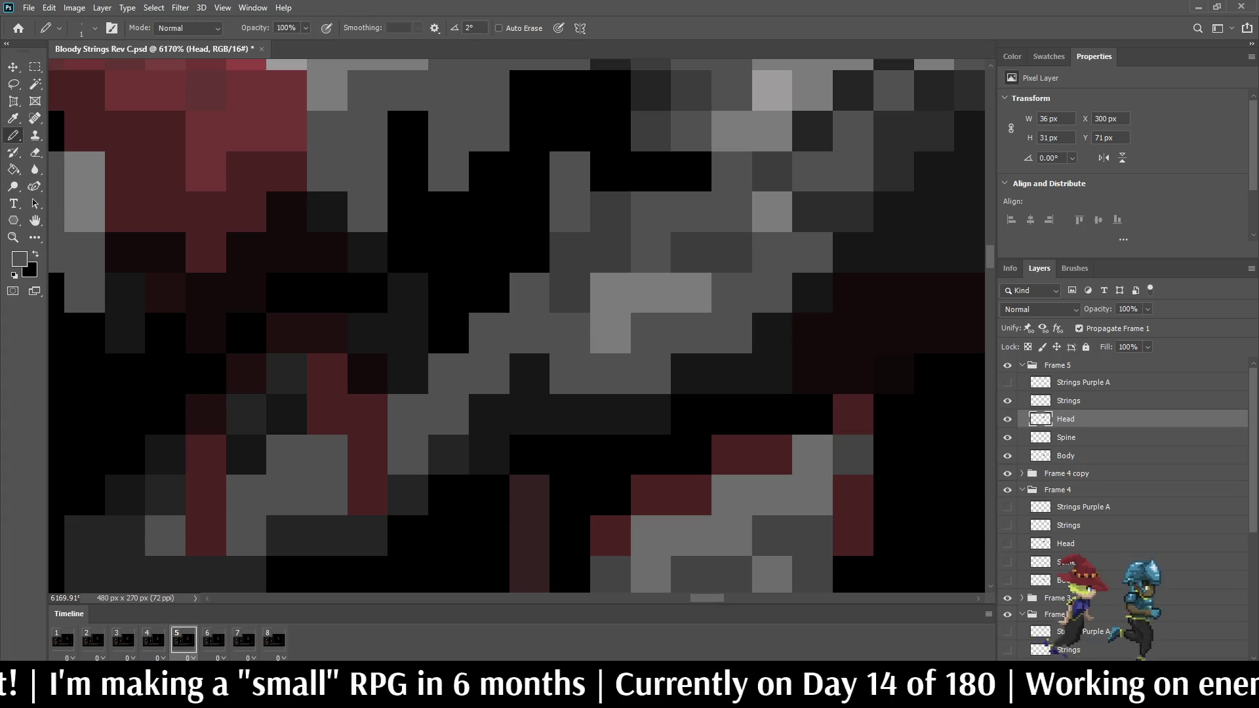
left_click(691, 172)
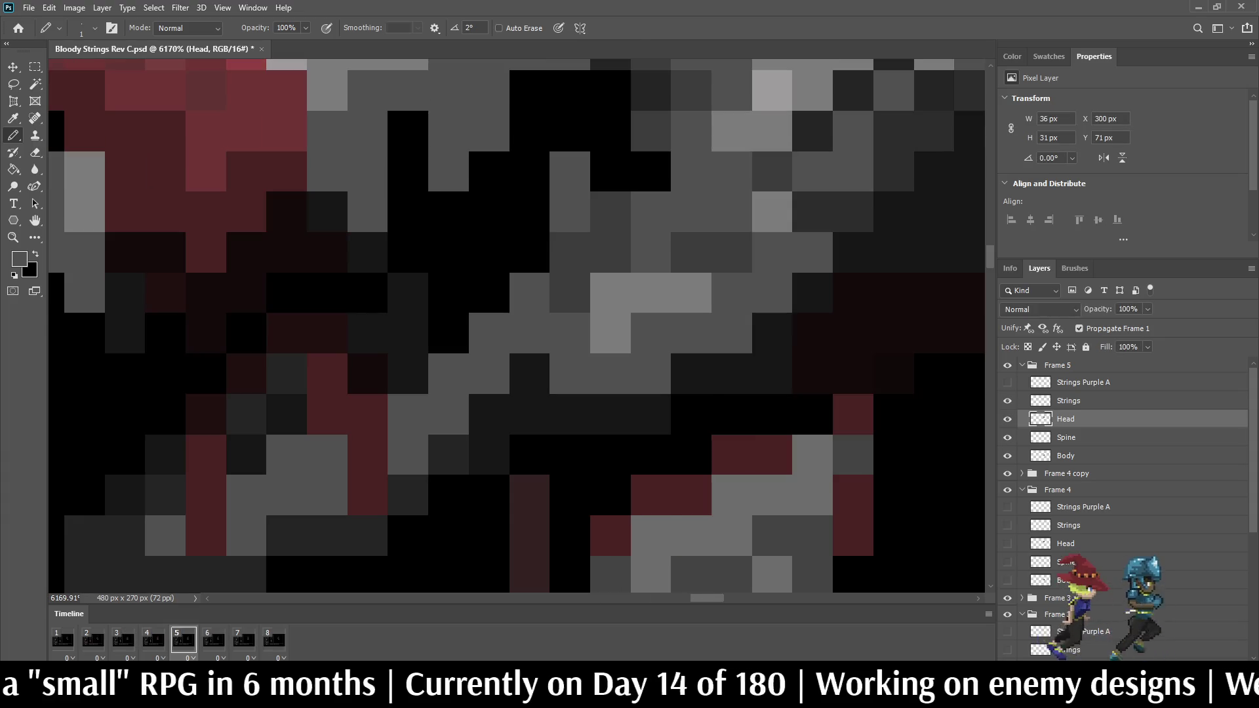
left_click(651, 171)
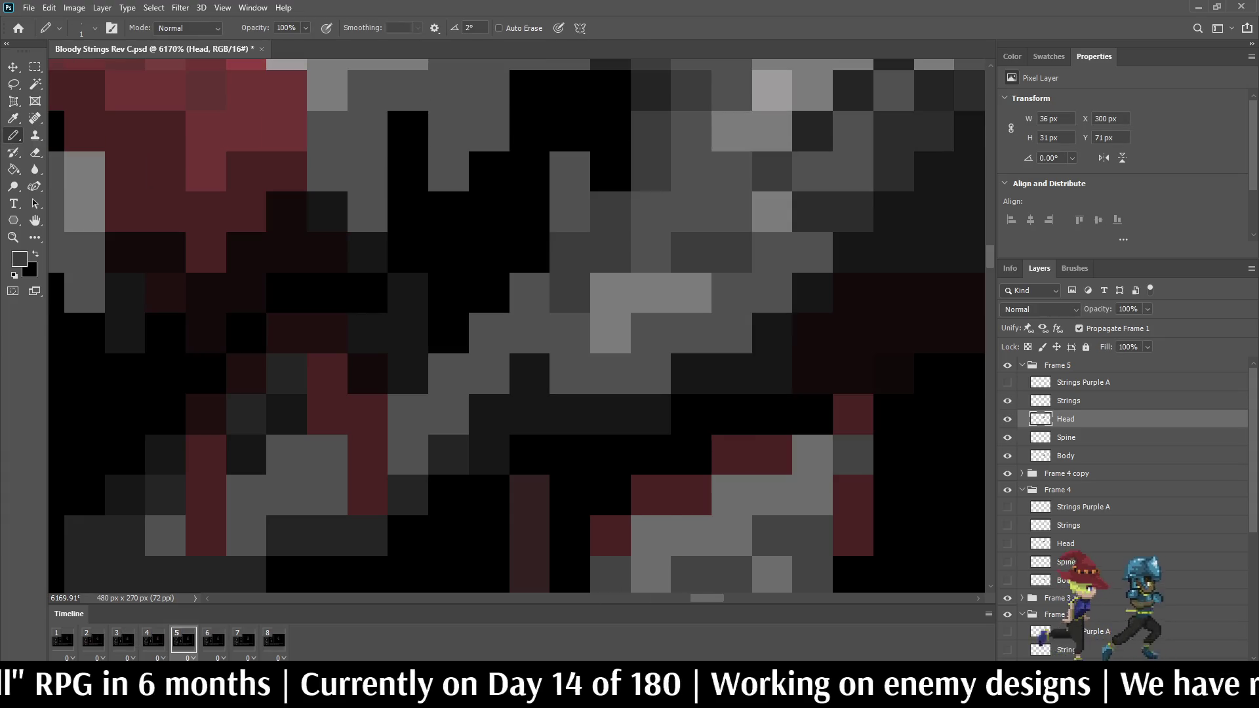
scroll(650, 172, "down", 10)
scroll(577, 112, "up", 8)
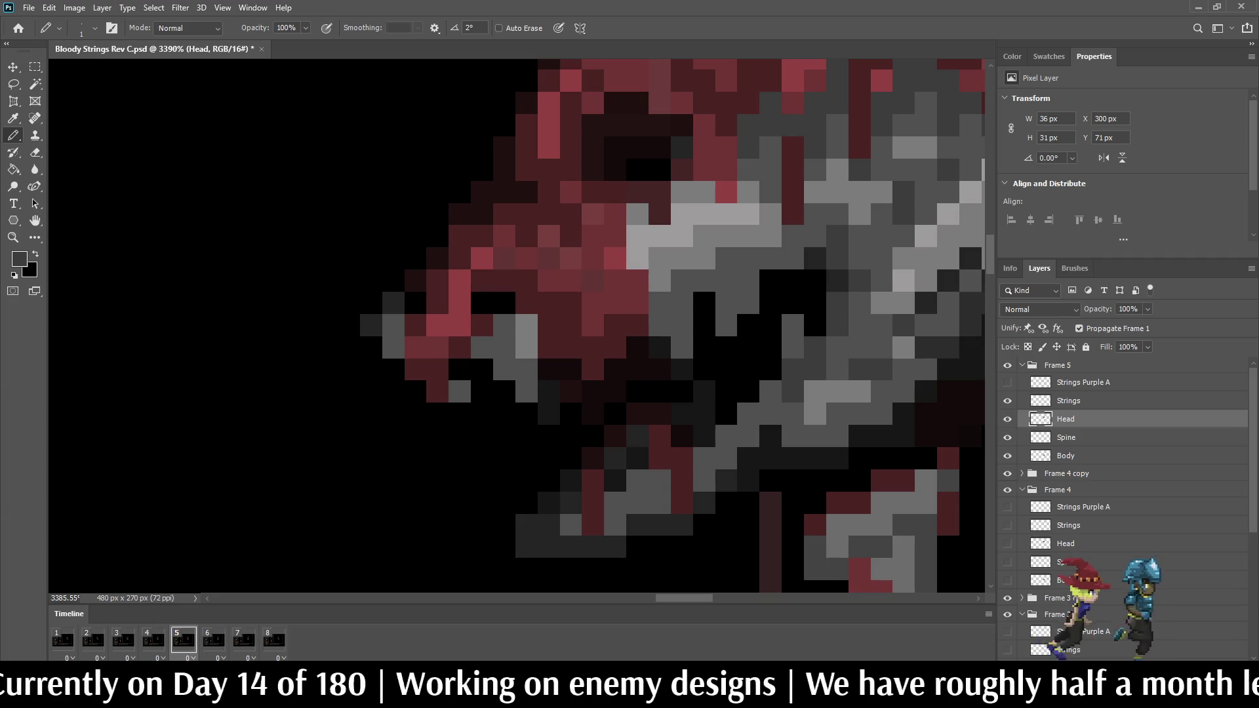
key("ctrl+s")
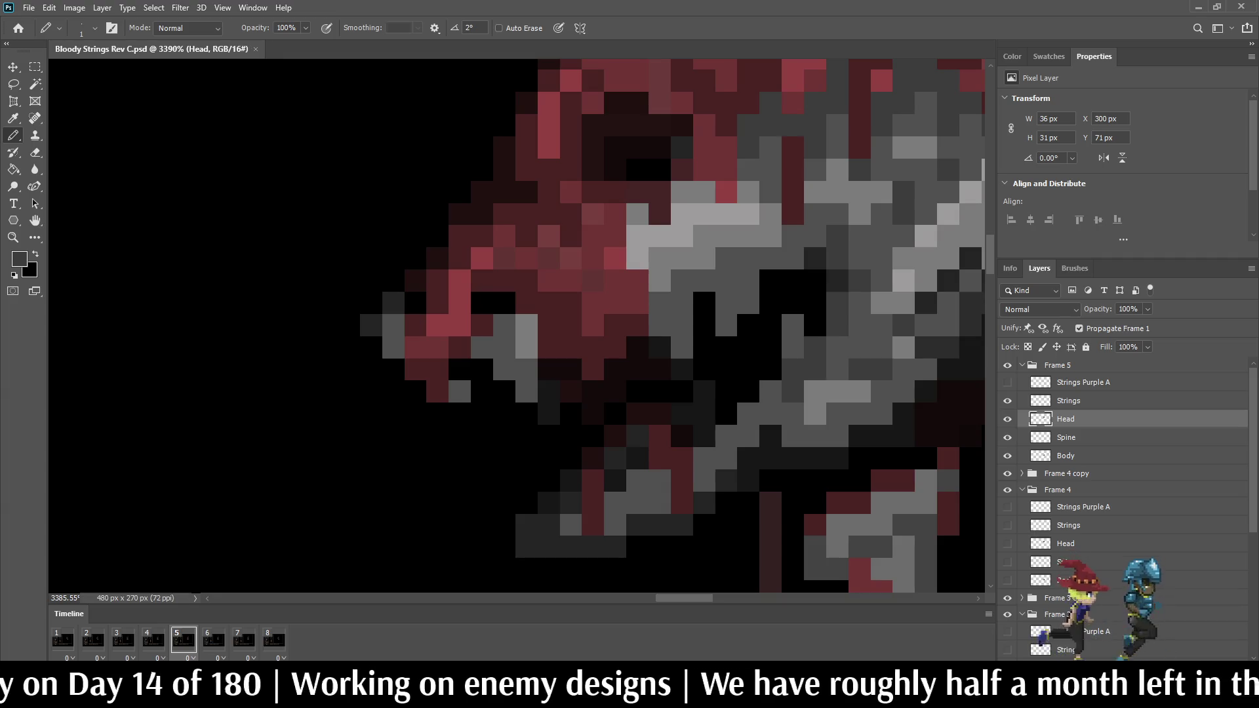
Step: Compare the grey edit before and after, and against frames 3 and 4
scroll(755, 244, "down", 3)
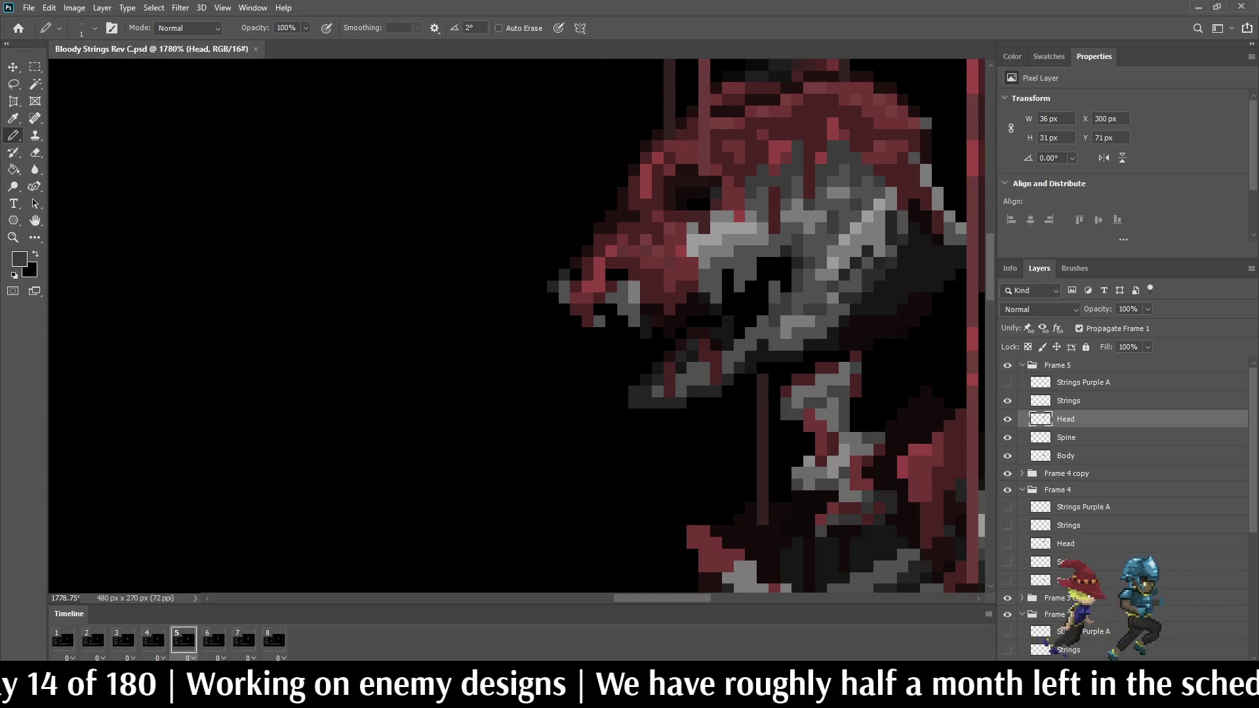
key("ctrl+z")
key("ctrl+shift+z")
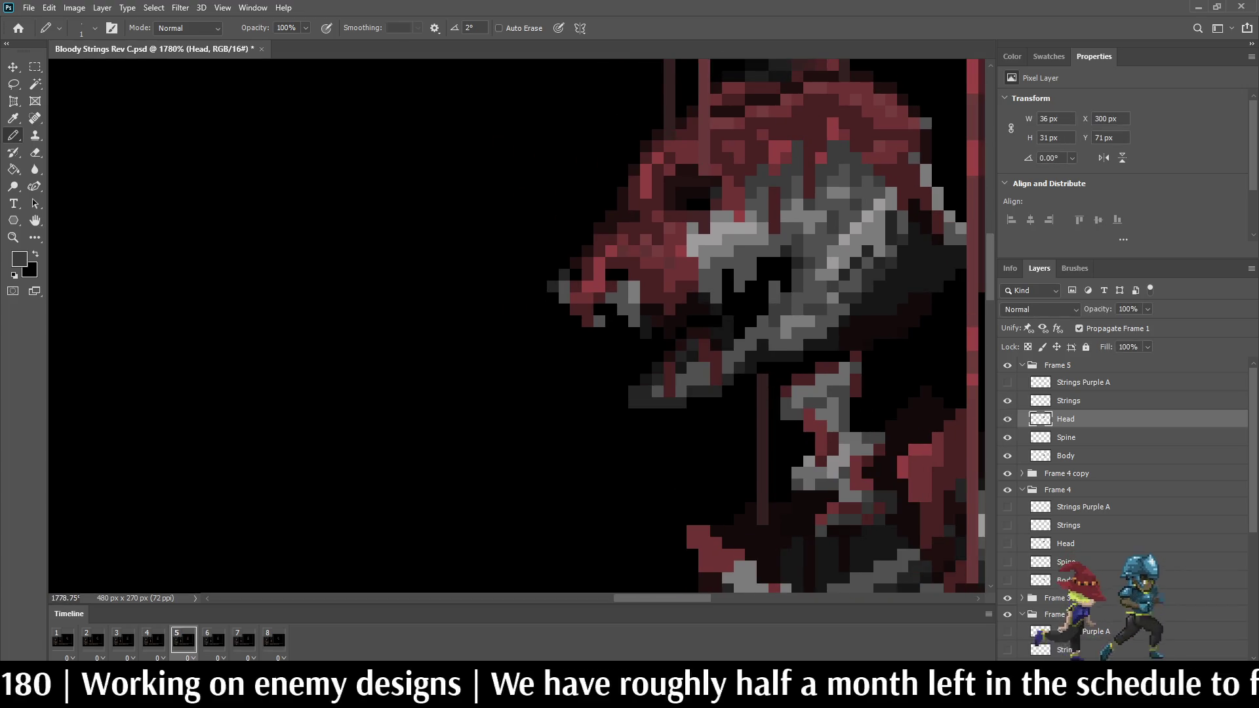
left_click(154, 639)
left_click(184, 639)
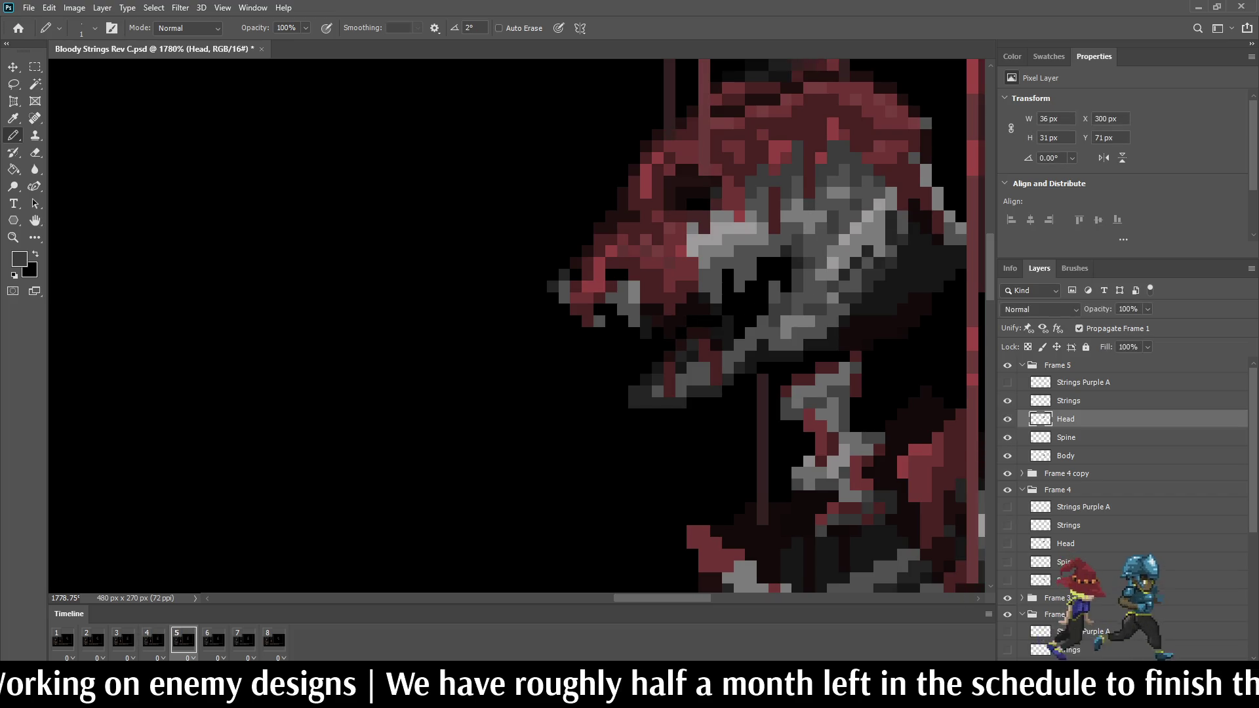
left_click(123, 640)
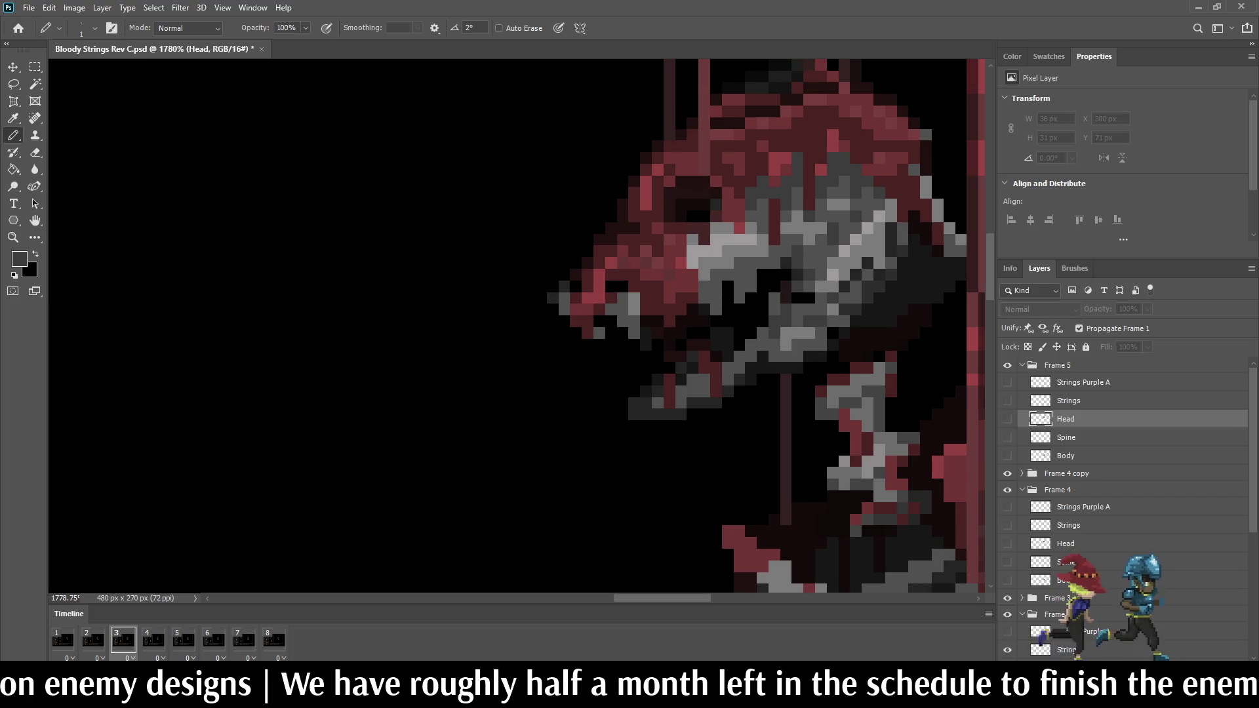
left_click(153, 640)
left_click(184, 639)
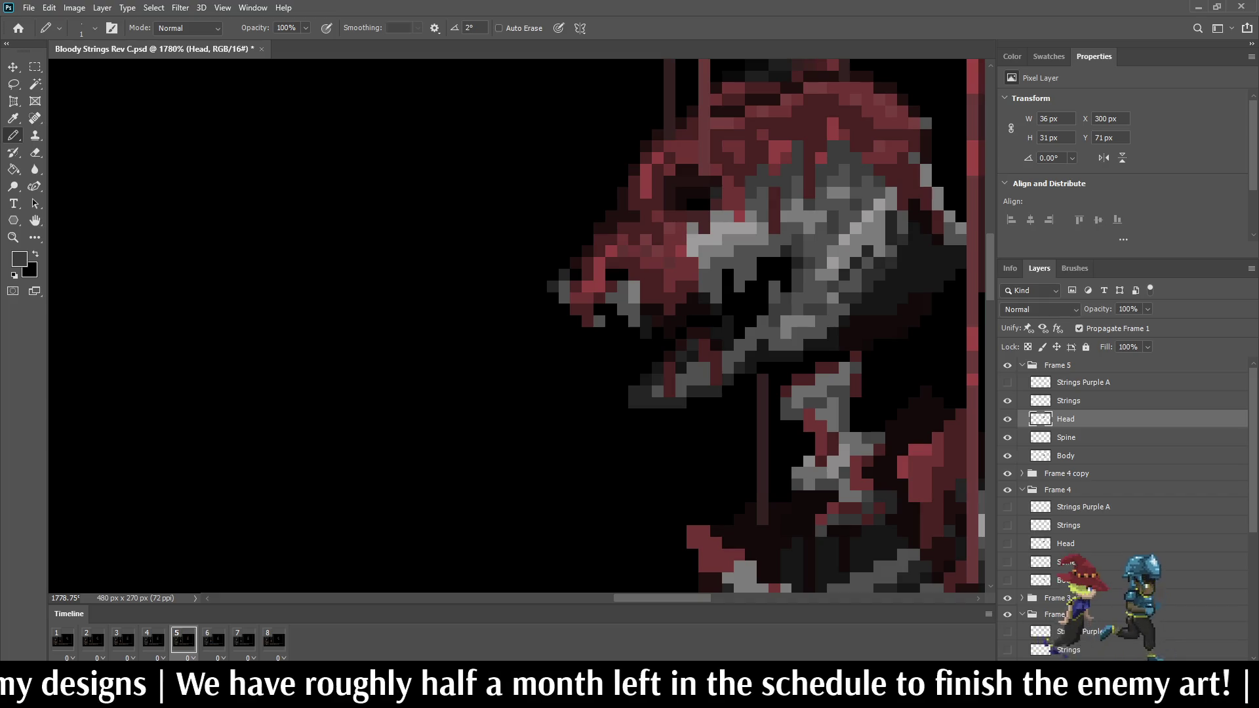
left_click(123, 639)
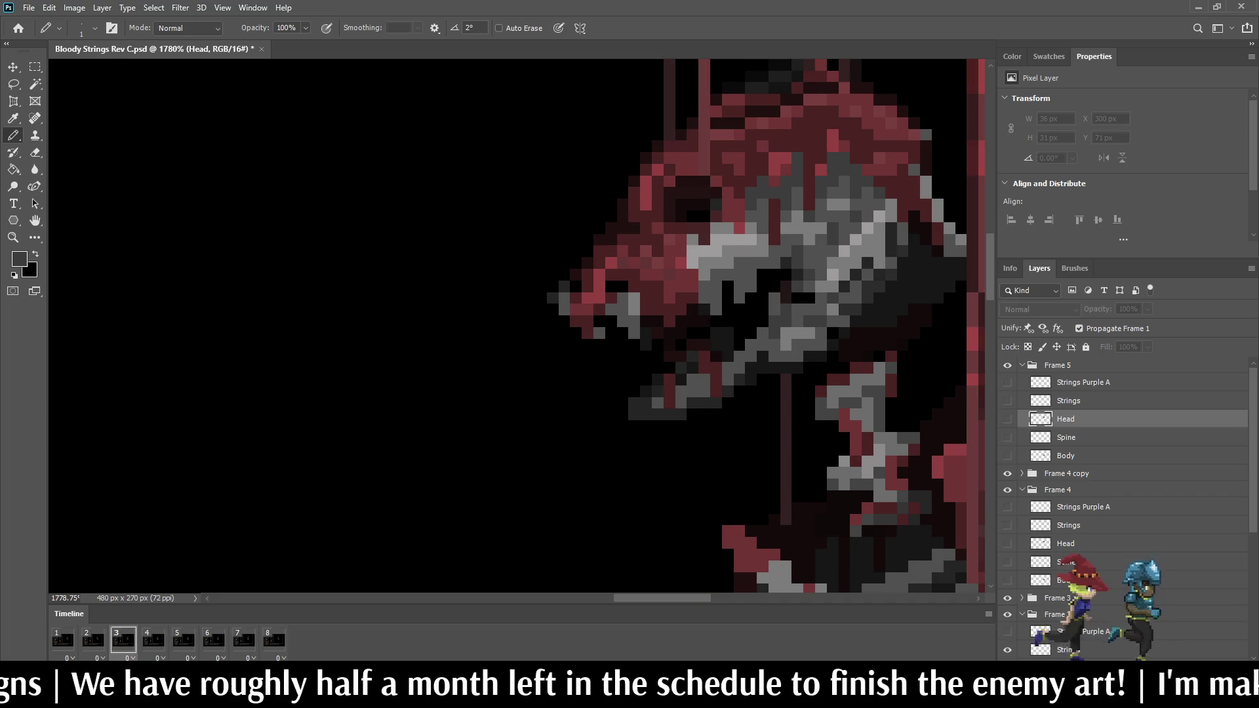
scroll(774, 282, "up", 4)
Step: Fill two small gaps in Frame 5's head with dark red pixels
left_click(774, 289)
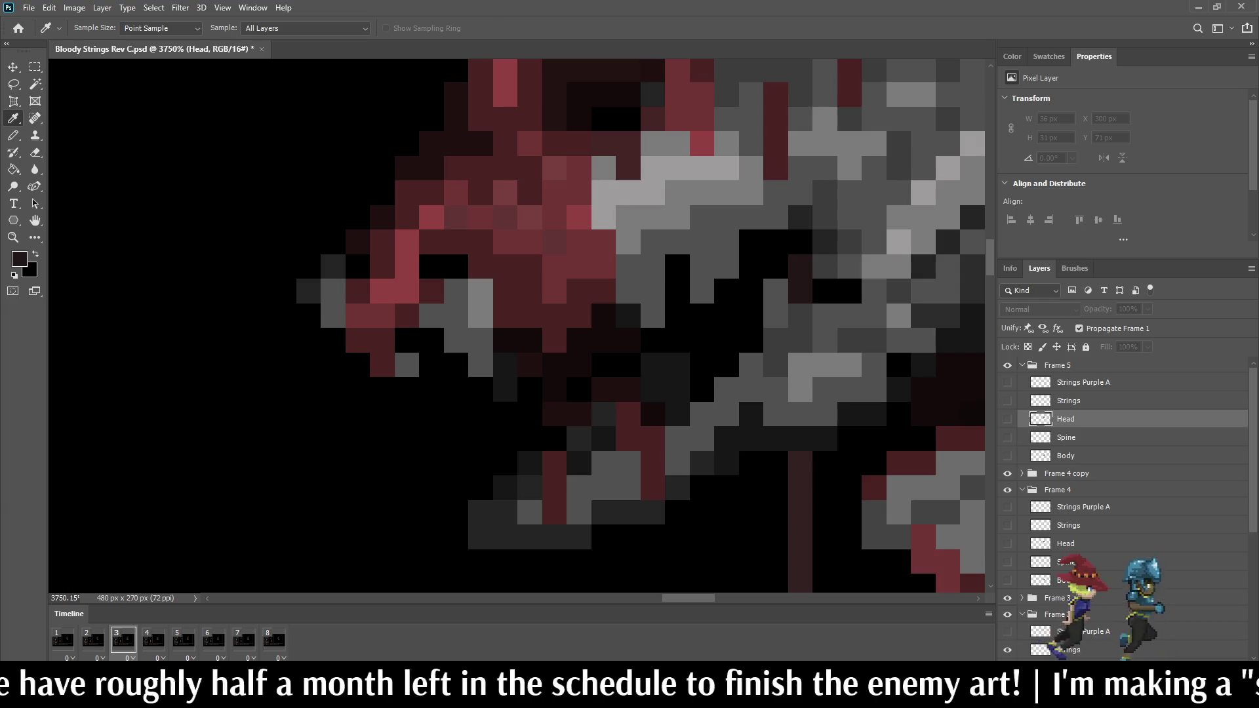
key("b")
left_click(184, 639)
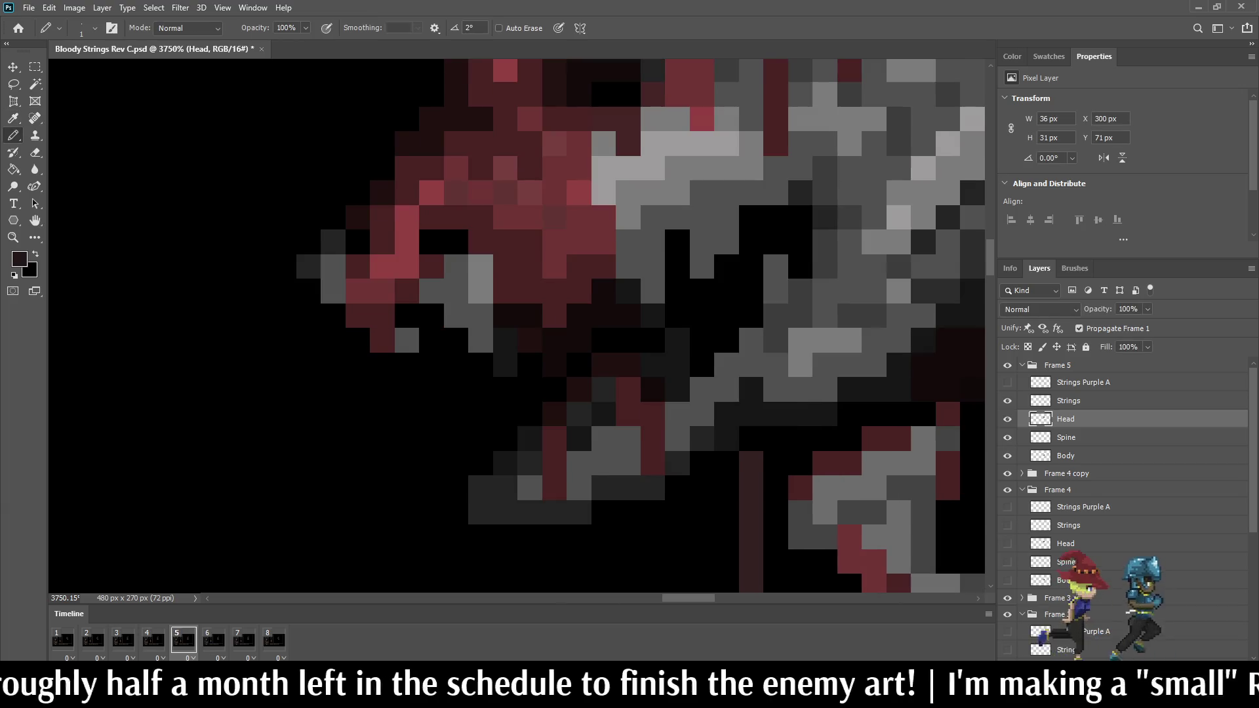
left_click(801, 266)
left_click(800, 242)
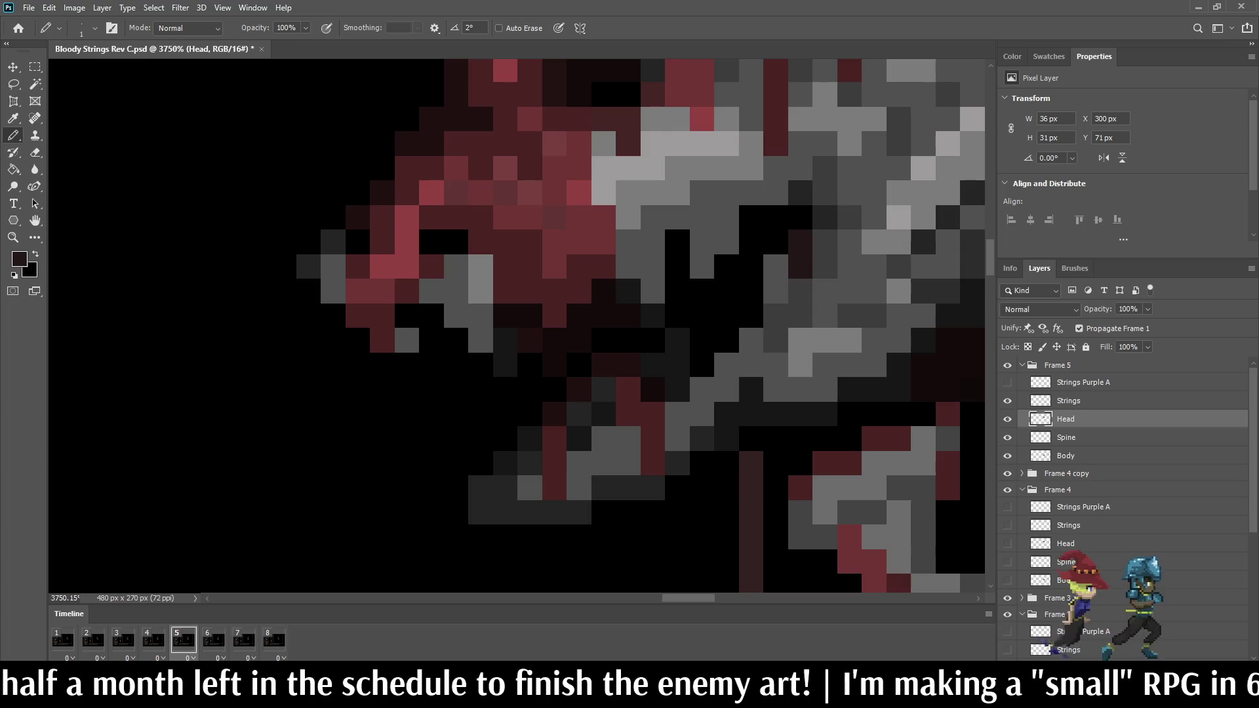
left_click(123, 639)
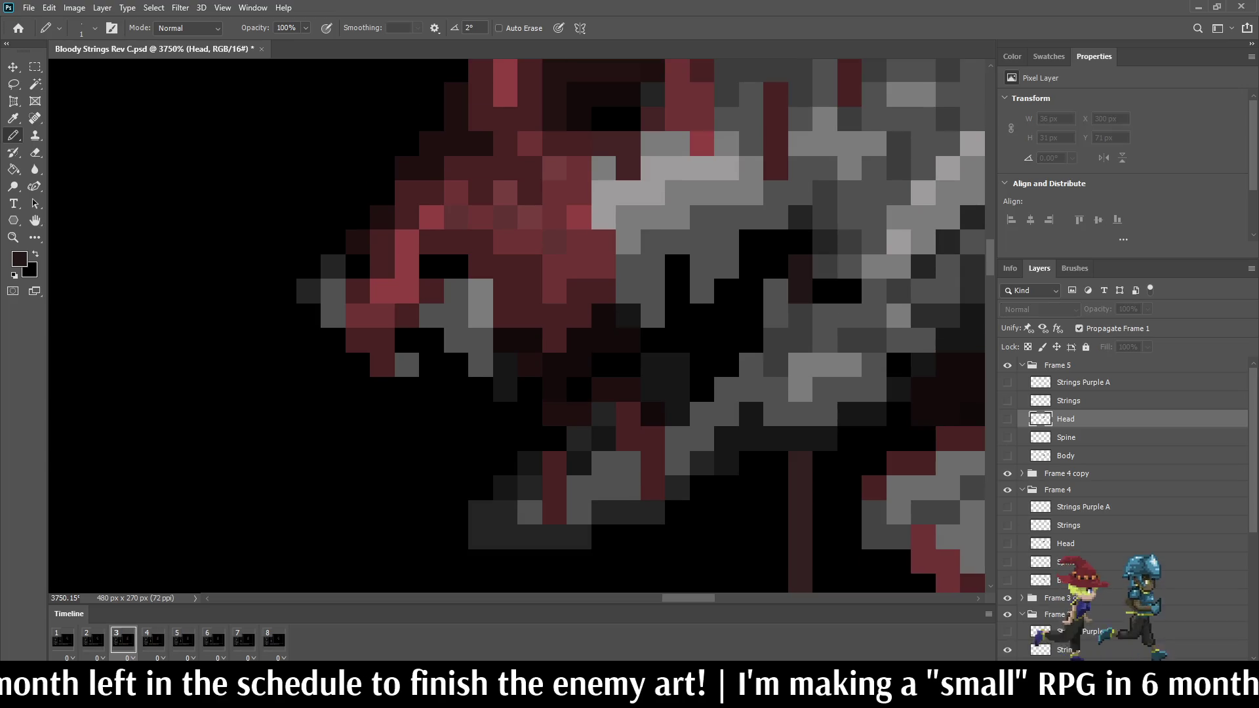
left_click(183, 640)
Step: Play the animation to review the open mouth on frames 3 and 5
scroll(793, 262, "down", 5)
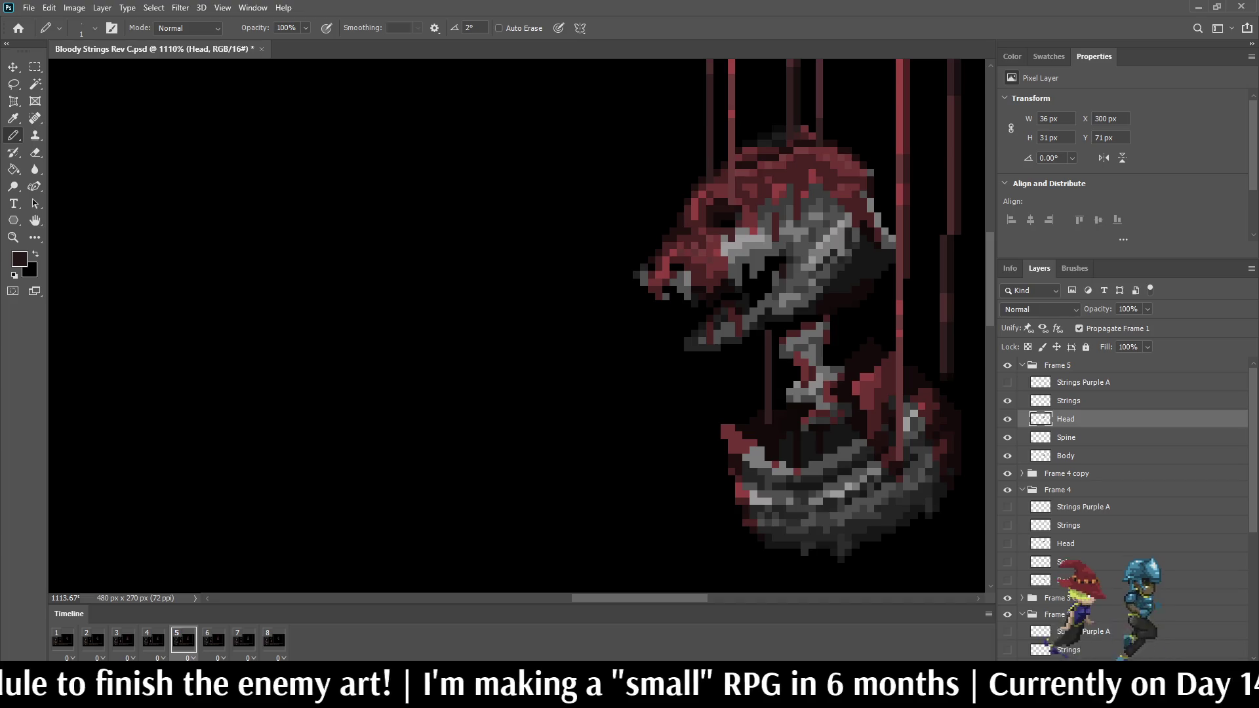
scroll(787, 275, "up", 4)
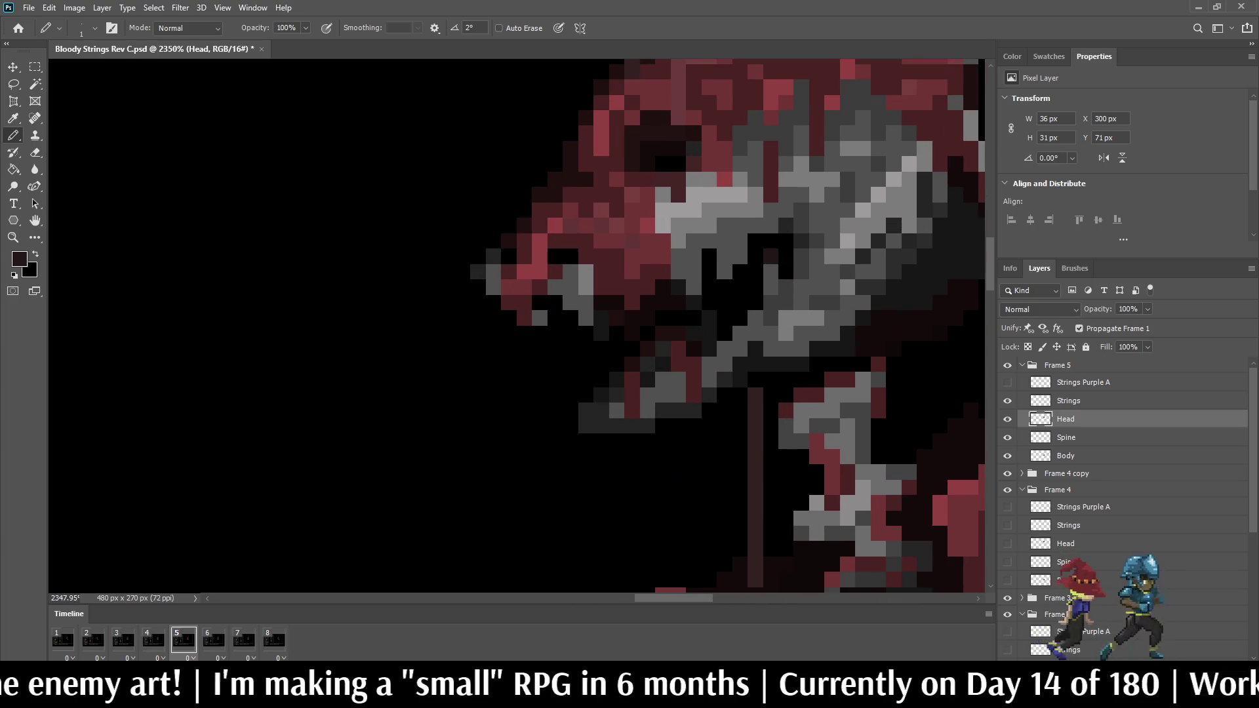
scroll(843, 260, "down", 5)
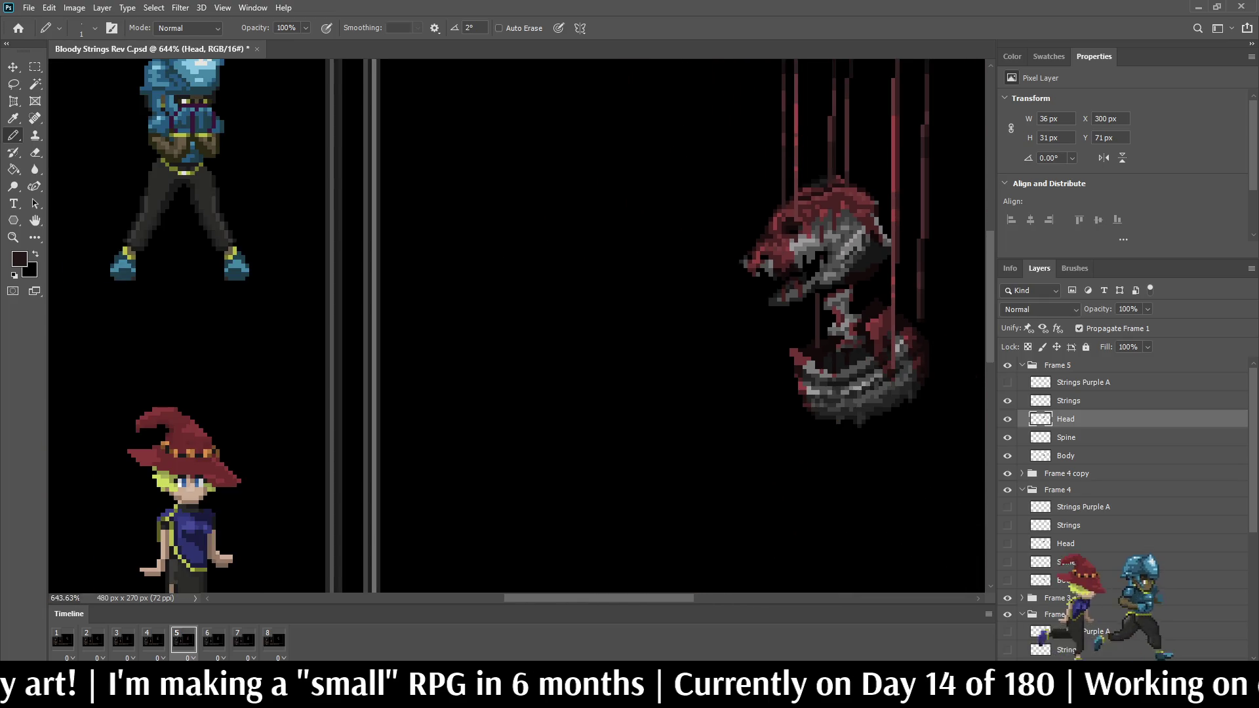
key("space")
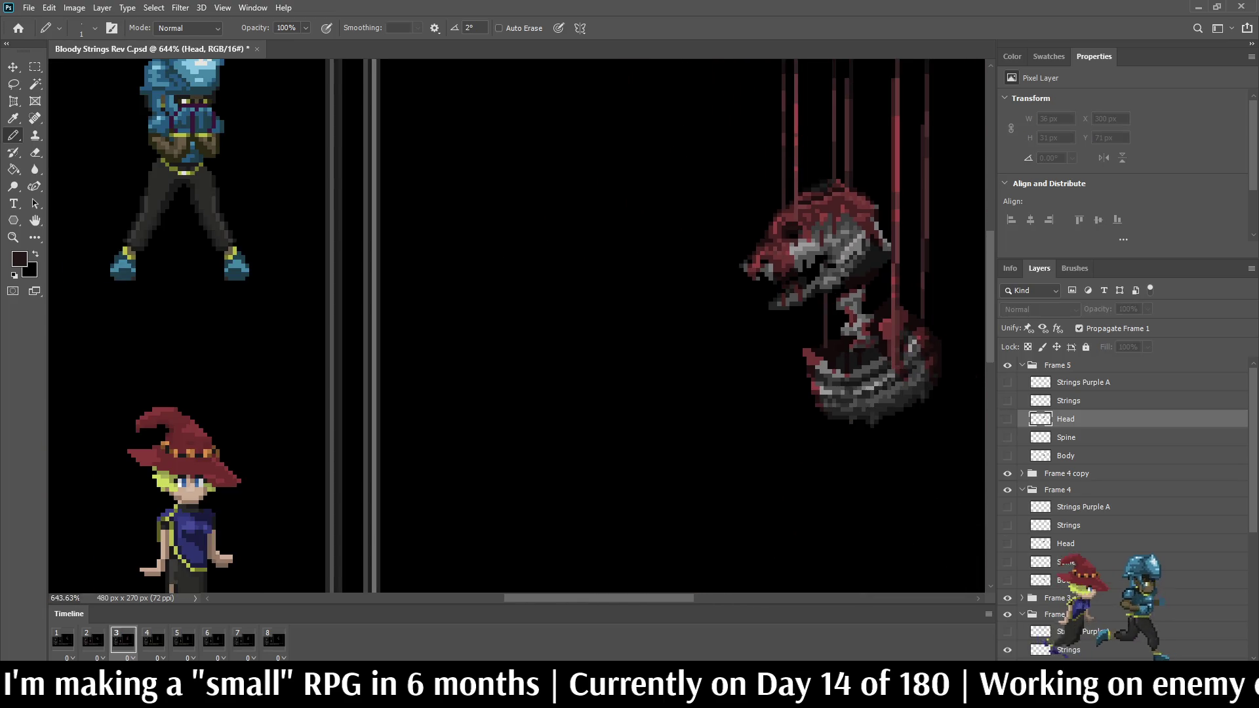
key("space")
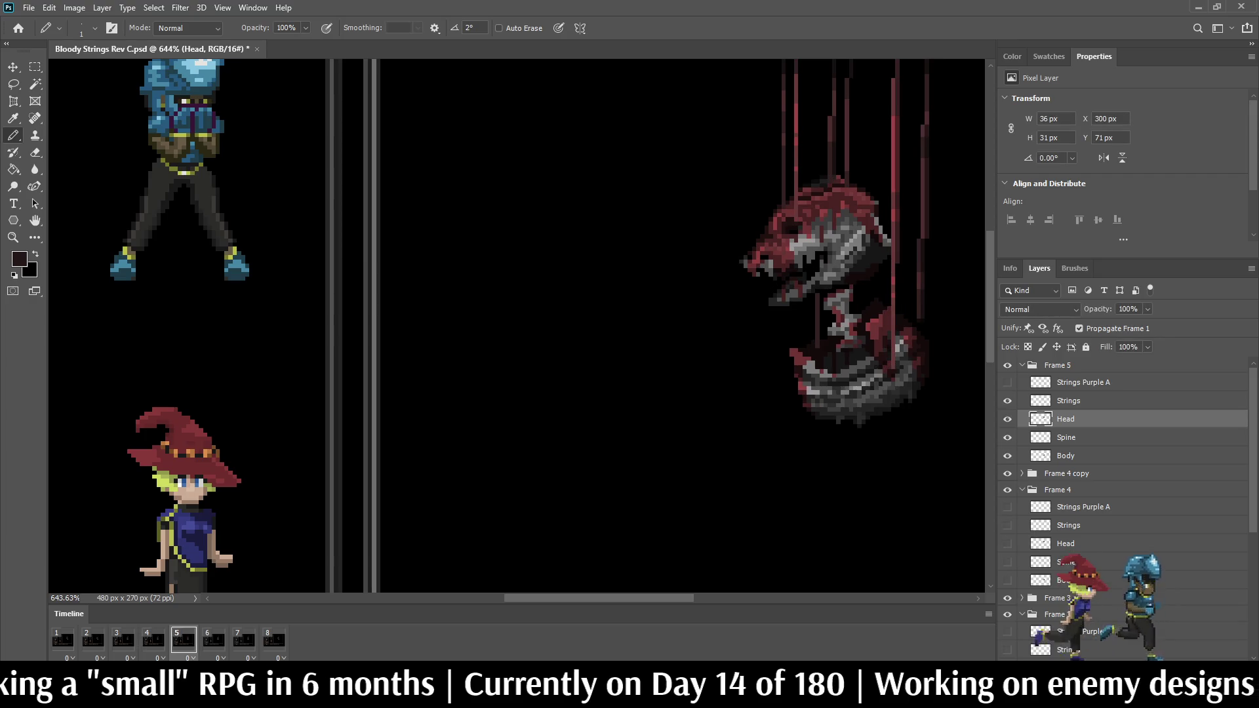
key("space")
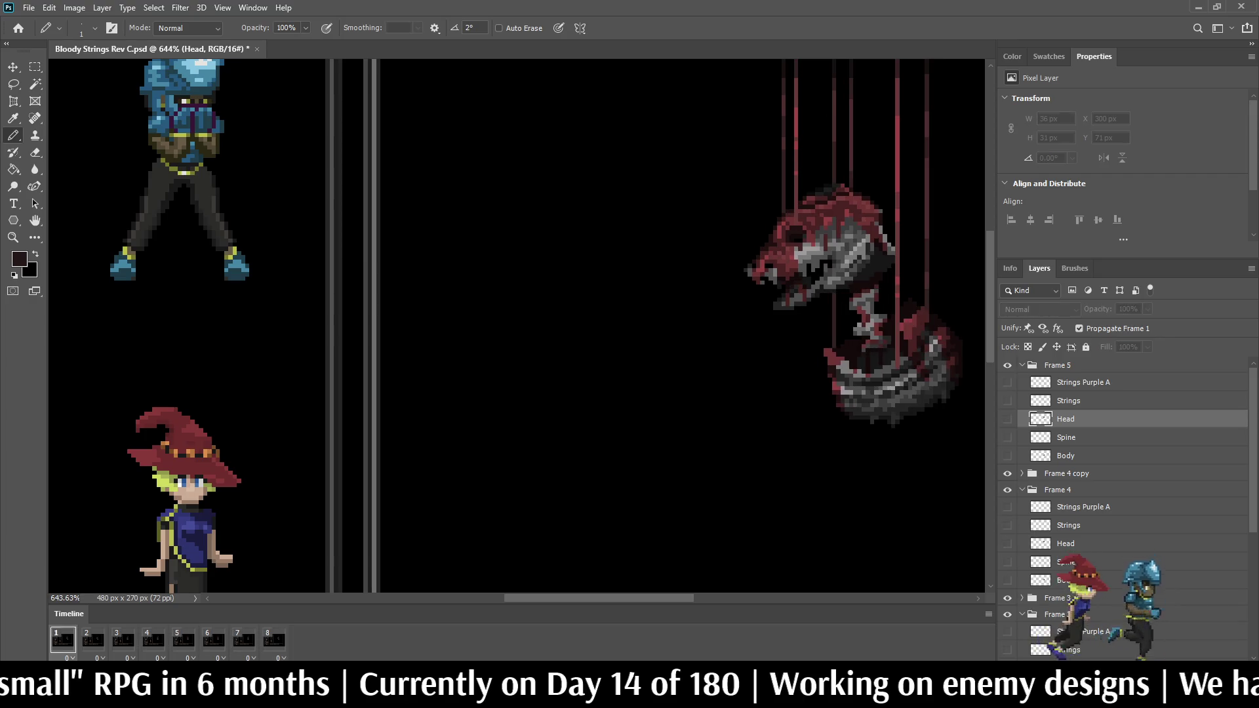
scroll(856, 280, "down", 3)
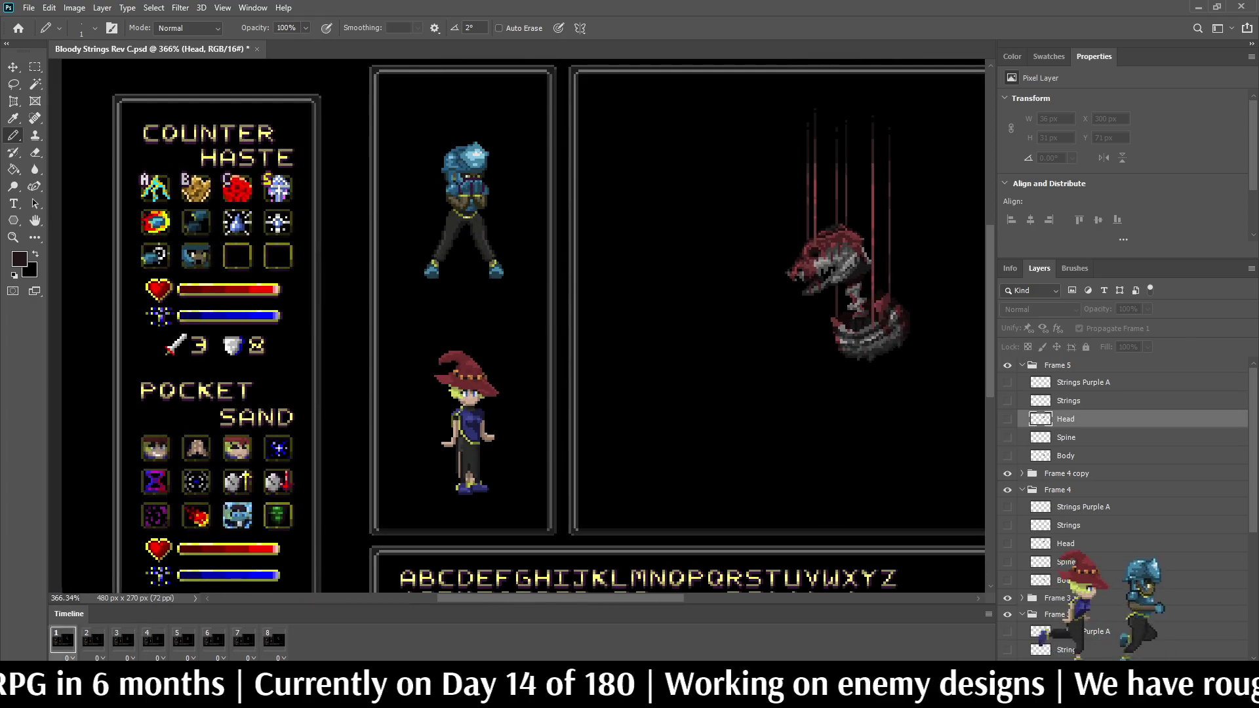
scroll(860, 253, "up", 10)
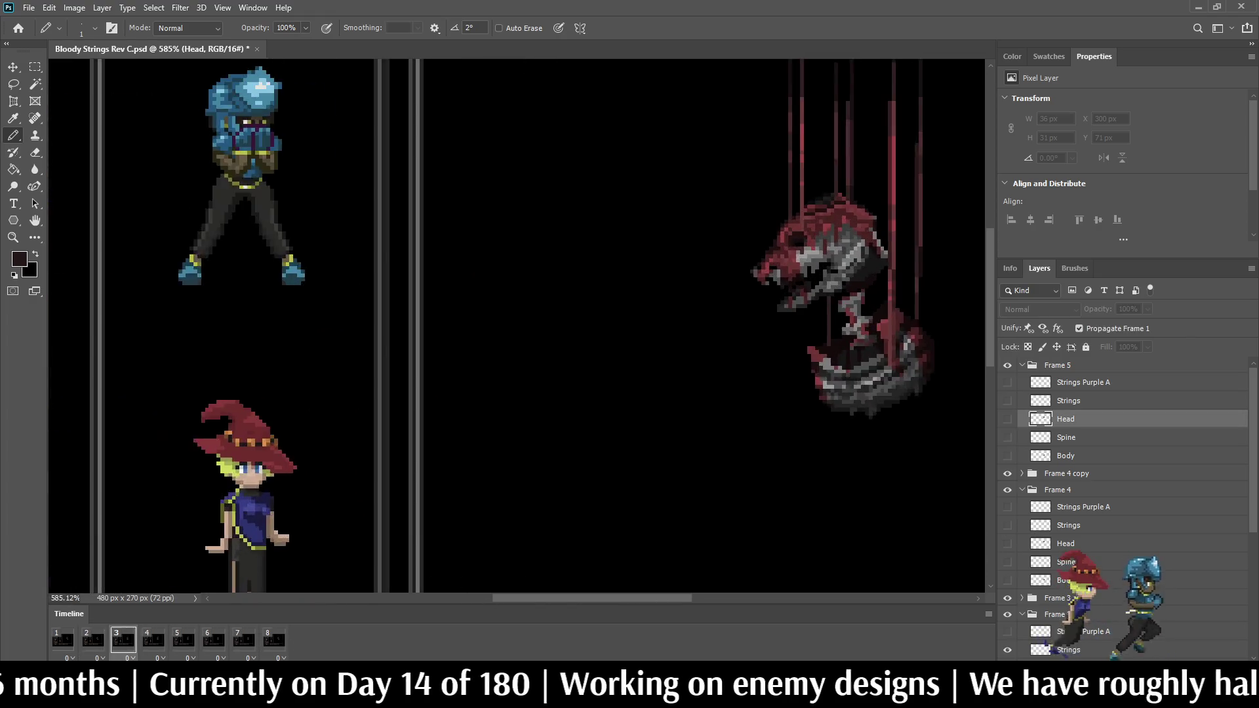
scroll(766, 270, "up", 3)
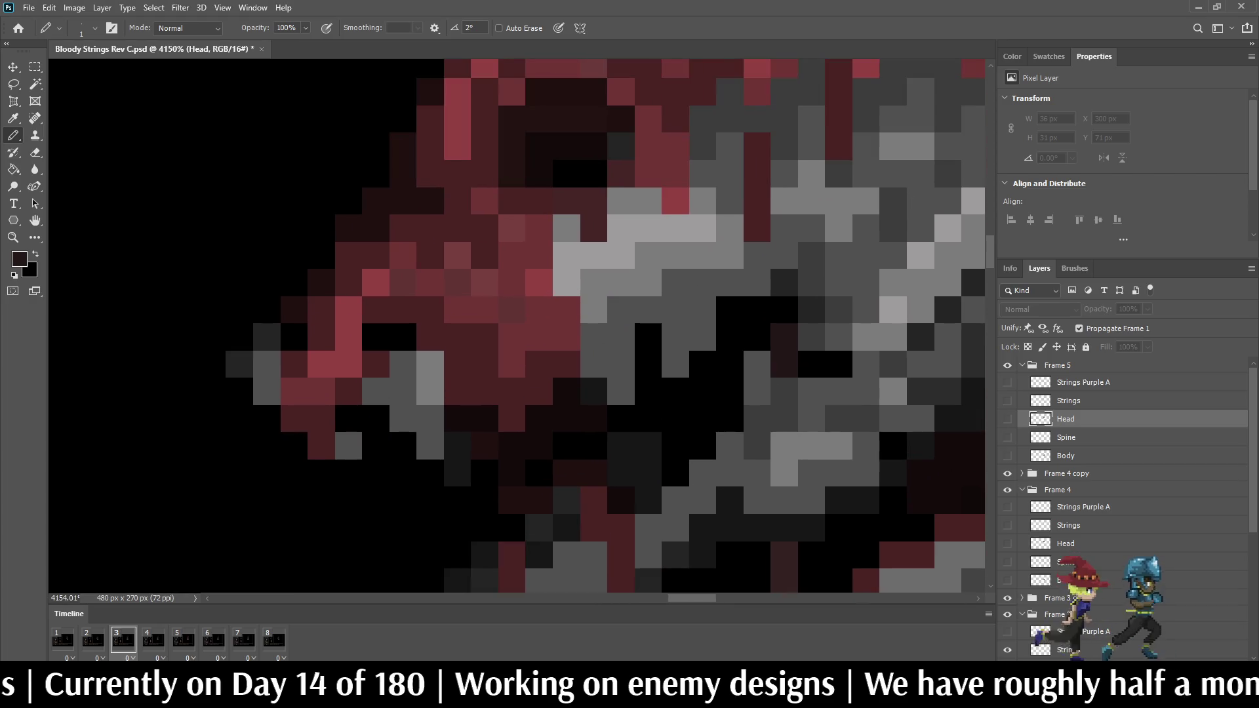
Step: Lighten a couple of dark head pixels to grey on the Head layer, then start playback
key("i")
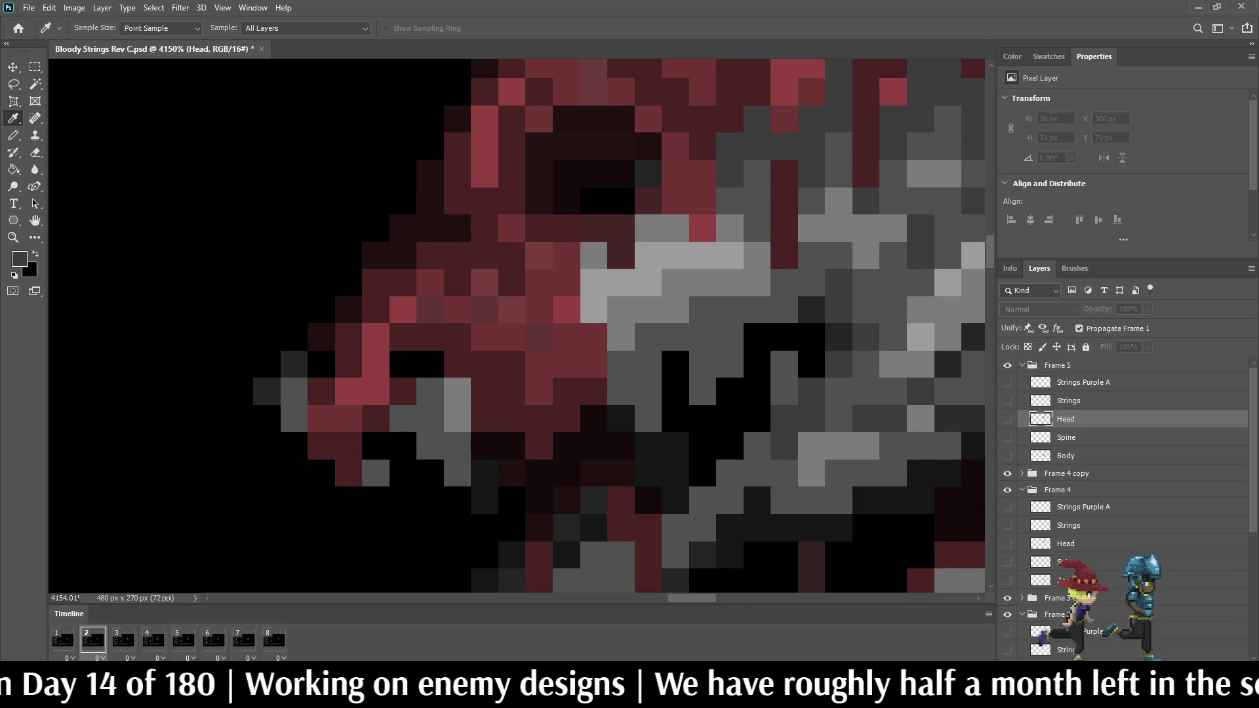
key("b")
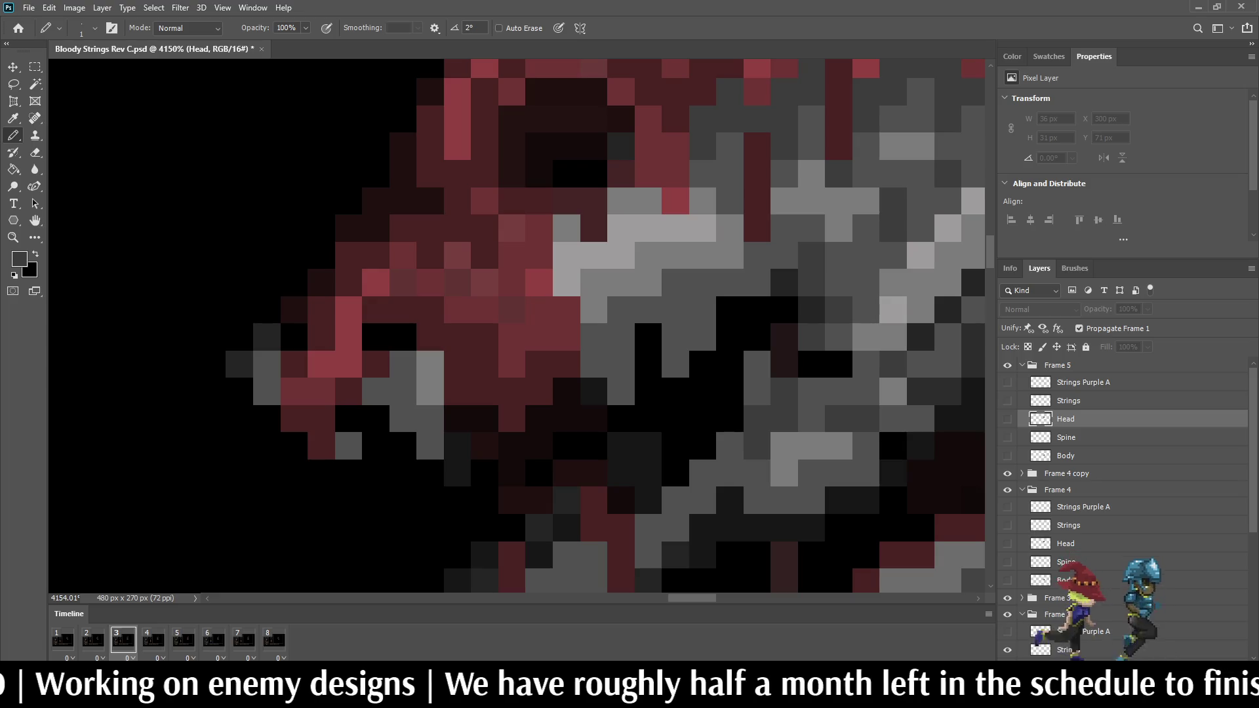
scroll(1125, 491, "down", 3)
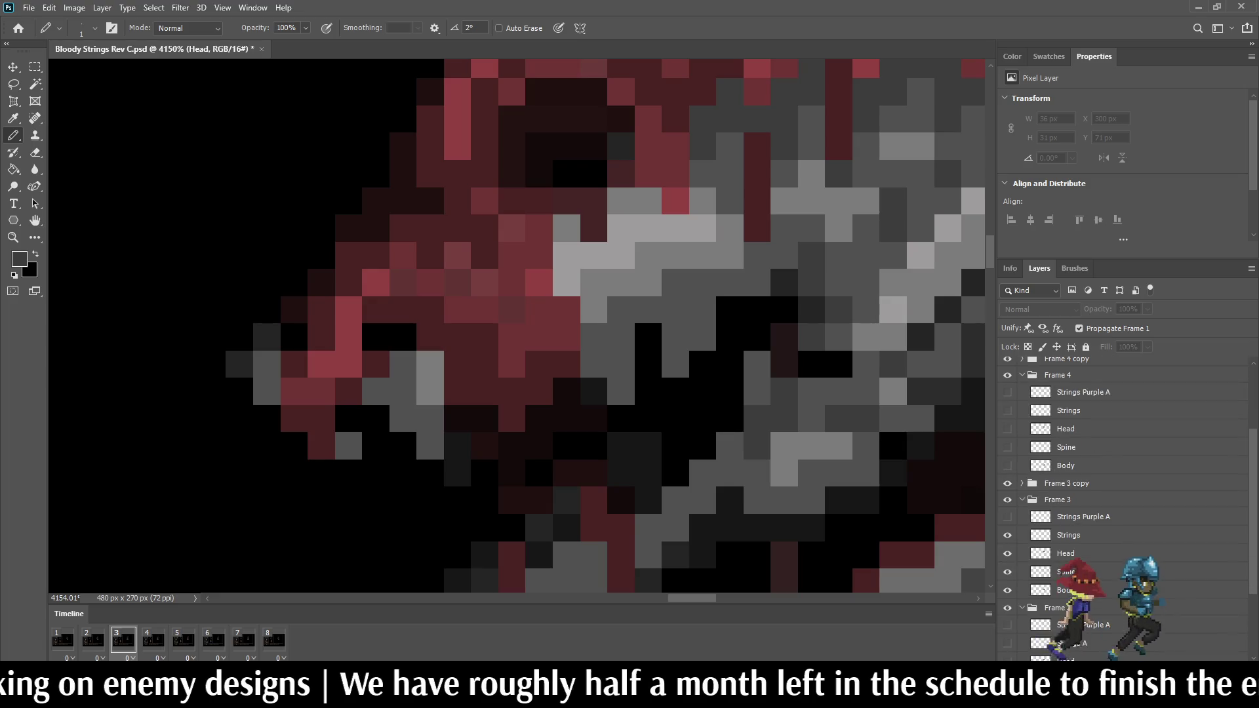
left_click(1065, 553)
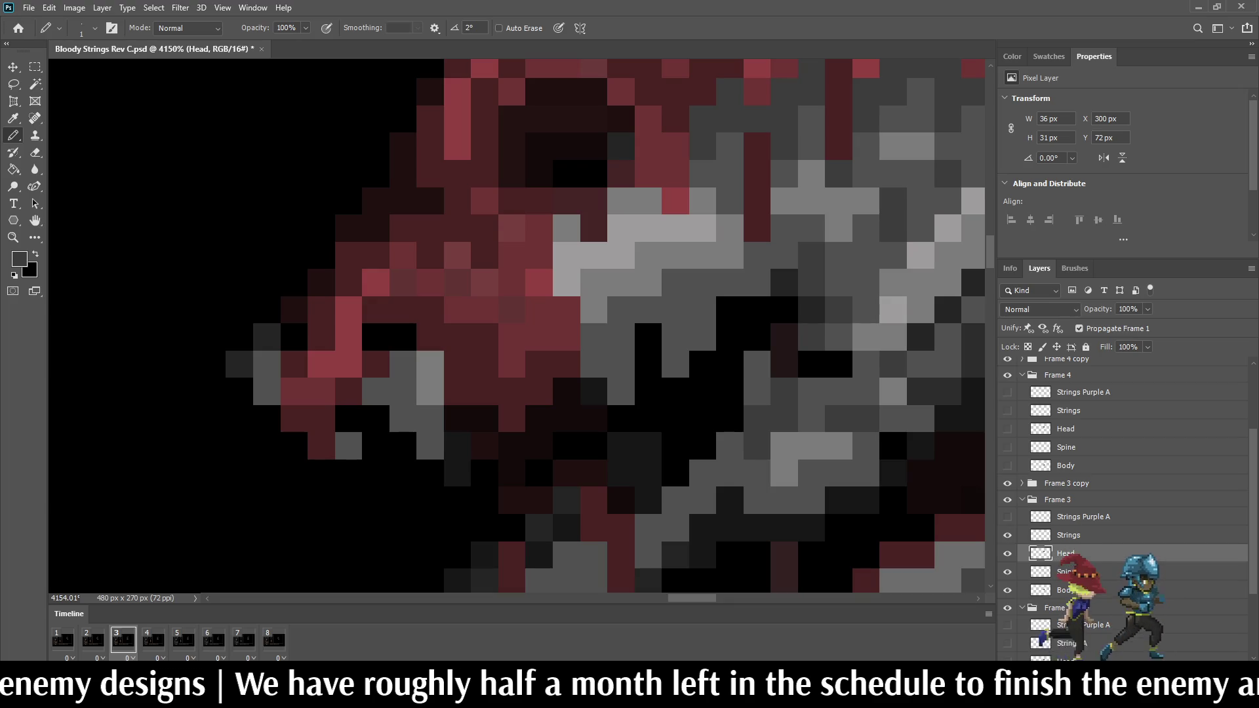
left_click(92, 639)
left_click_drag(605, 326, 577, 299)
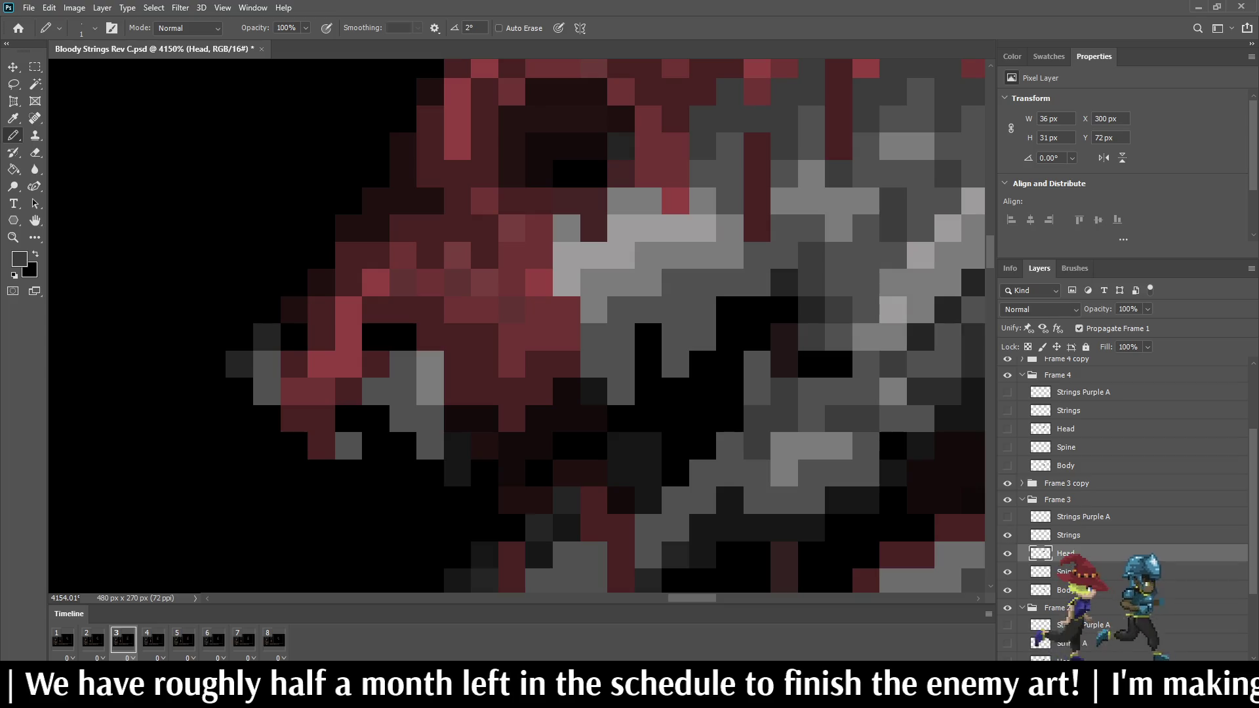
key("ctrl+z")
key("ctrl+shift+z")
key("ctrl+z")
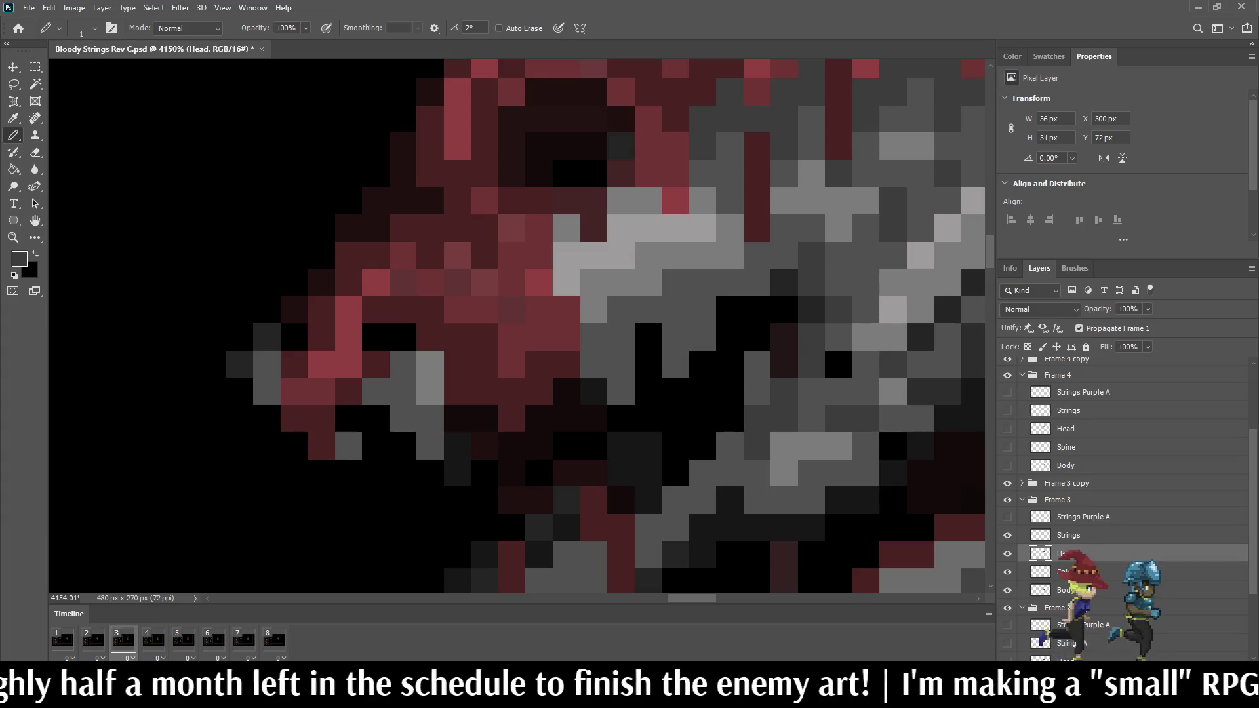
left_click(838, 364)
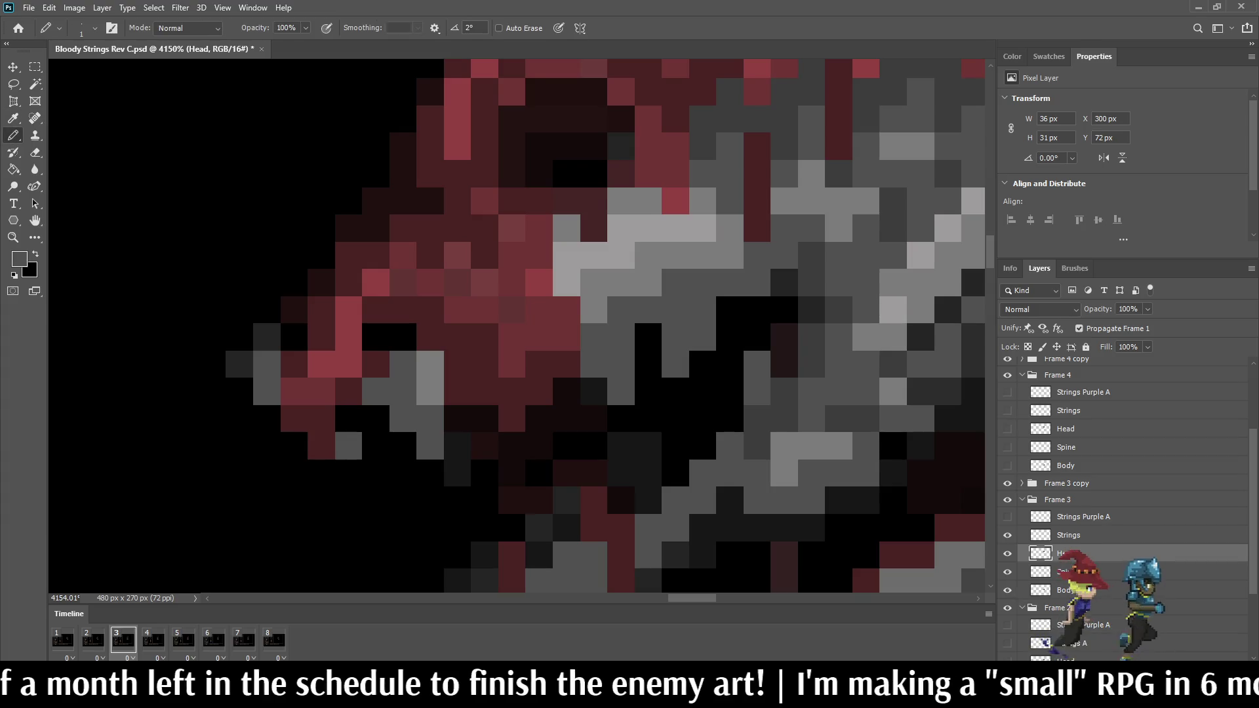
scroll(885, 290, "down", 8)
key("space")
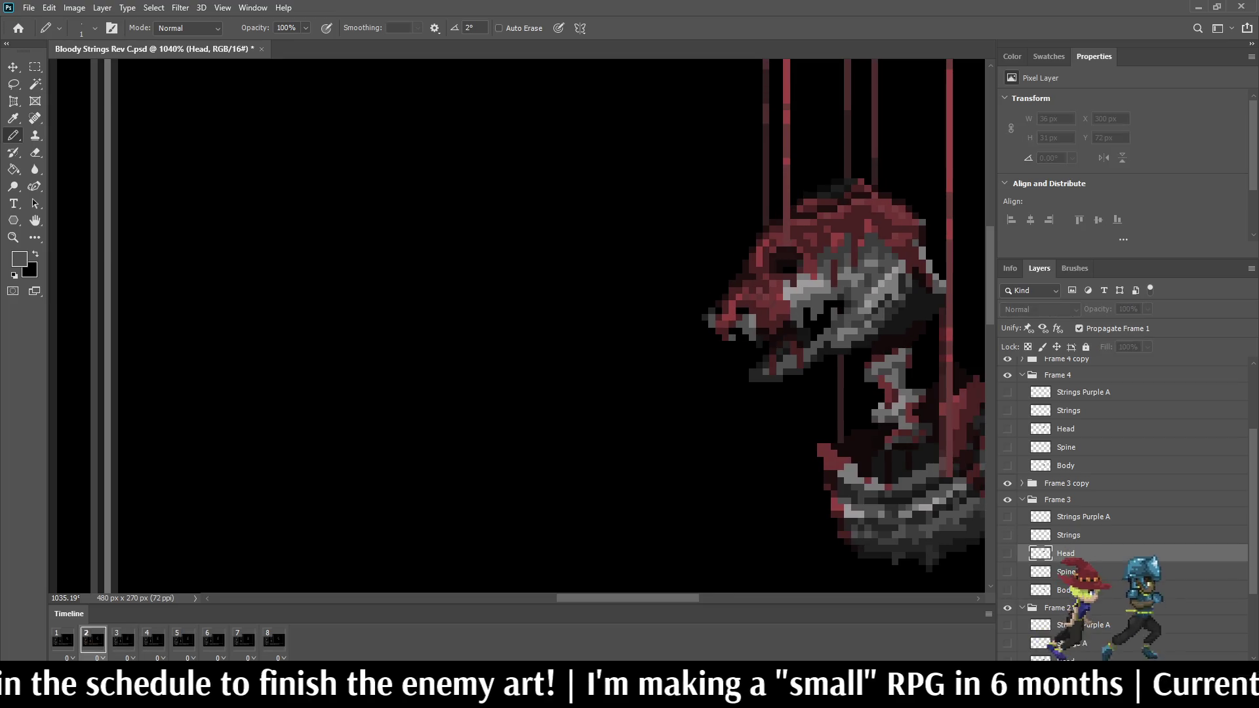
Step: Review the playing animation in the full mockup and save the file
key("space")
key("space")
key("space")
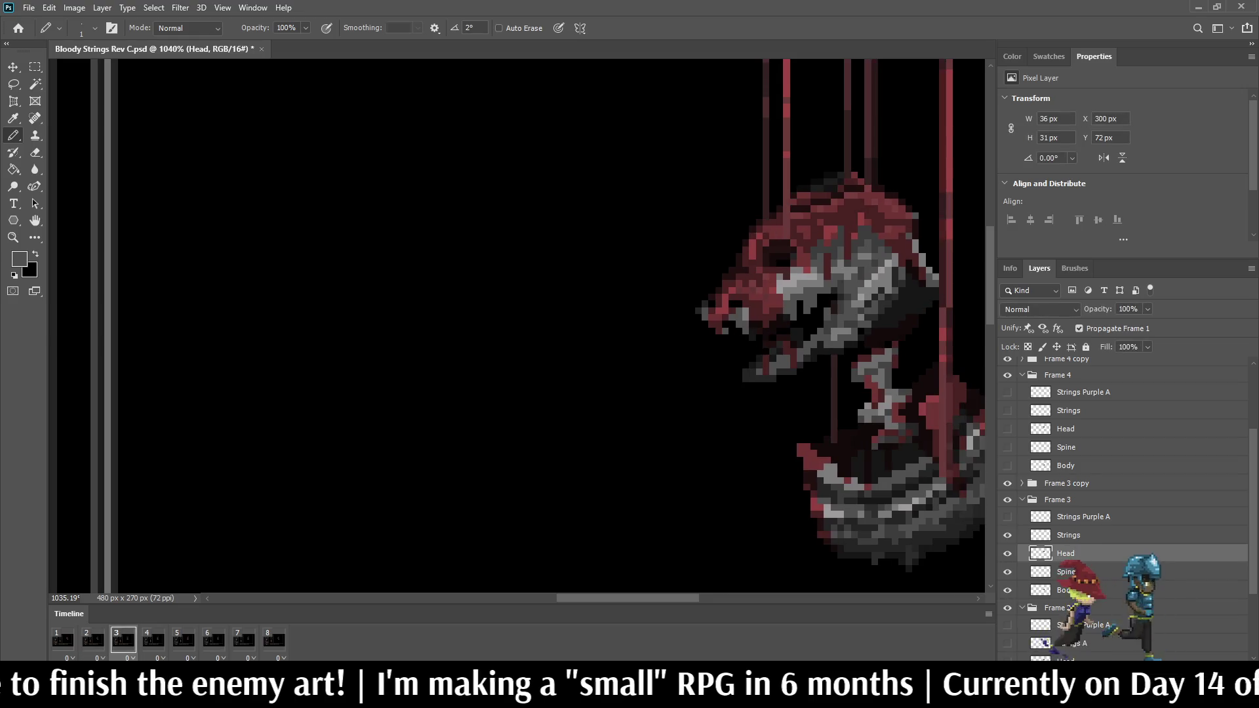
key("space")
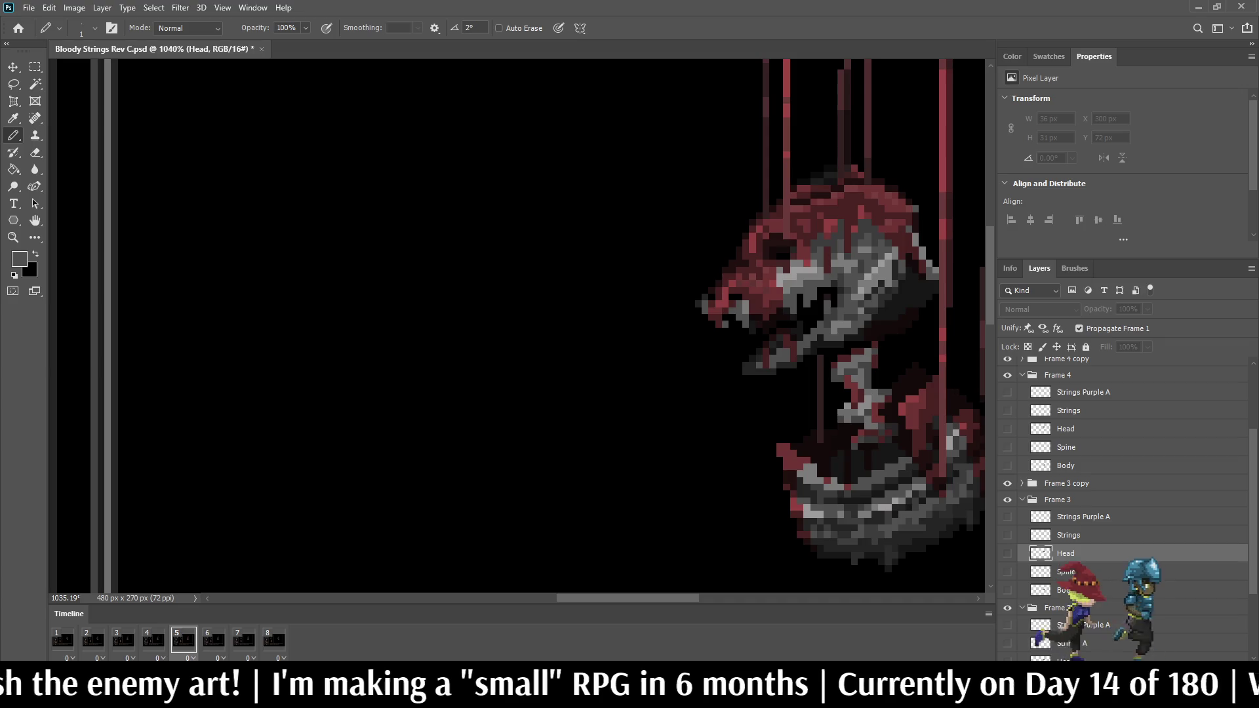
scroll(798, 327, "down", 5)
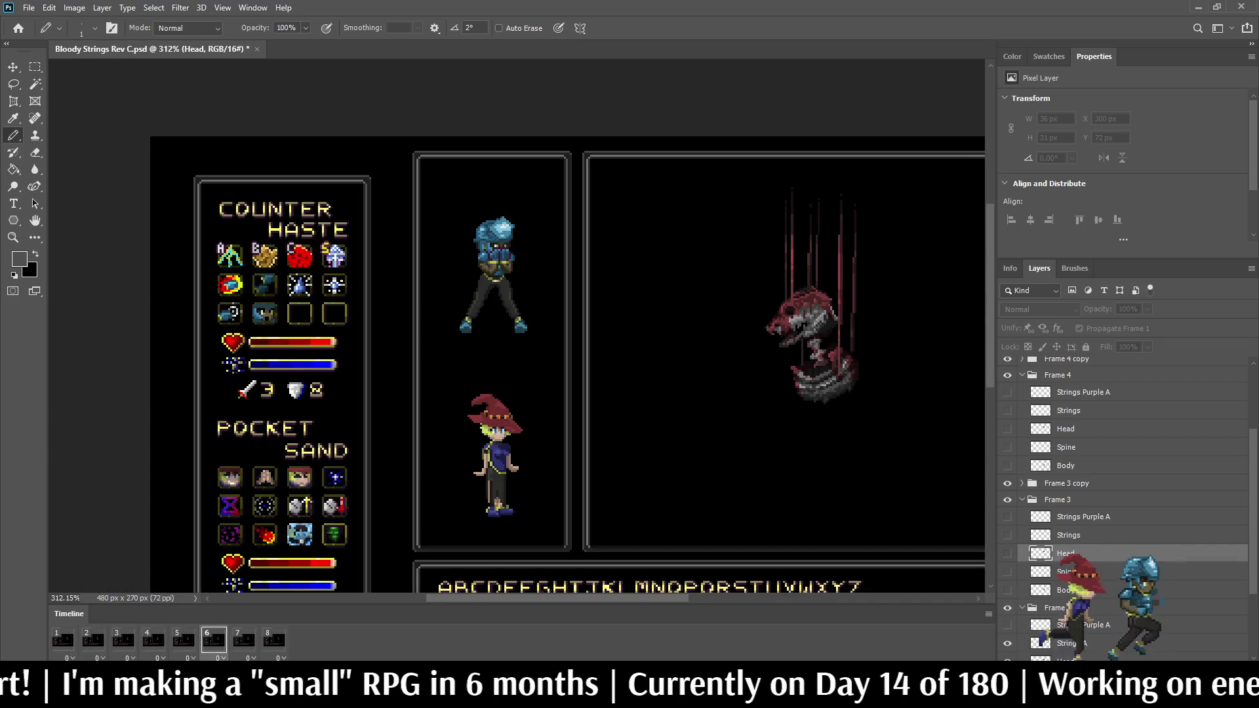
scroll(518, 327, "down", 3)
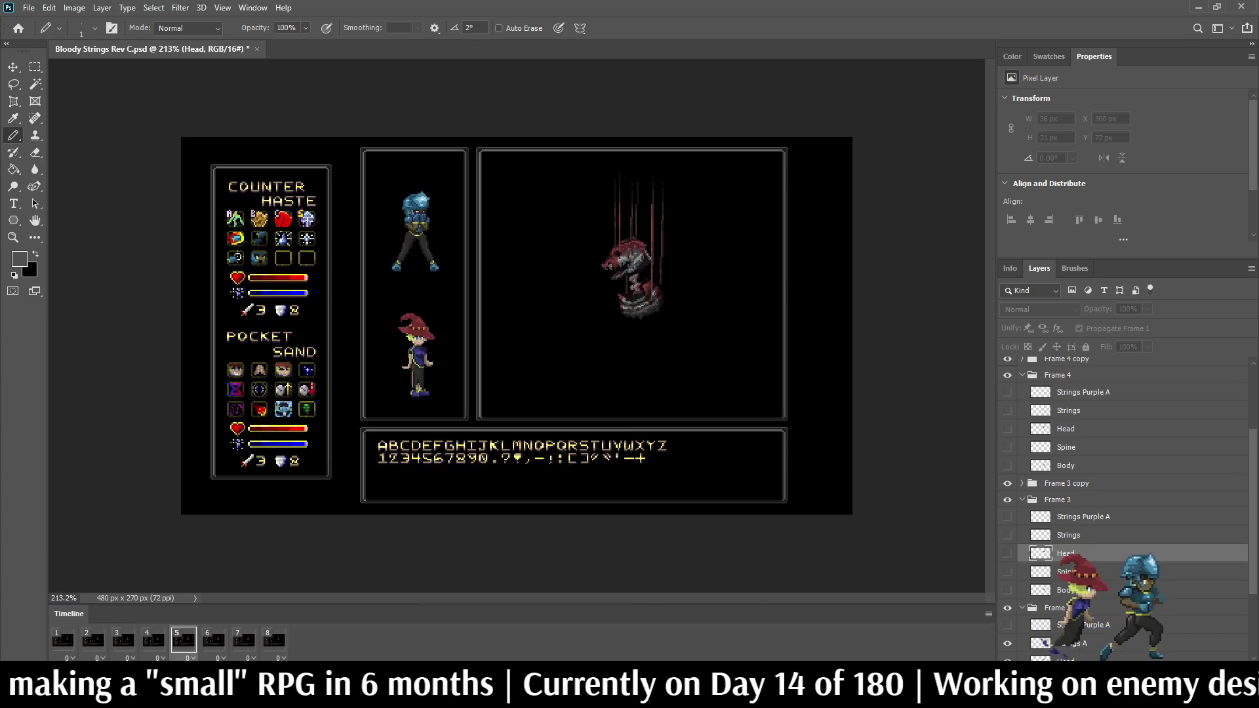
scroll(518, 328, "up", 2)
key("ctrl+s")
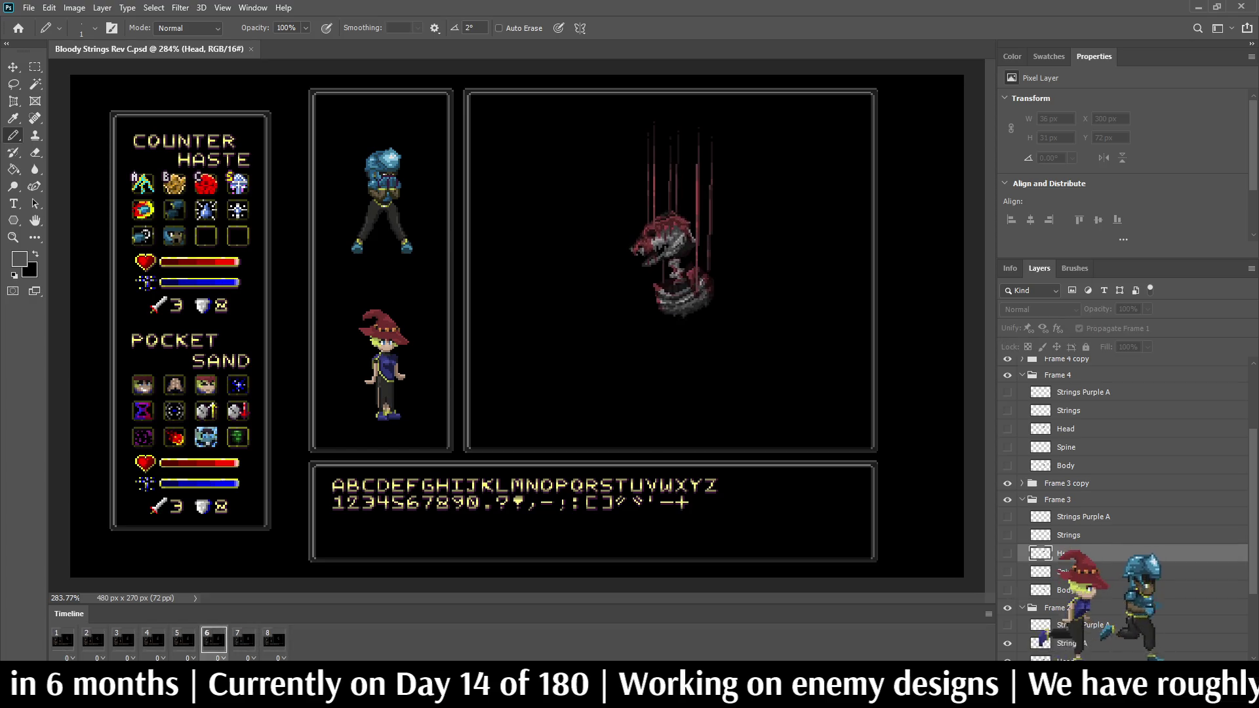
key("space")
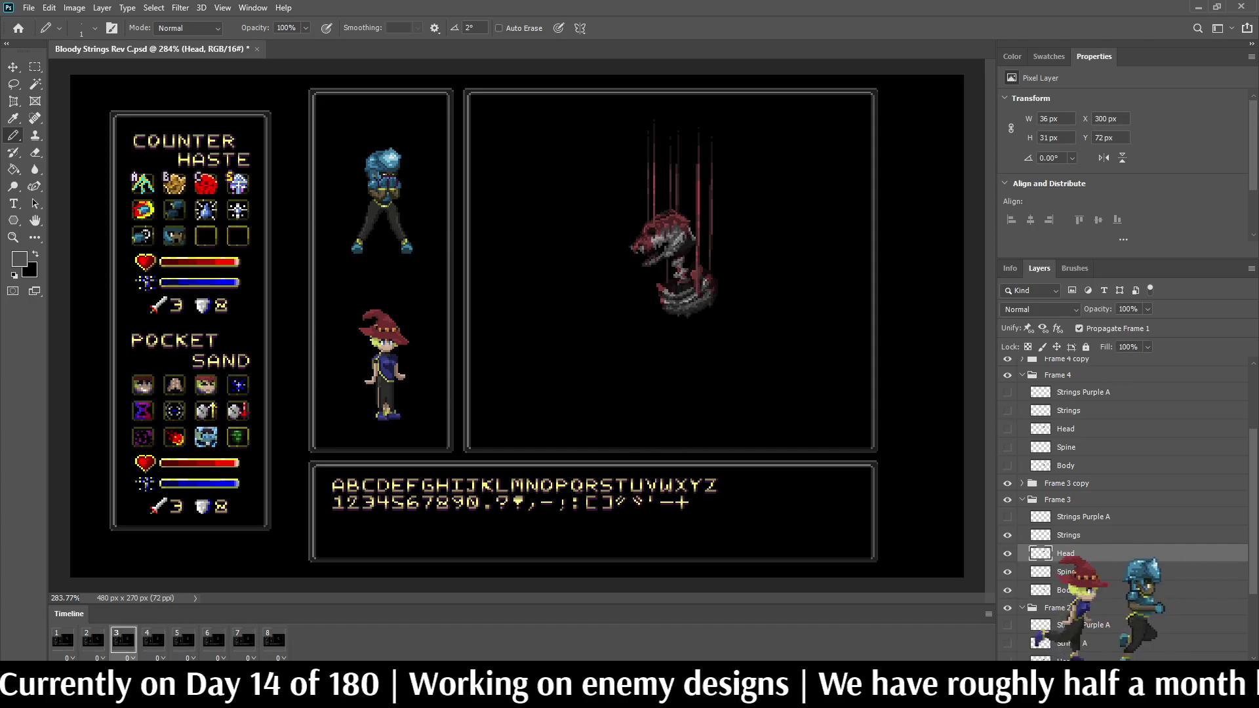
Step: Select the Spine layer of Frame 3 for further edits
scroll(1124, 492, "down", 3)
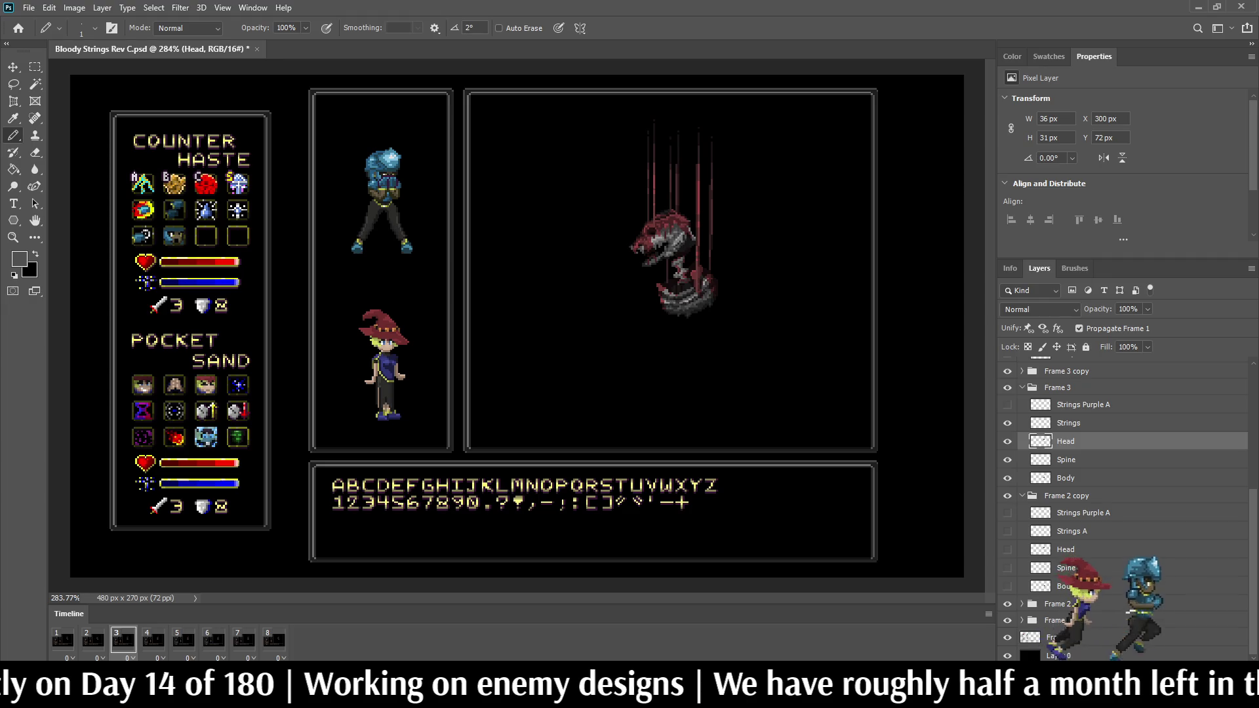
scroll(1124, 492, "down", 4)
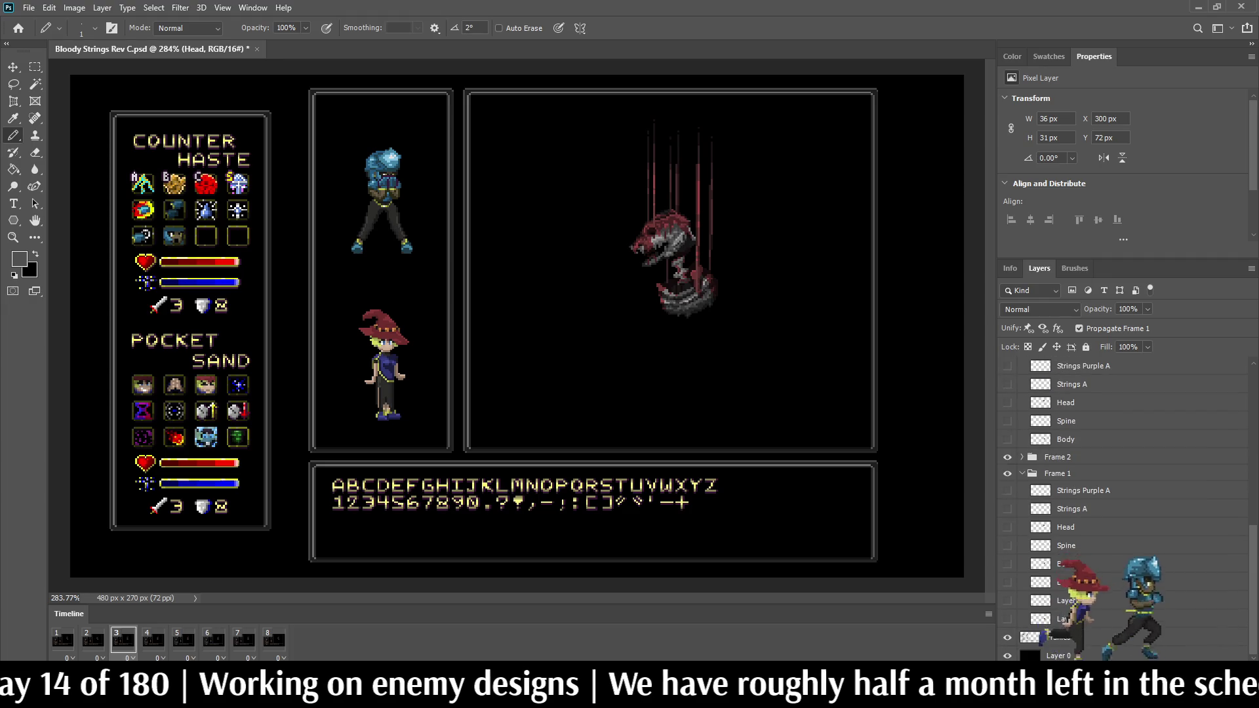
scroll(1125, 505, "up", 4)
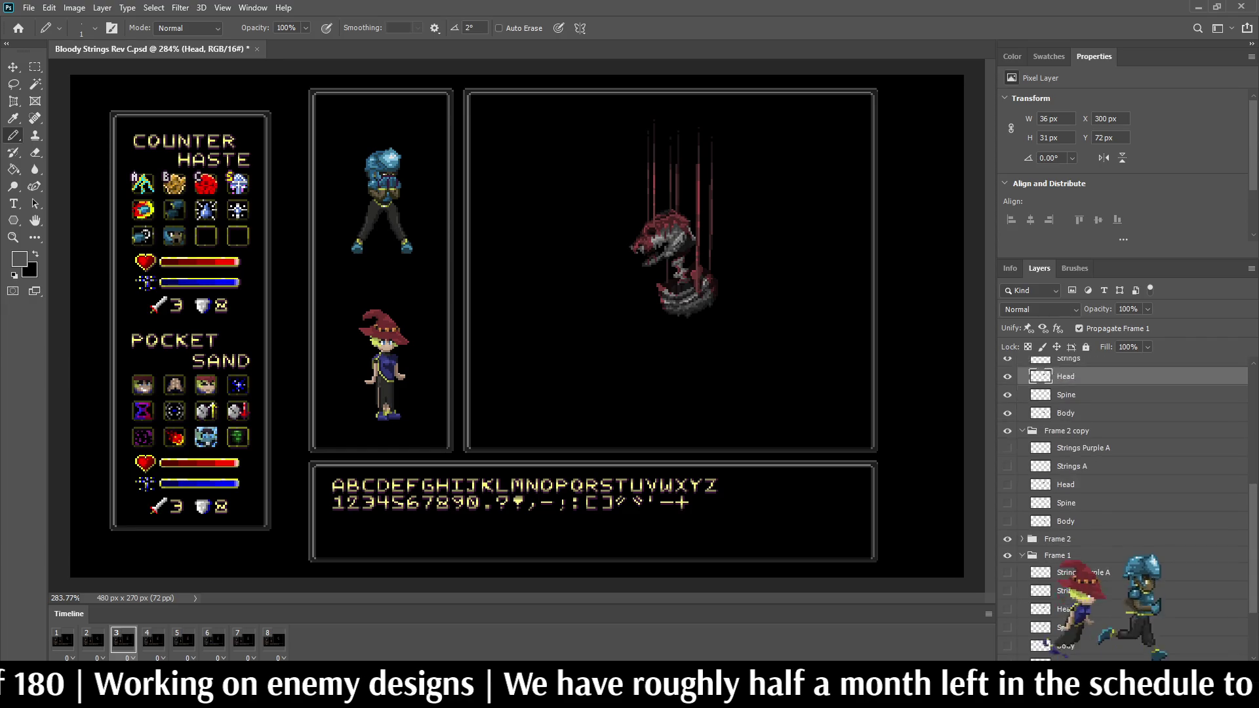
left_click(1066, 444)
scroll(758, 279, "up", 2)
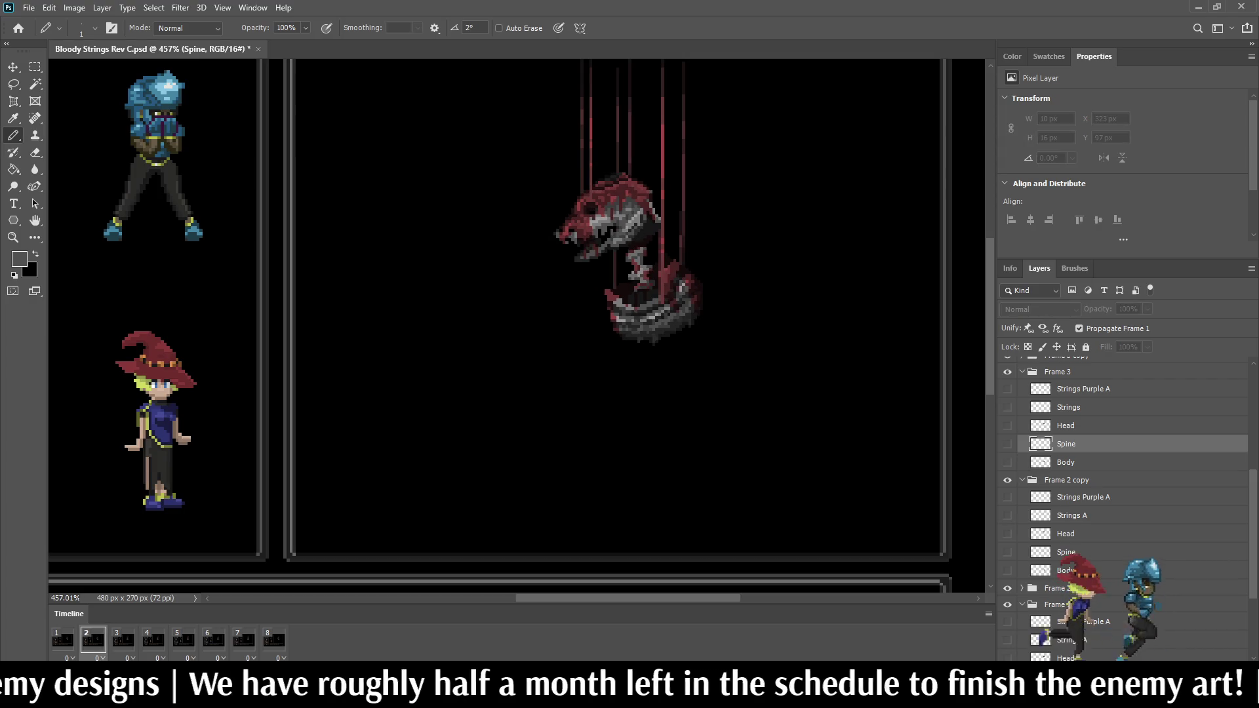
Step: Nudge the Spine layers in the Frame 2 and Frame 4 groups up 1 px to Y 96
scroll(1125, 505, "down", 4)
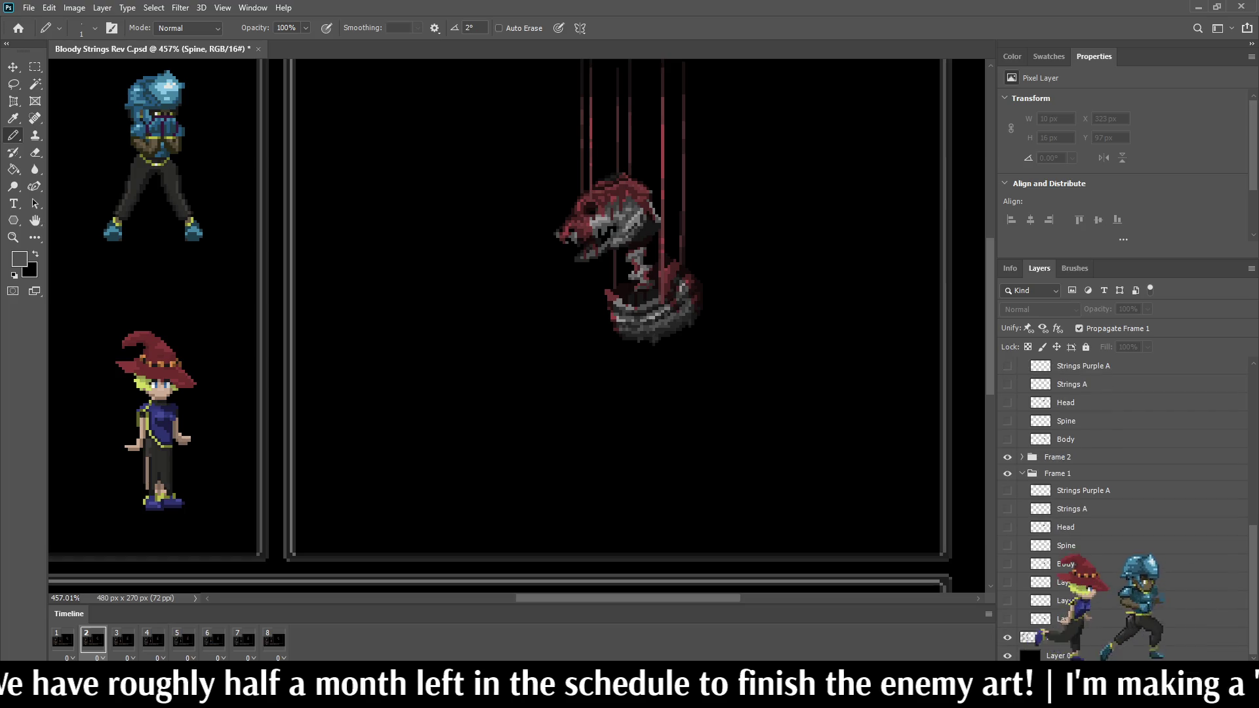
left_click(1022, 457)
left_click(1065, 529)
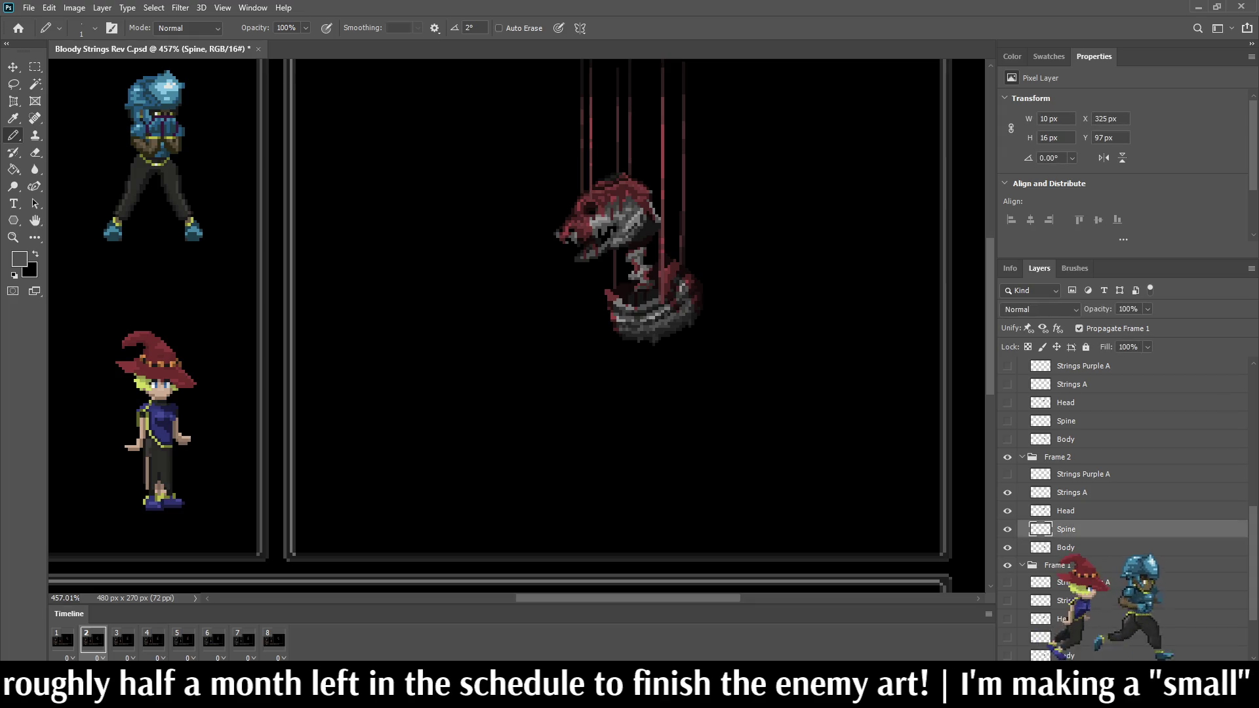
key("ctrl+Up")
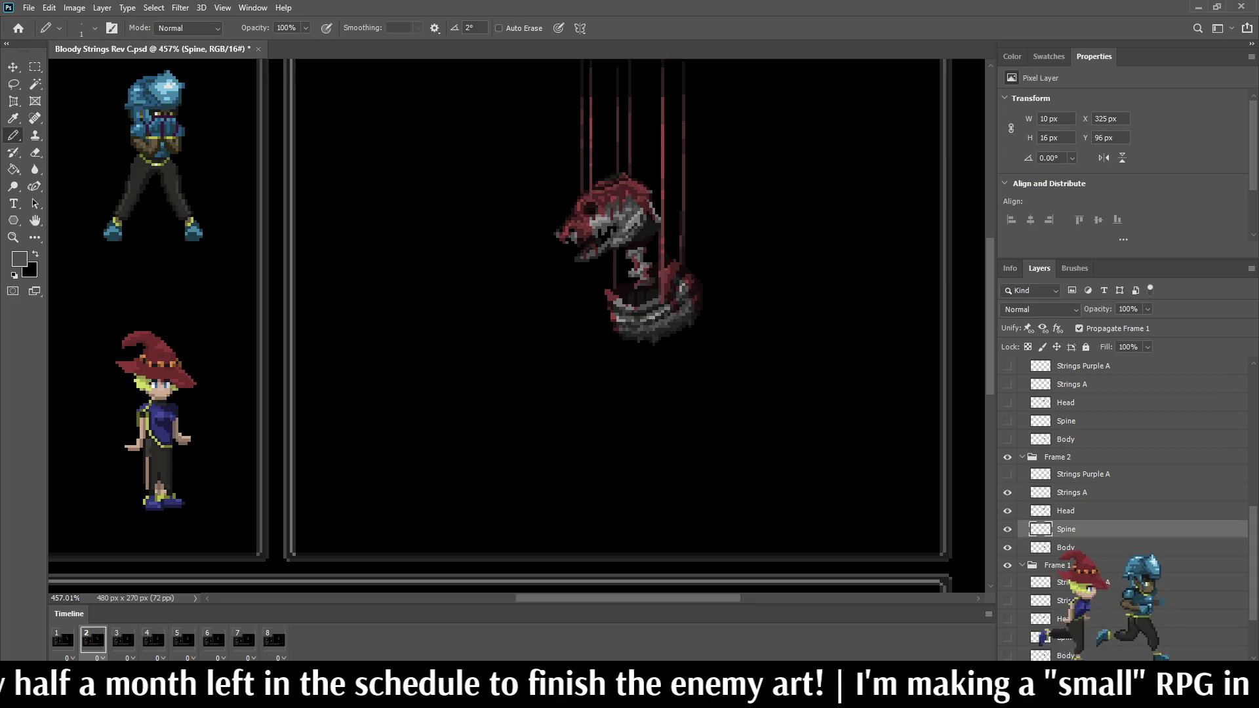
key("space")
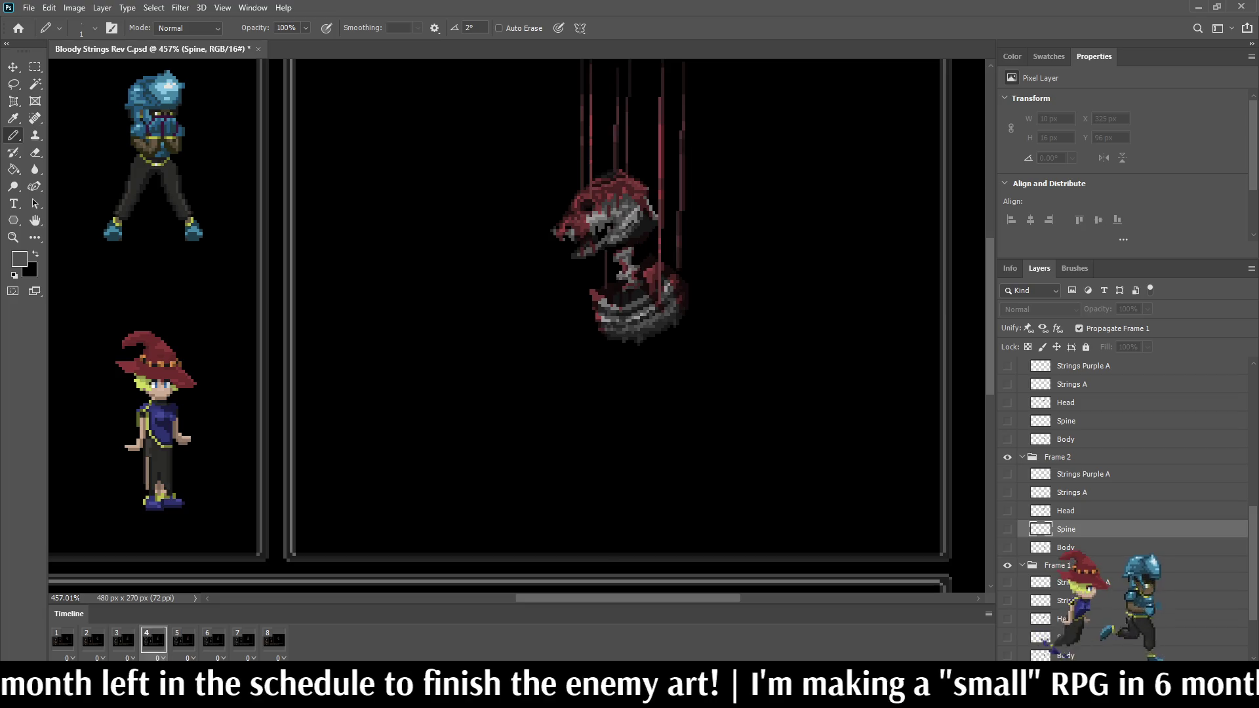
scroll(1125, 509, "up", 8)
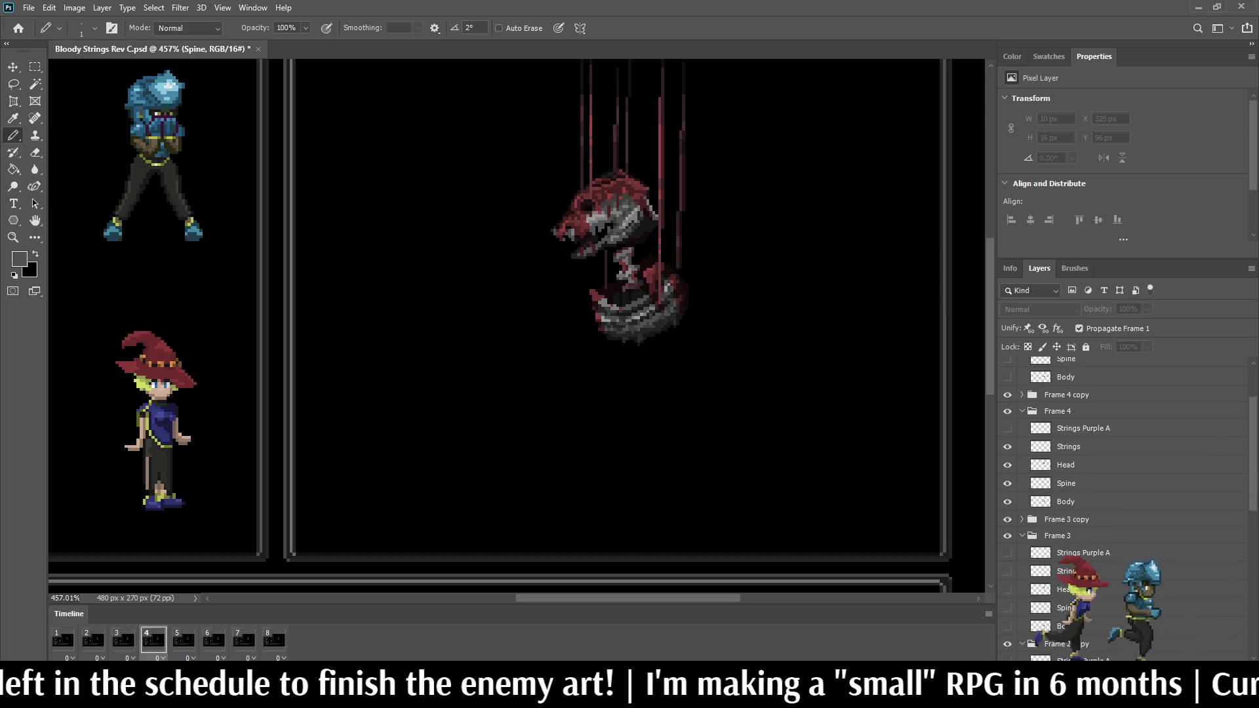
left_click(1066, 483)
key("ctrl+Up")
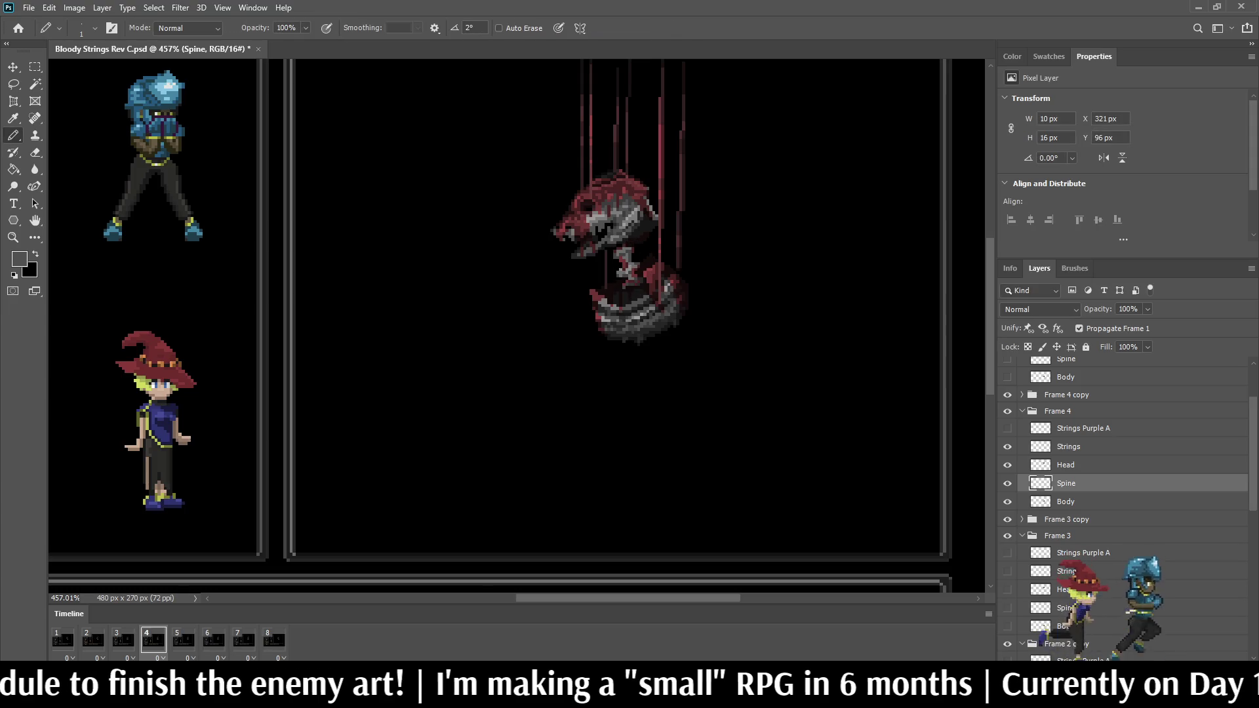
key("space")
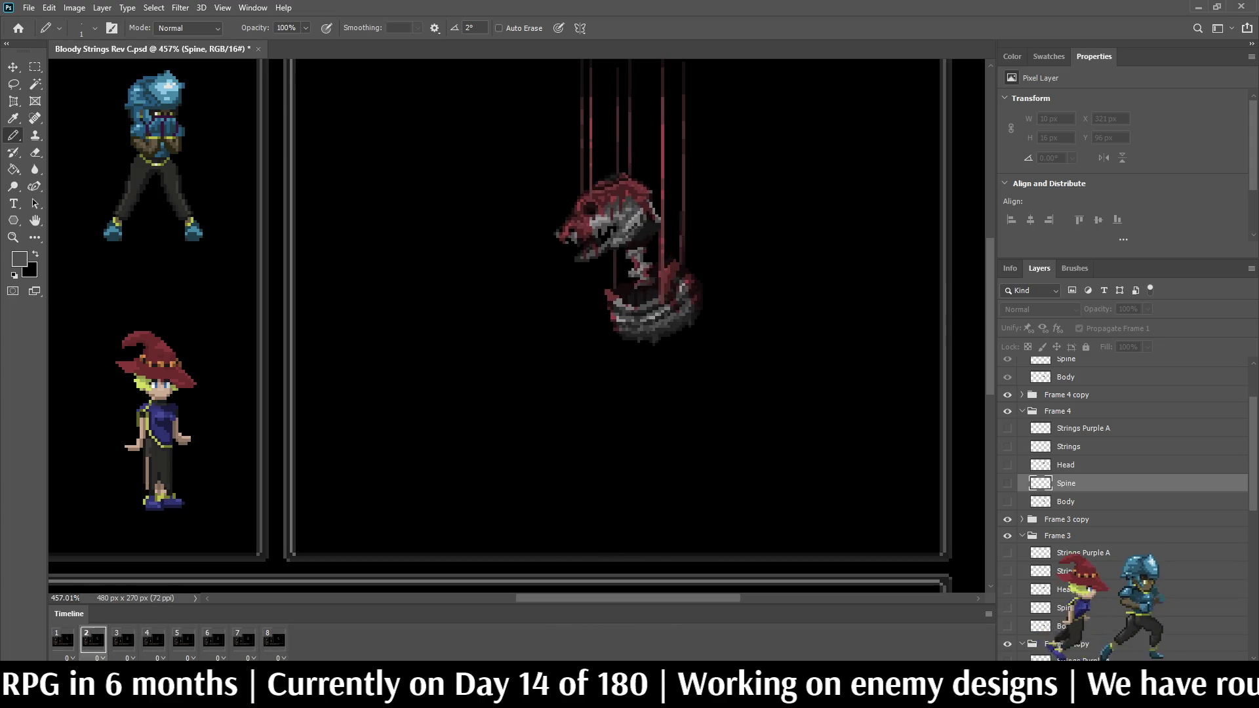
key("ctrl+1")
key("ctrl+0")
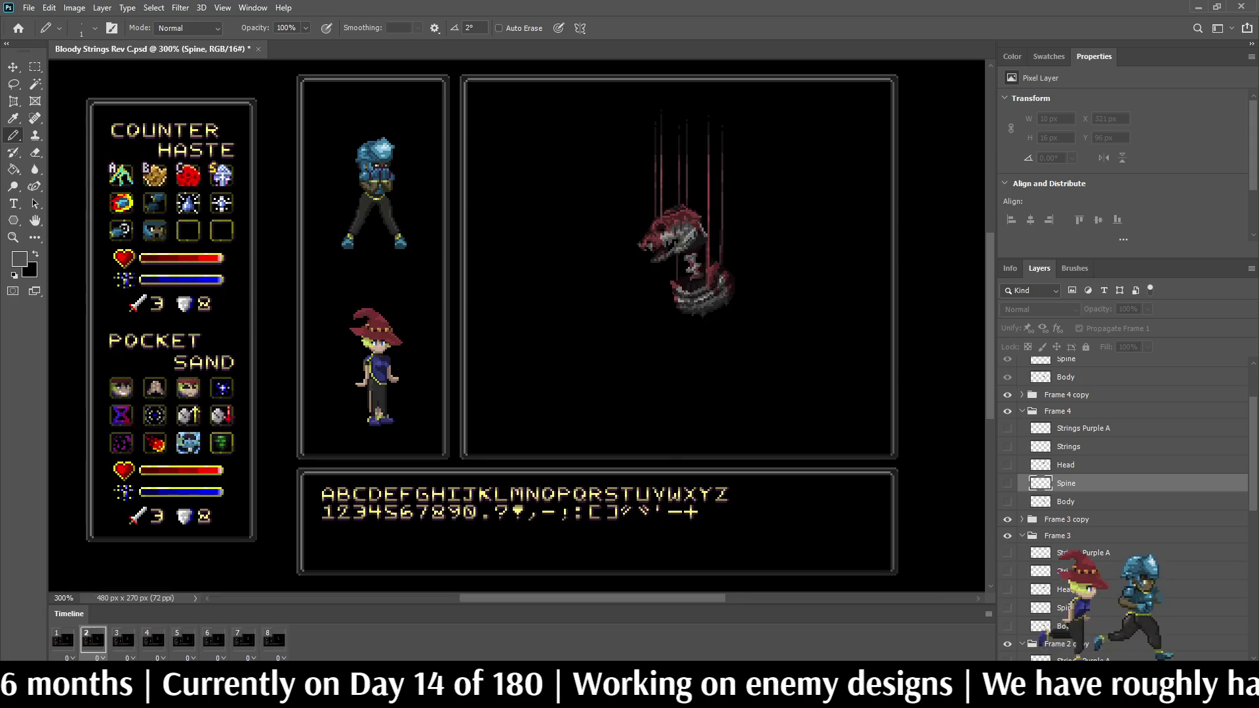
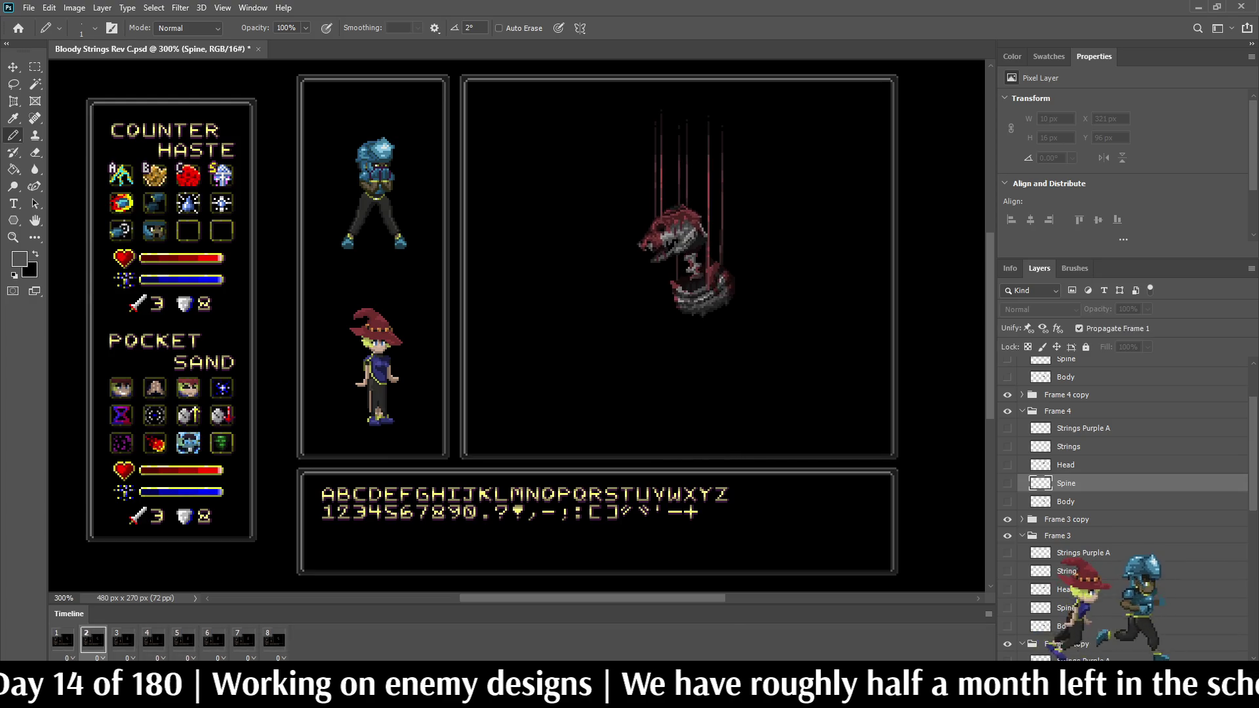
Step: Save, then reshape the vertical red string over the body on frame 4's Strings layer
scroll(739, 270, "up", 5)
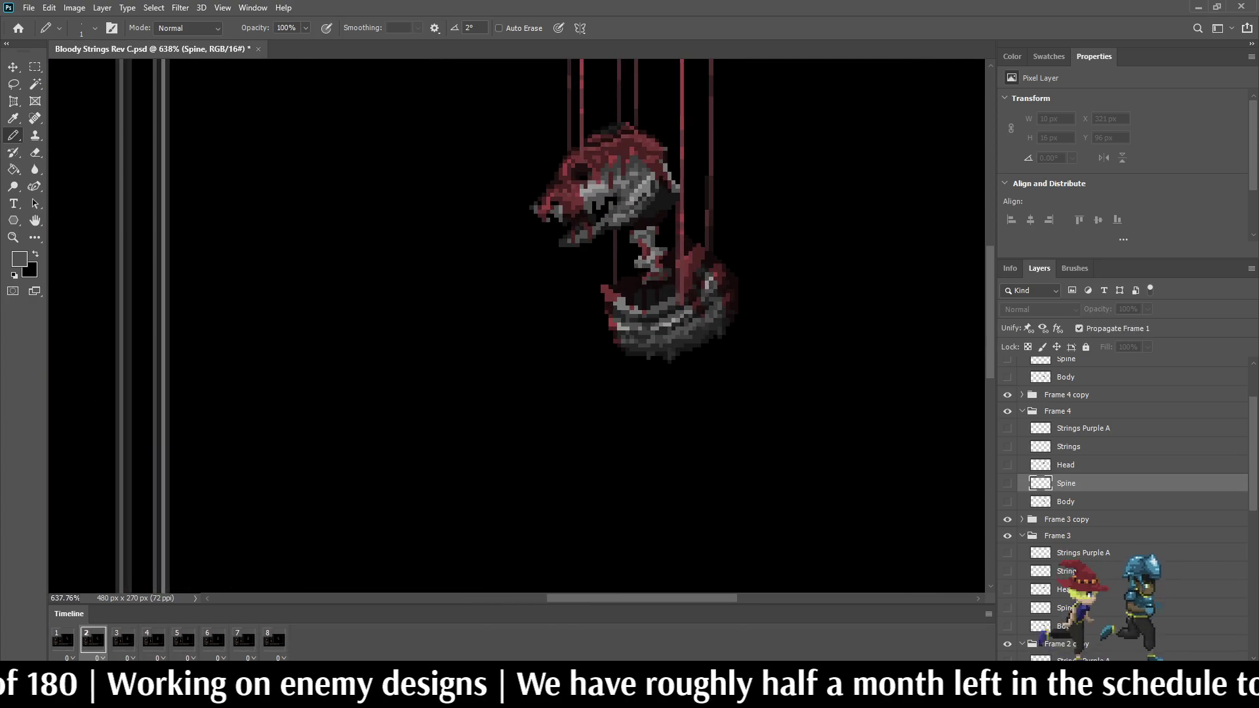
key("ctrl+s")
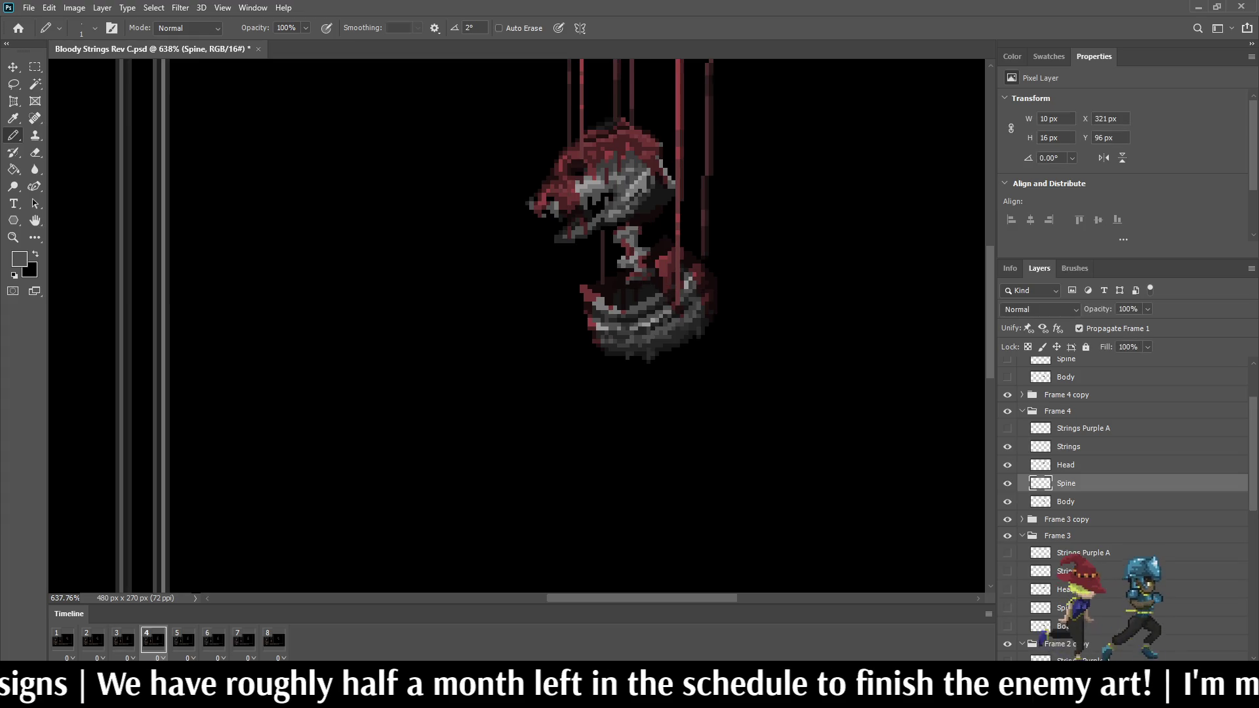
left_click(1068, 446)
scroll(708, 276, "up", 3, "alt")
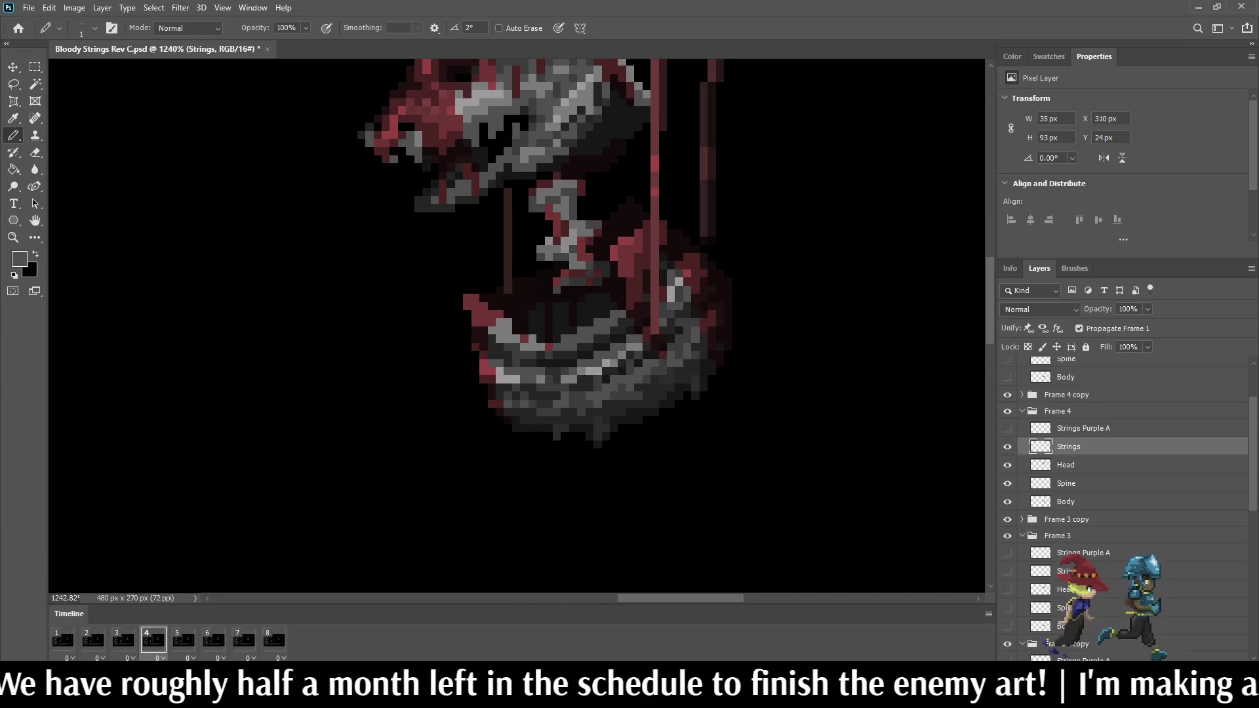
key("l")
mouse_move(632, 228)
left_mouse_down()
mouse_move(626, 201)
mouse_move(655, 147)
mouse_move(682, 272)
mouse_move(627, 320)
left_mouse_up()
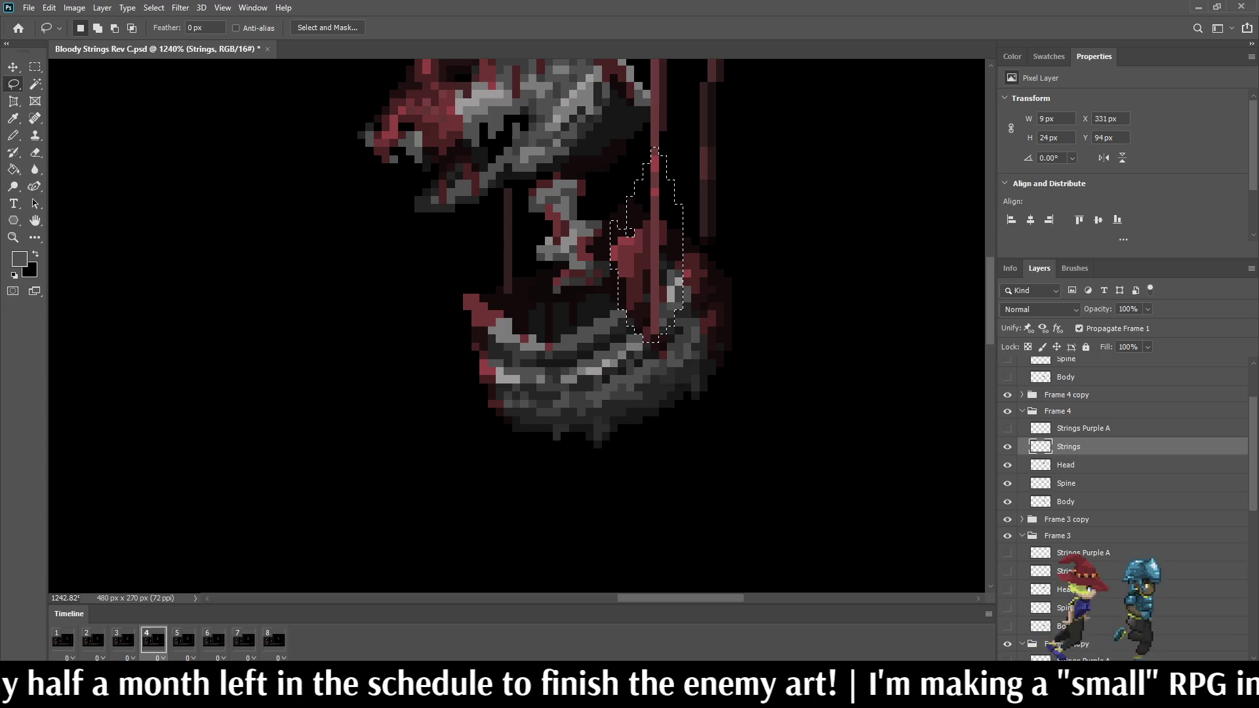
key("ctrl+t")
key("Return")
key("ctrl+d")
Step: Adjust two more string areas around the puppet body, then play the animation to check them
mouse_move(648, 213)
left_mouse_down()
mouse_move(612, 221)
mouse_move(639, 348)
mouse_move(594, 226)
left_mouse_up()
key("ctrl+t")
key("Return")
key("ctrl+d")
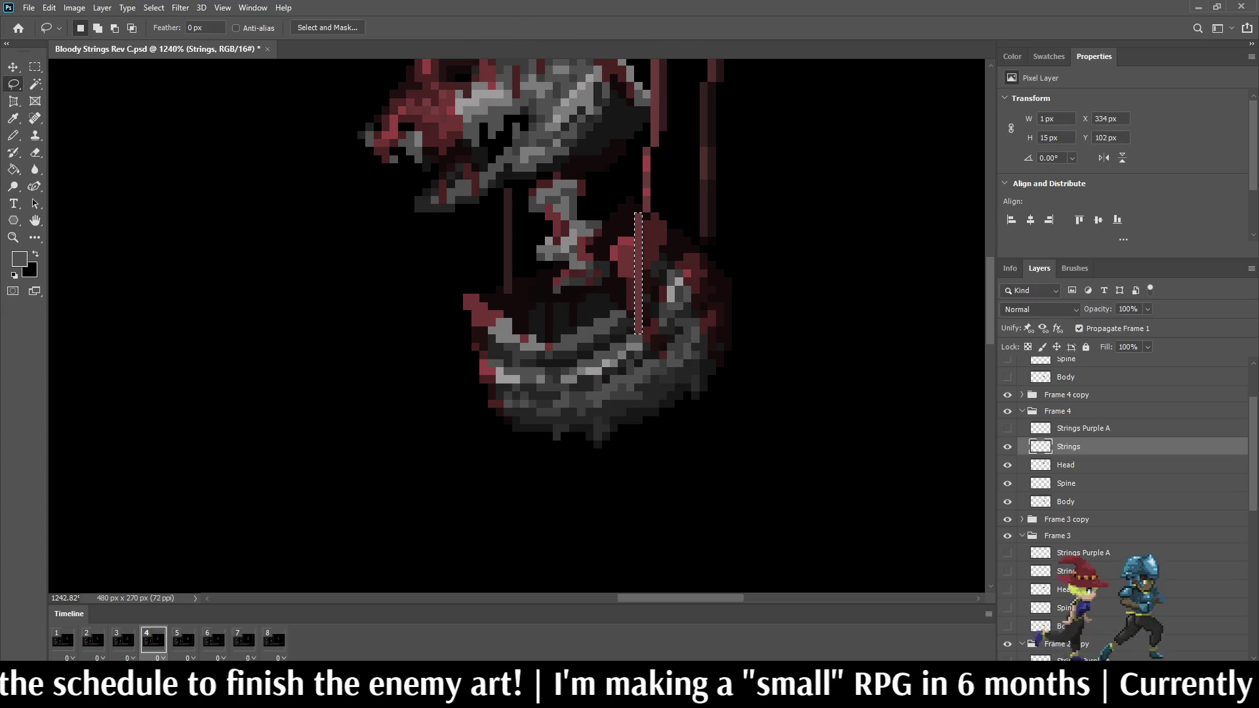
mouse_move(617, 261)
left_mouse_down()
mouse_move(673, 285)
mouse_move(596, 276)
mouse_move(613, 261)
left_mouse_up()
key("ctrl+t")
key("Return")
key("ctrl+d")
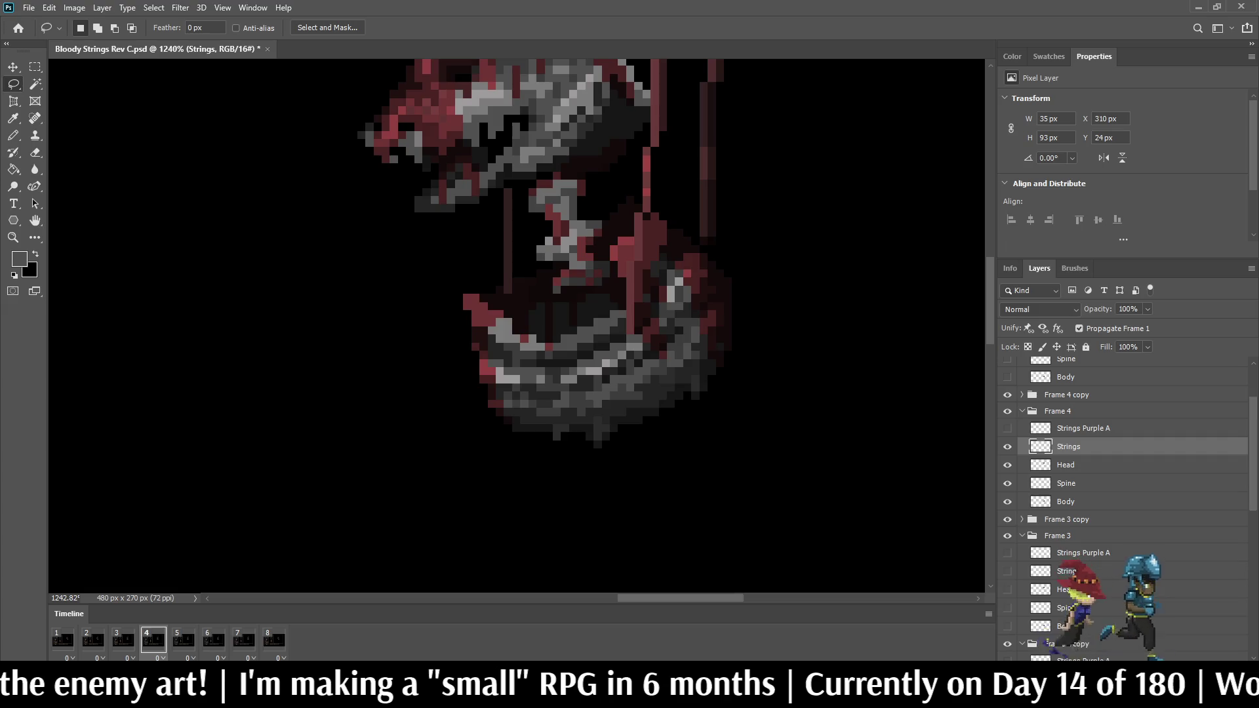
key("space")
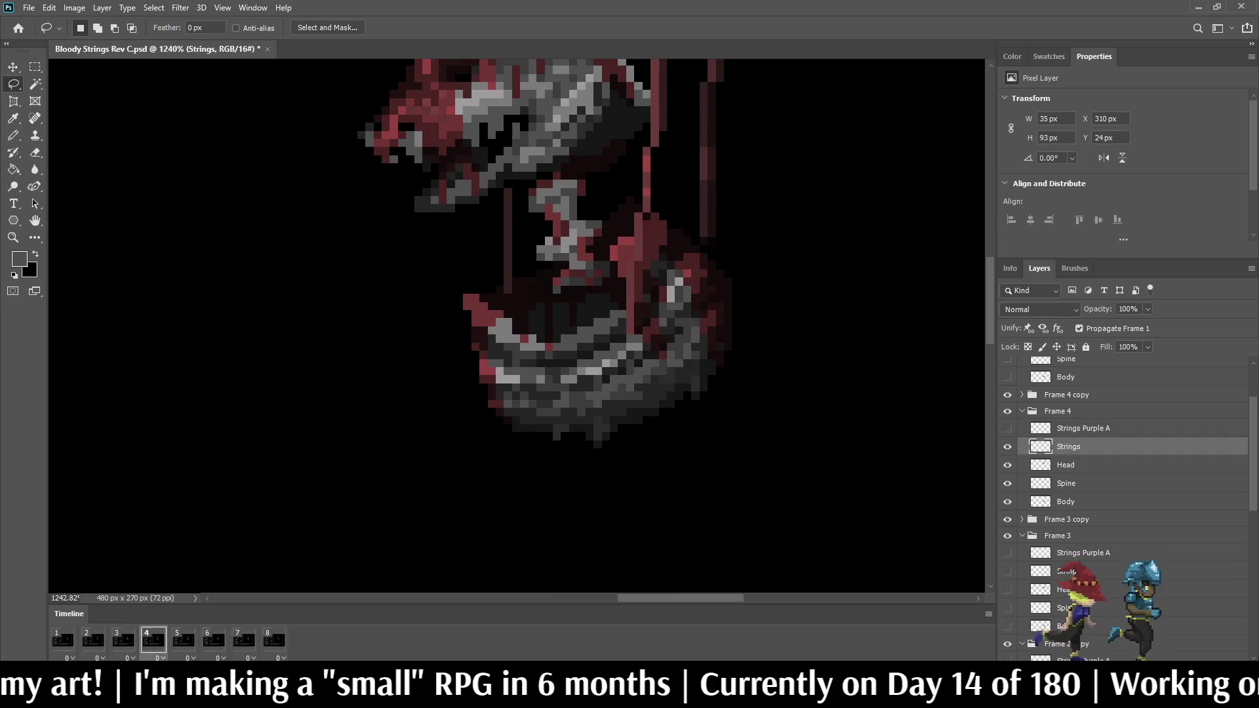
key("space")
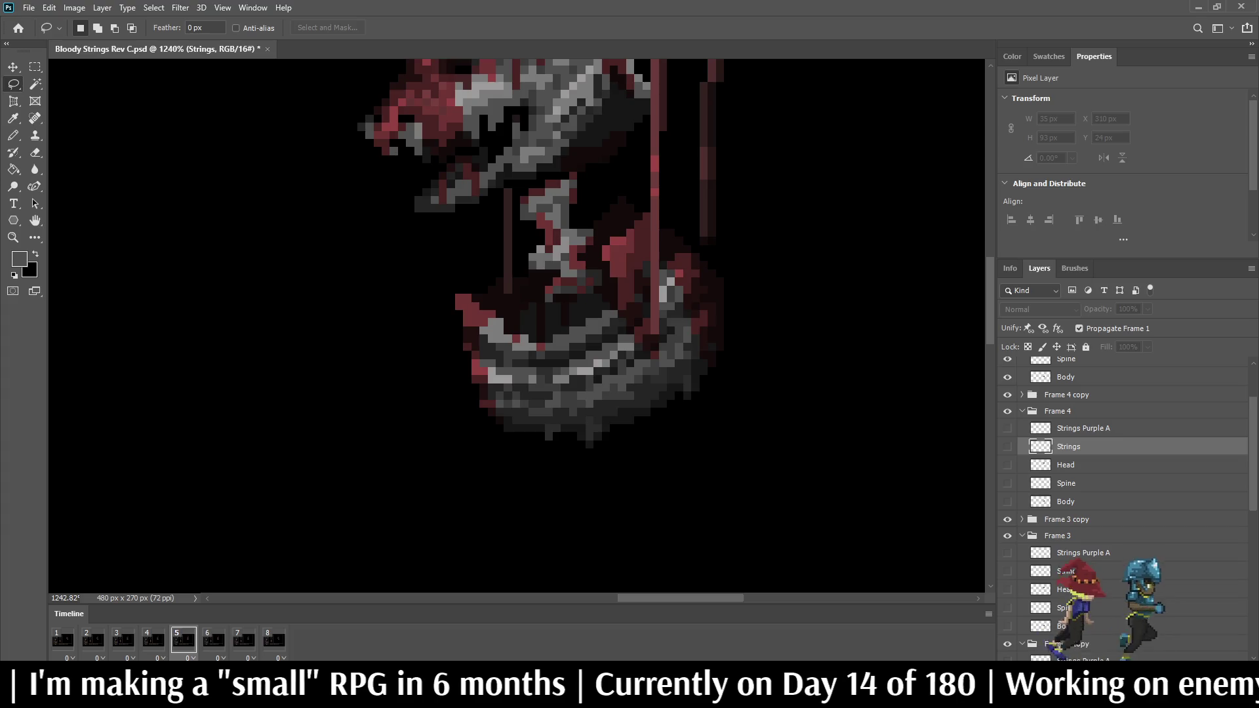
Step: Copy frame 4's string and spine region and paste it above frame 5's Strings layer
scroll(1125, 459, "up", 3)
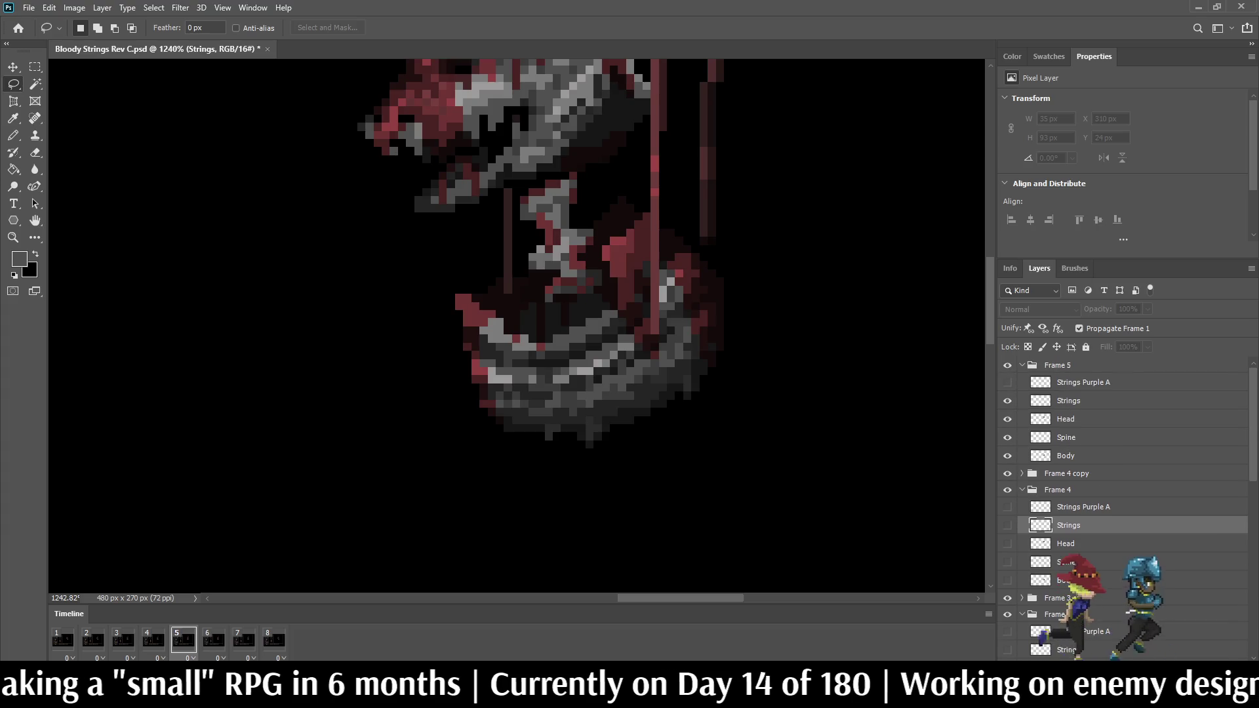
left_click(1069, 401)
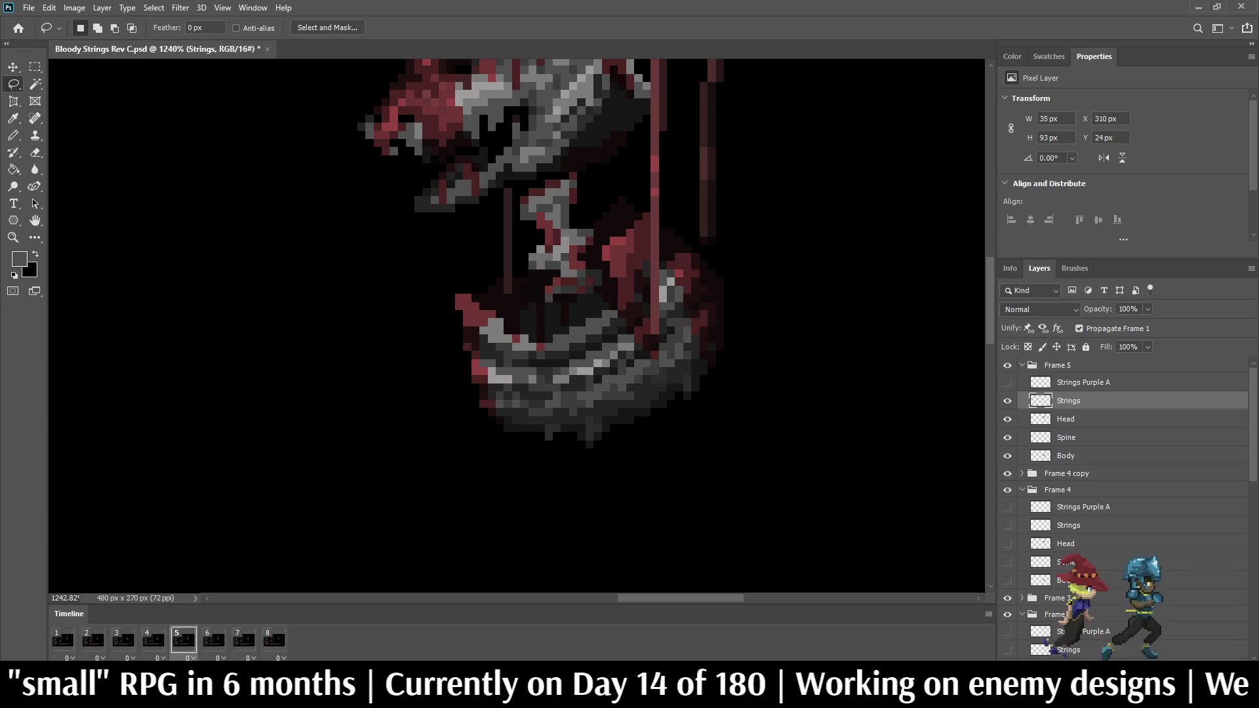
key("space")
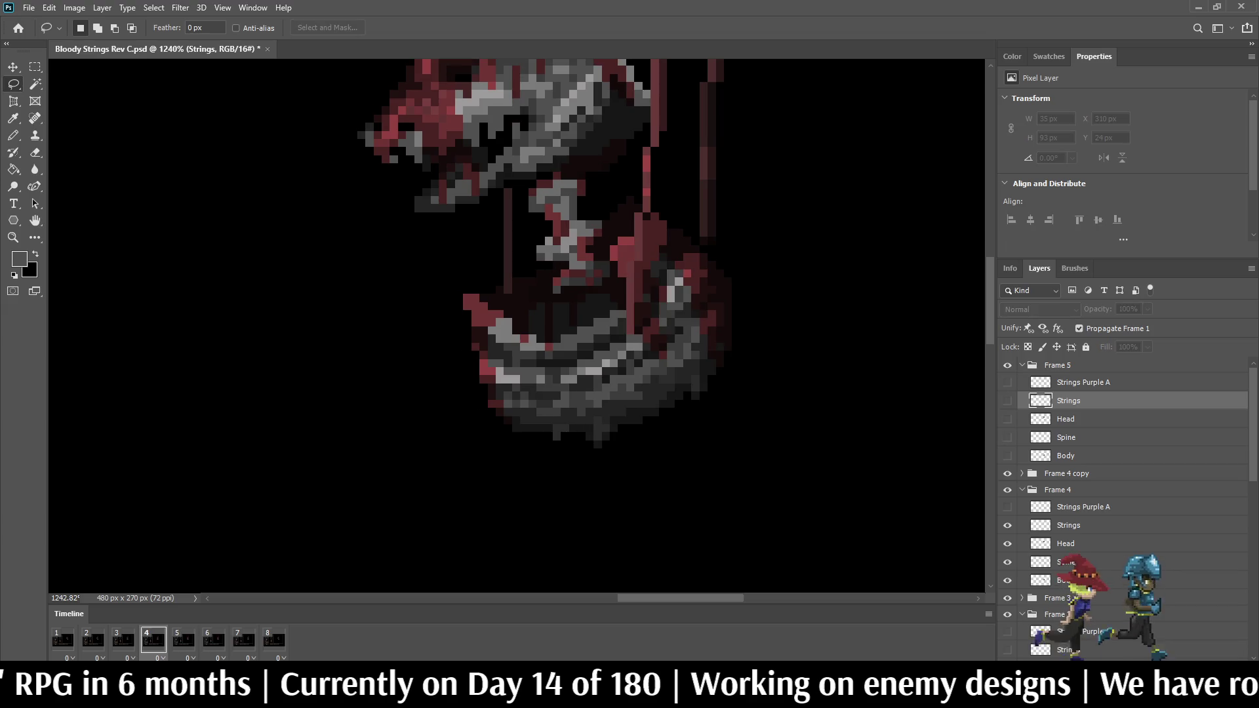
key("space")
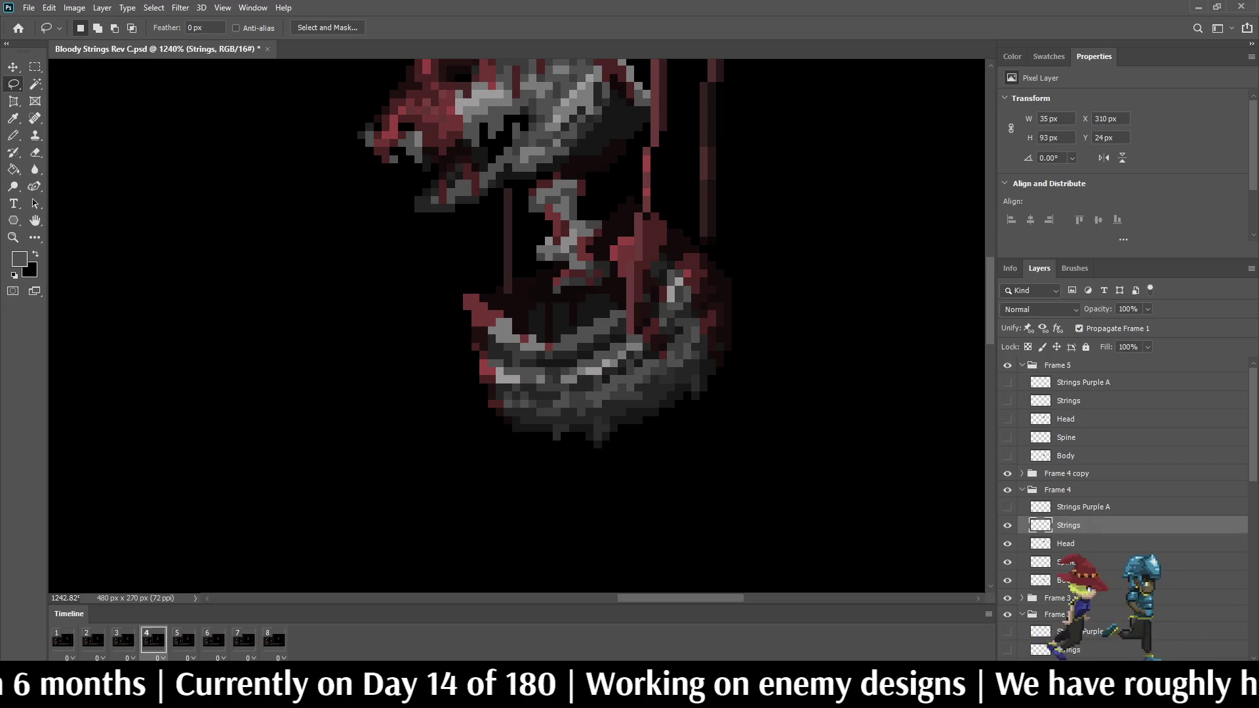
mouse_move(646, 148)
left_mouse_down()
mouse_move(663, 248)
mouse_move(577, 279)
mouse_move(610, 148)
left_mouse_up()
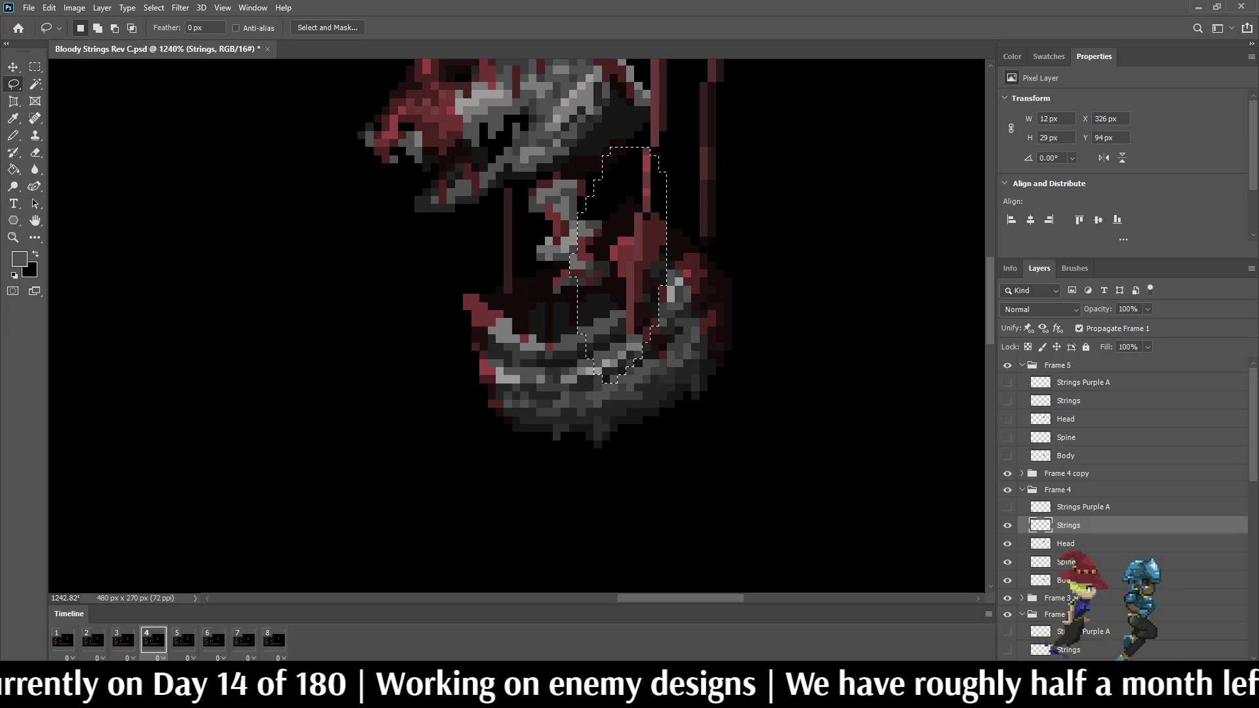
key("space")
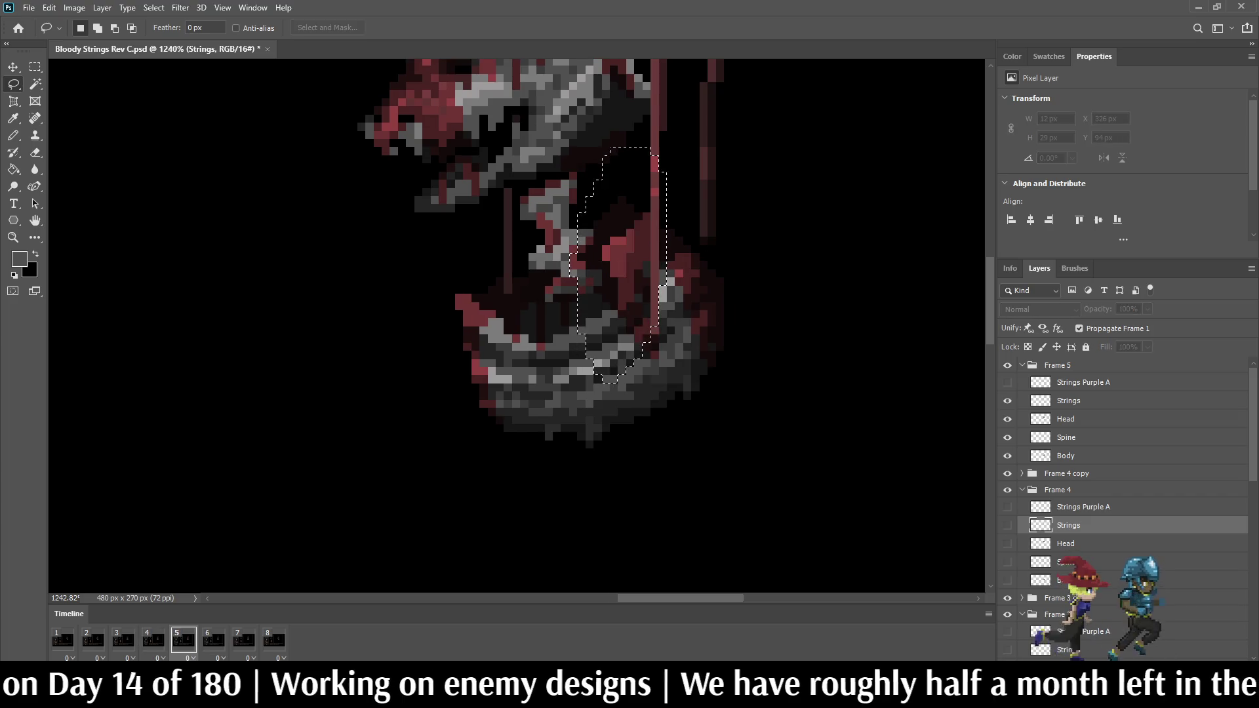
left_click(1069, 401)
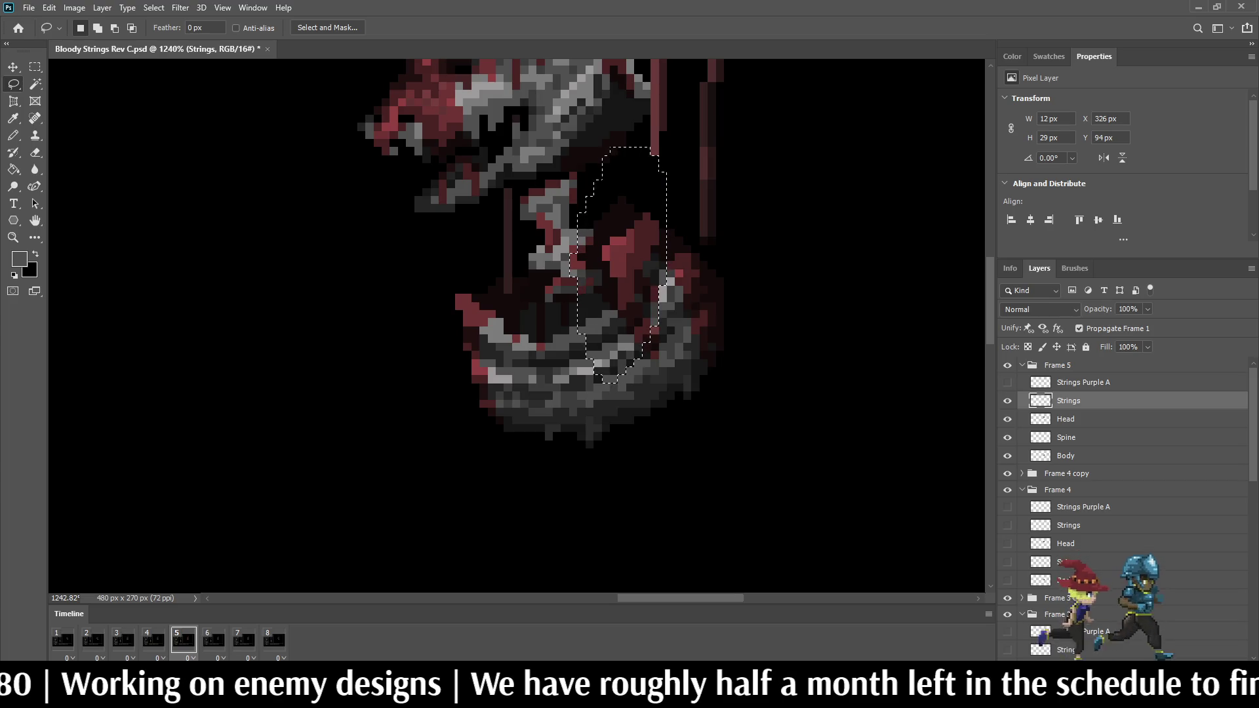
key("ctrl+shift+v")
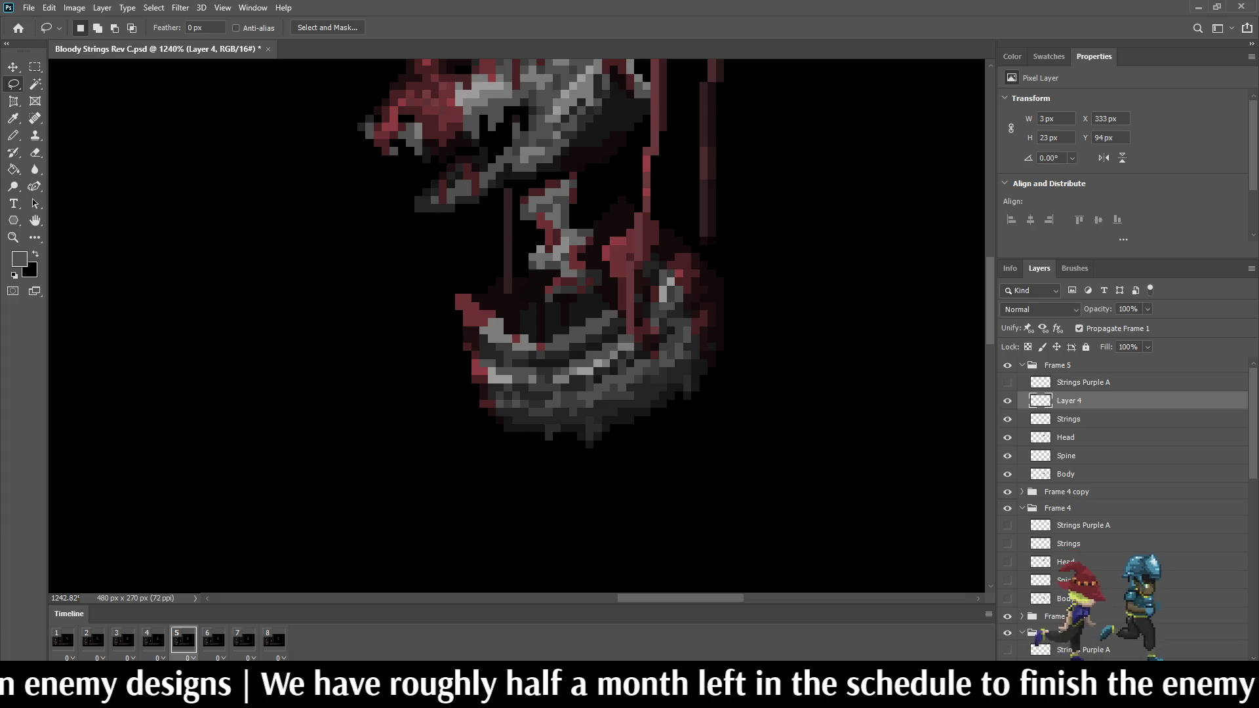
Step: Trim the pasted red string on frame 5 to a thin column and preview the animation
key("e")
scroll(653, 229, "down", 5)
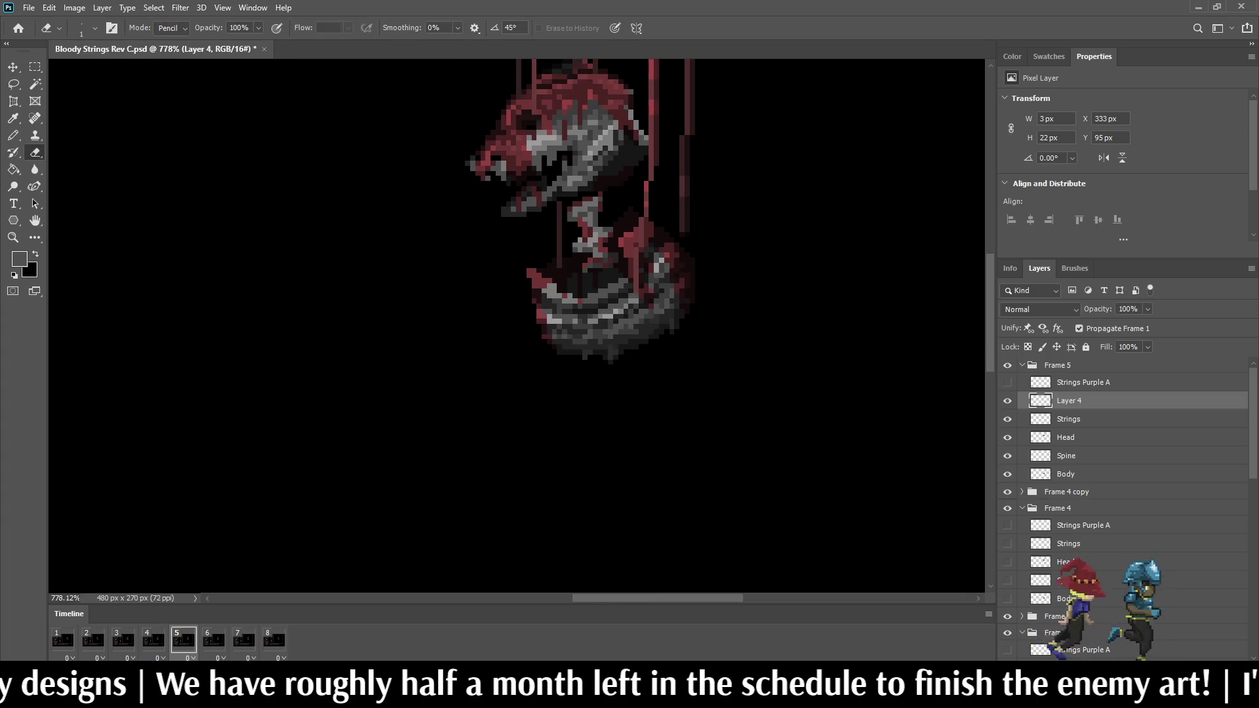
scroll(647, 242, "up", 5)
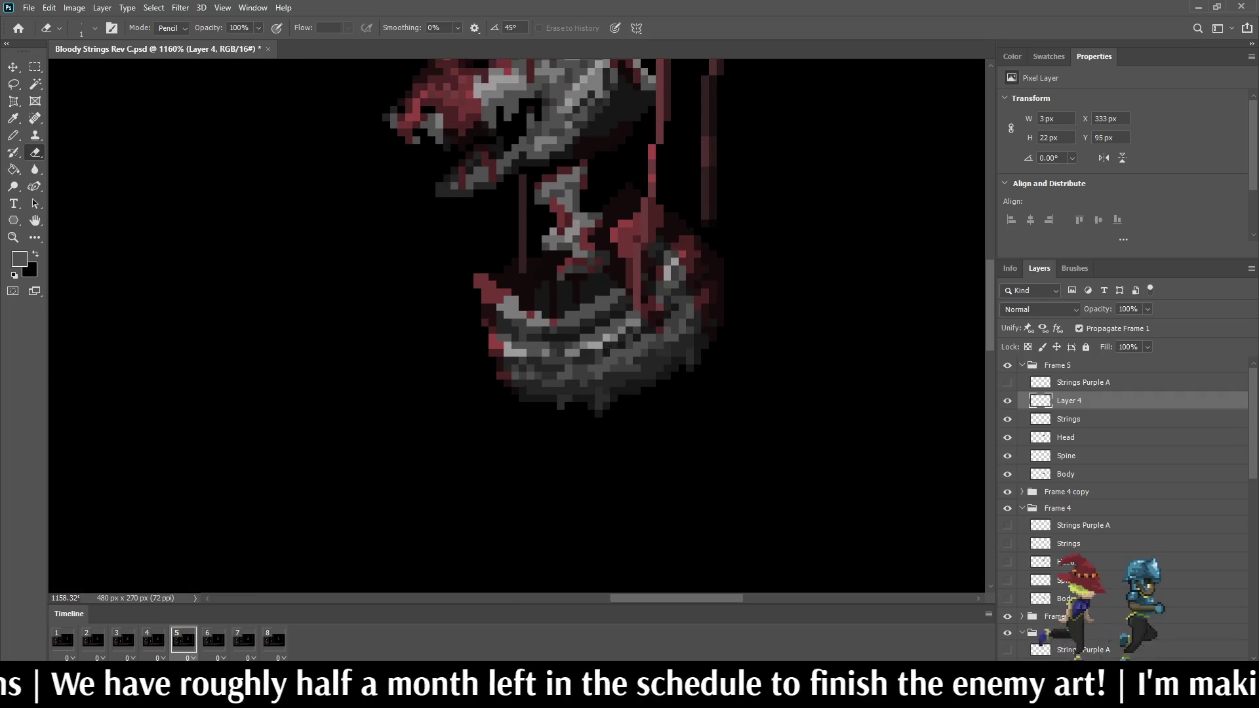
key("l")
mouse_move(616, 241)
left_mouse_down()
mouse_move(662, 247)
mouse_move(598, 328)
mouse_move(617, 243)
left_mouse_up()
key("ctrl+z")
key("ctrl+z")
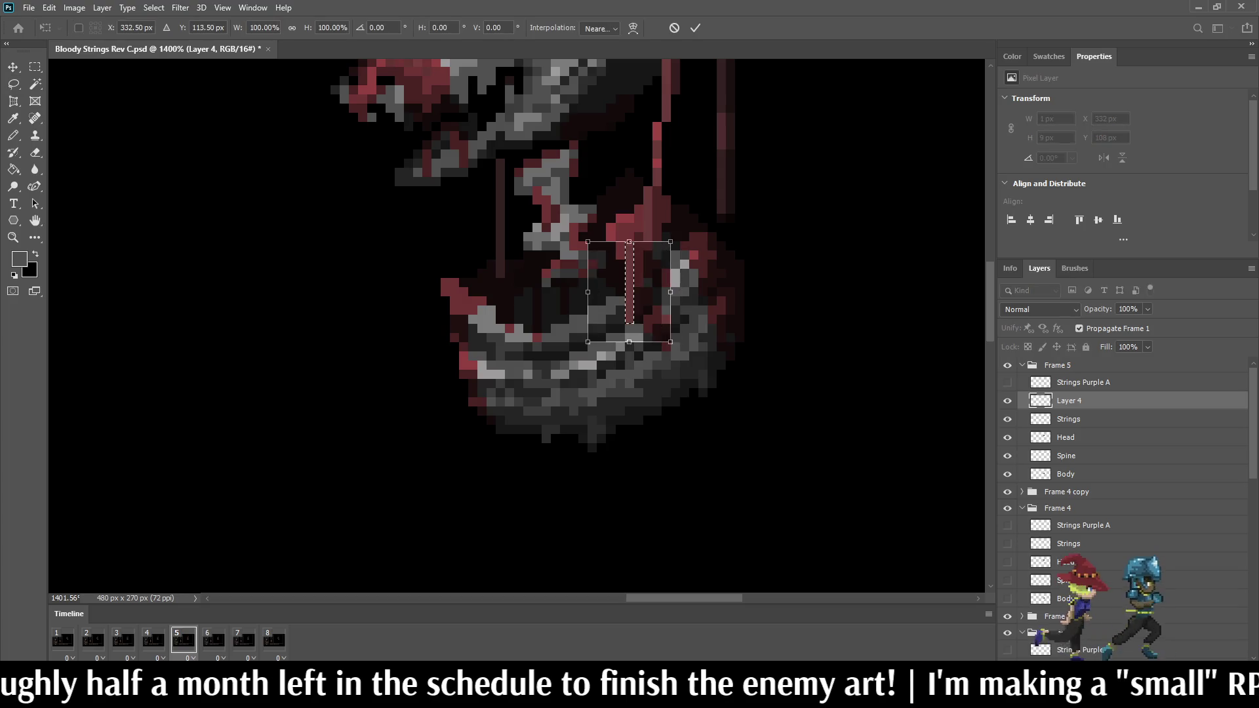
key("ctrl+d")
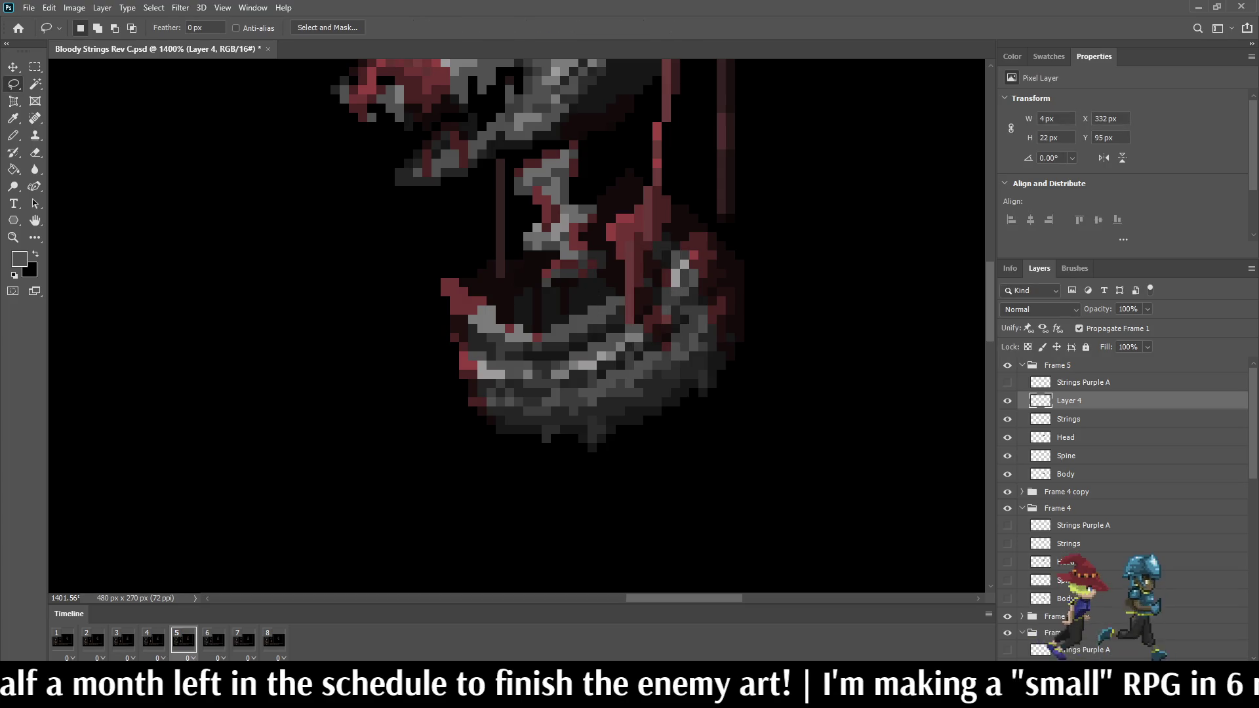
scroll(606, 243, "up", 3)
scroll(645, 258, "down", 5)
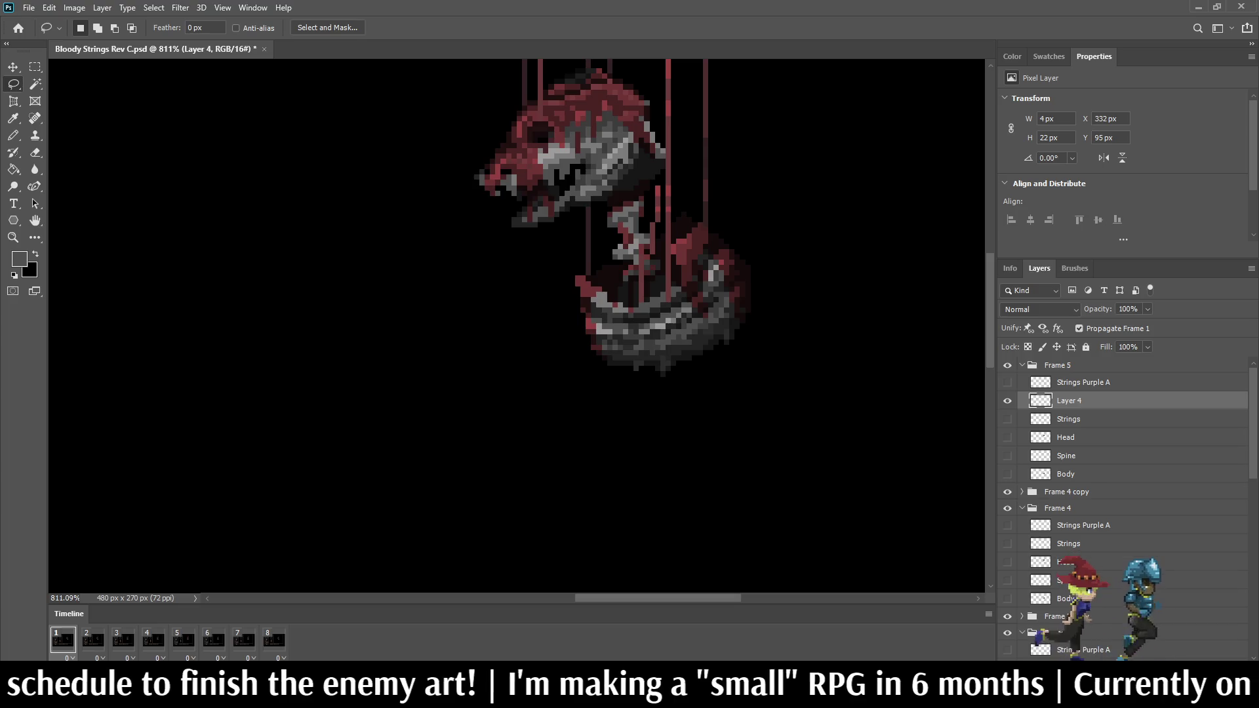
key("space")
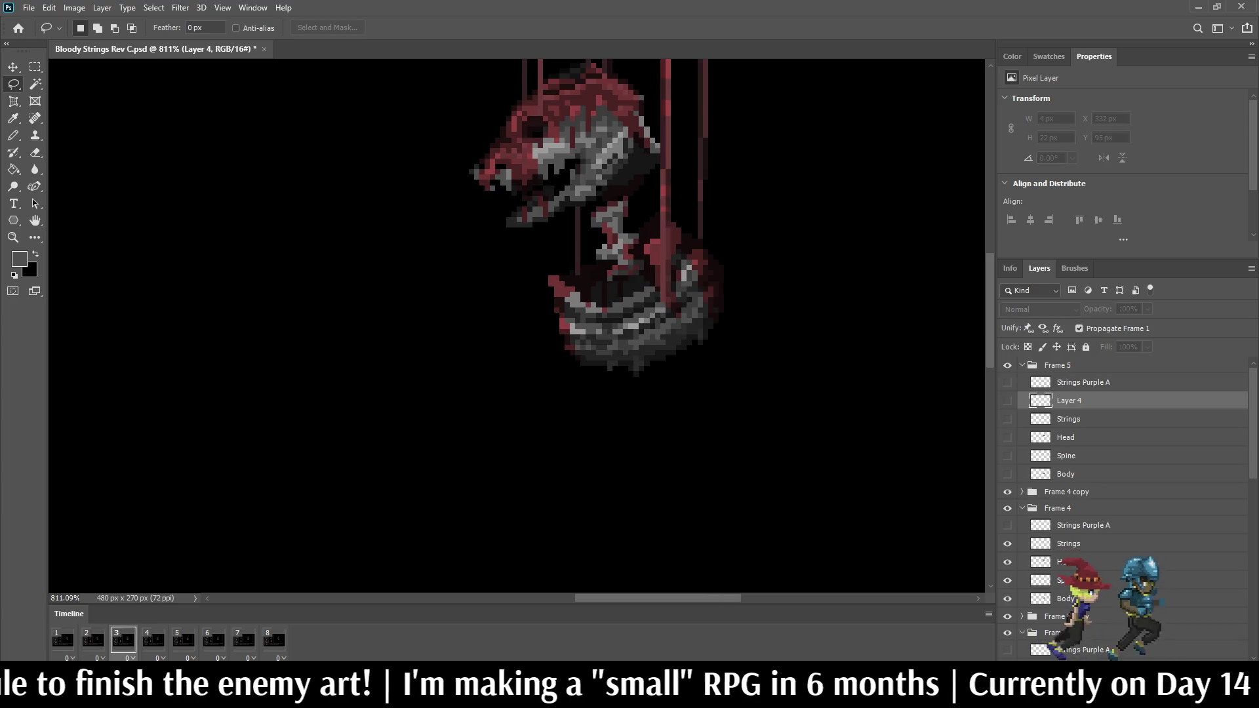
key("space")
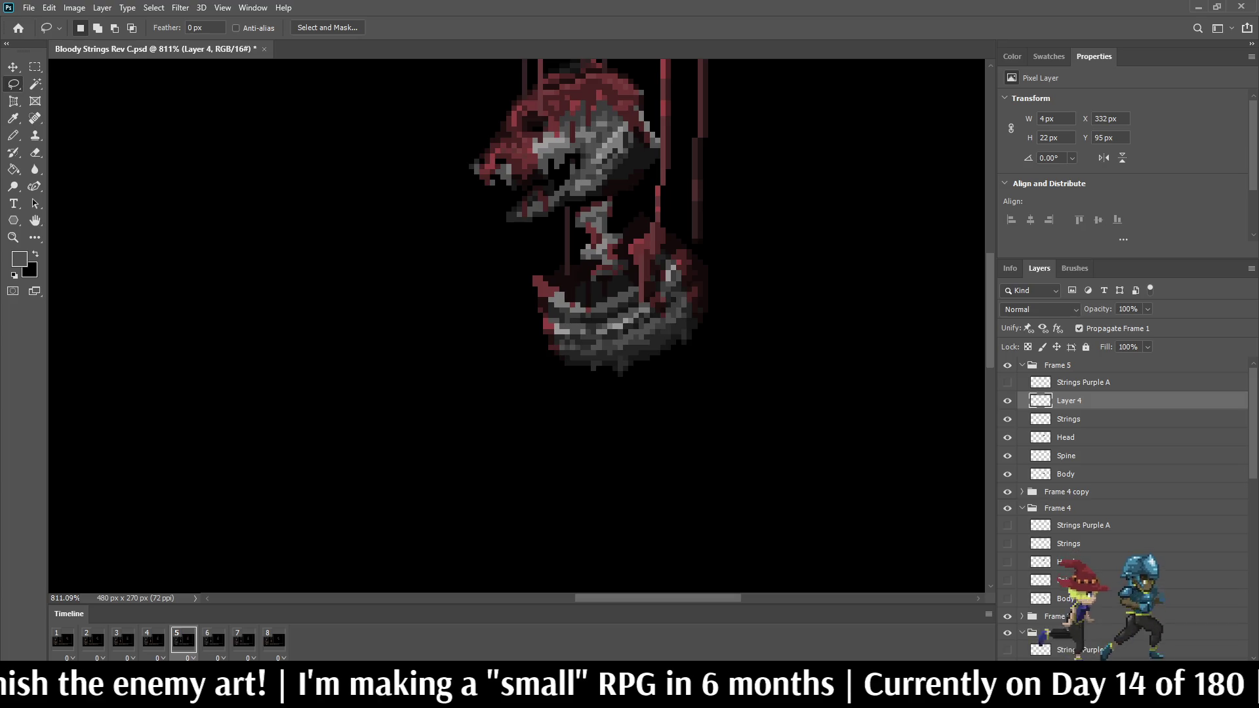
Step: Merge Layer 4 into frame 5's string layer, name it 'Strings', and preview in the mockup
left_click(1068, 419, "ctrl")
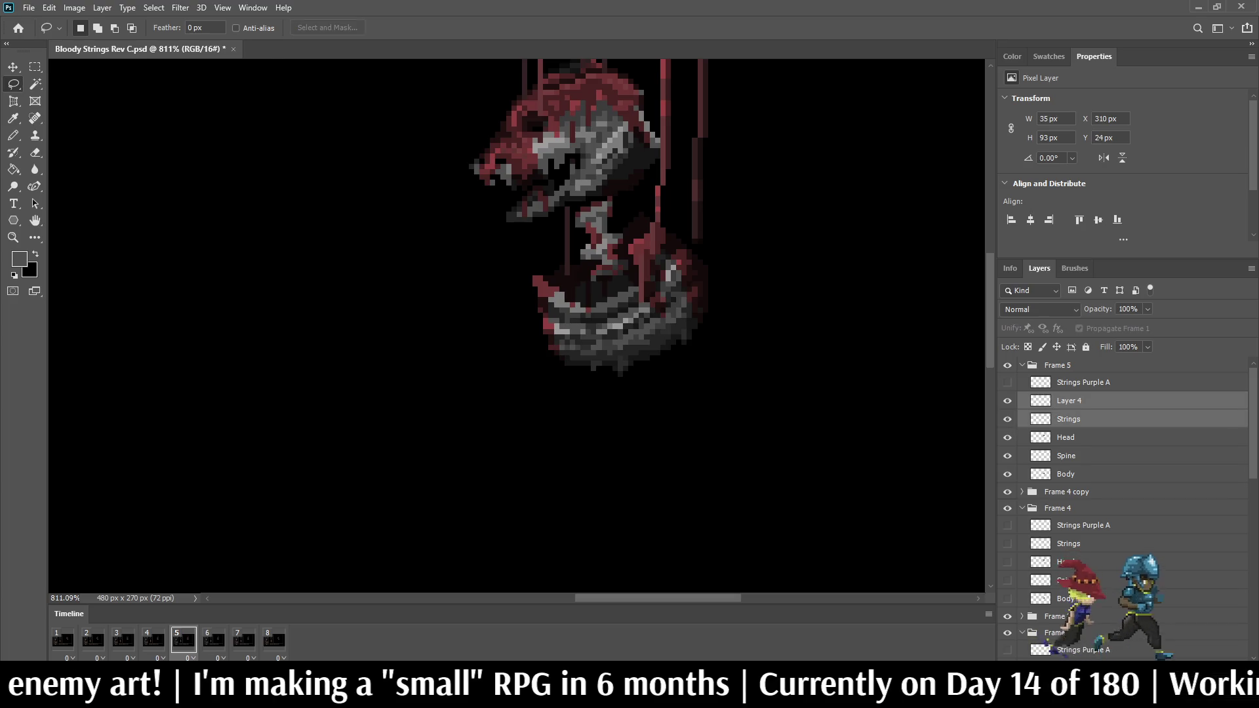
key("ctrl+e")
double_click(1068, 400)
type("Strings")
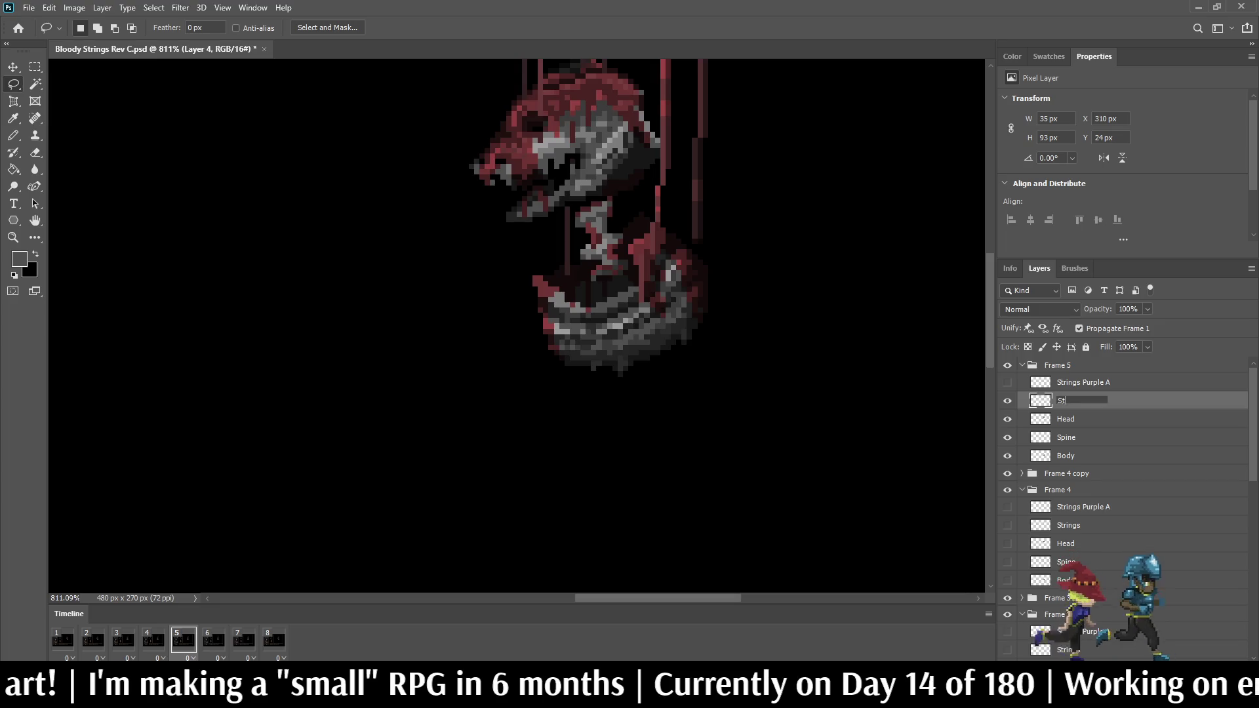
key("Return")
key("space")
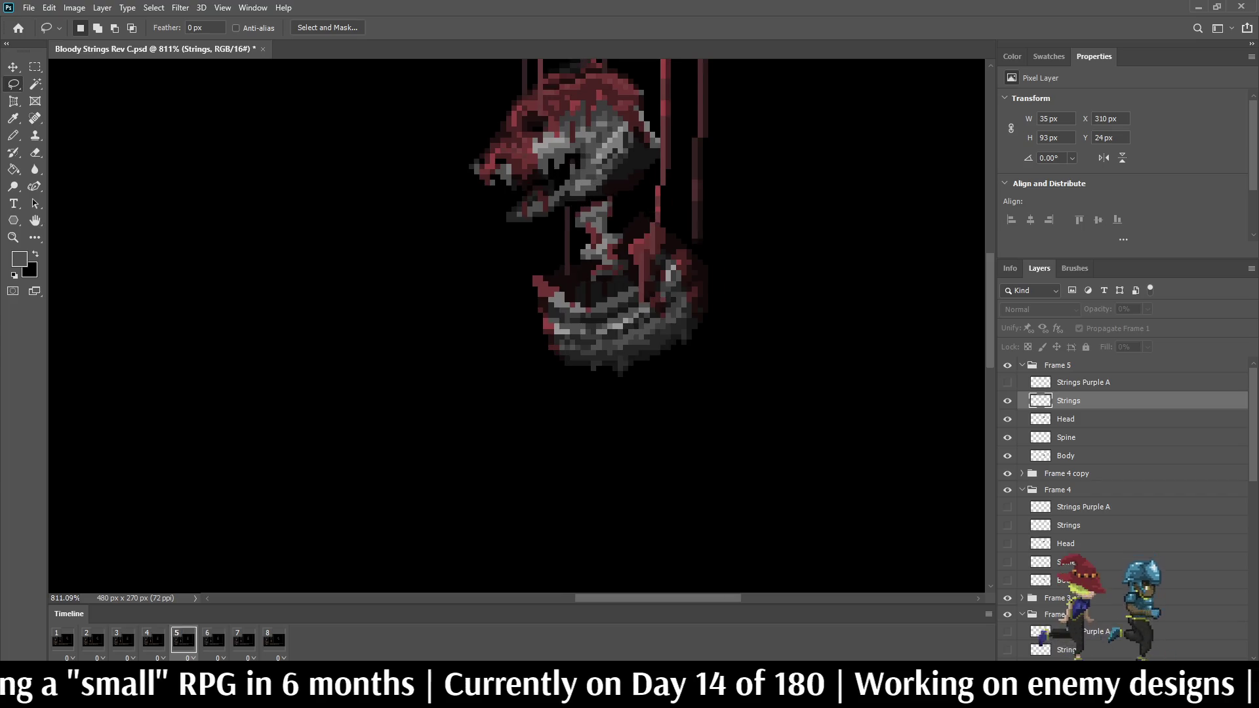
key("ctrl+1")
key("ctrl+plus")
key("ctrl+plus")
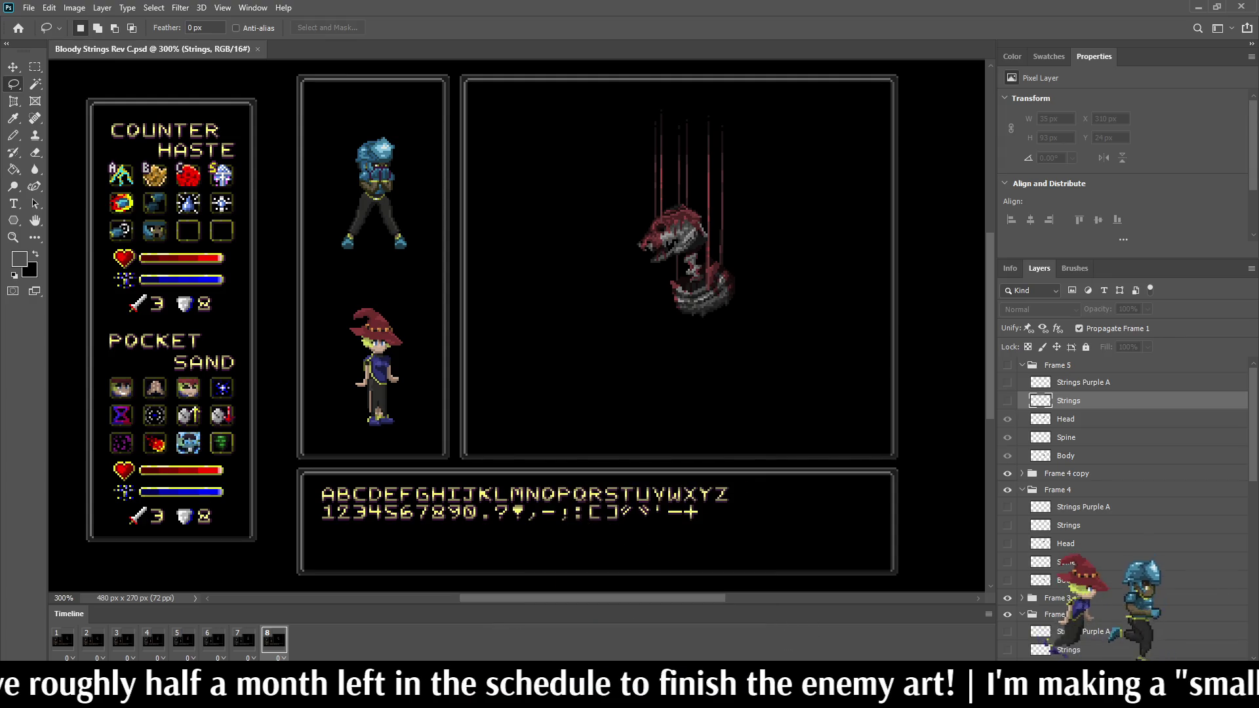
Step: Play the Bloody Strings animation through all 8 frames inside the full battle mockup
scroll(668, 135, "up", 3)
key("space")
key("b")
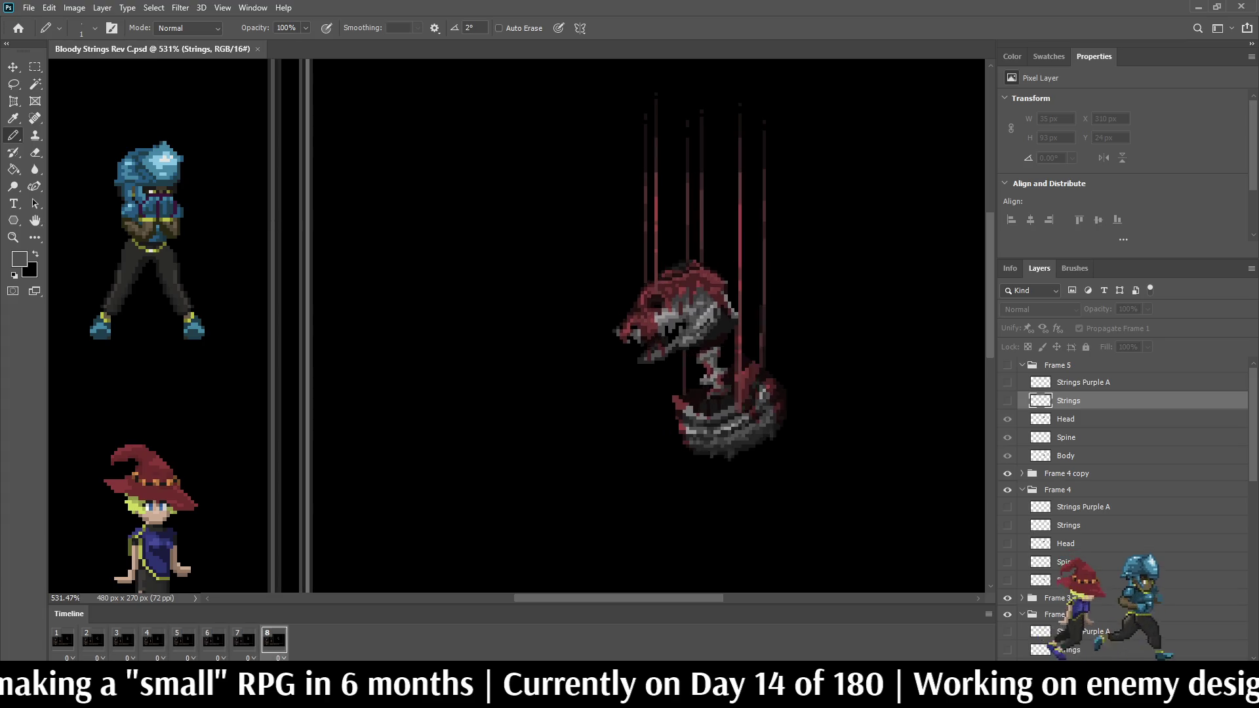
key("ctrl+0")
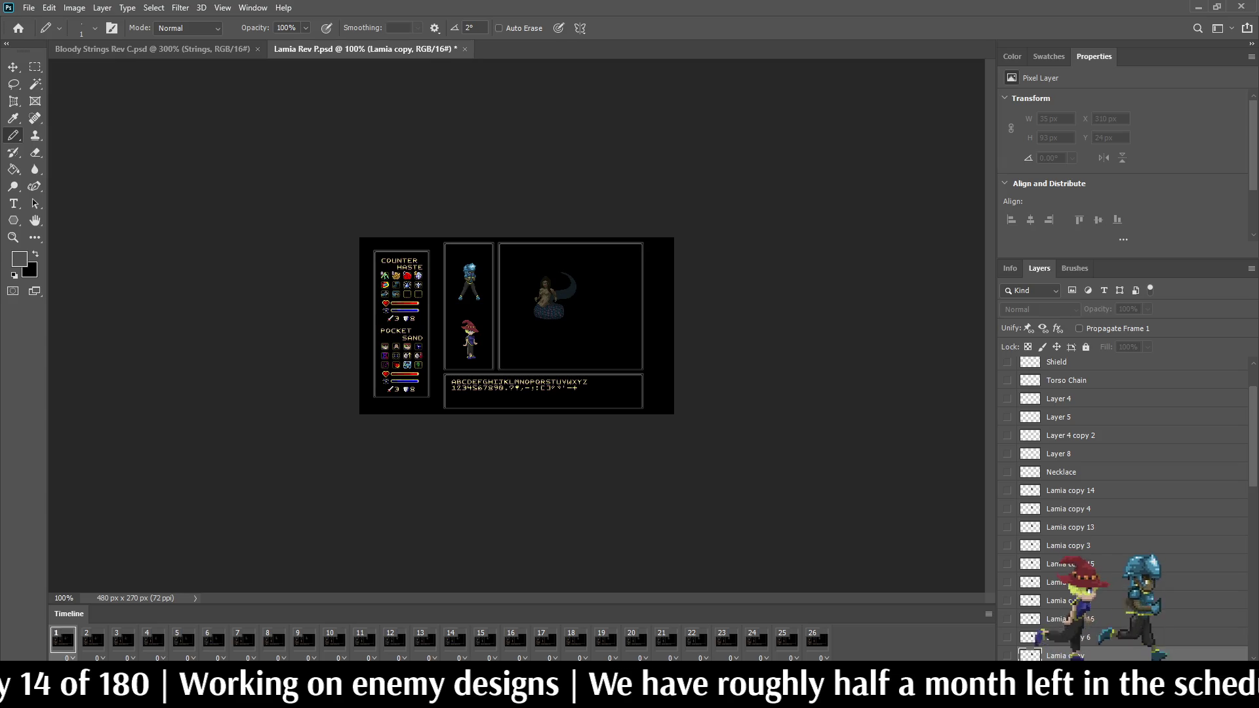
Step: Preview the Lamia mockup at 300% in full-screen mode, then stop its animation
key("ctrl+plus")
key("ctrl+plus")
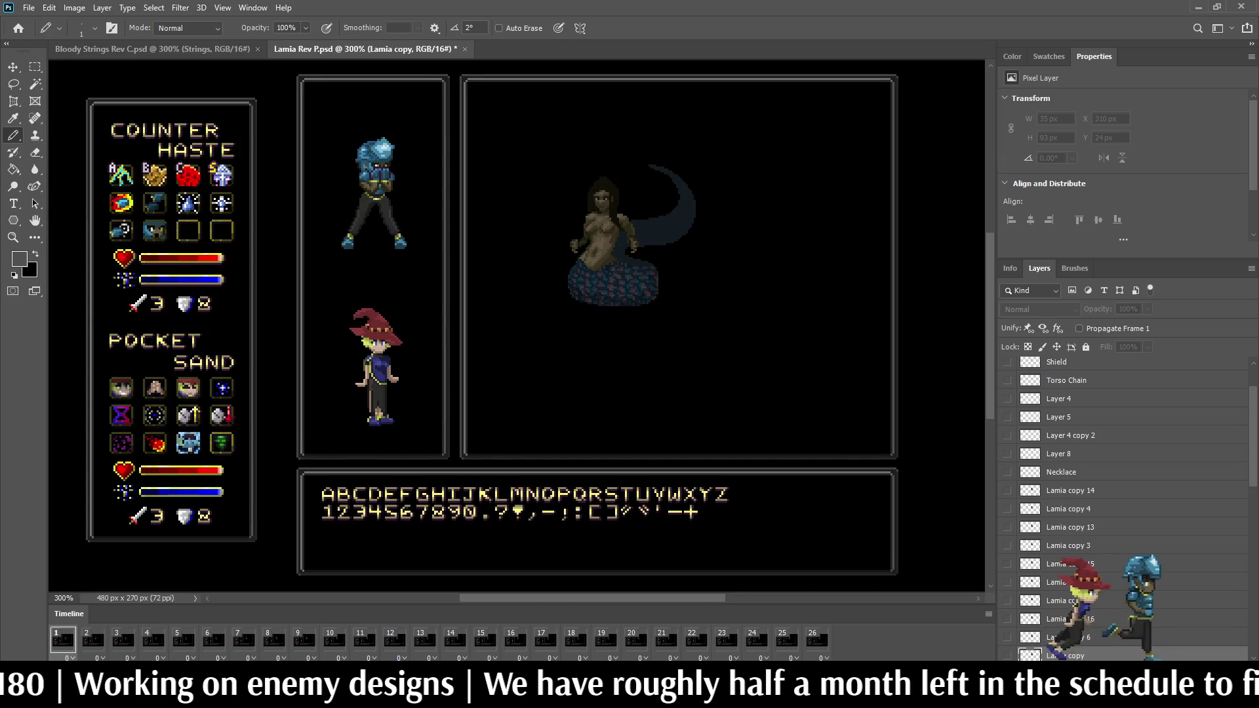
key("f")
key("f")
key("ctrl+0")
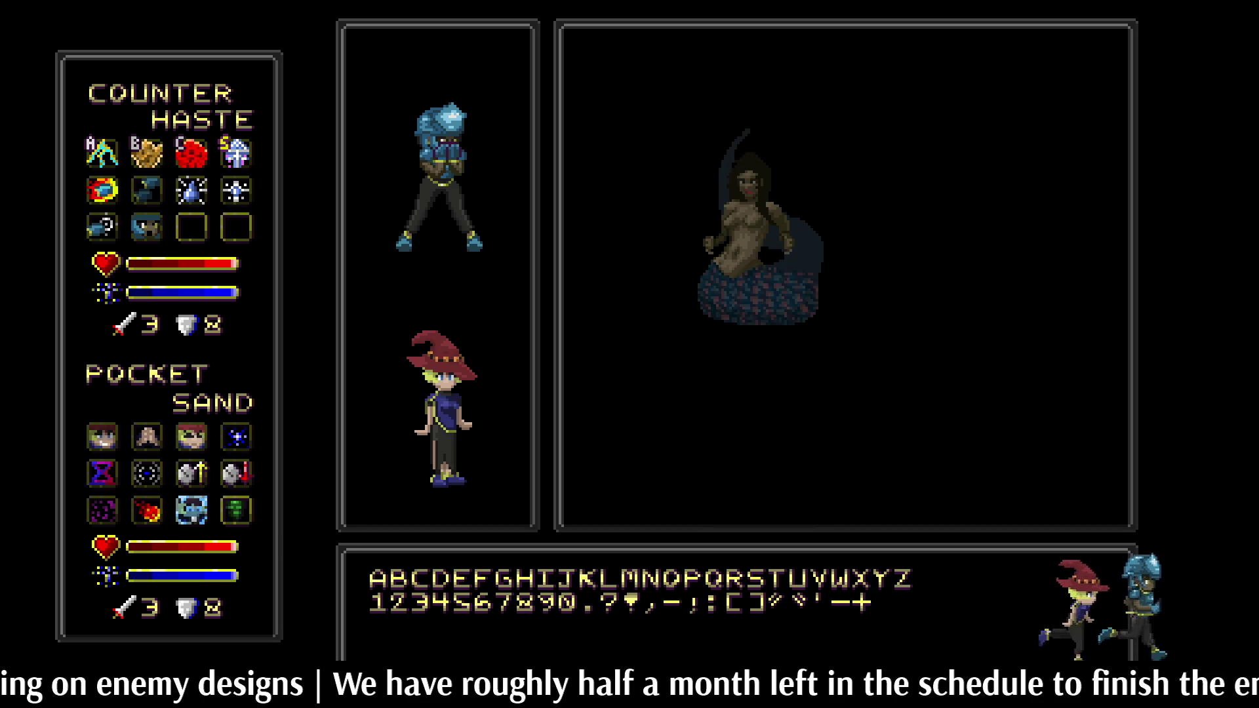
key("Escape")
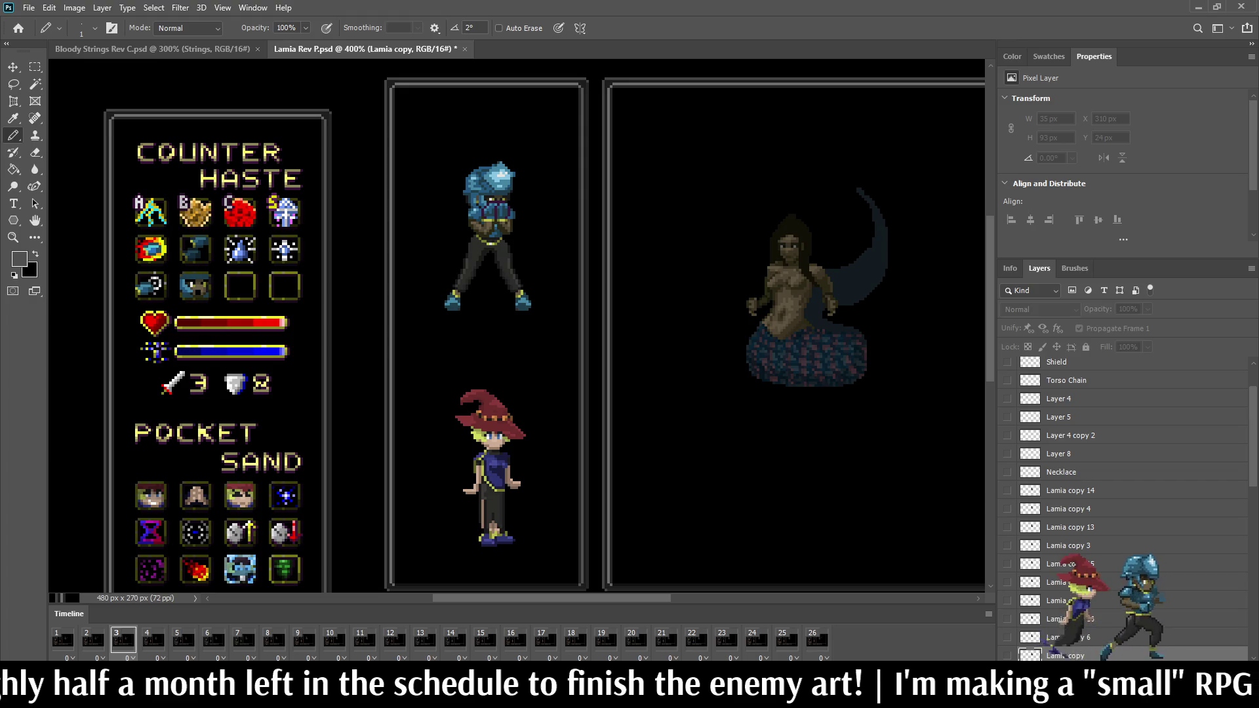
key("space")
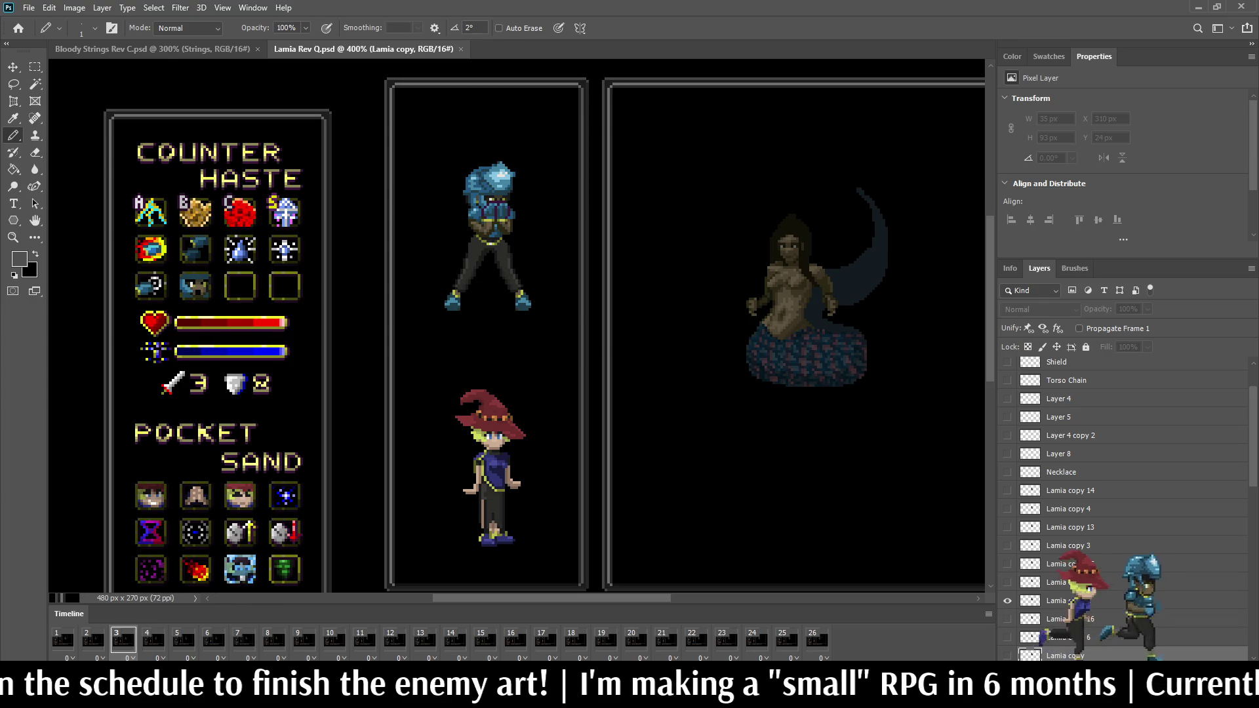
Step: Close Lamia Rev Q.psd and zoom back into the Bloody Strings puppet
left_click(461, 50)
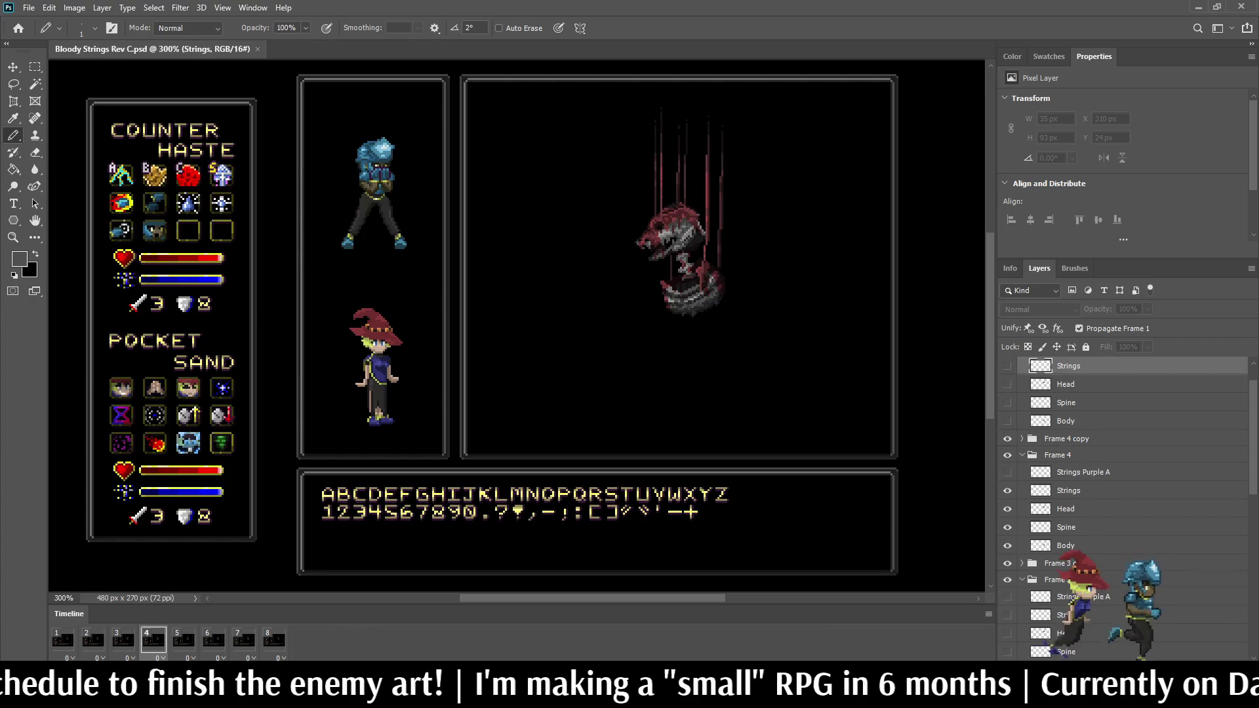
scroll(747, 158, "up", 3)
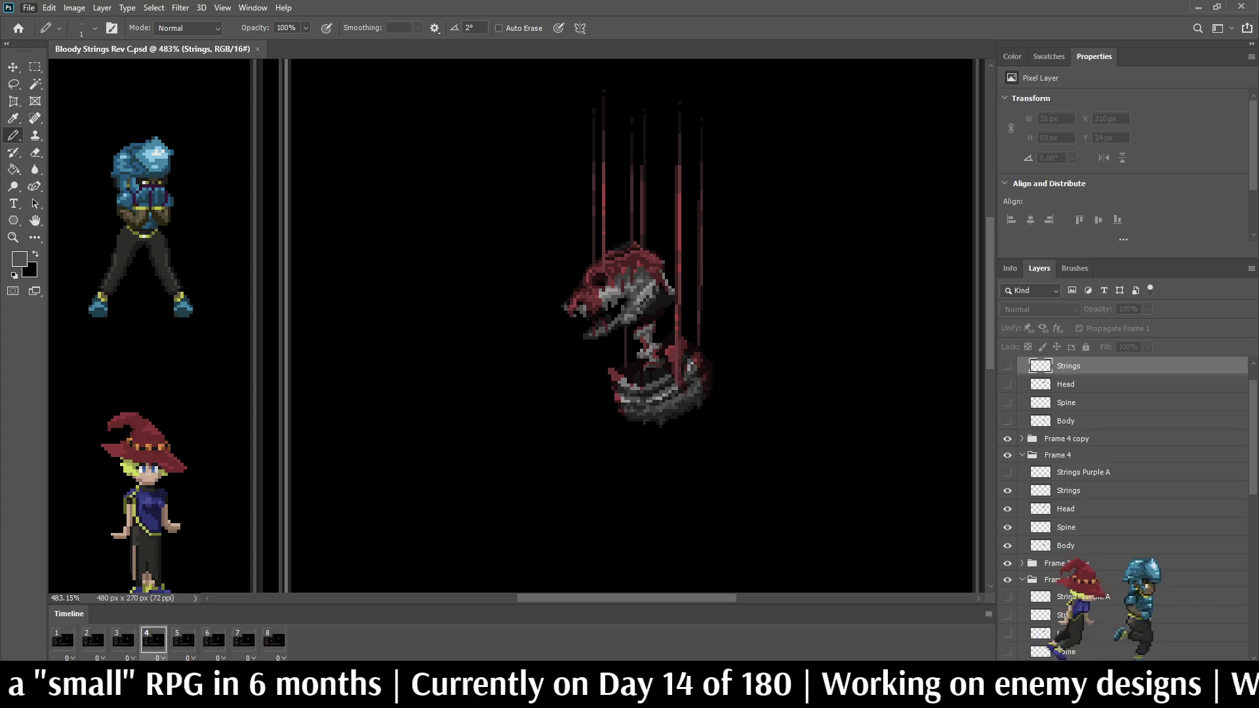
Step: Preview the enemy mockup in full-screen mode, fitted to the screen
key("f")
key("f")
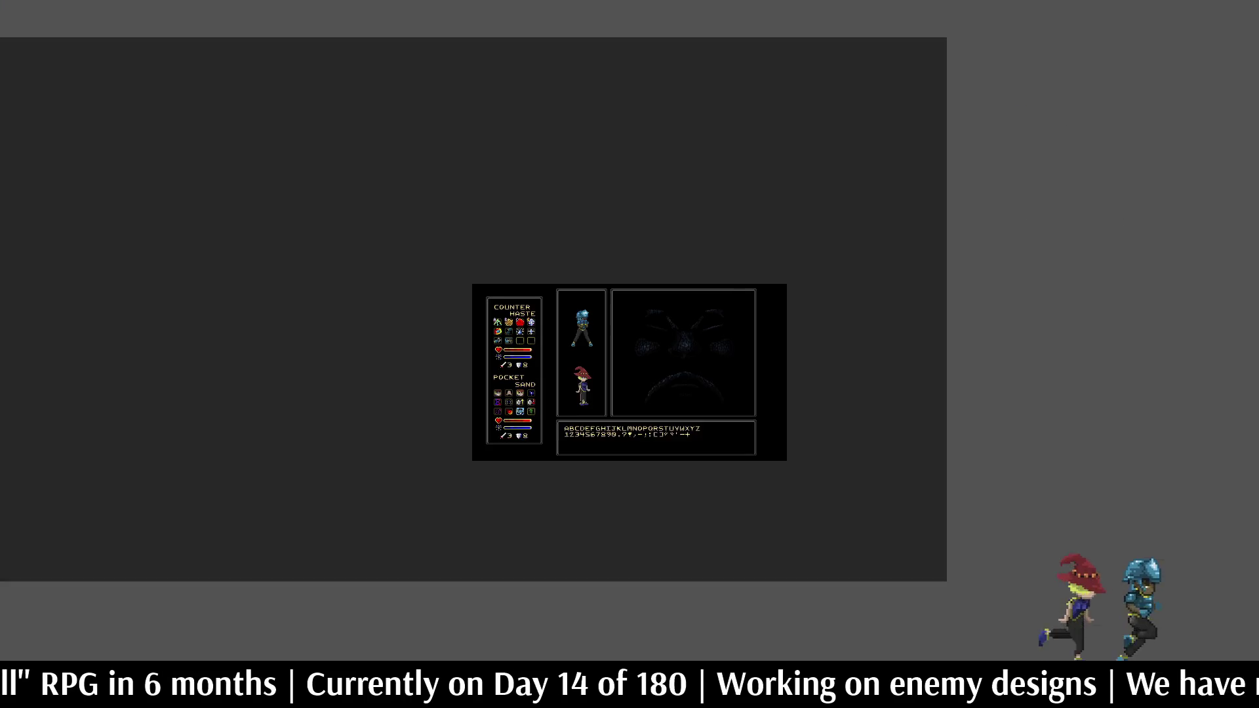
key("ctrl+0")
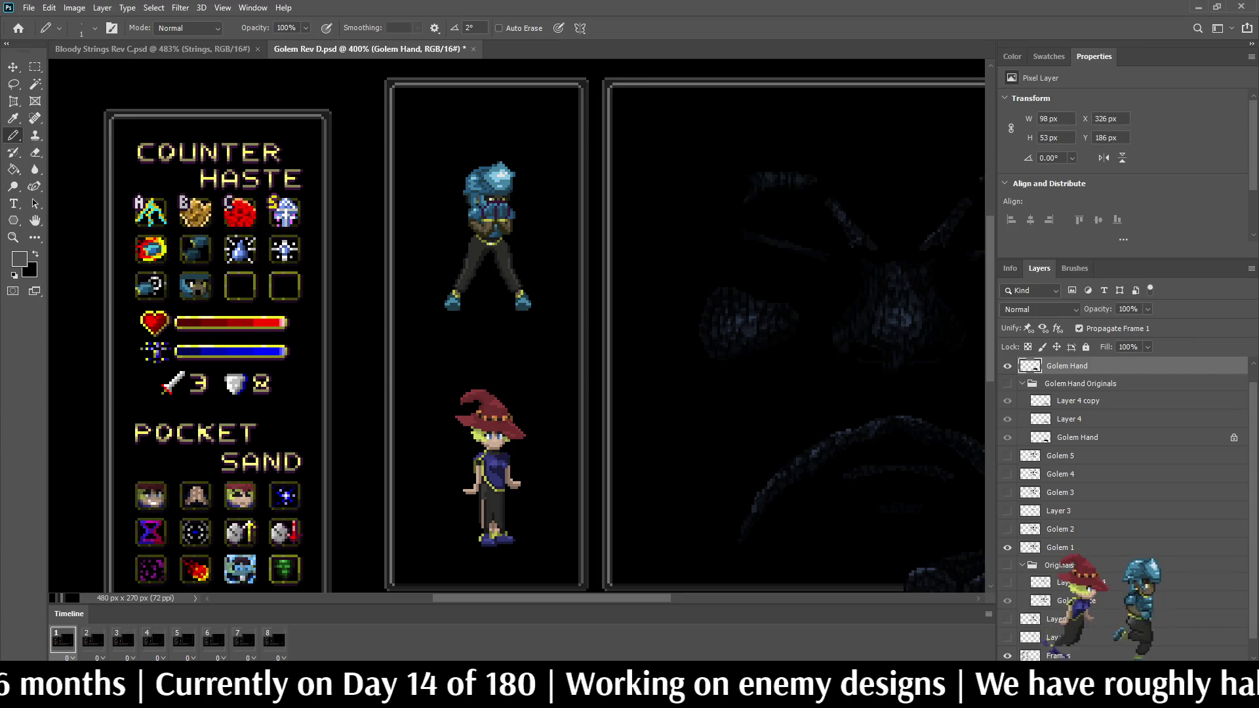
Step: Fit the whole Golem mockup on screen and zoom in on it
key("ctrl+0")
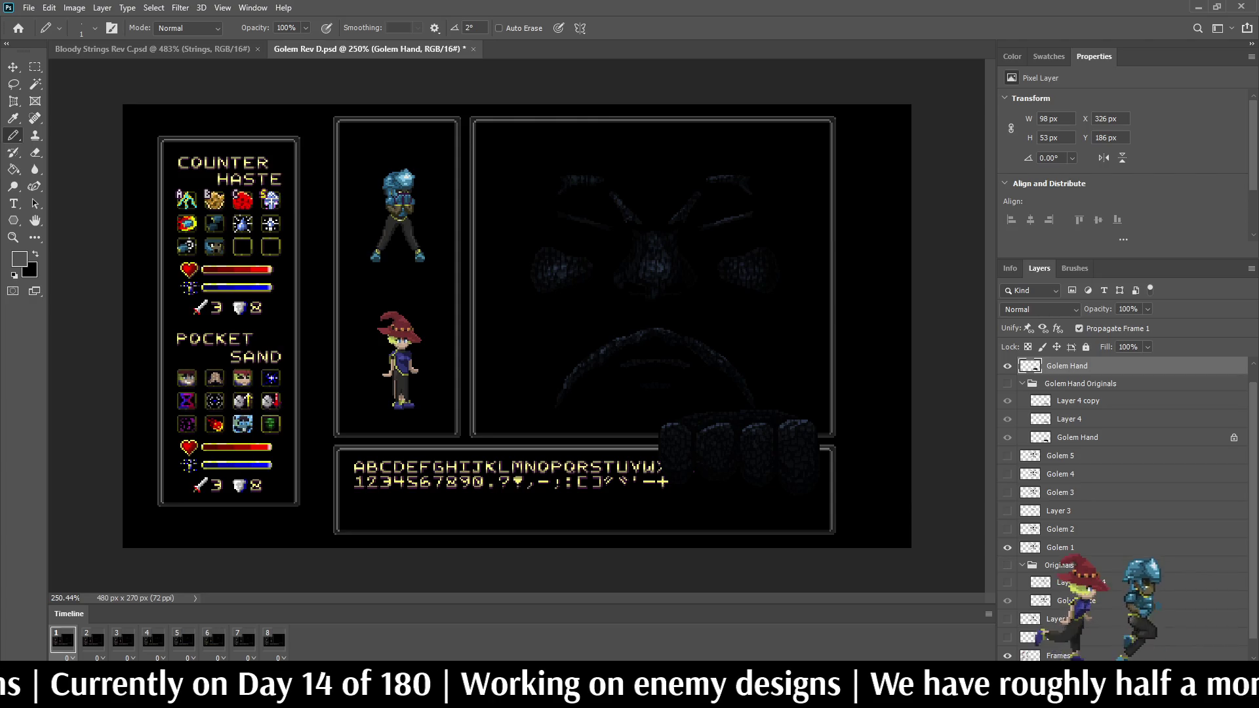
scroll(630, 472, "up", 2)
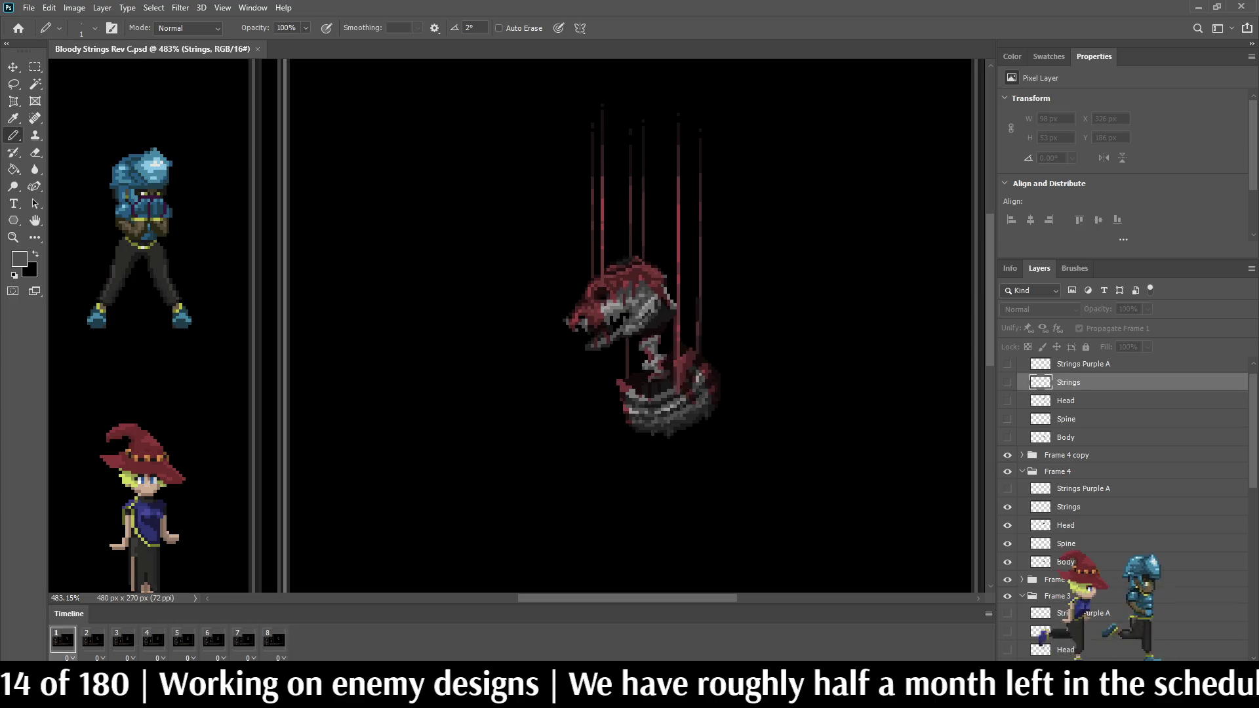
Step: Zoom around the puppet and save the Bloody Strings file
scroll(623, 485, "up", 2)
scroll(643, 315, "down", 2)
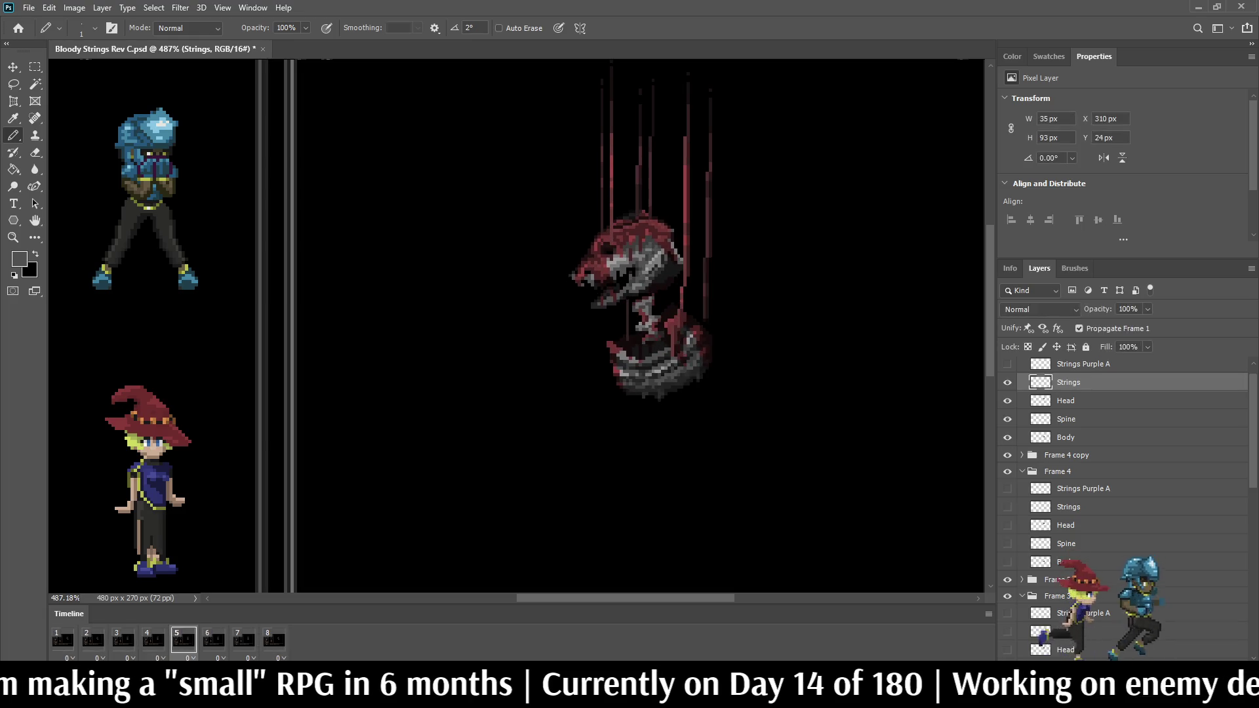
key("ctrl+s")
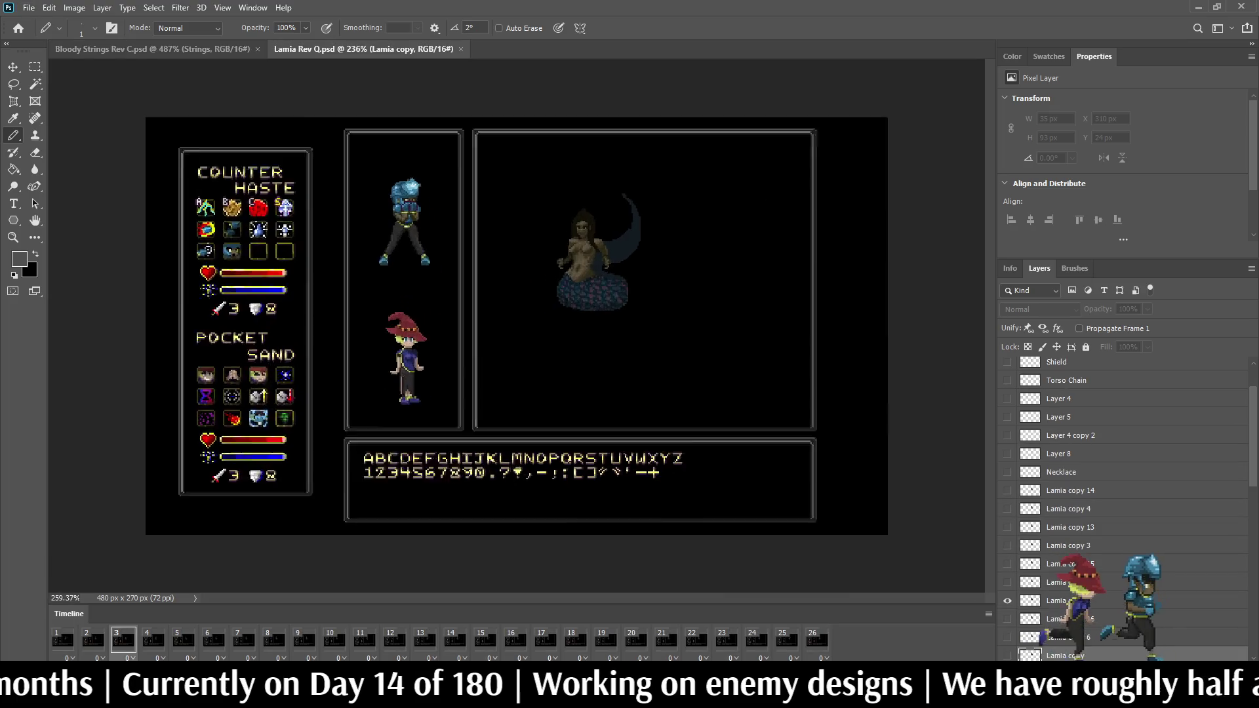
Step: Make the Lamia copy 2 layer active and sample a colour from the canvas
scroll(643, 298, "up", 3)
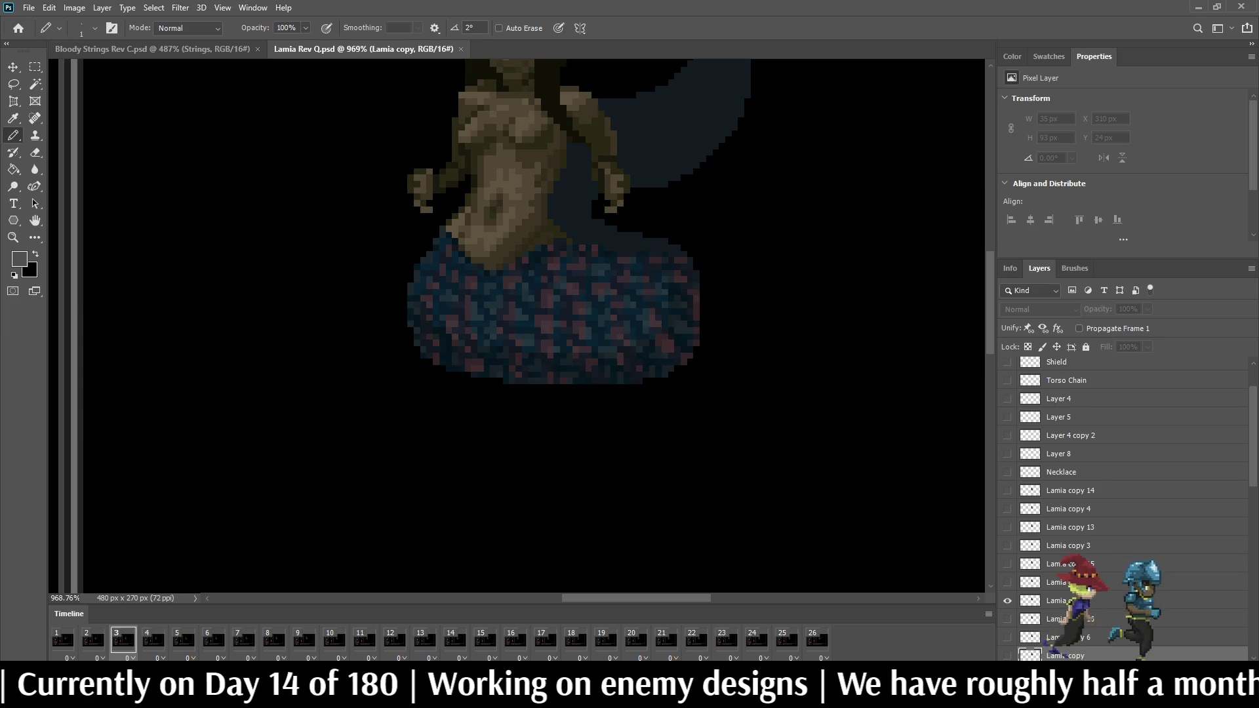
scroll(659, 388, "down", 2)
scroll(624, 262, "down", 3)
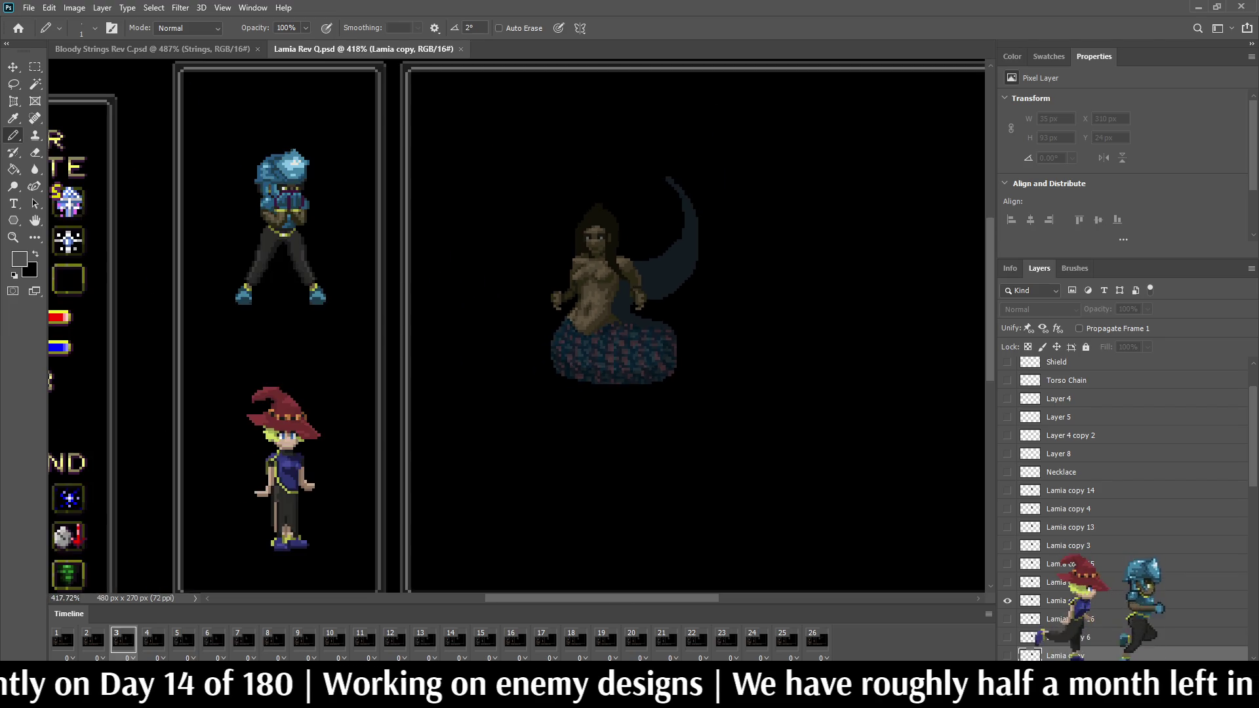
scroll(635, 249, "up", 2)
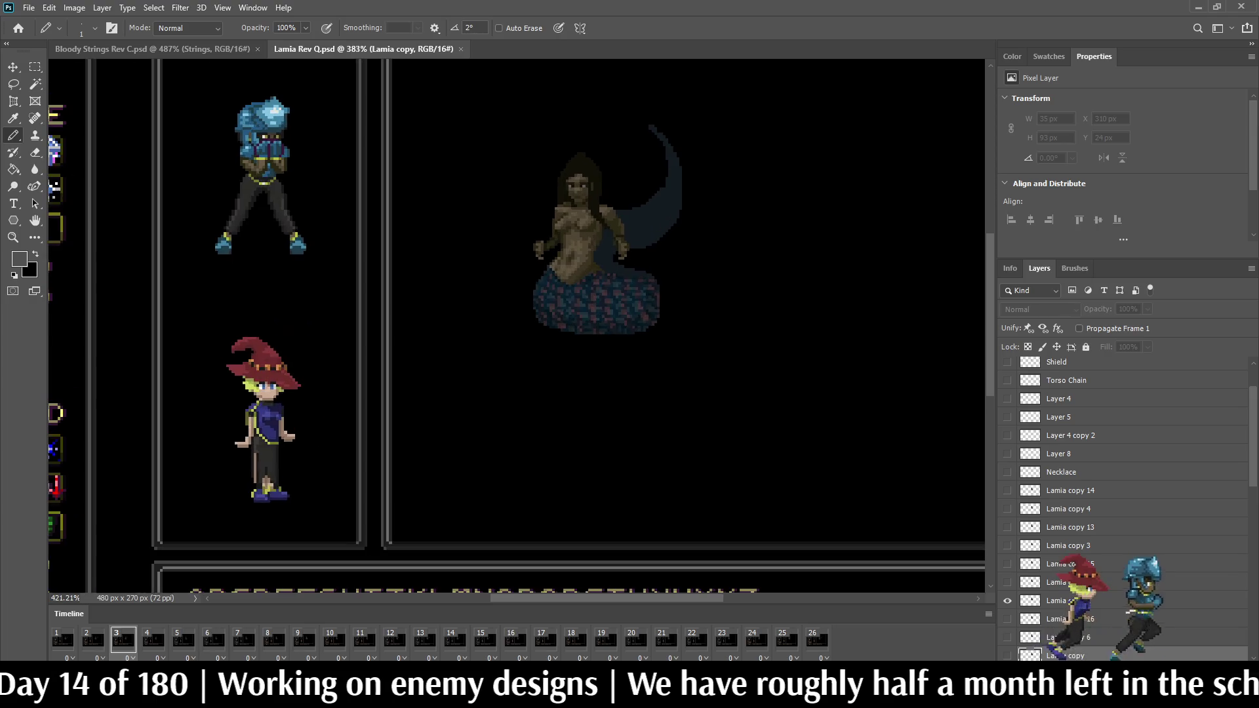
scroll(1115, 466, "down", 2)
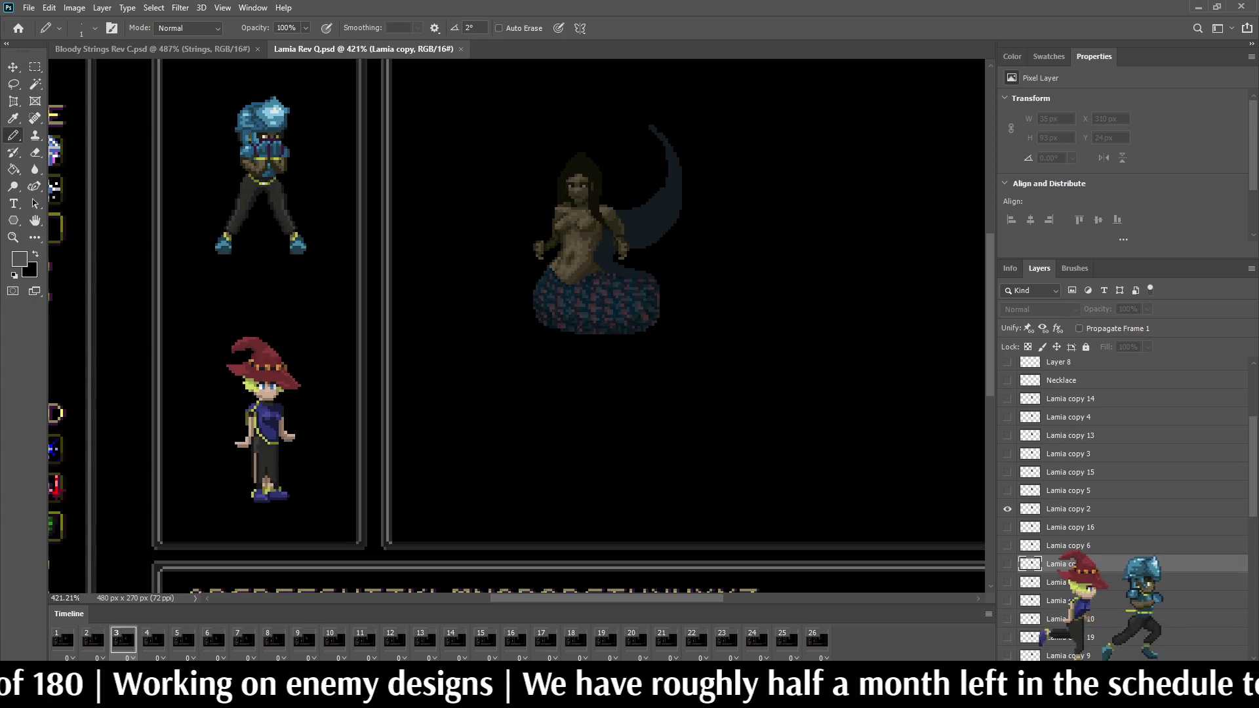
left_click(1068, 490)
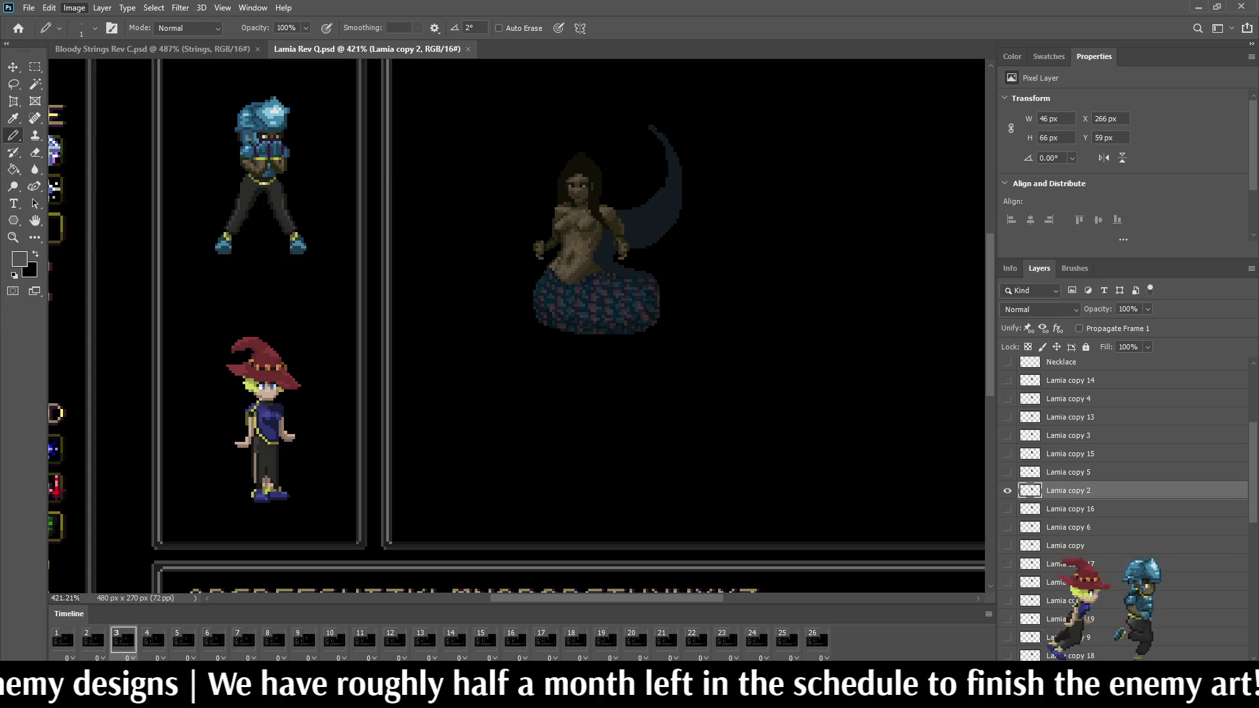
key("i")
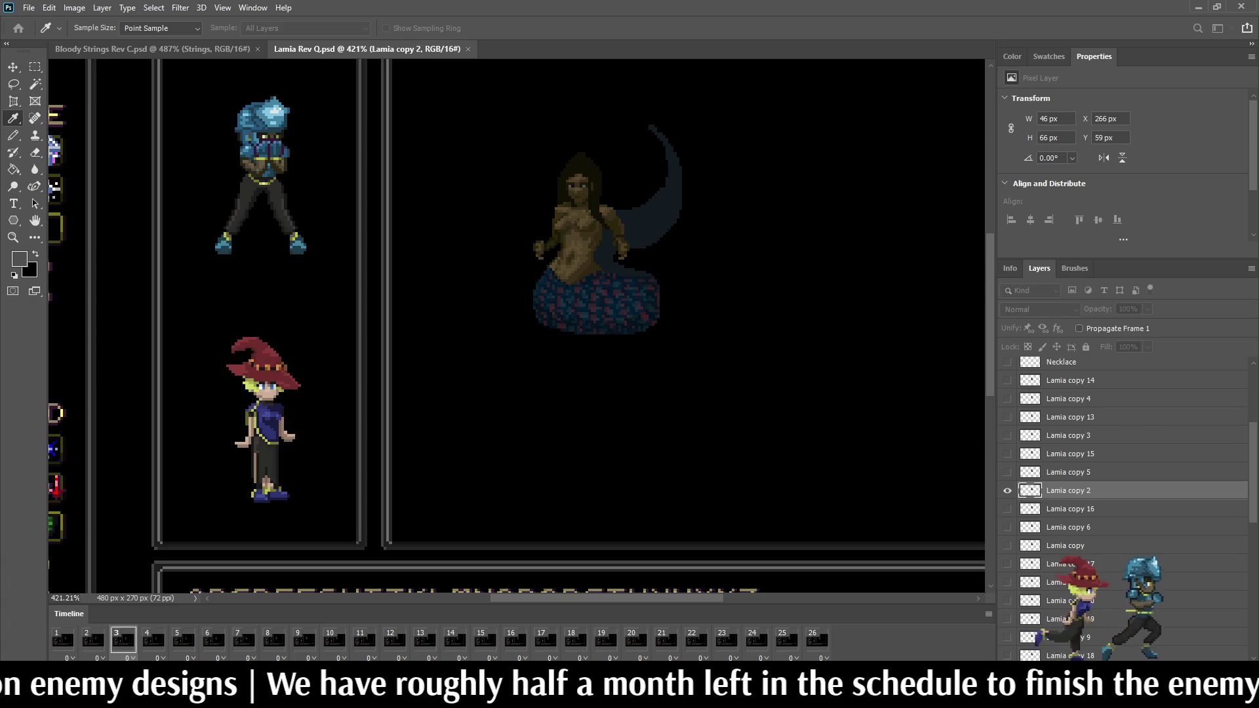
Step: Switch to the Pencil and close Lamia Rev Q.psd, returning to Bloody Strings Rev C.psd
key("b")
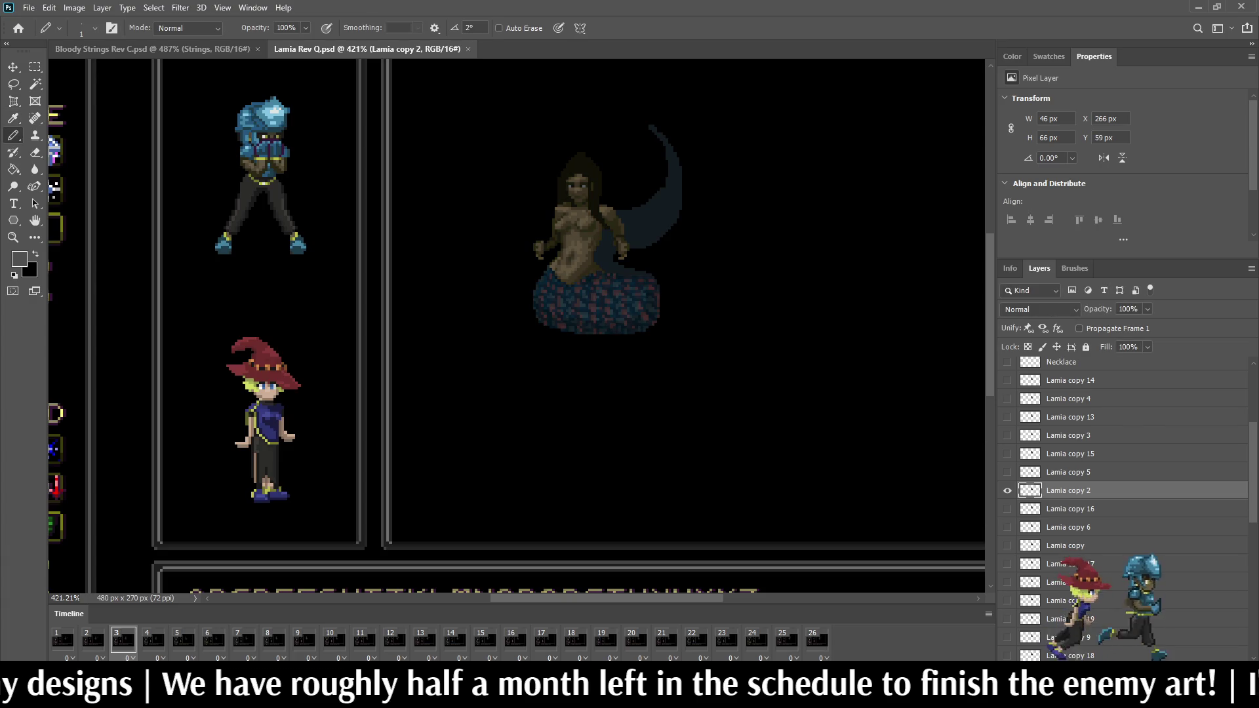
scroll(518, 328, "down", 5)
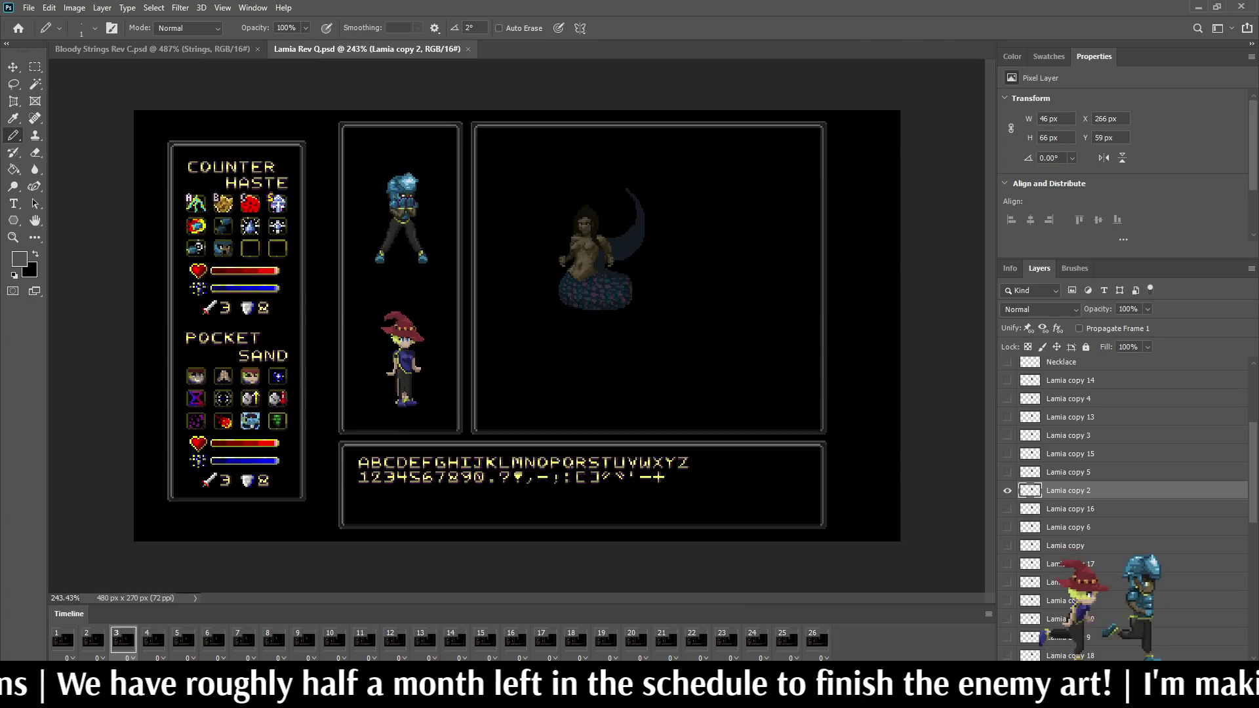
scroll(518, 328, "up", 5)
scroll(608, 184, "up", 2)
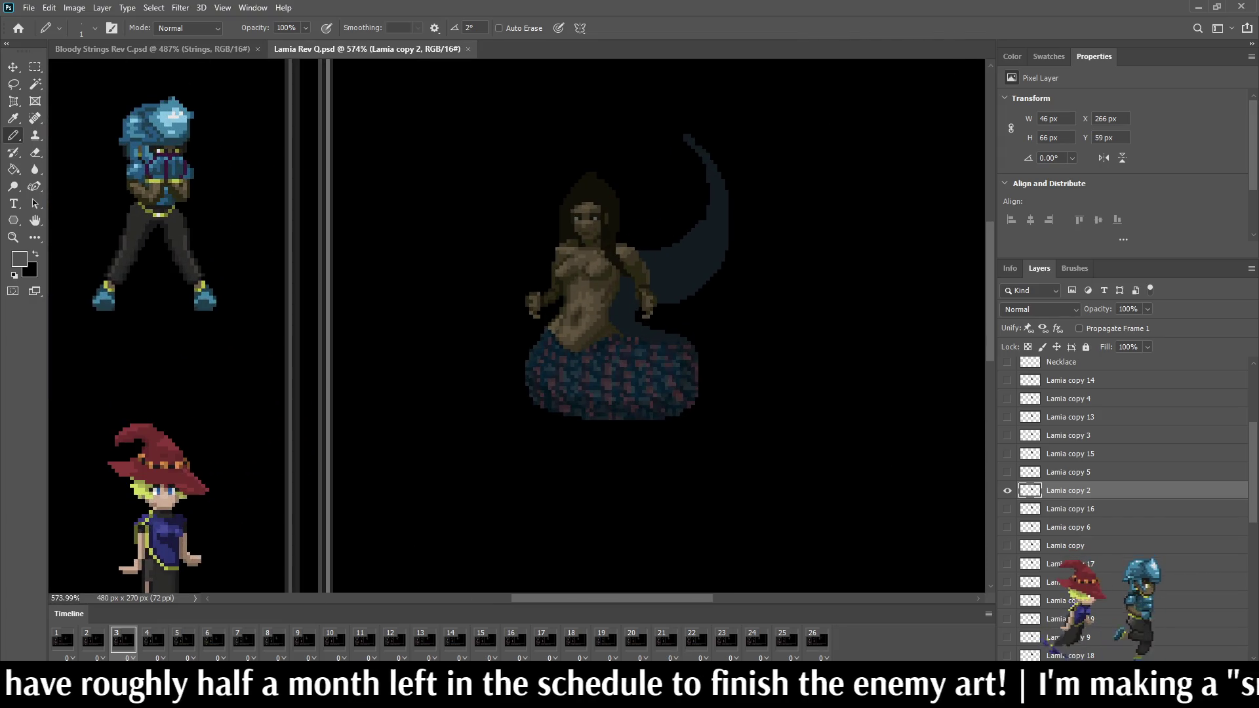
left_click(468, 49)
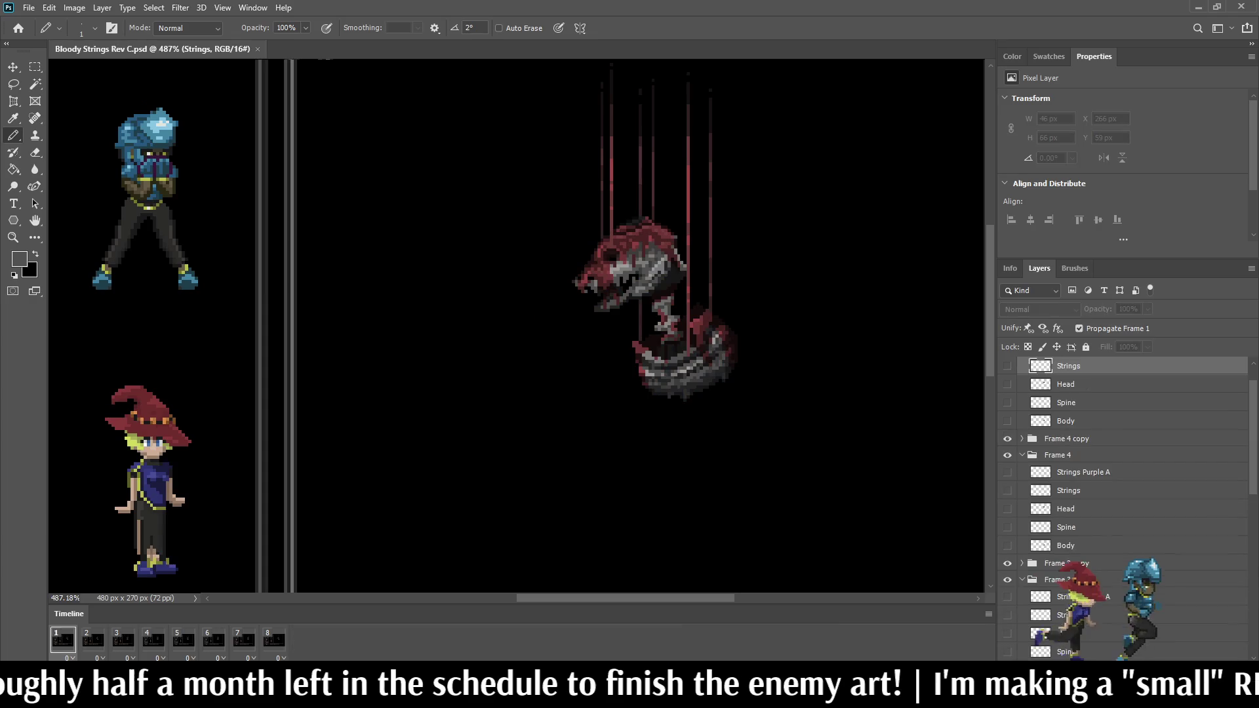
Step: Zoom in close on the hanging skull-headed puppet while frame 5 stays selected
scroll(518, 328, "down", 5)
scroll(518, 328, "up", 4)
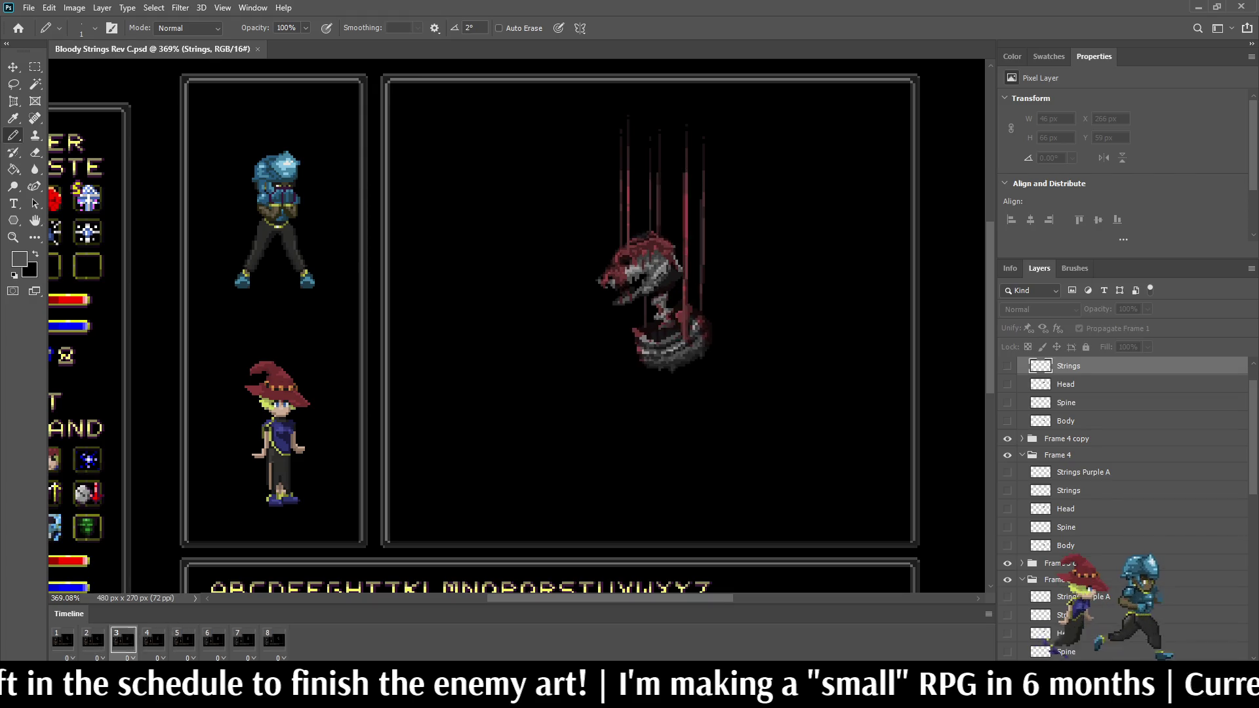
scroll(653, 197, "down", 2)
scroll(659, 175, "up", 3)
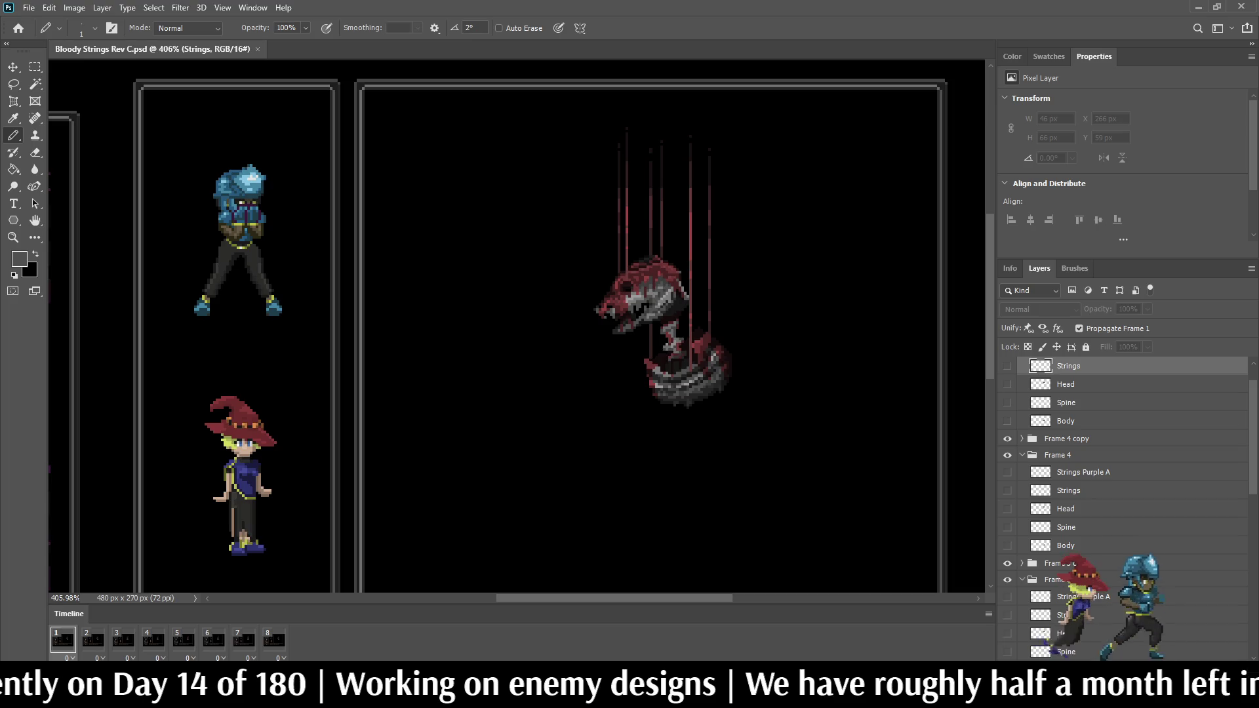
scroll(655, 328, "up", 3)
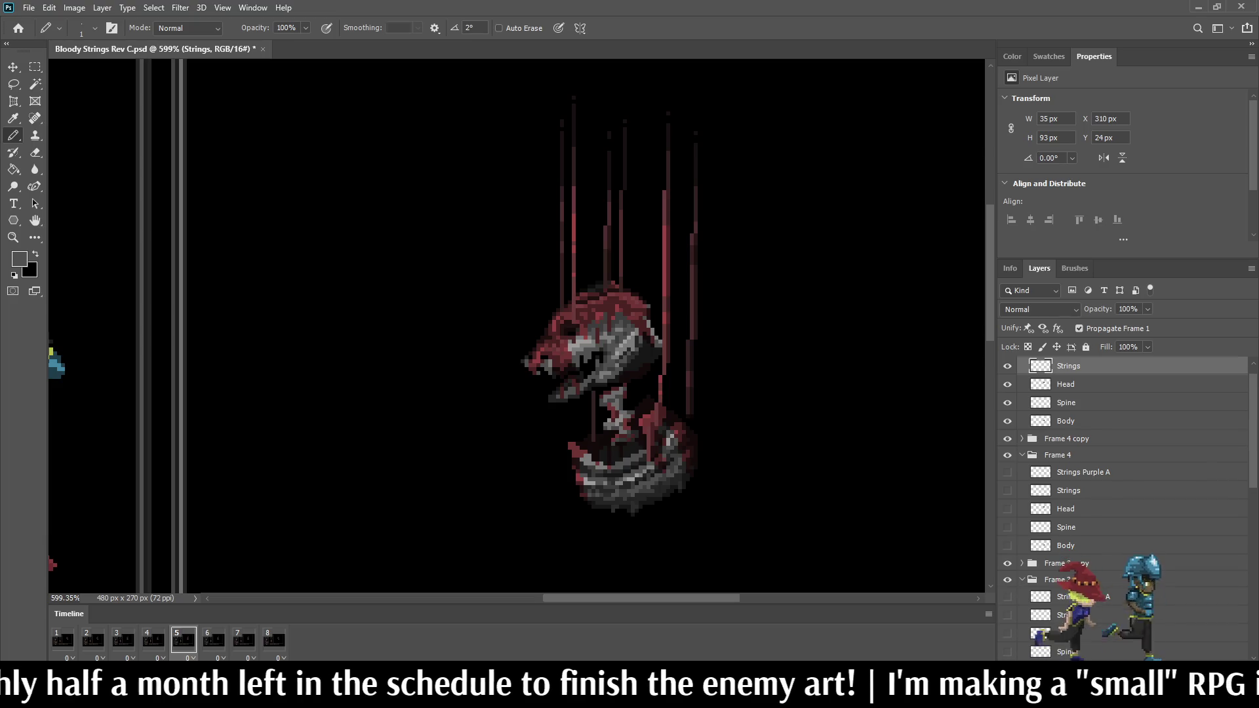
scroll(656, 465, "up", 3)
Step: Sample the dark red and pencil a string line from the spine down to the body
scroll(630, 424, "up", 2)
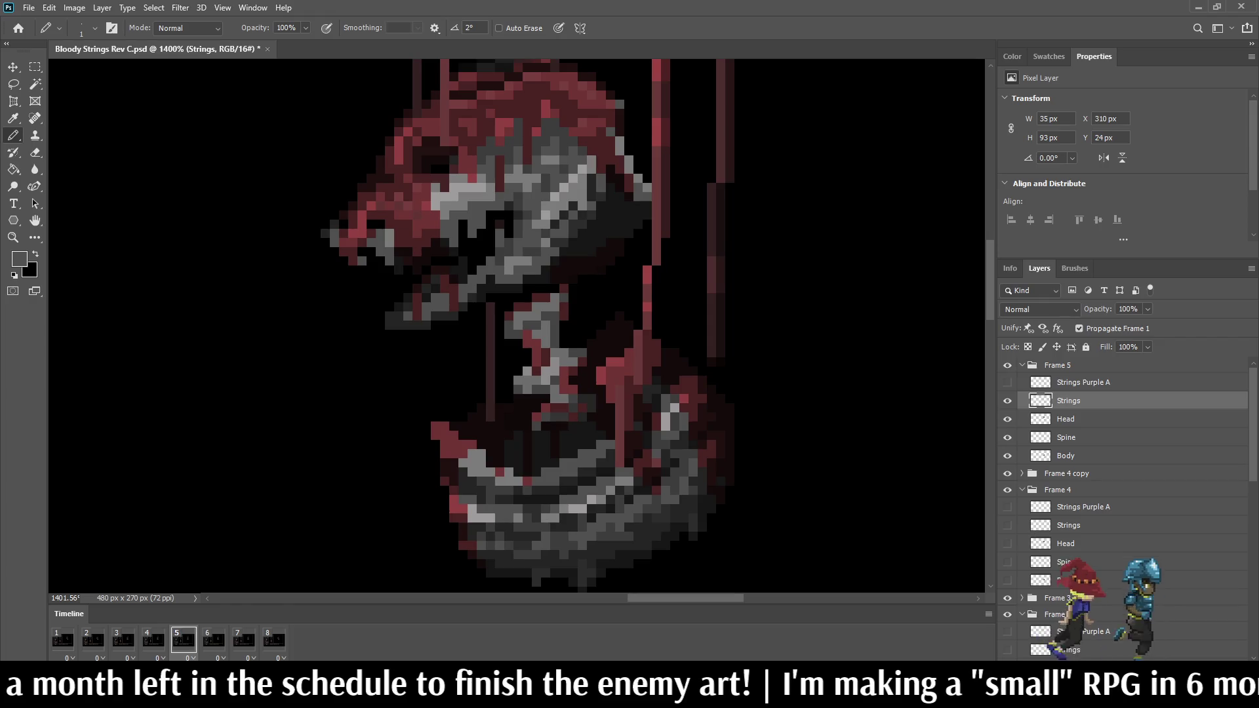
key("i")
left_click(420, 210)
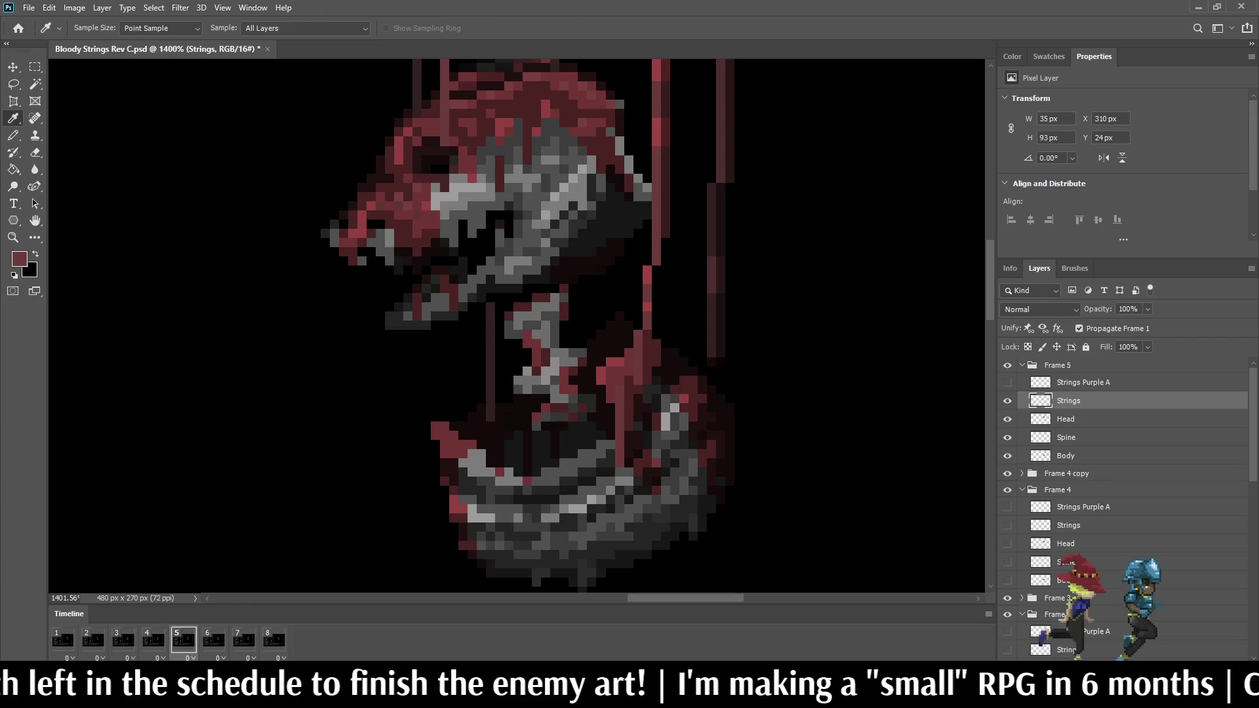
key("b")
left_click_drag(638, 389, 610, 465)
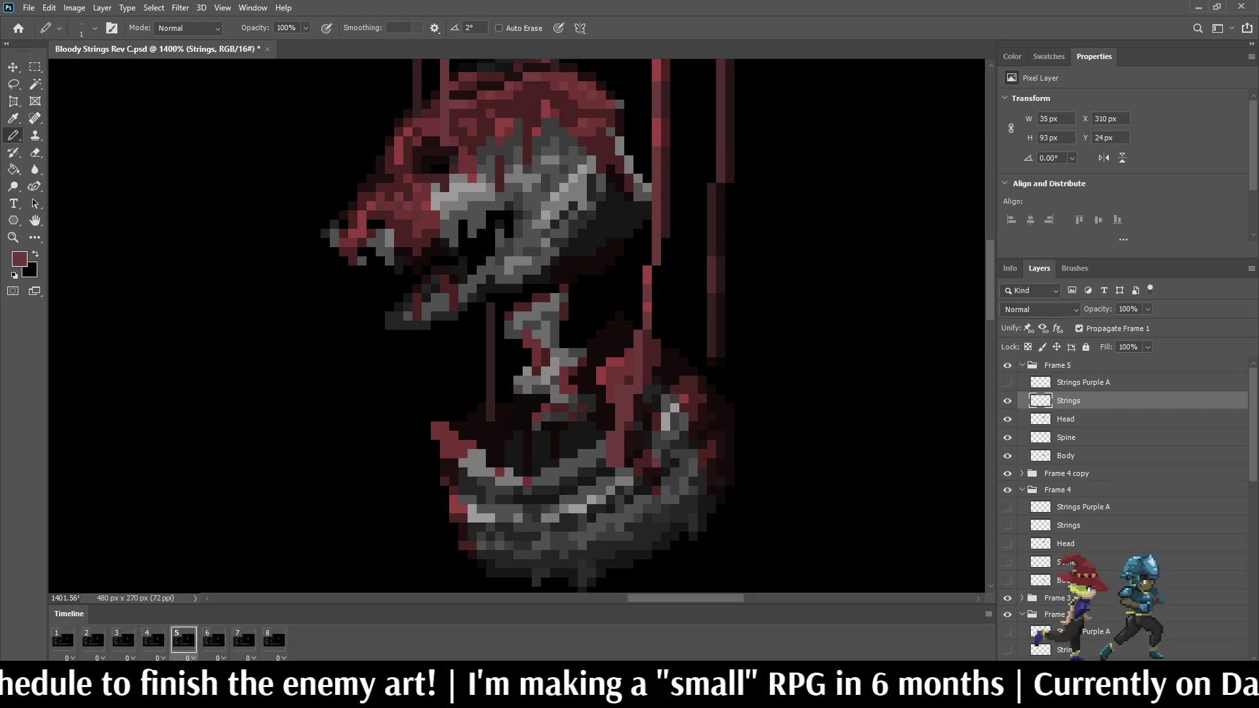
left_click(629, 381)
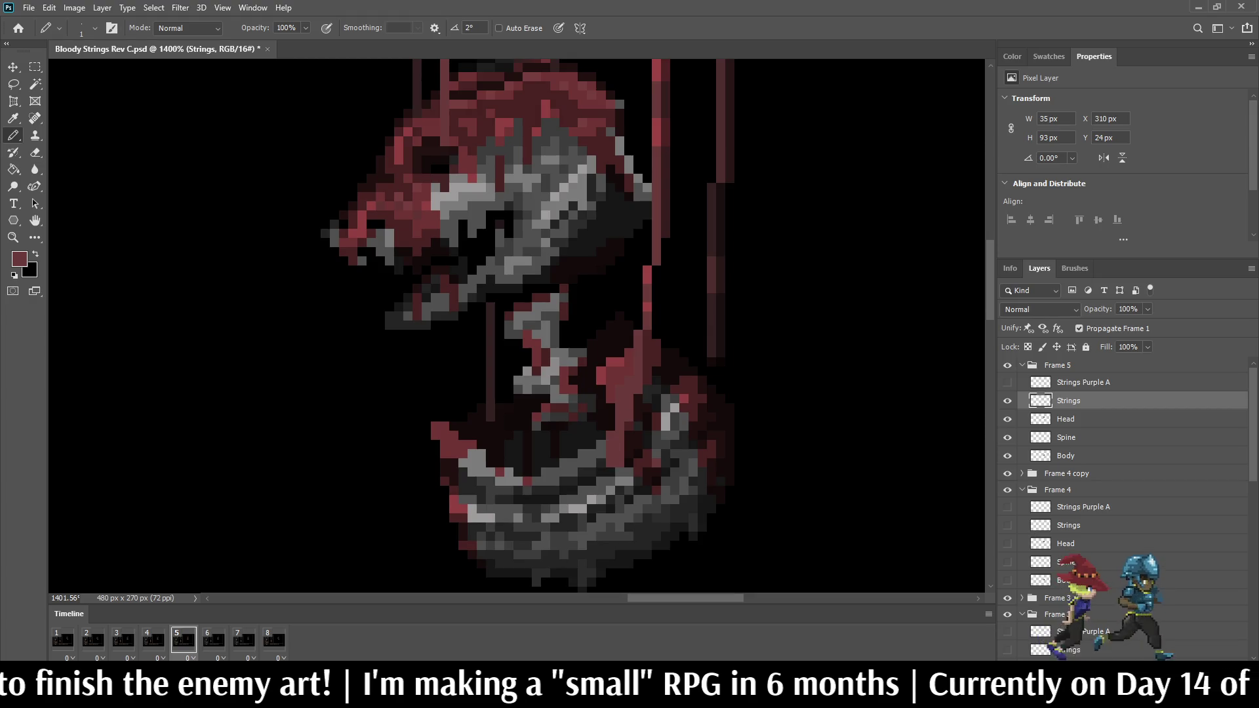
Step: Erase the stray pixels along and beside the new red string
scroll(636, 413, "up", 3)
key("e")
left_click_drag(617, 483, 616, 437)
left_click(629, 417)
left_click(628, 404)
left_click(628, 392)
left_click(640, 381)
left_click(640, 368)
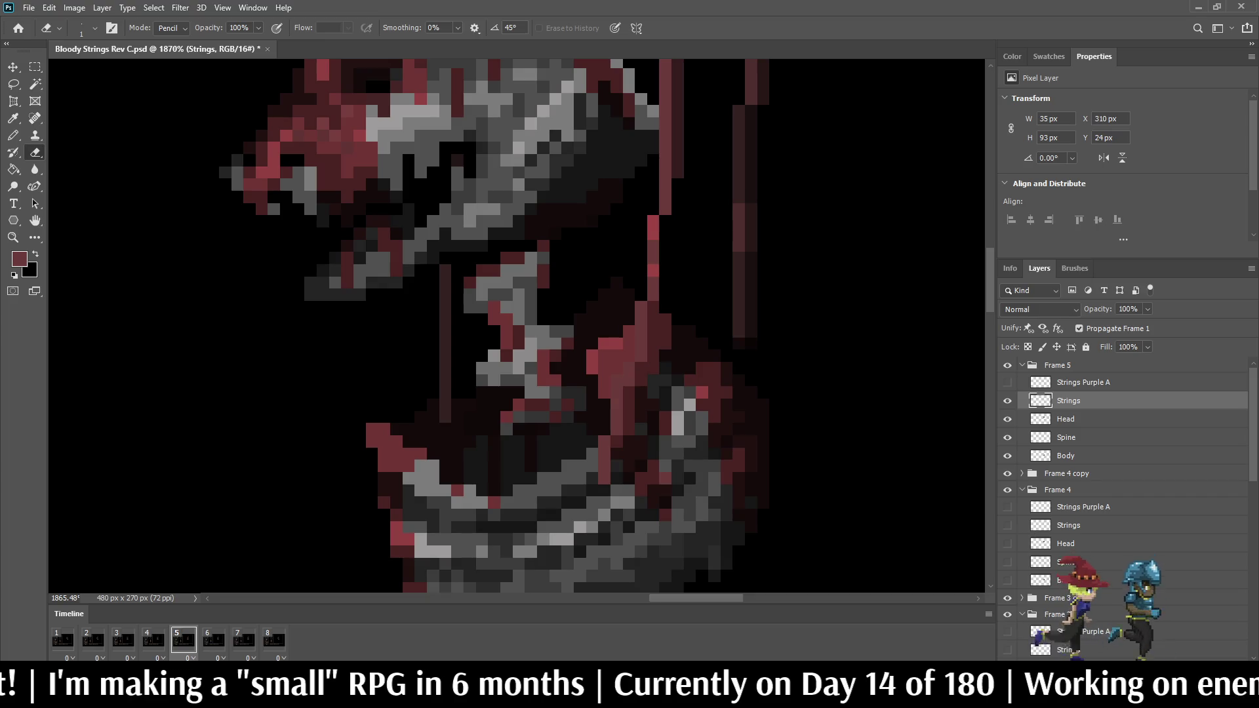
Step: Flip between frames 4 and 5 to compare the redrawn string
scroll(642, 373, "up", 2)
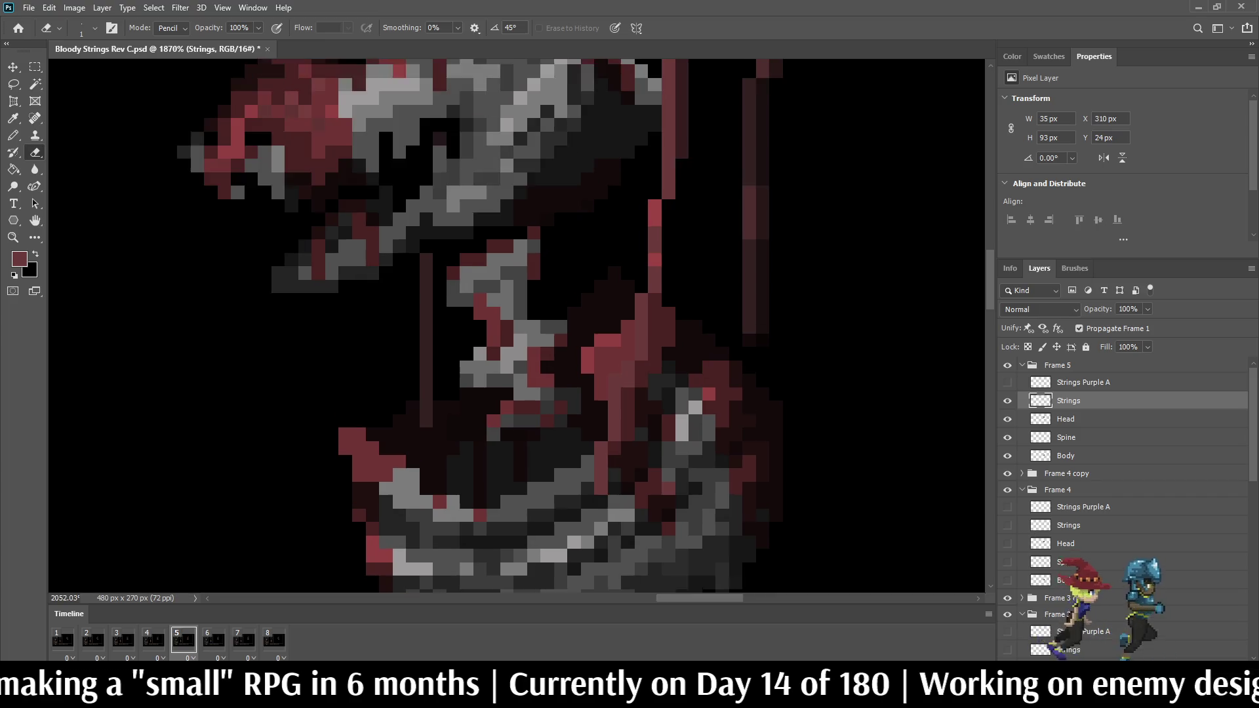
scroll(667, 289, "down", 5)
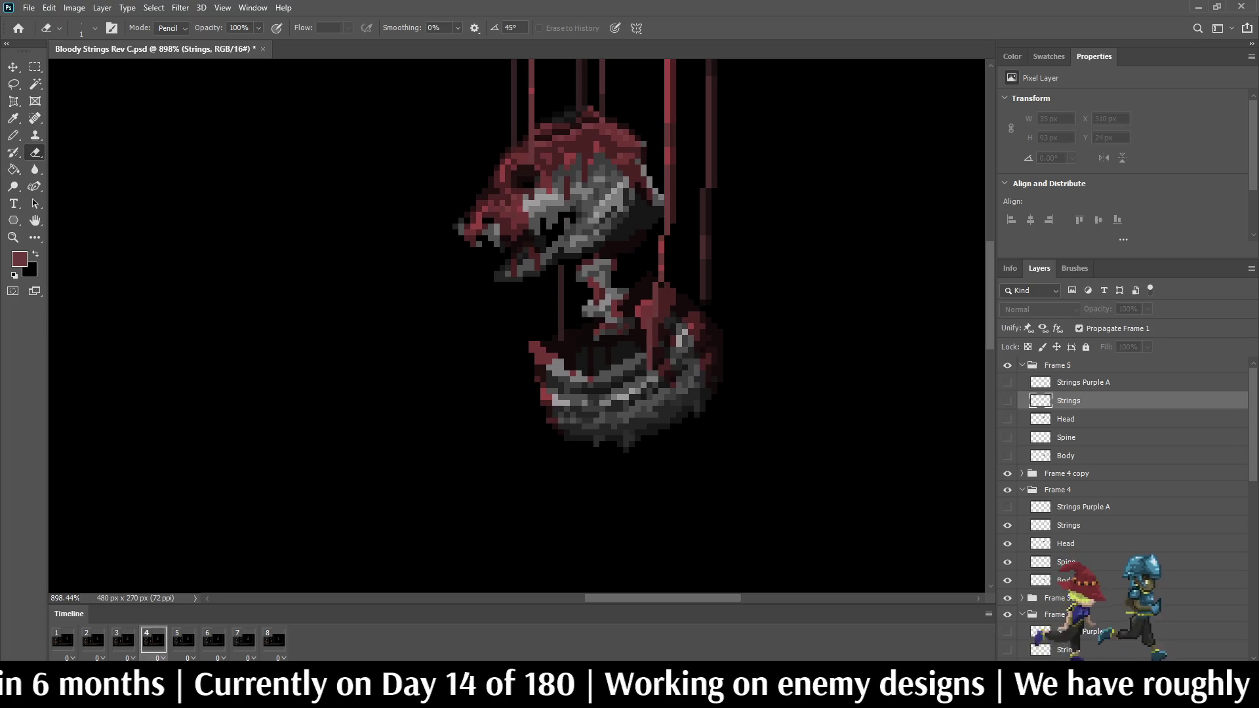
scroll(682, 236, "up", 5)
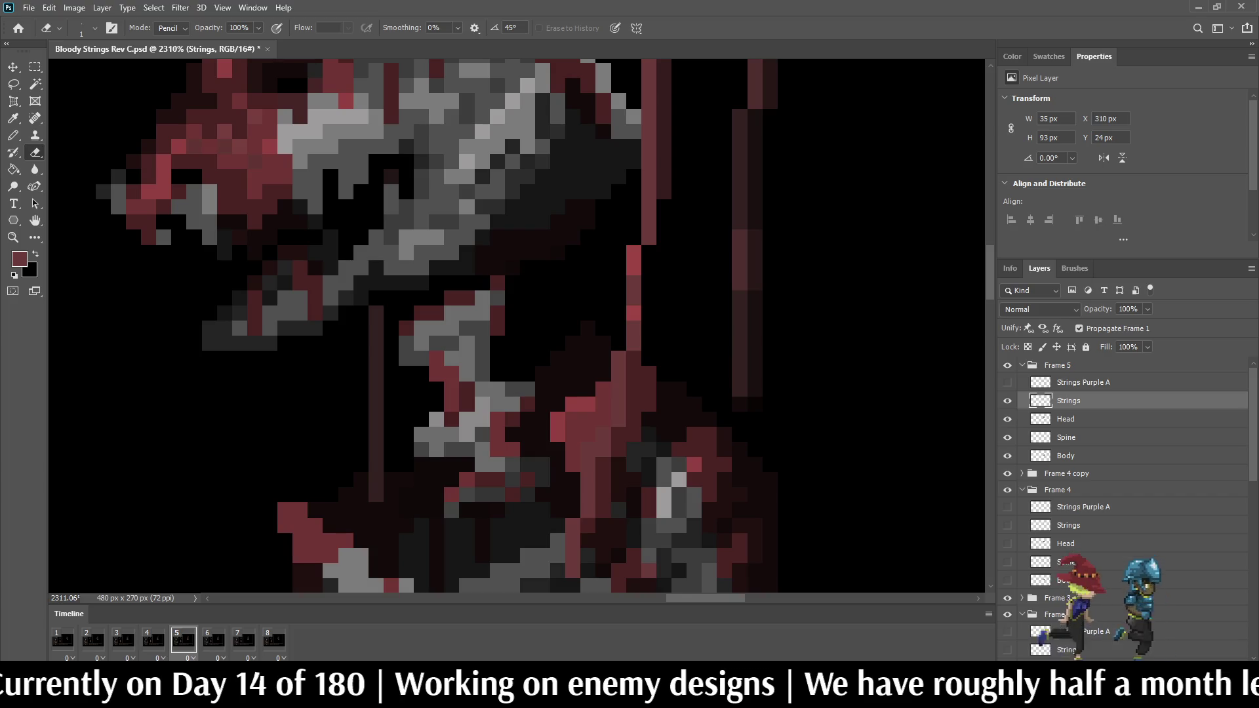
key("Left")
key("Right")
key("Left")
key("Right")
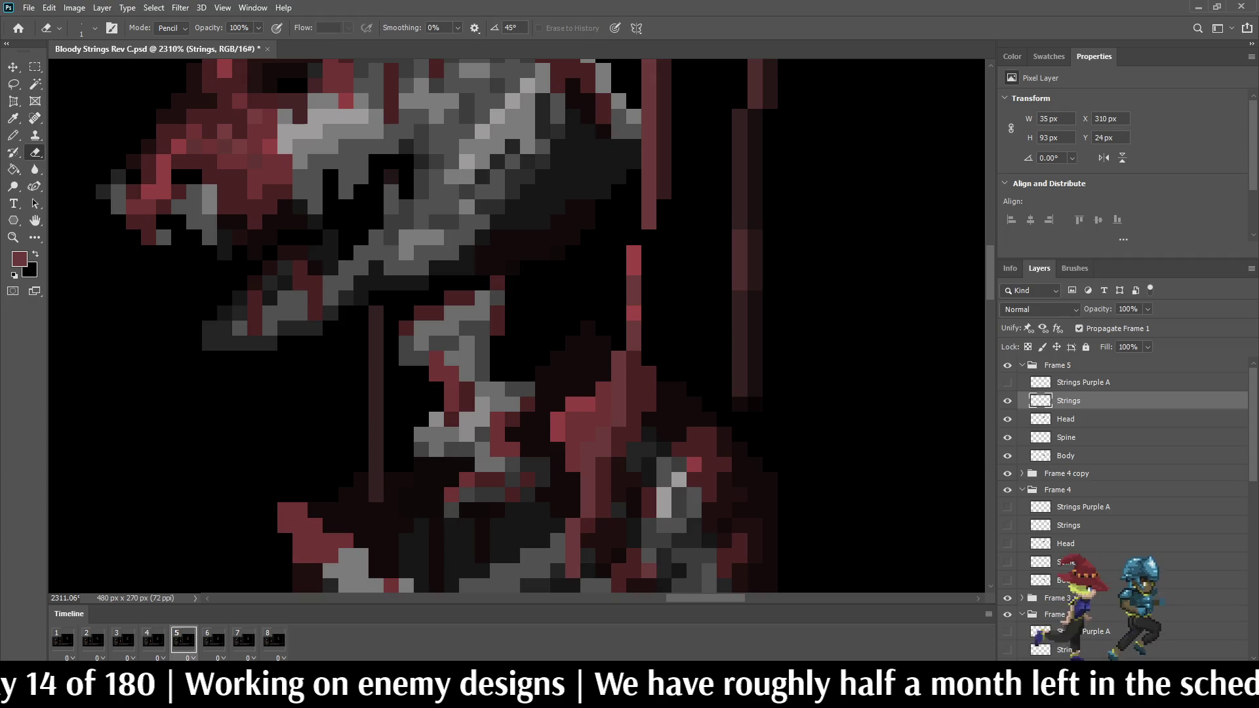
Step: Add one more red pixel to the string near the skull head
key("i")
key("b")
left_click(633, 237)
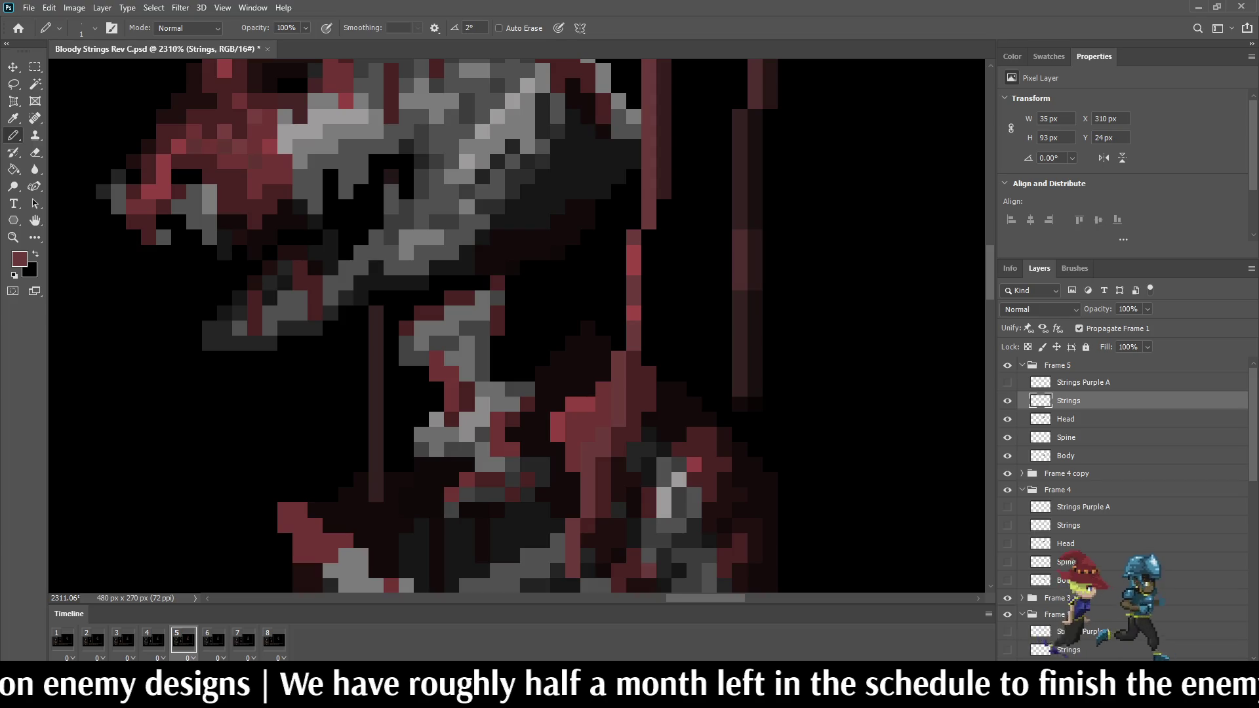
Step: Step through frames 3, 4 and 5 to check the string's motion
scroll(652, 239, "down", 3)
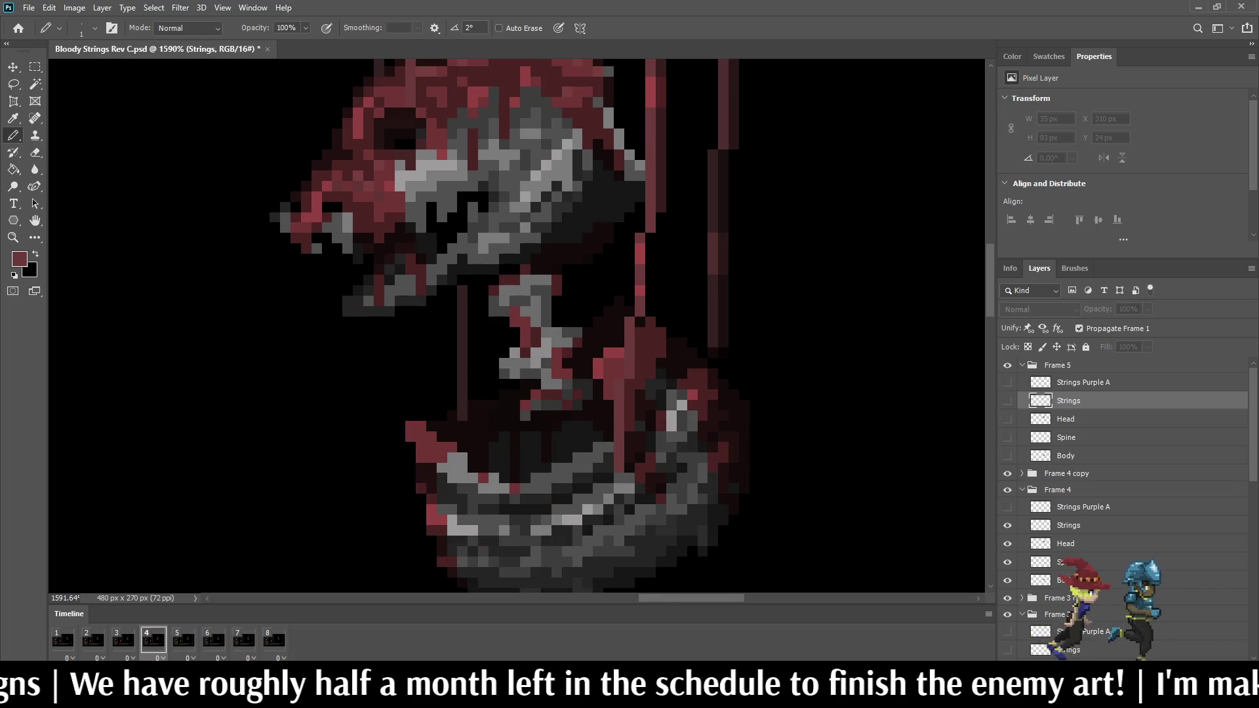
left_click(123, 639)
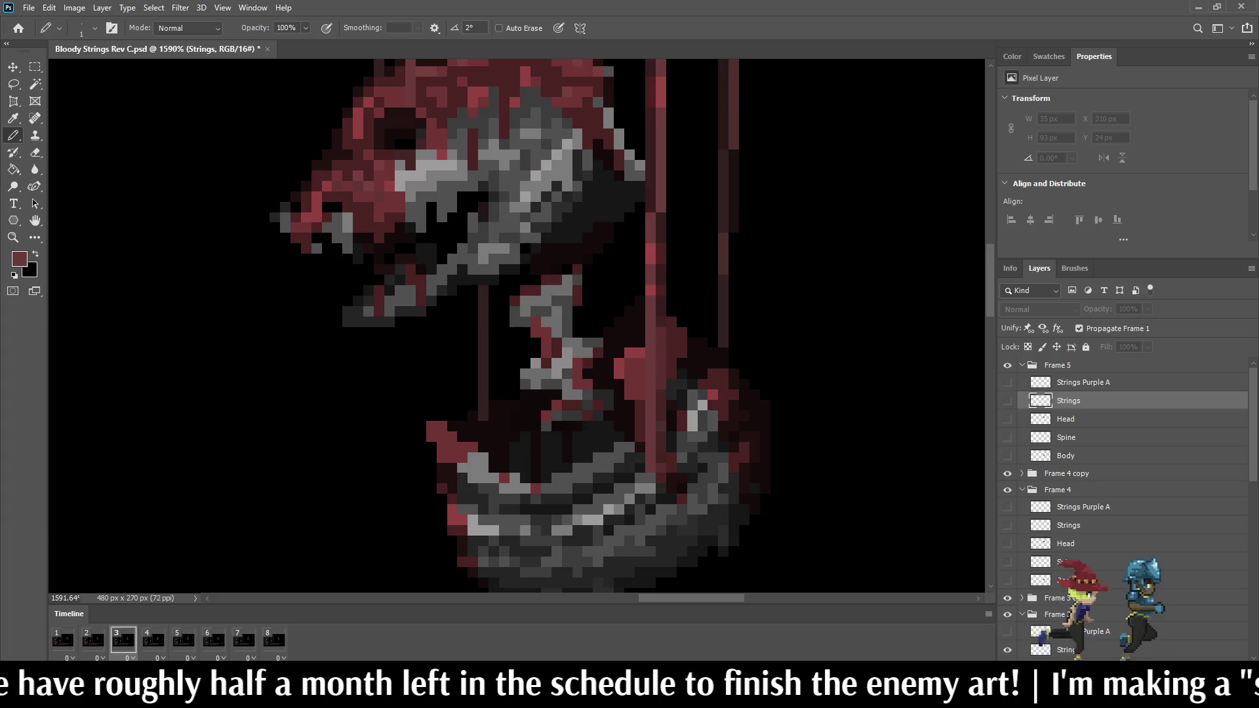
left_click(153, 640)
left_click(183, 639)
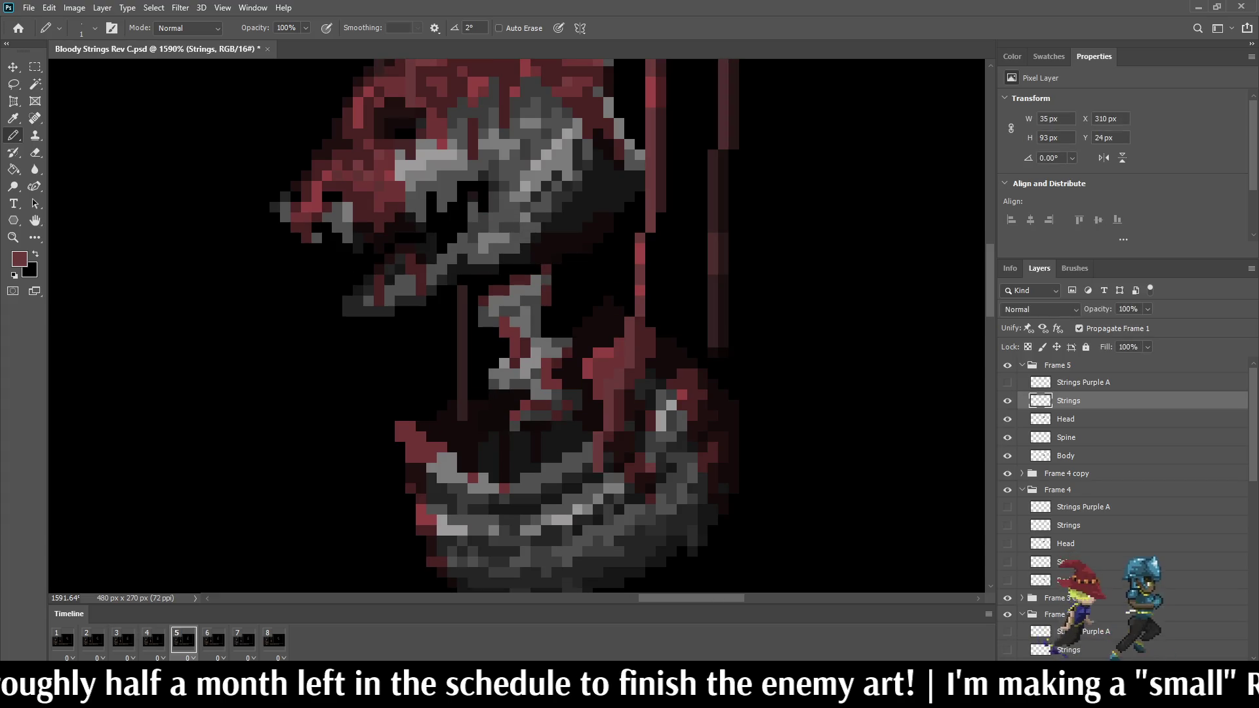
scroll(761, 290, "down", 5)
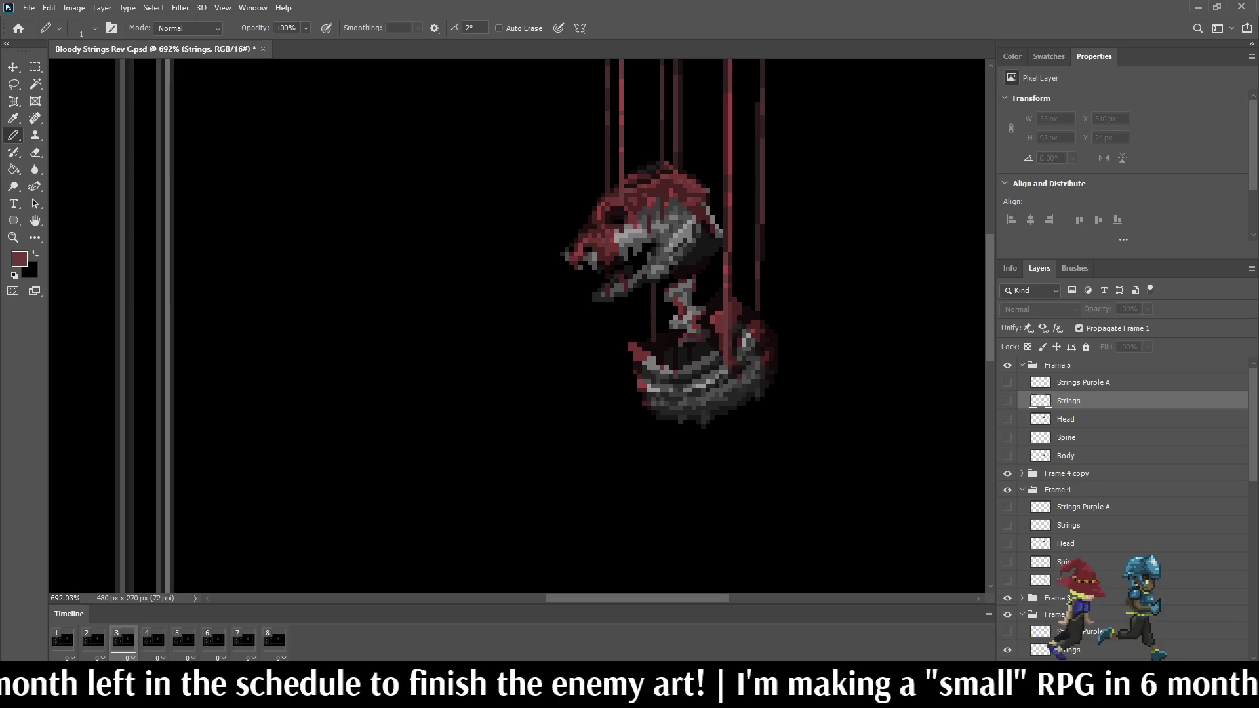
Step: Play and stop the animation preview a few times to review it
key("space")
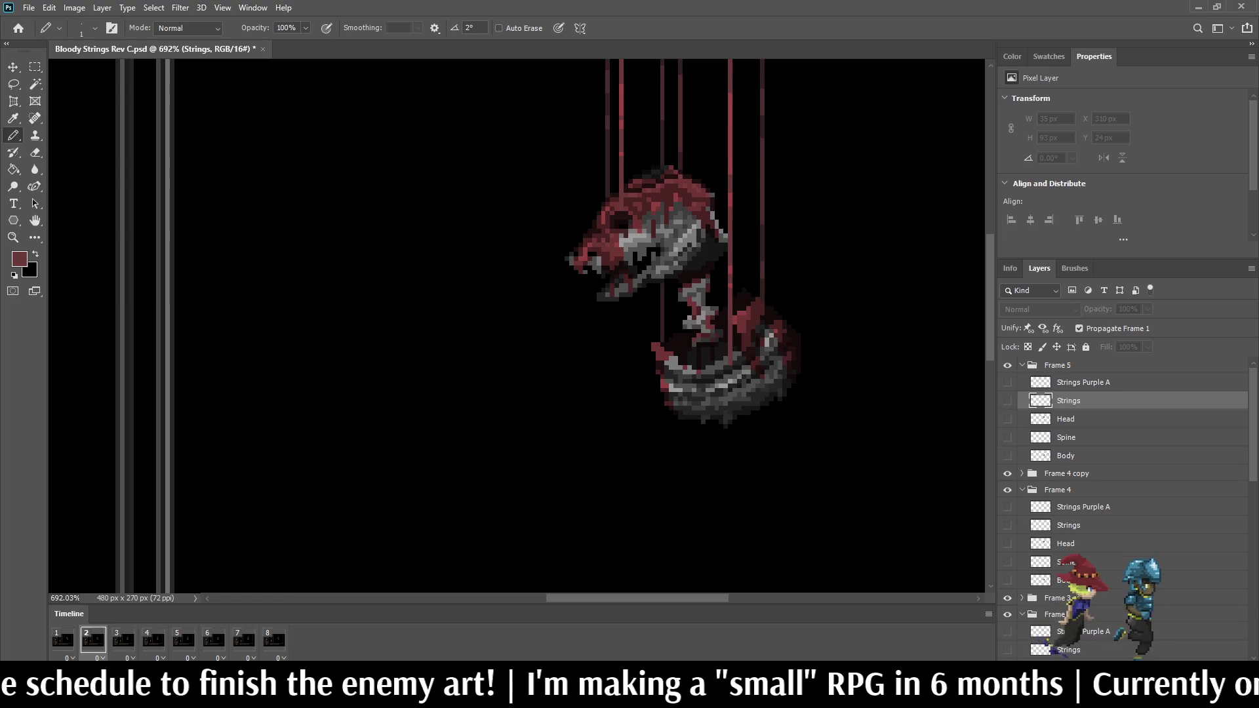
key("space")
key("space")
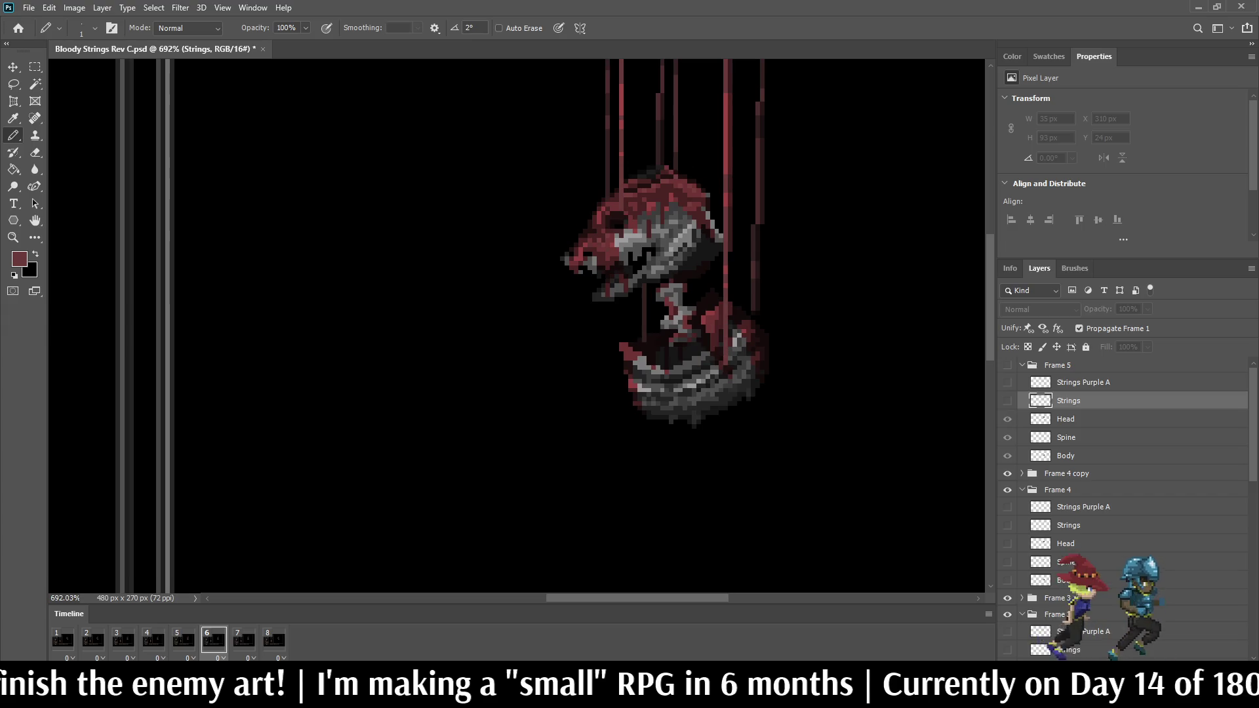
key("space")
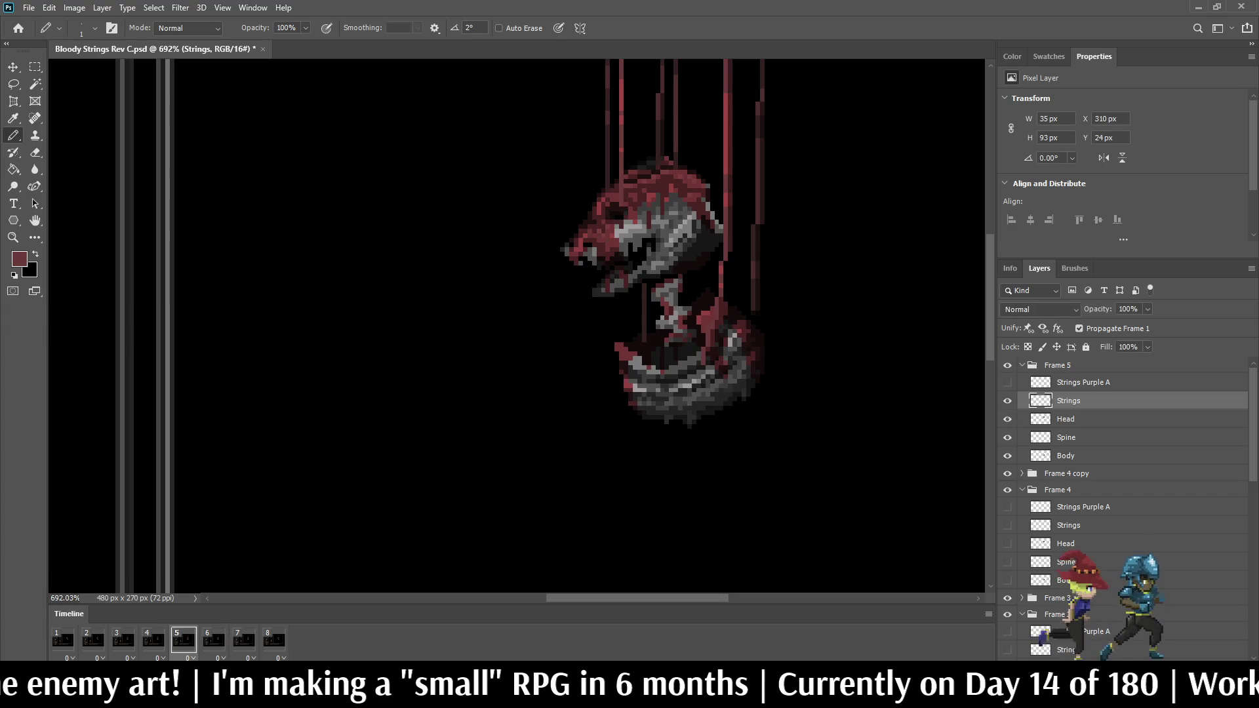
key("space")
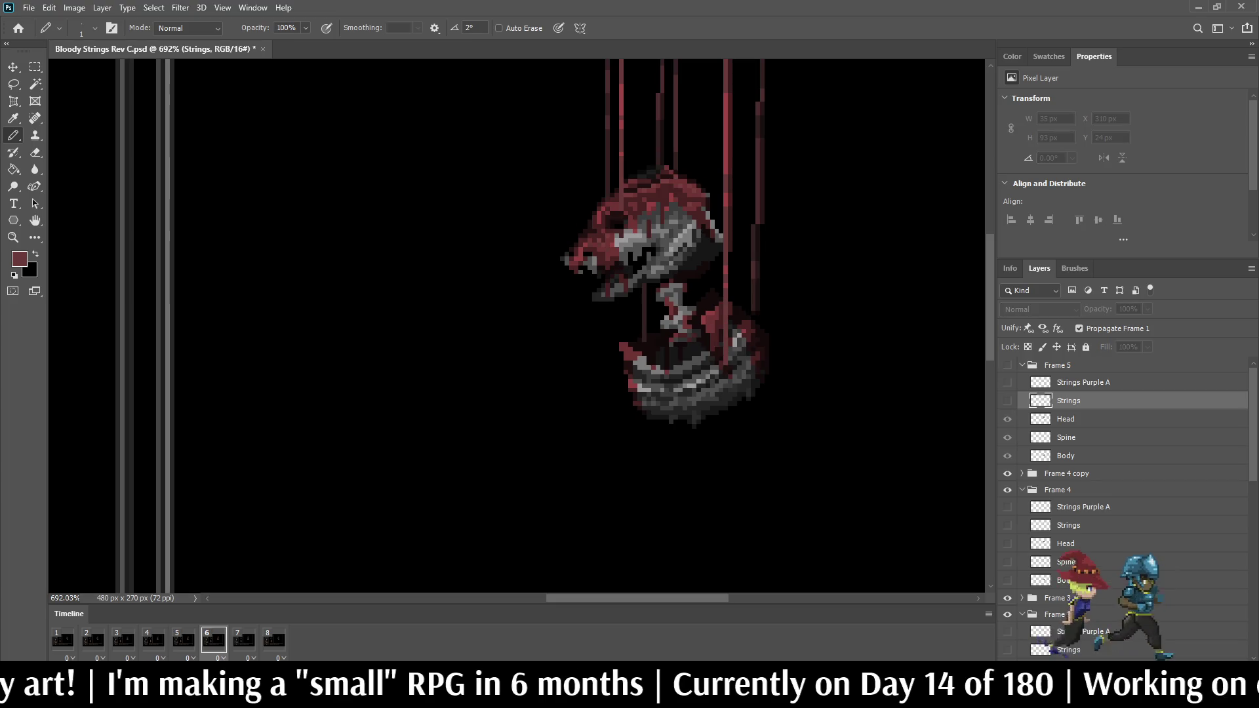
Step: Expand the Frame 3 copy and Frame 4 copy groups and select Frame 4 copy's Strings layer
scroll(1125, 508, "down", 5)
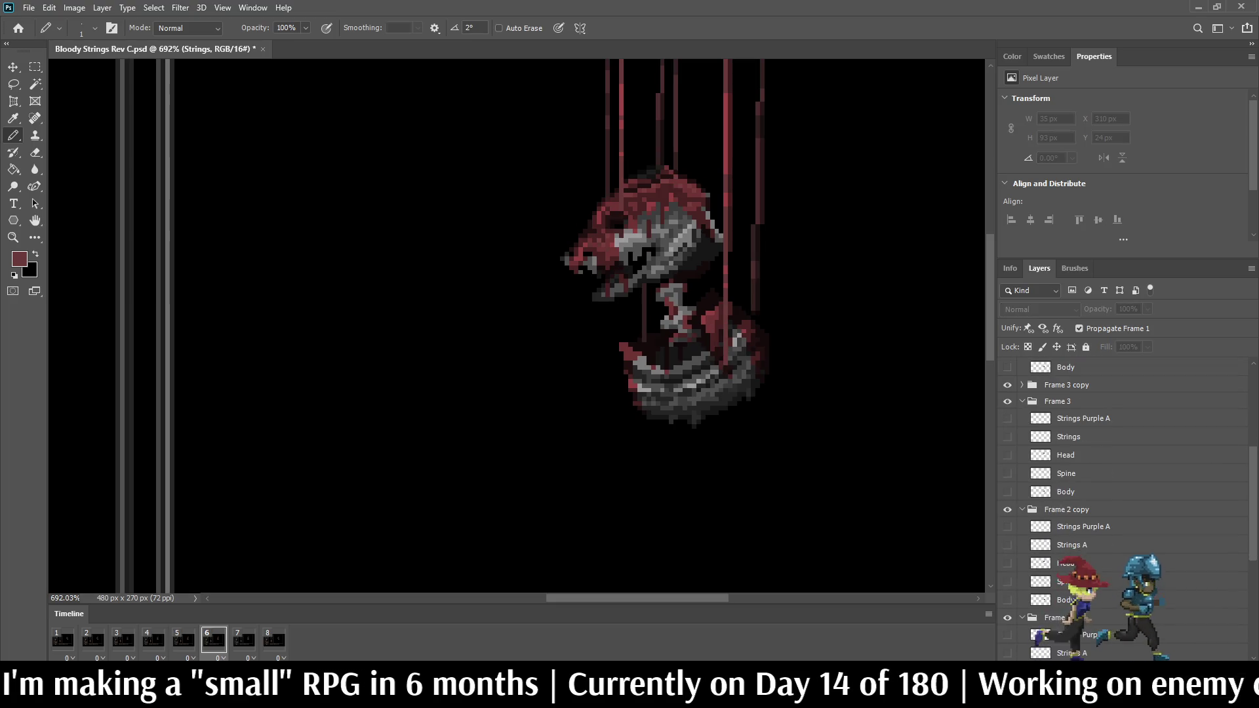
left_click(1022, 385)
scroll(1125, 508, "up", 5)
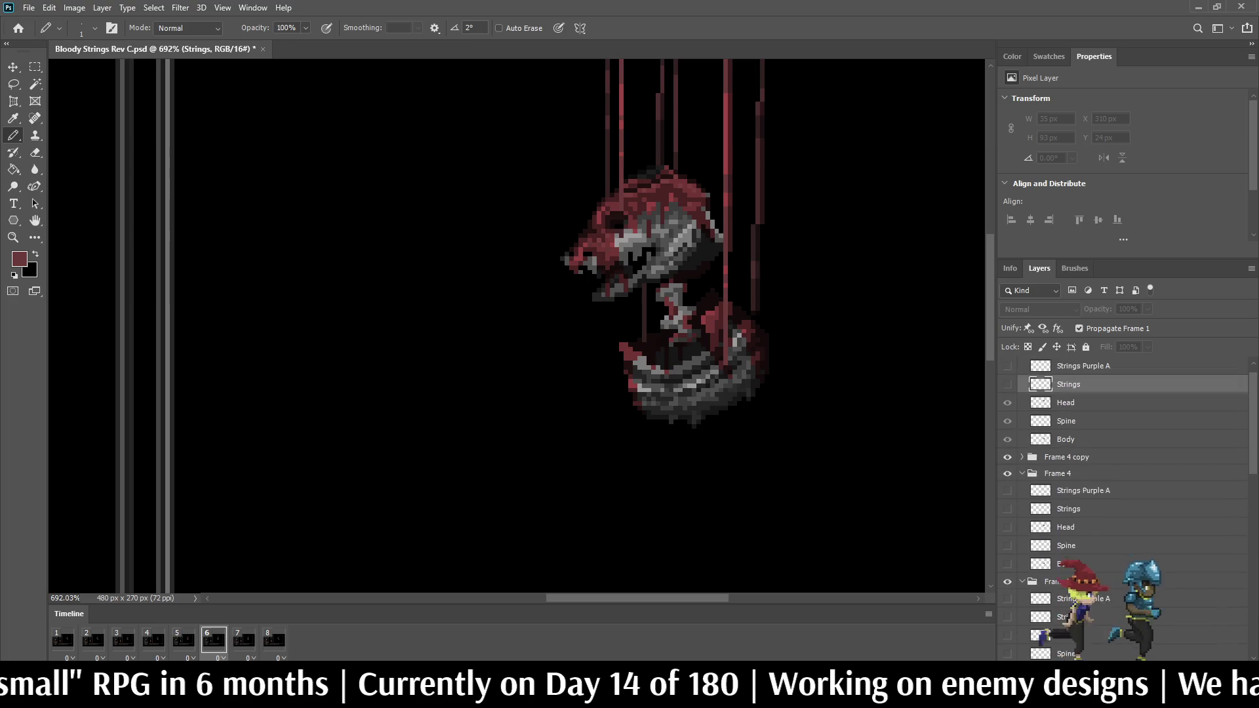
scroll(1124, 508, "up", 1)
left_click(1022, 474)
scroll(1125, 459, "down", 1)
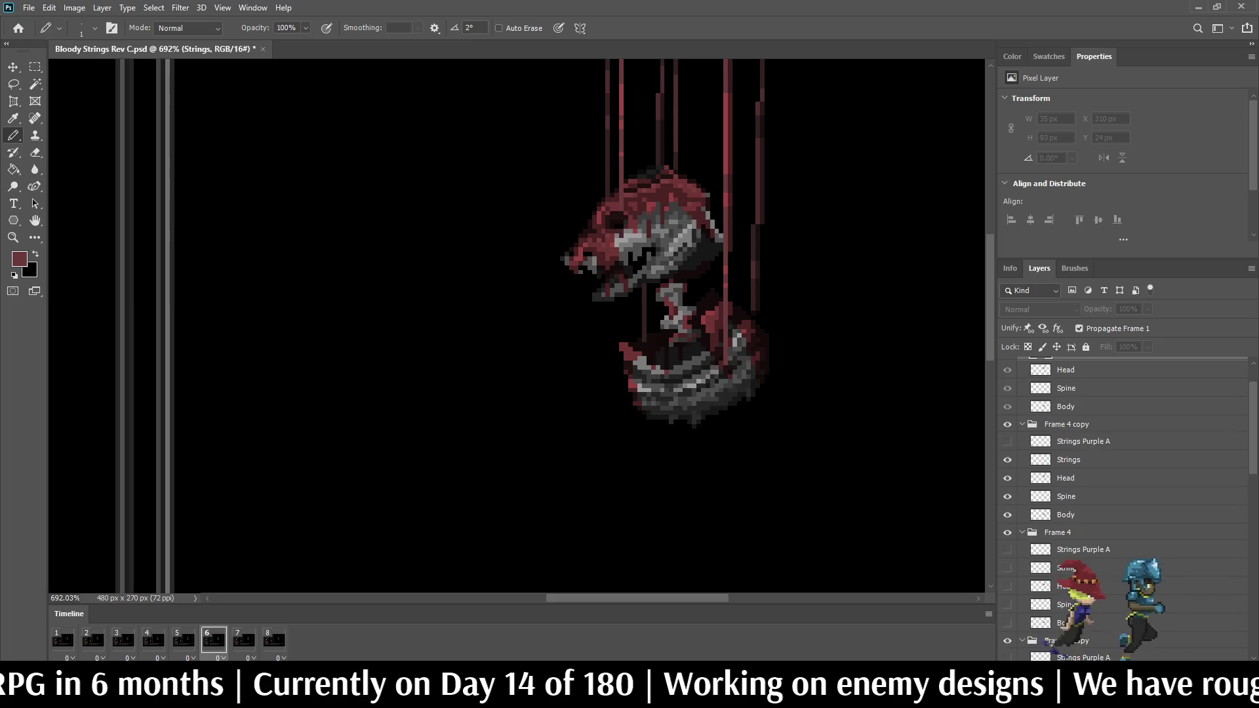
left_click(1068, 460)
Step: Move through frame 5 to show frame 6 in the Timeline
left_click(183, 639)
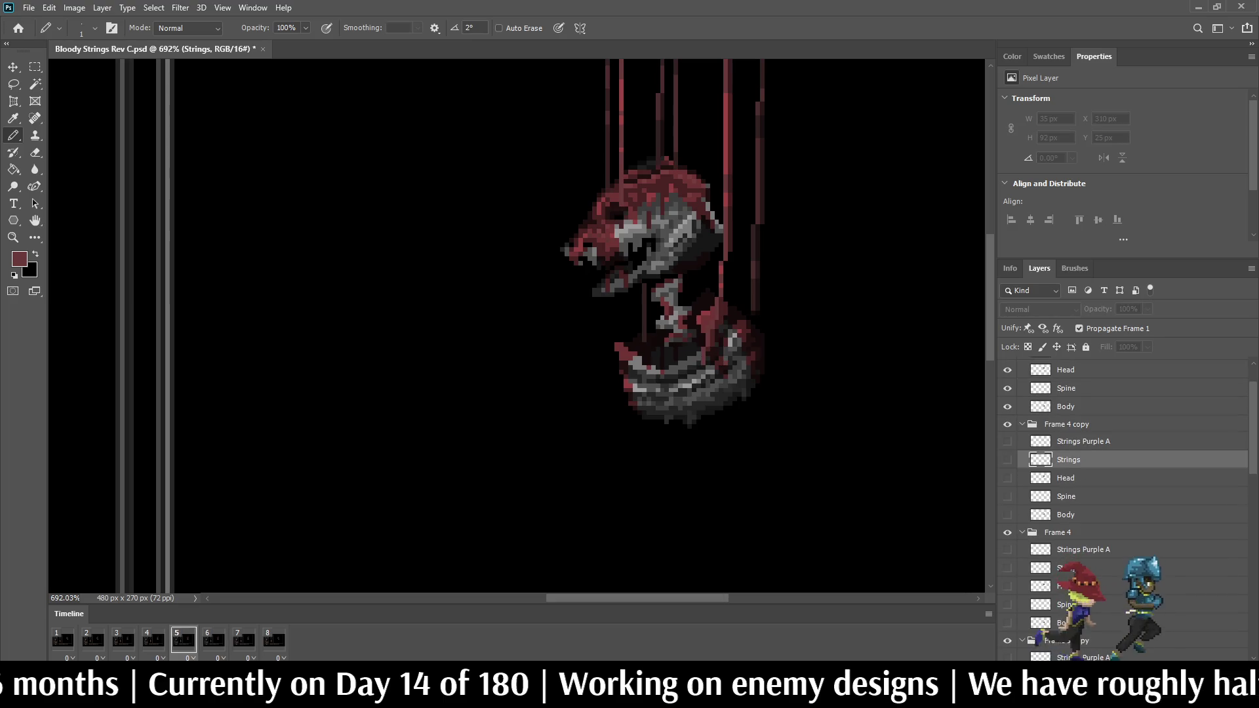
left_click(213, 639)
scroll(760, 320, "up", 3)
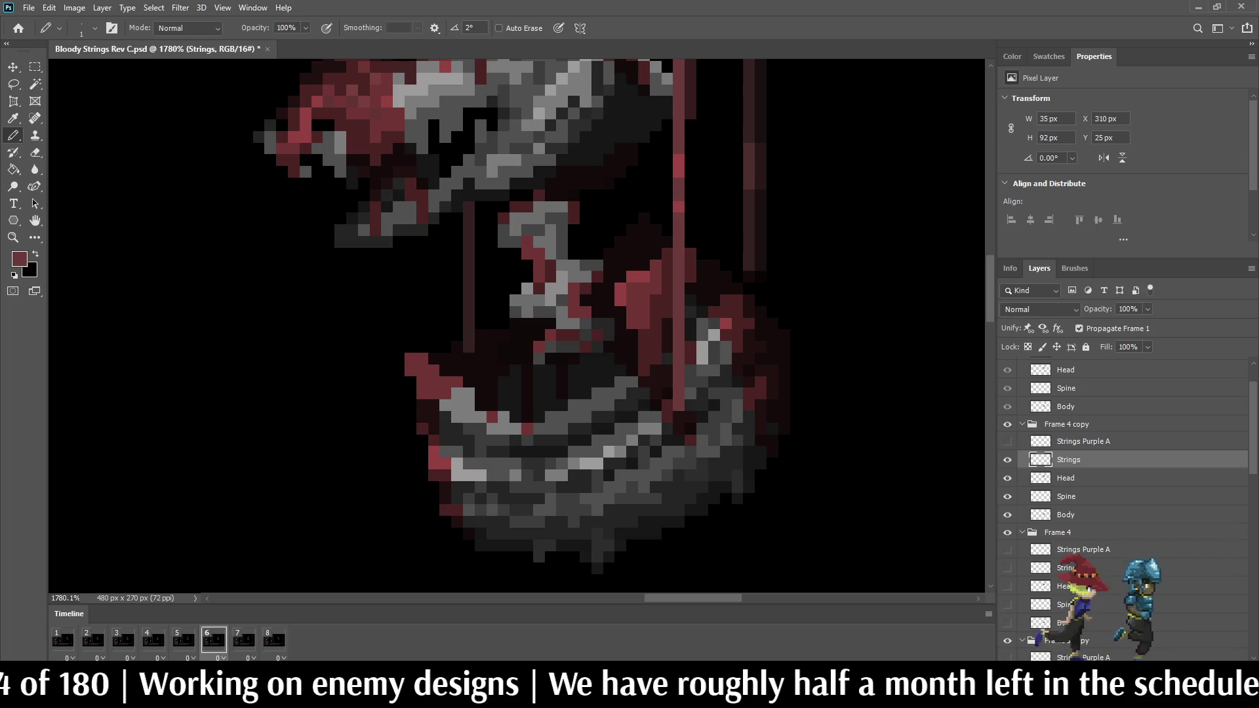
Step: On frame 6, replace Frame 4 copy's strings with a visible Strings copy duplicated from Frame 4
left_click(153, 639)
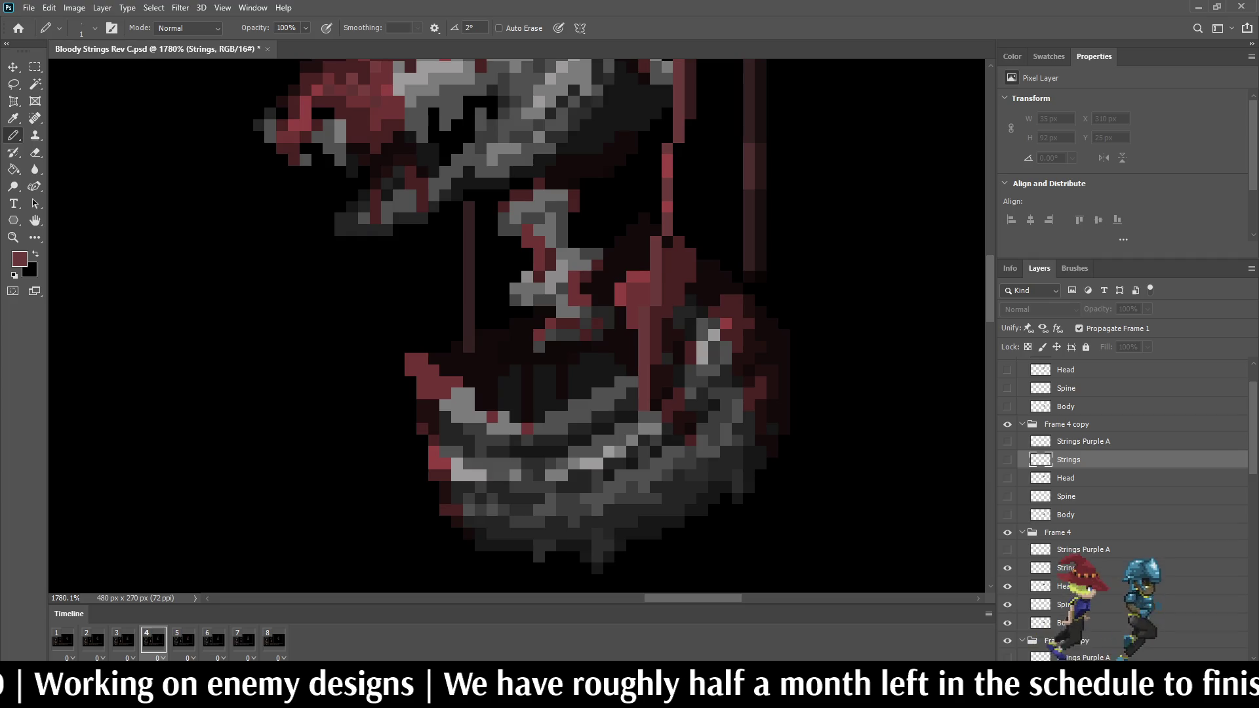
left_click(214, 639)
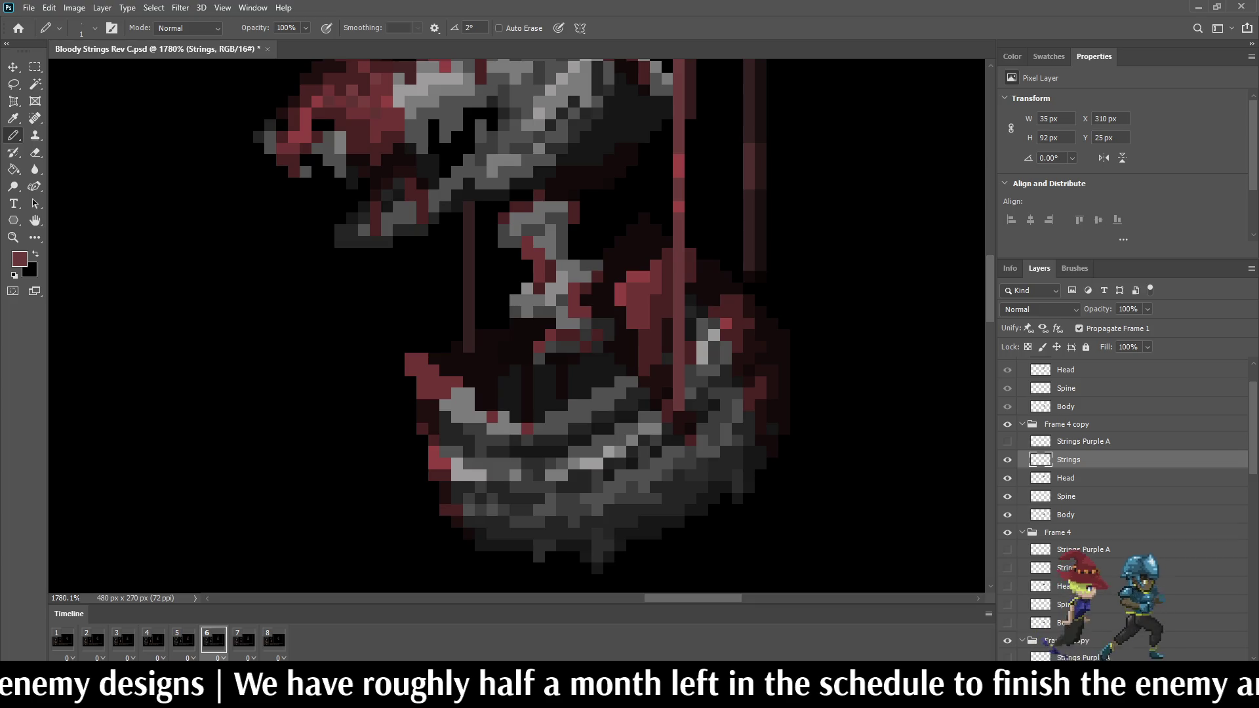
key("Delete")
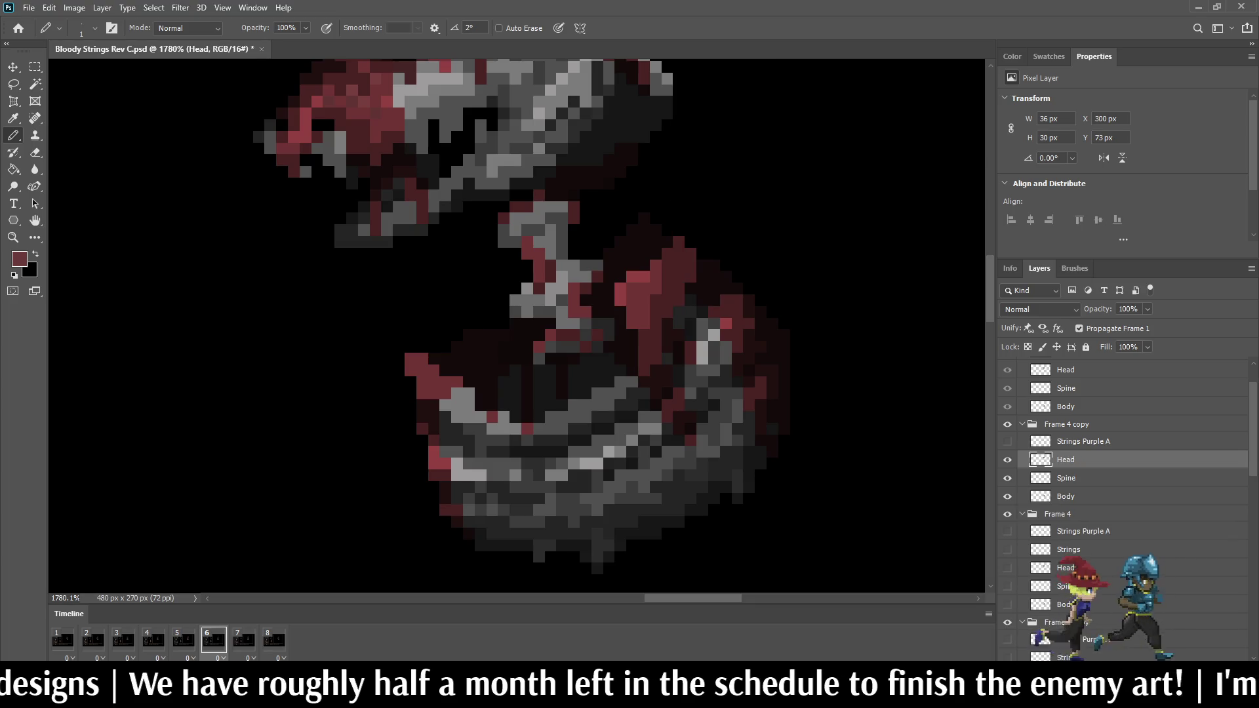
left_click(1069, 549)
key("ctrl+j")
left_click_drag(1077, 550, 1077, 452)
left_click(1007, 460)
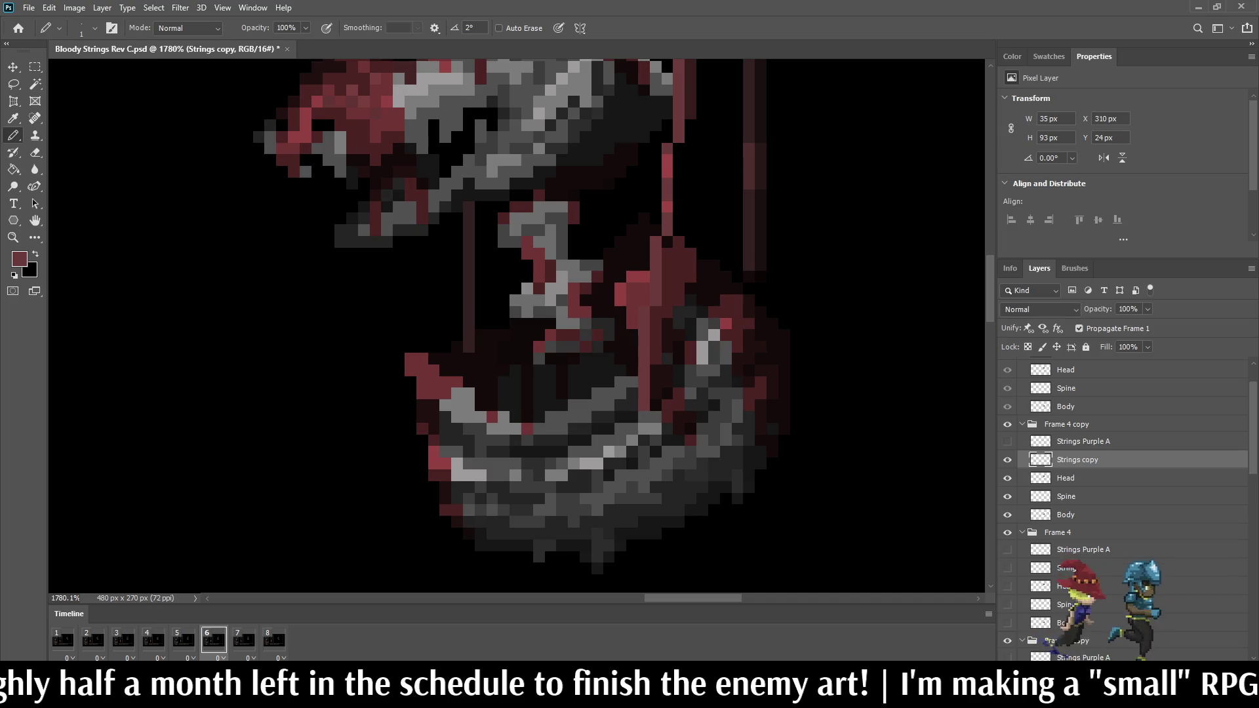
scroll(777, 303, "down", 6)
key("space")
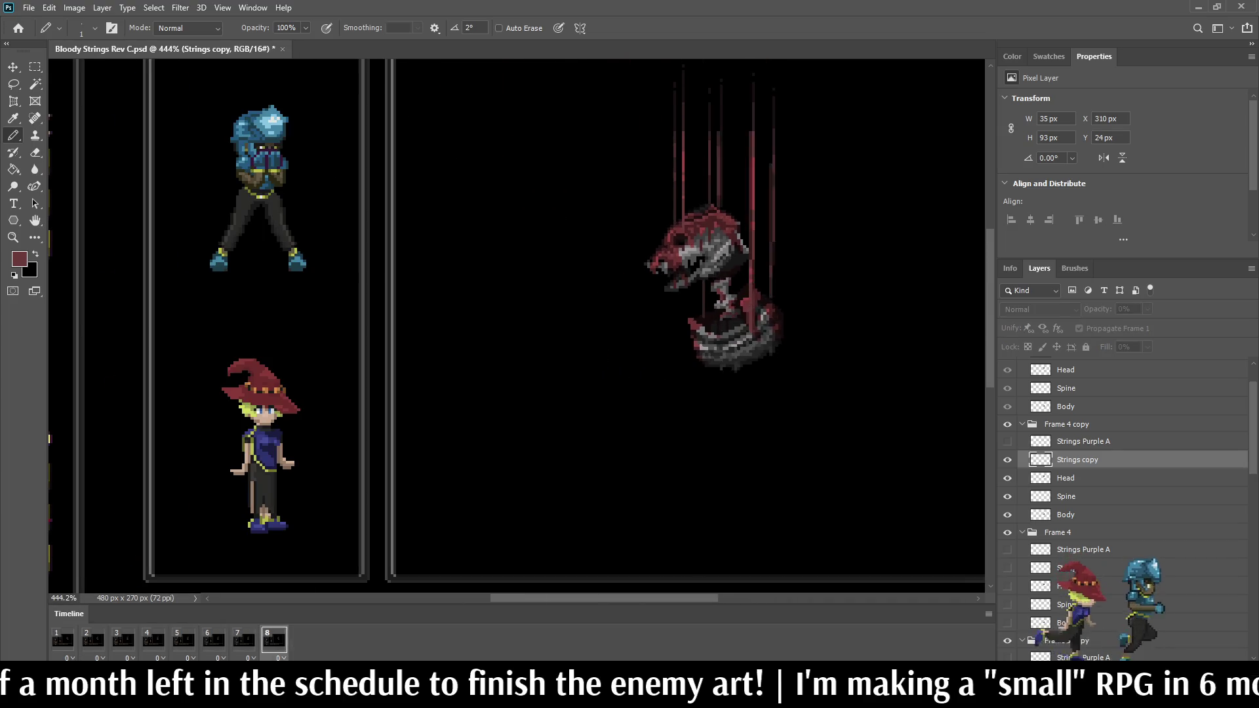
Step: Save the document
scroll(518, 328, "down", 2)
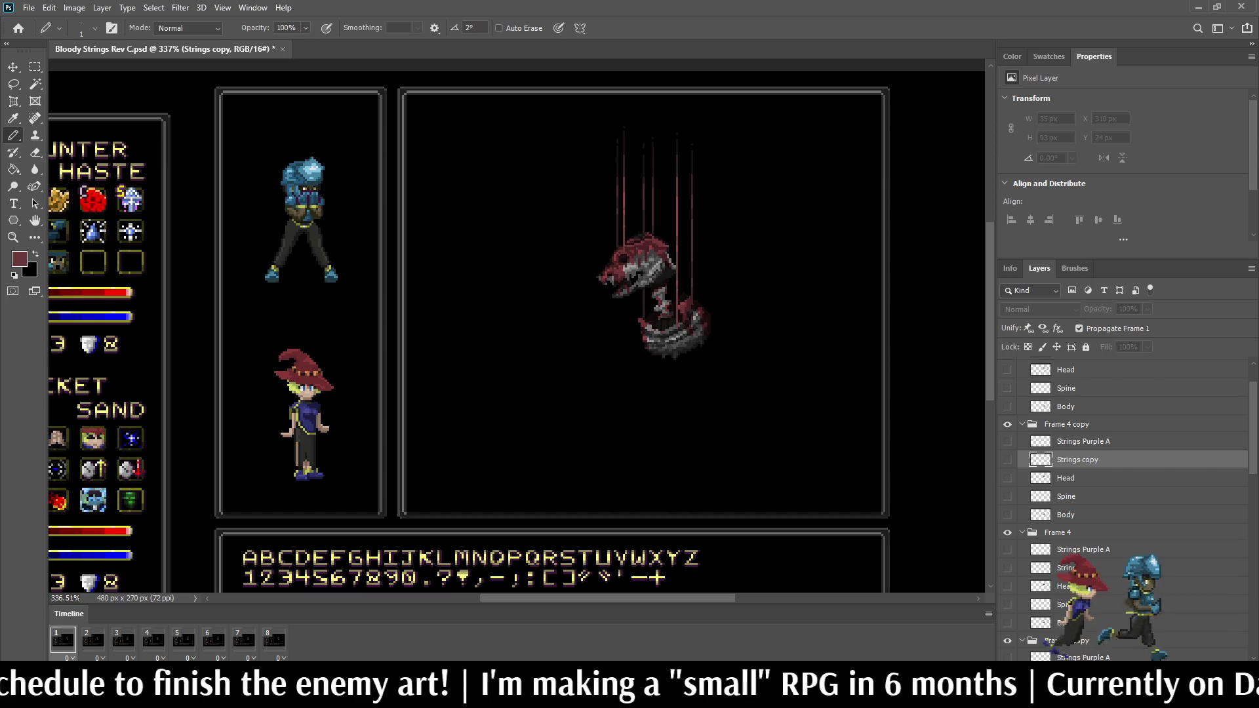
key("ctrl+s")
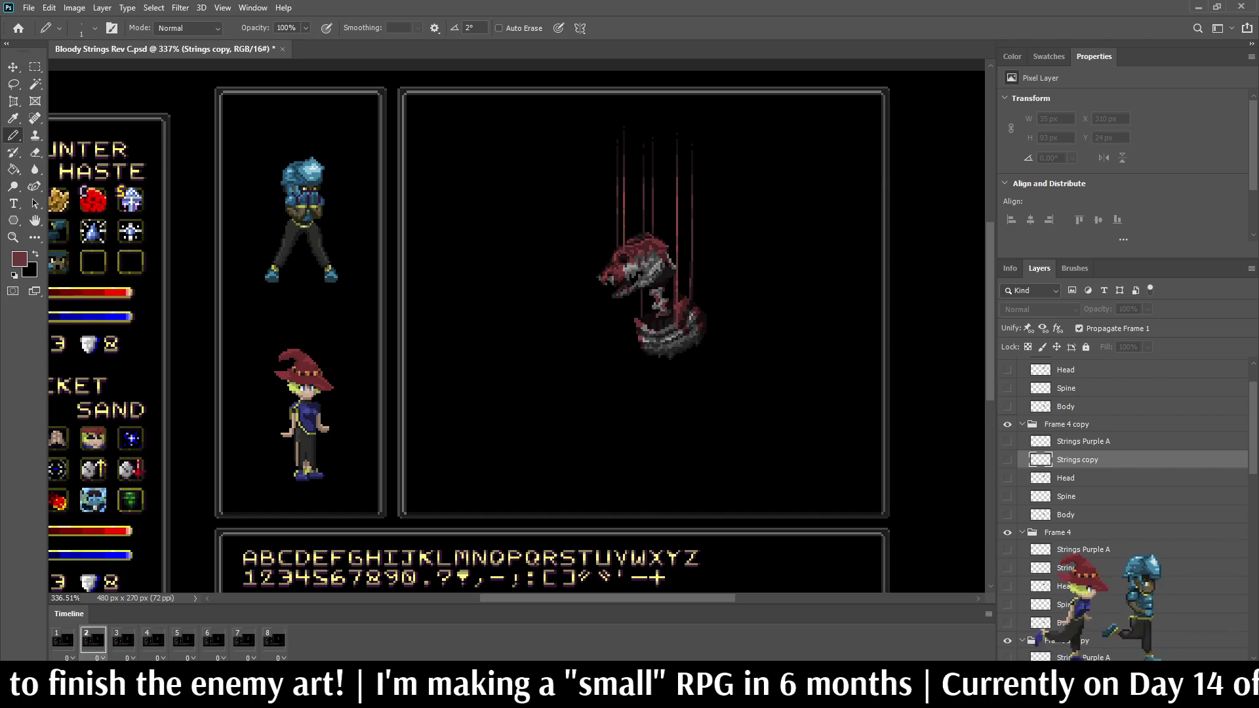
scroll(1124, 505, "down", 10)
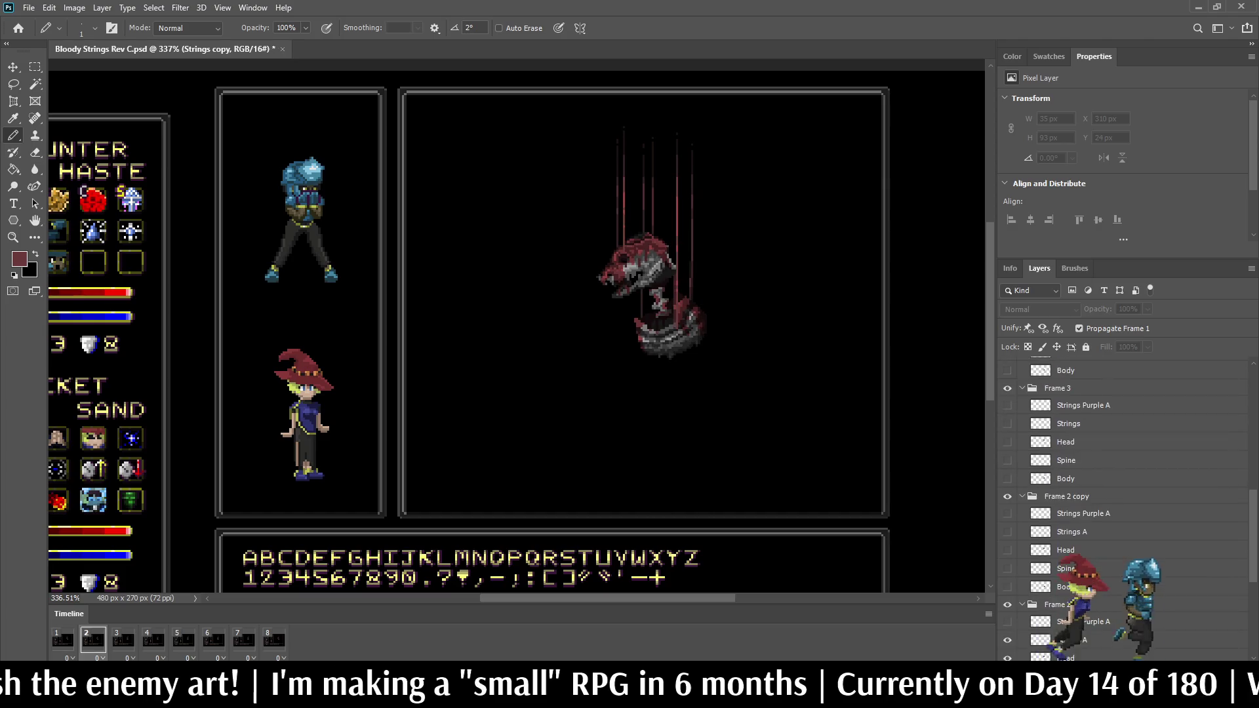
scroll(1125, 505, "down", 3)
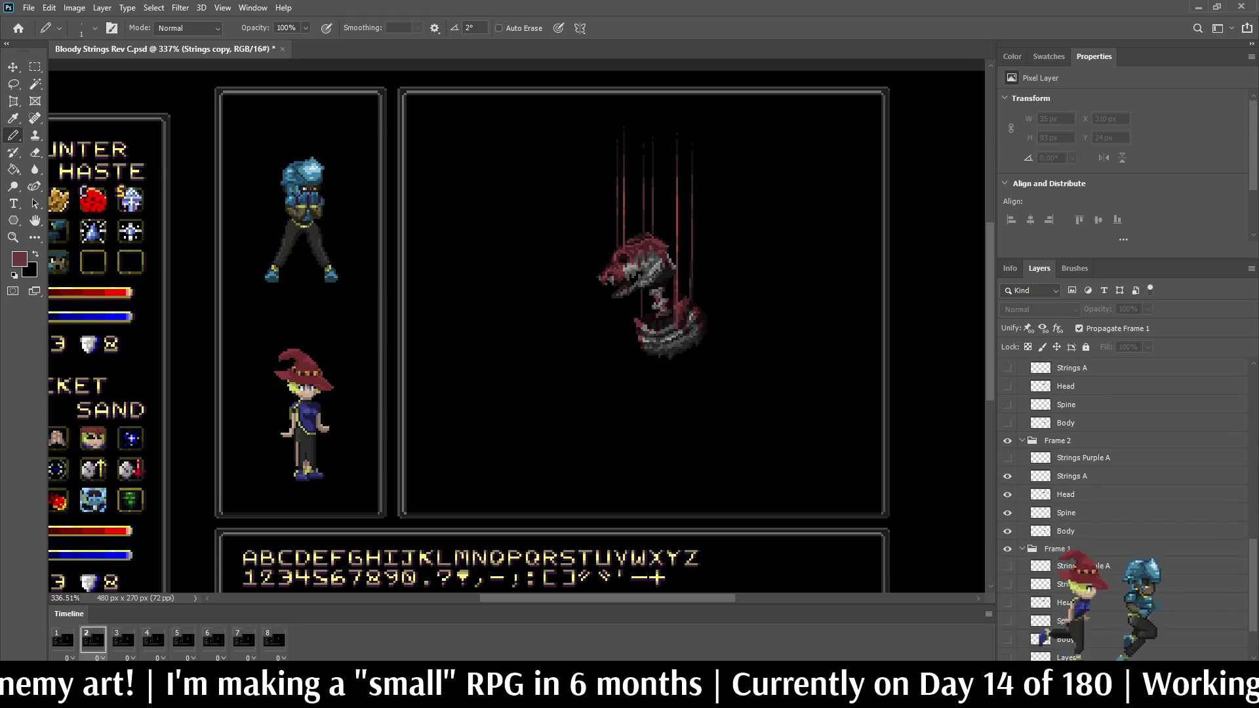
Step: Hide the Strings A layer in Frame 2 and the Strings layer in Frame 4
left_click(1008, 476)
scroll(1124, 505, "up", 5)
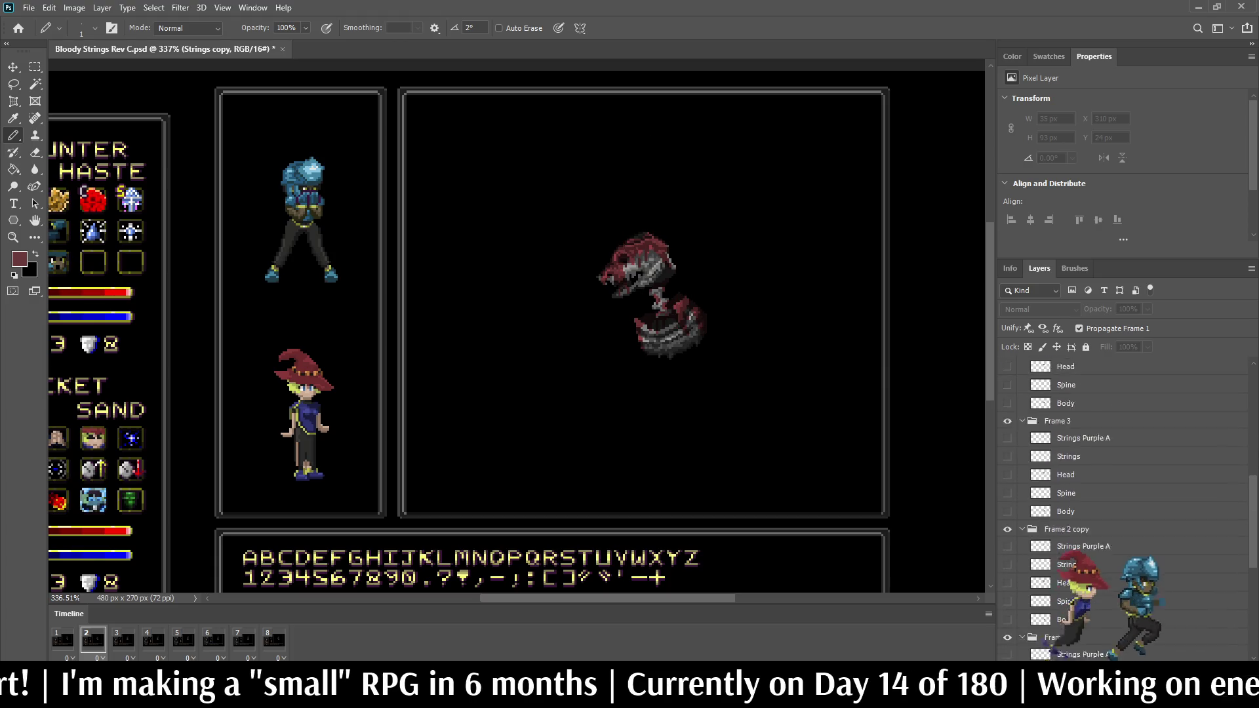
scroll(1125, 505, "up", 5)
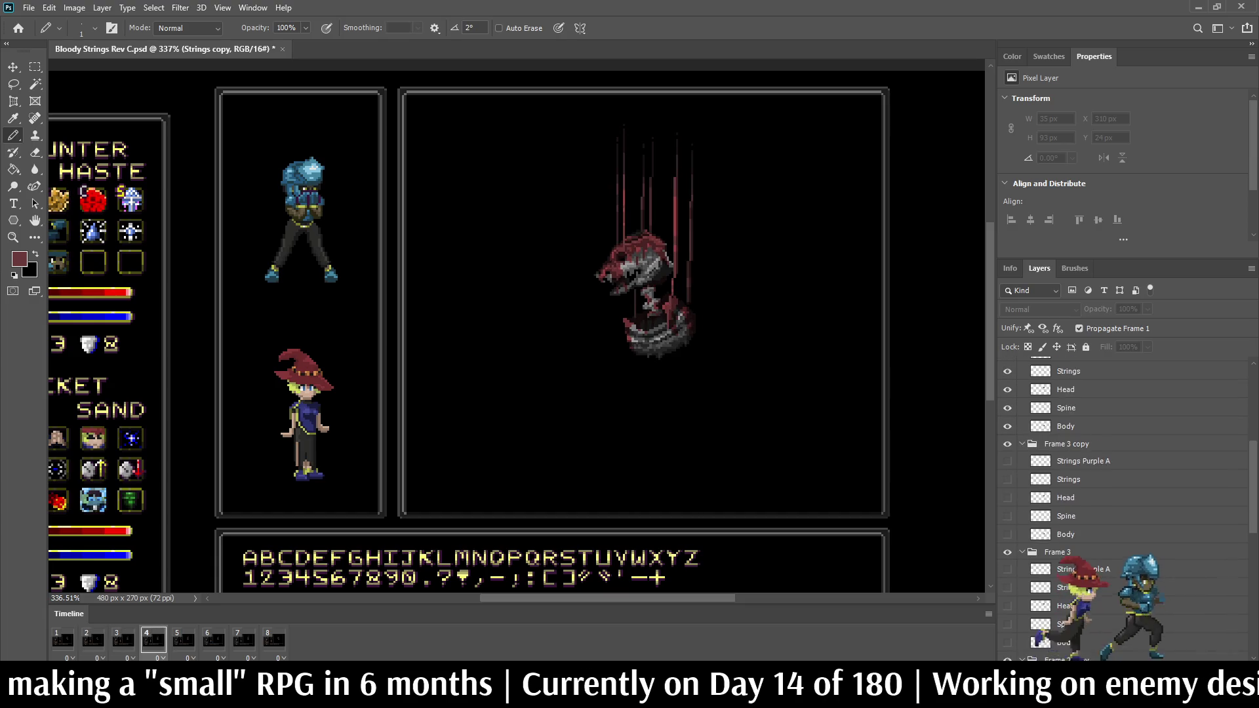
left_click(1008, 437)
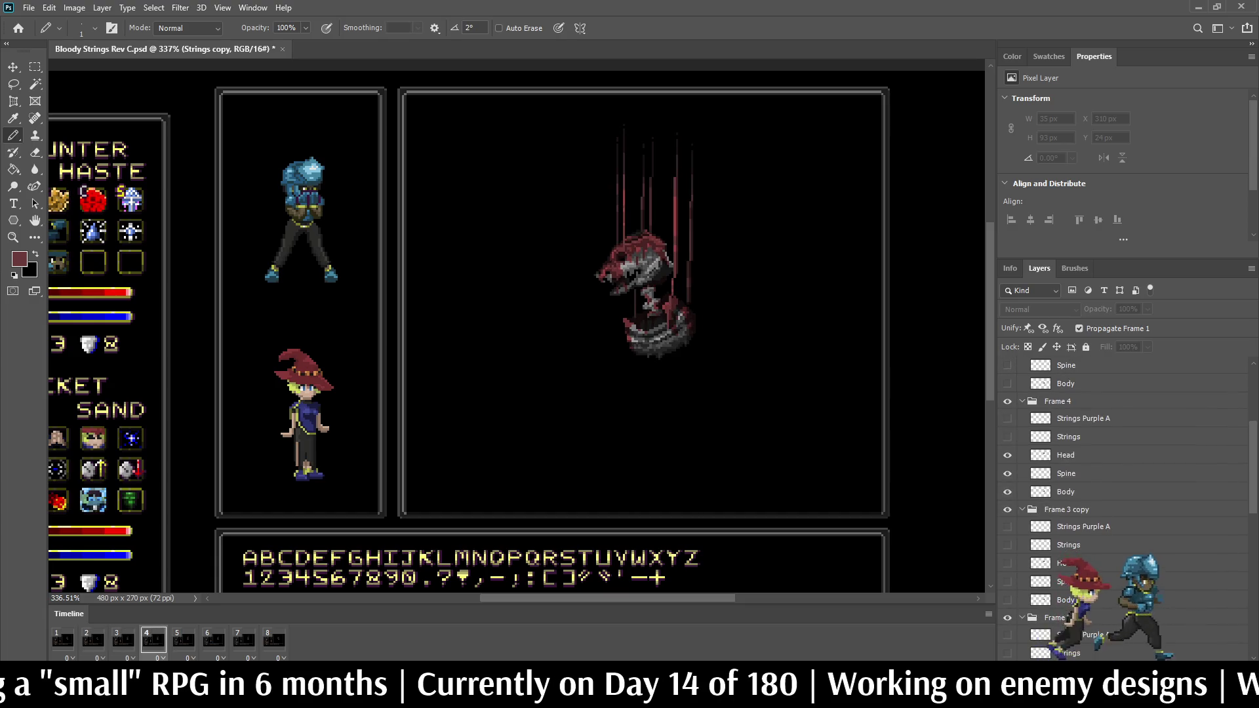
scroll(1125, 505, "up", 2)
Step: Step through frames 5 to 8 and hide Strings A in the Frame 2 copy group
left_click(184, 640)
left_click(214, 640)
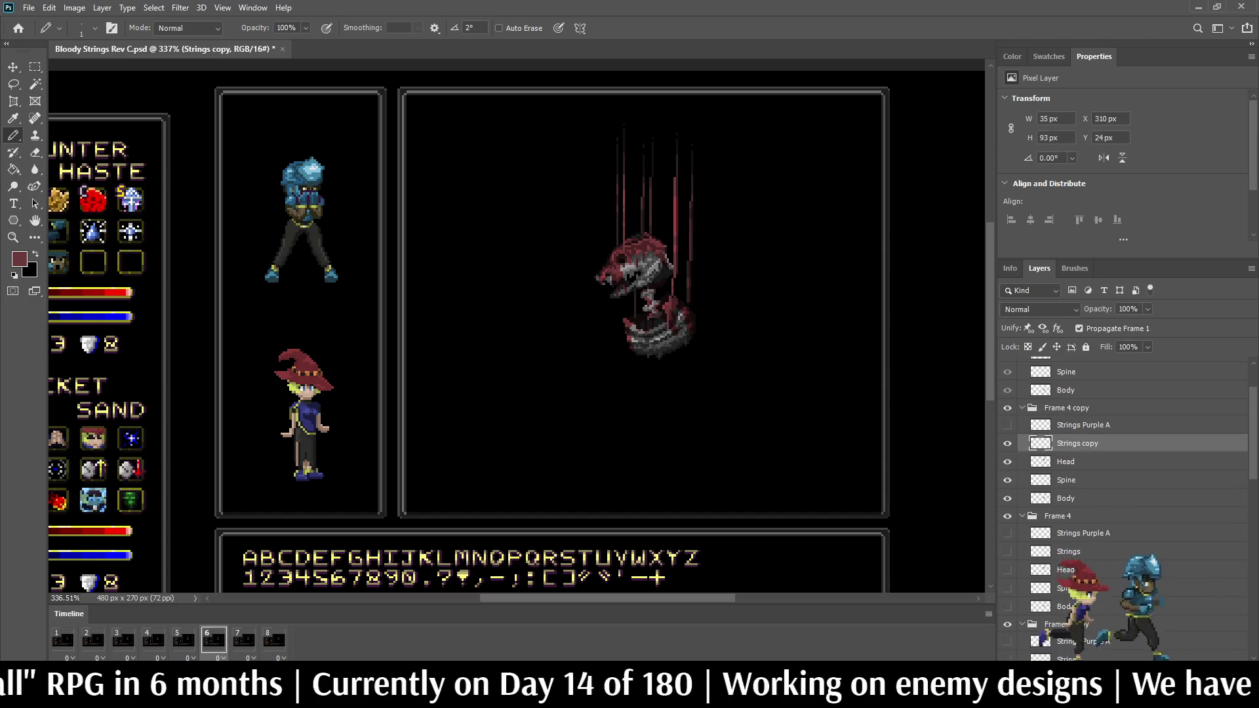
left_click(244, 639)
left_click(274, 639)
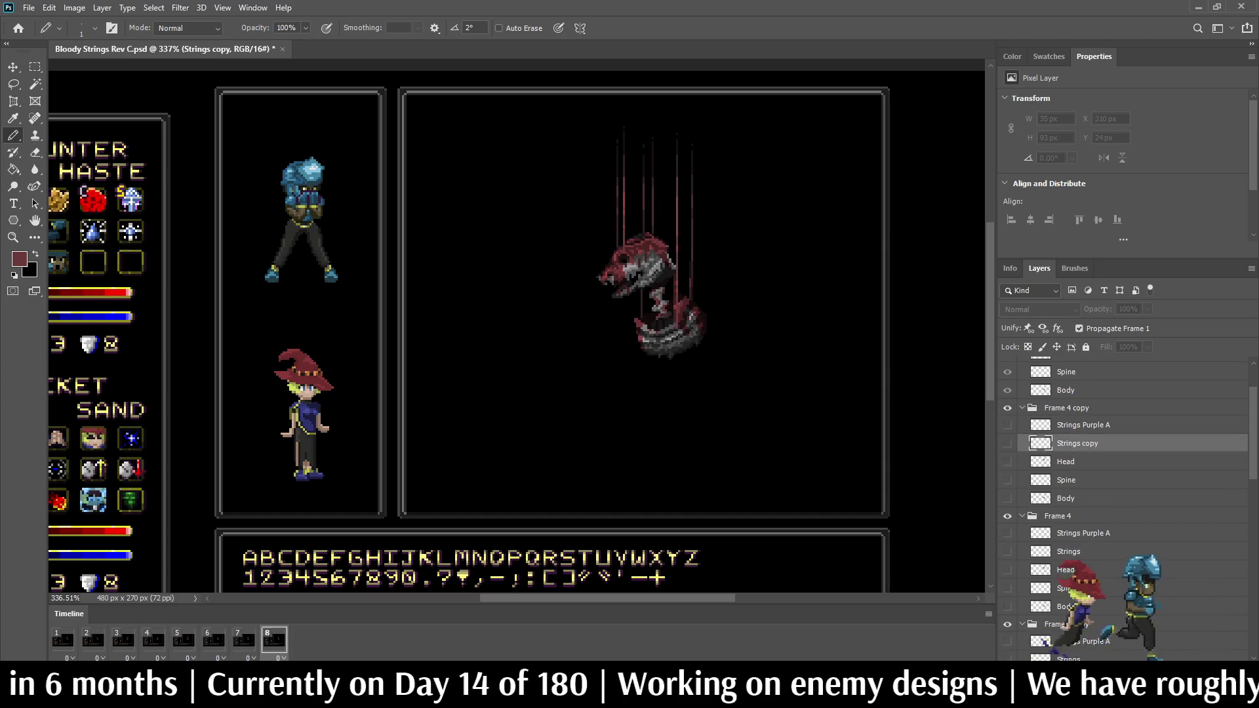
scroll(1124, 505, "down", 3)
scroll(1125, 505, "down", 4)
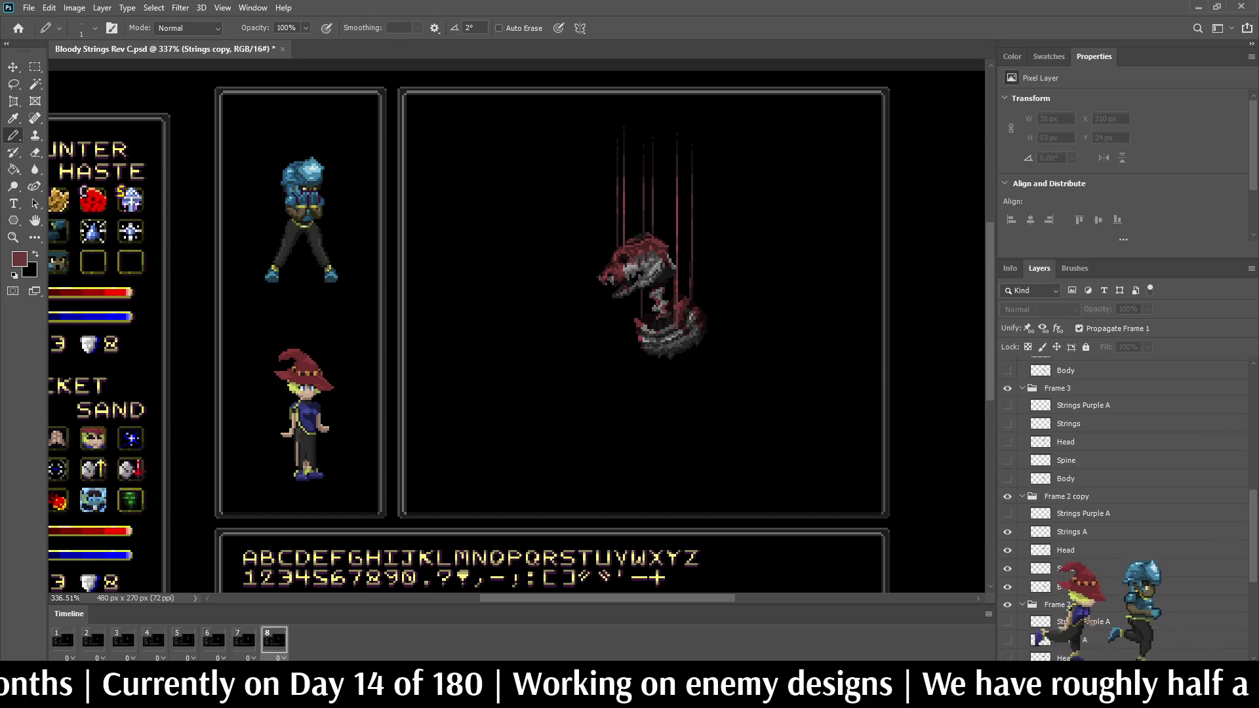
left_click(1007, 532)
Step: Play the animation fitted in the battle mockup, undoing and redoing the layer changes
key("space")
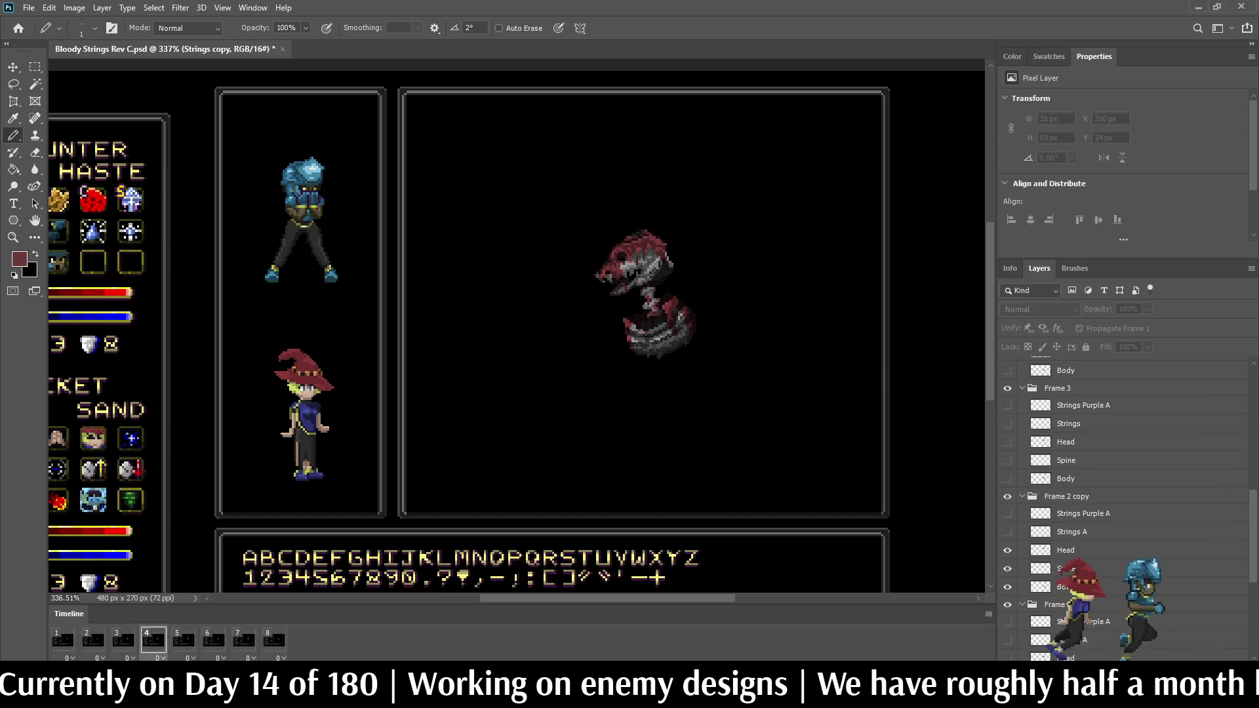
key("ctrl+0")
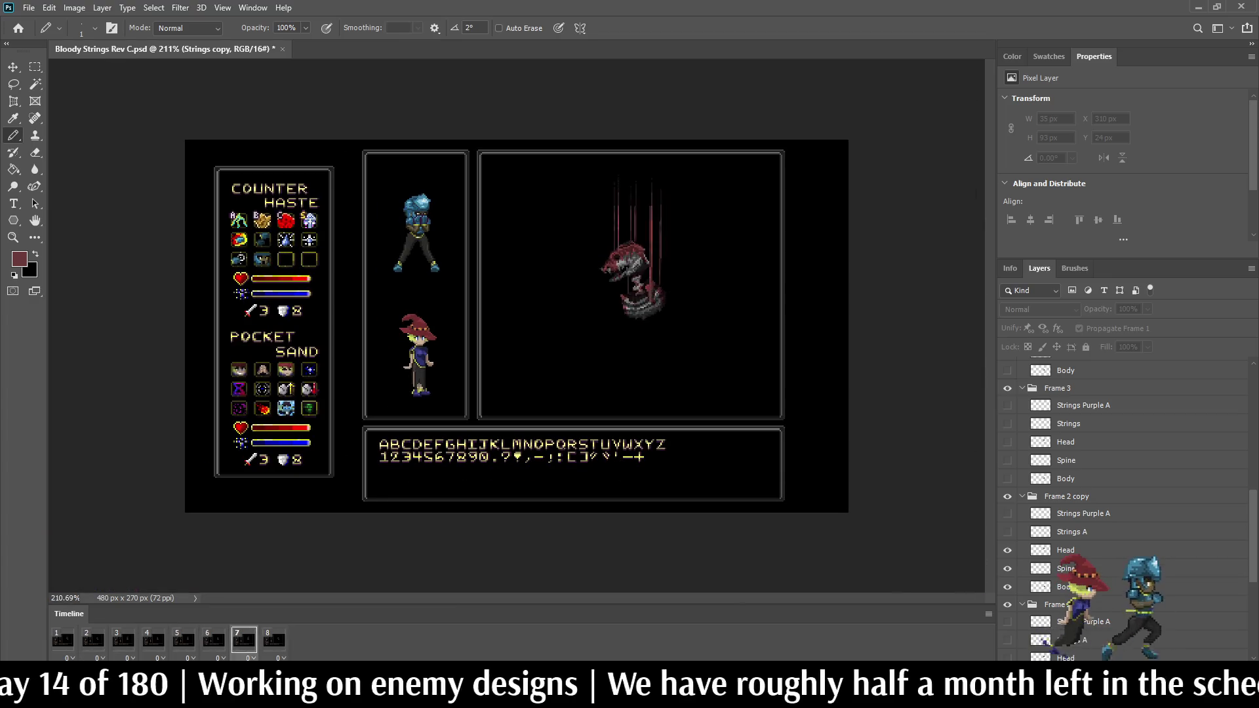
scroll(615, 266, "up", 2)
scroll(615, 266, "up", 2)
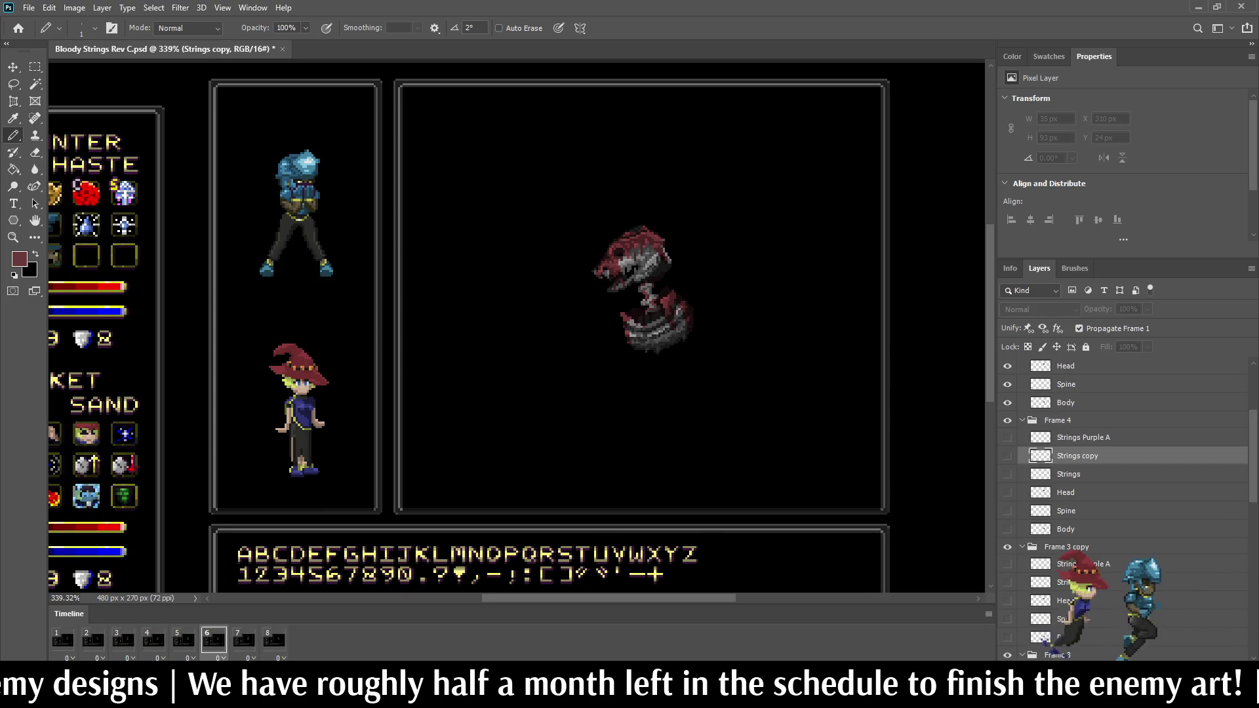
key("ctrl+z")
key("ctrl+z")
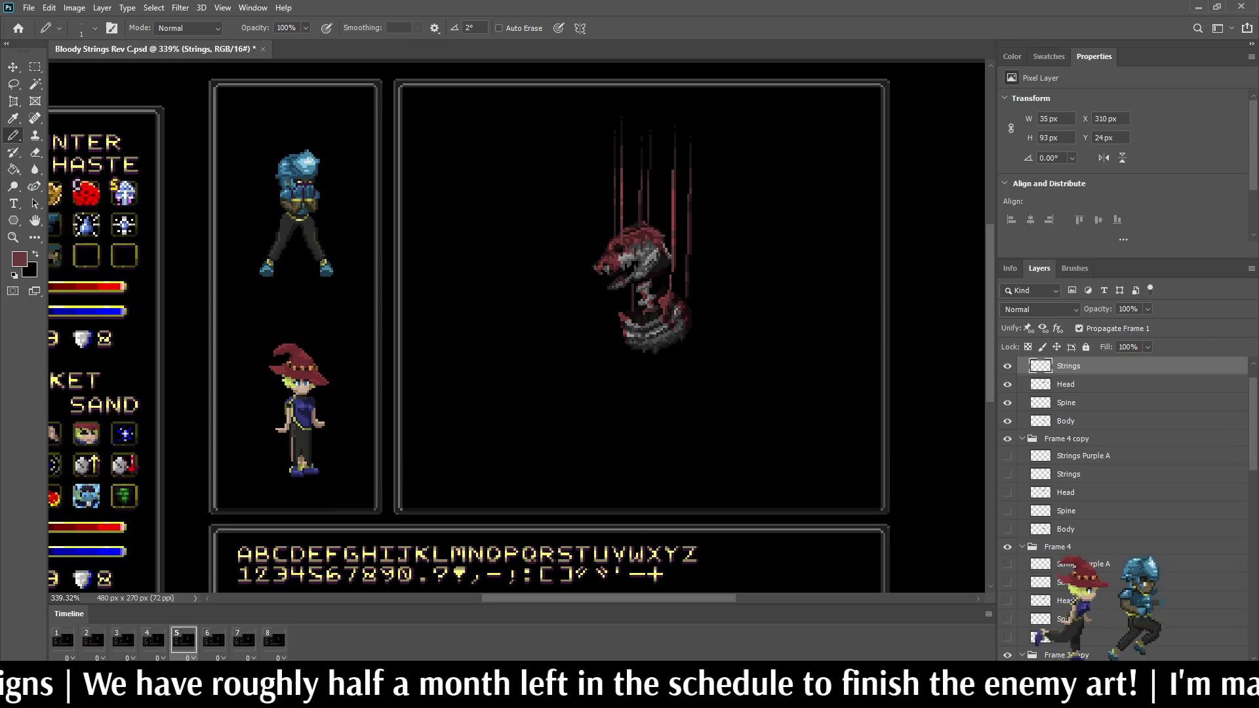
key("ctrl+shift+z")
key("ctrl+shift+z")
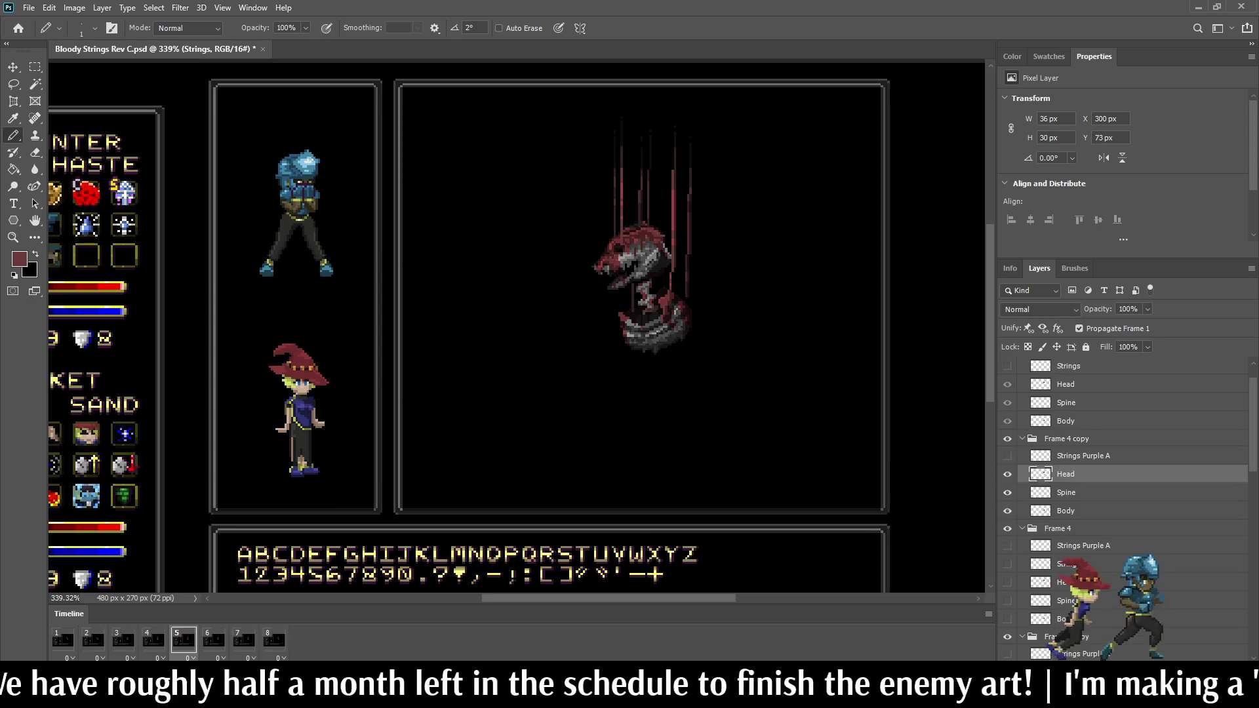
key("space")
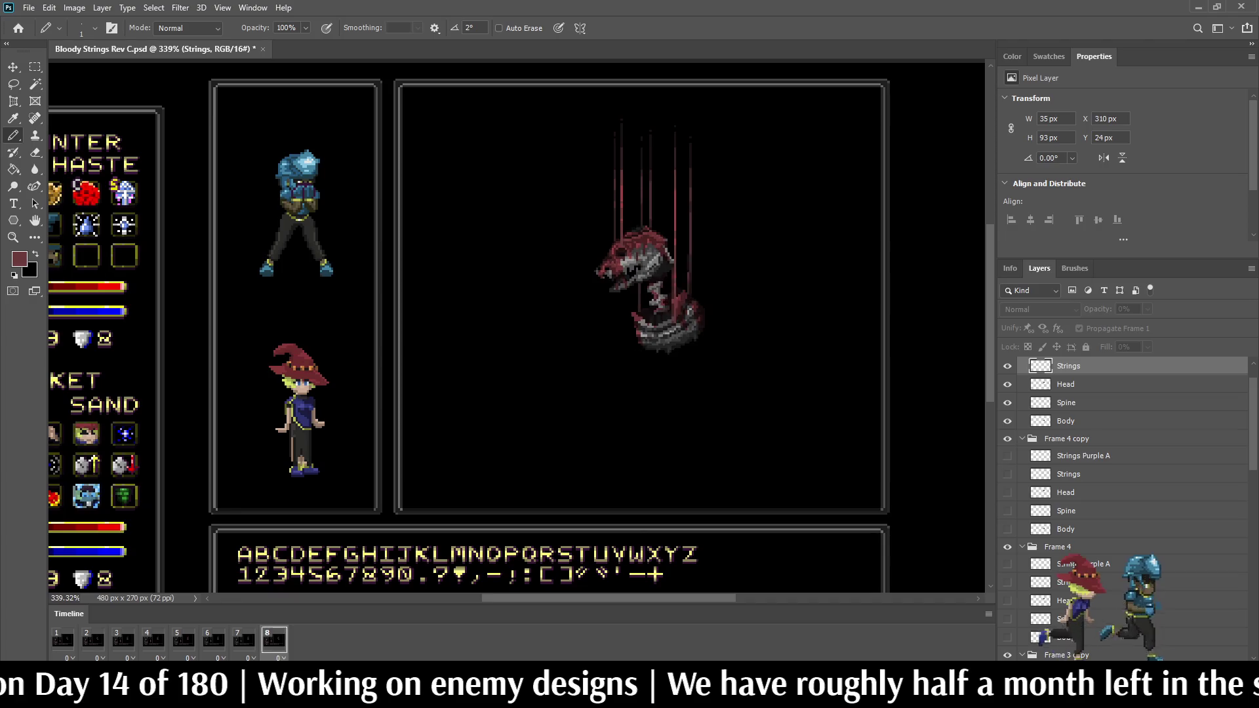
key("ctrl+0")
scroll(654, 211, "up", 5)
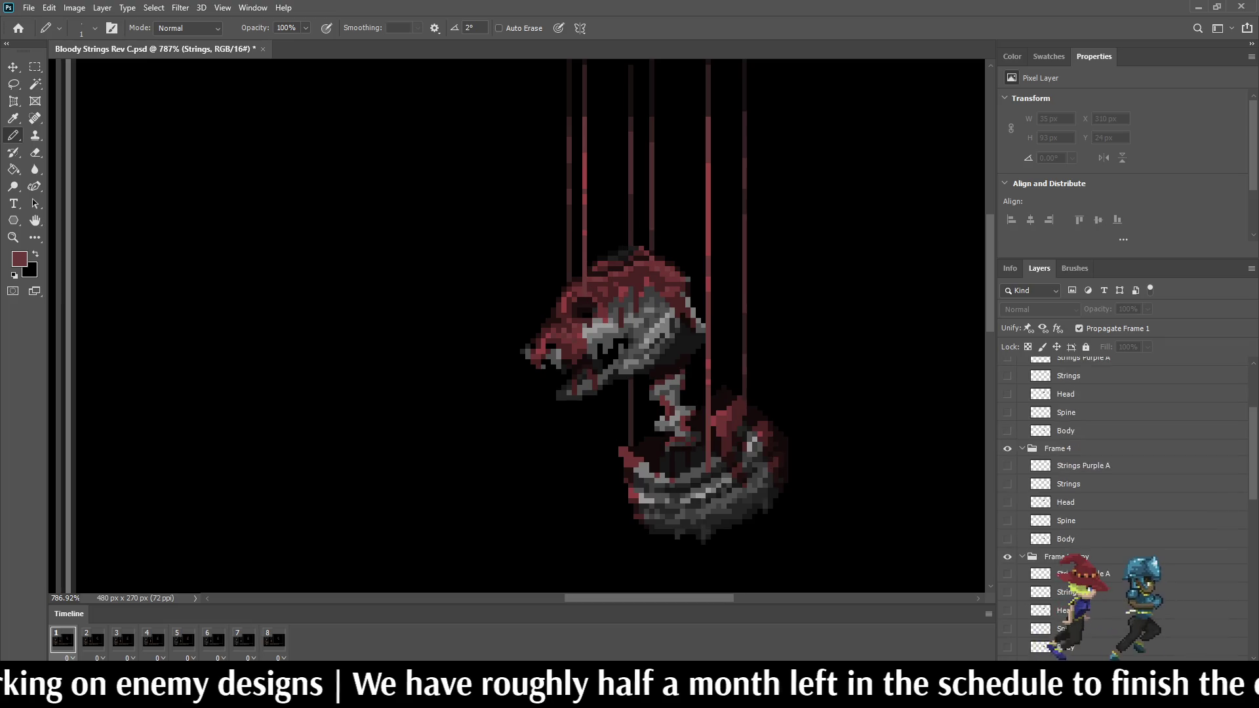
Step: Select the Strings layer of the Frame 4 group and switch to the Lasso, zoomed in
scroll(1115, 512, "down", 3)
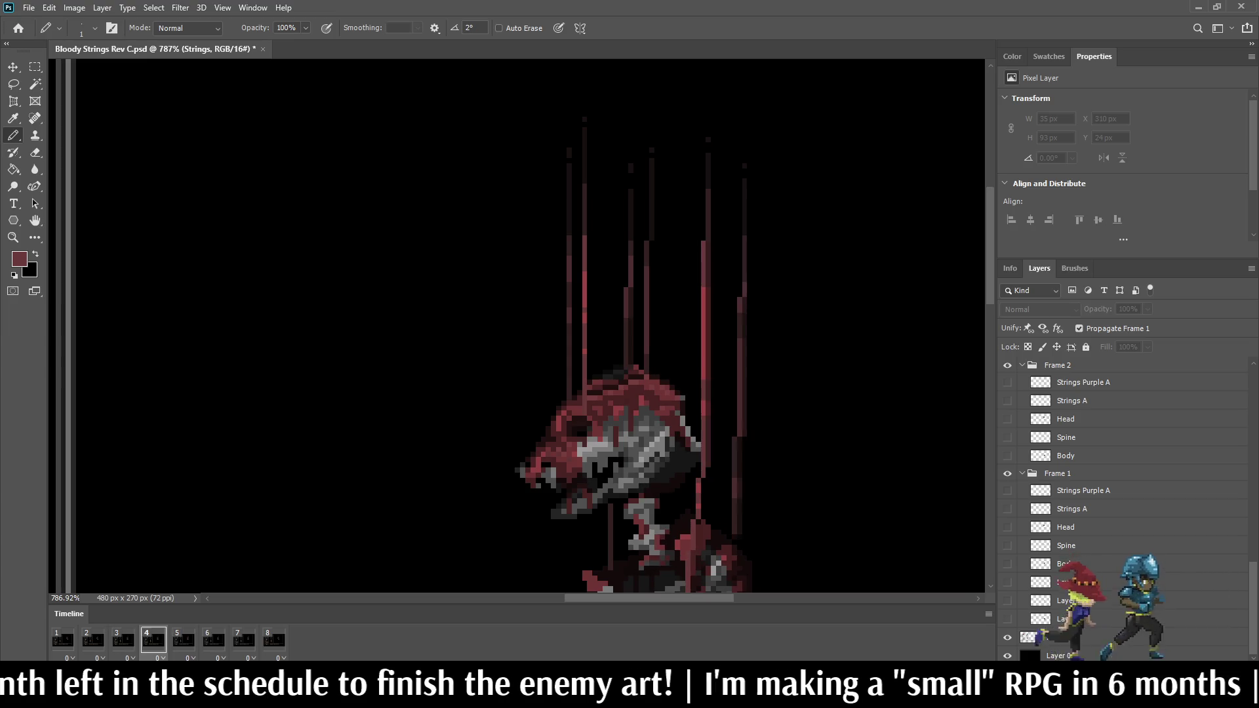
scroll(1125, 508, "up", 5)
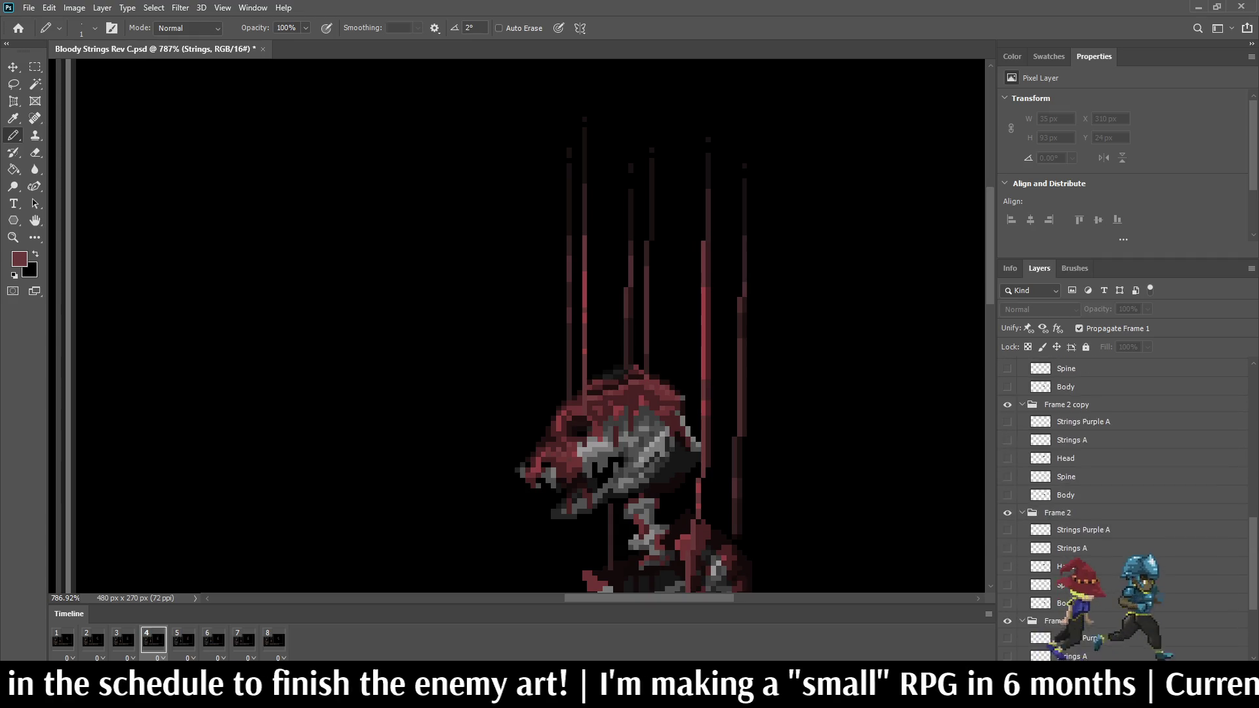
scroll(1124, 508, "up", 3)
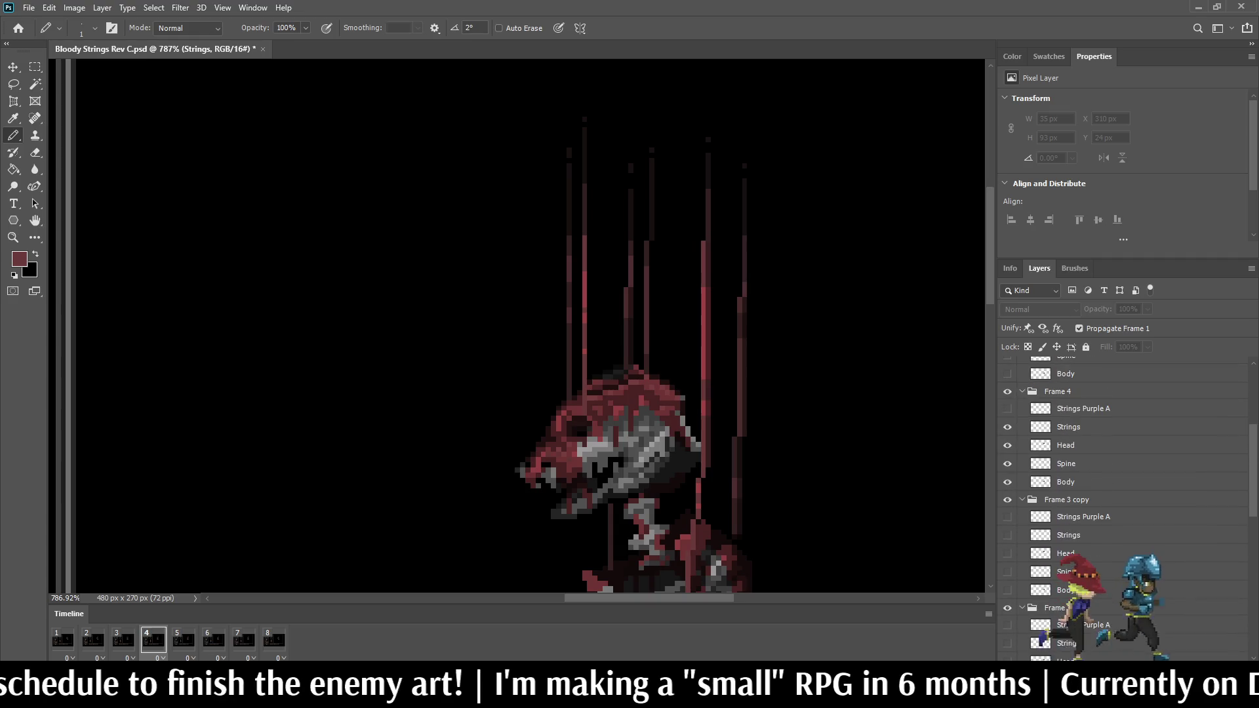
left_click(1082, 427)
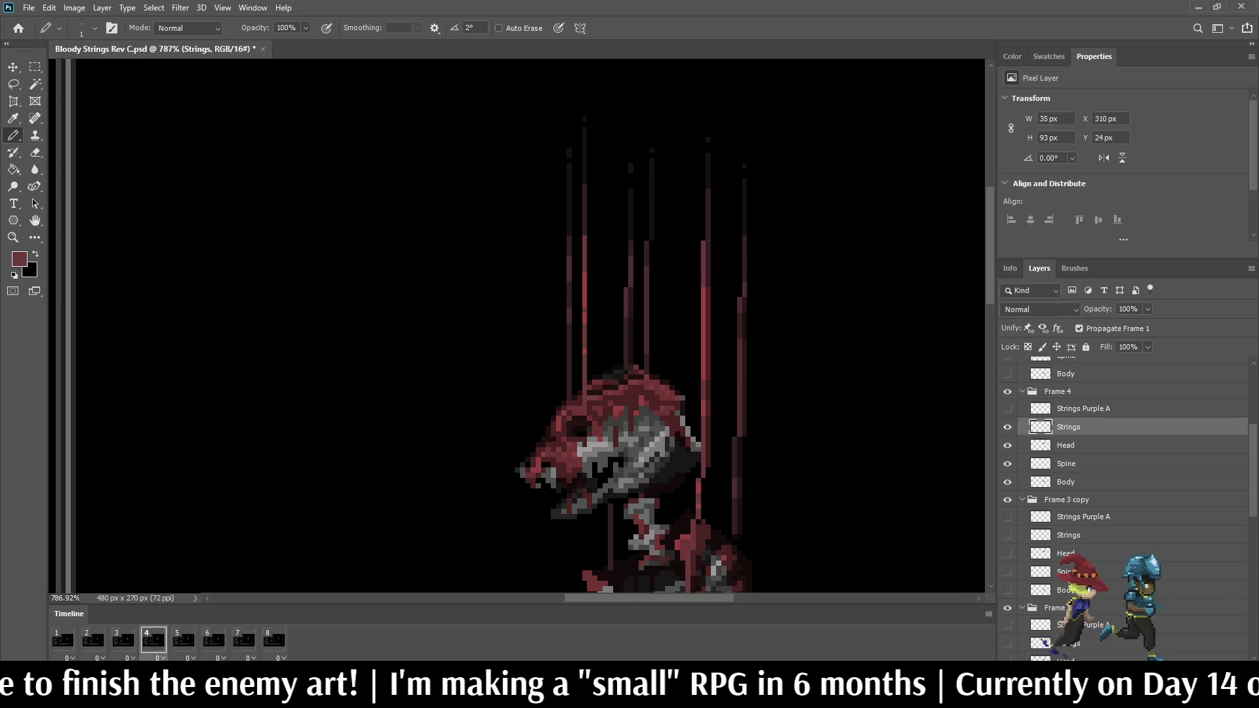
scroll(636, 233, "up", 2)
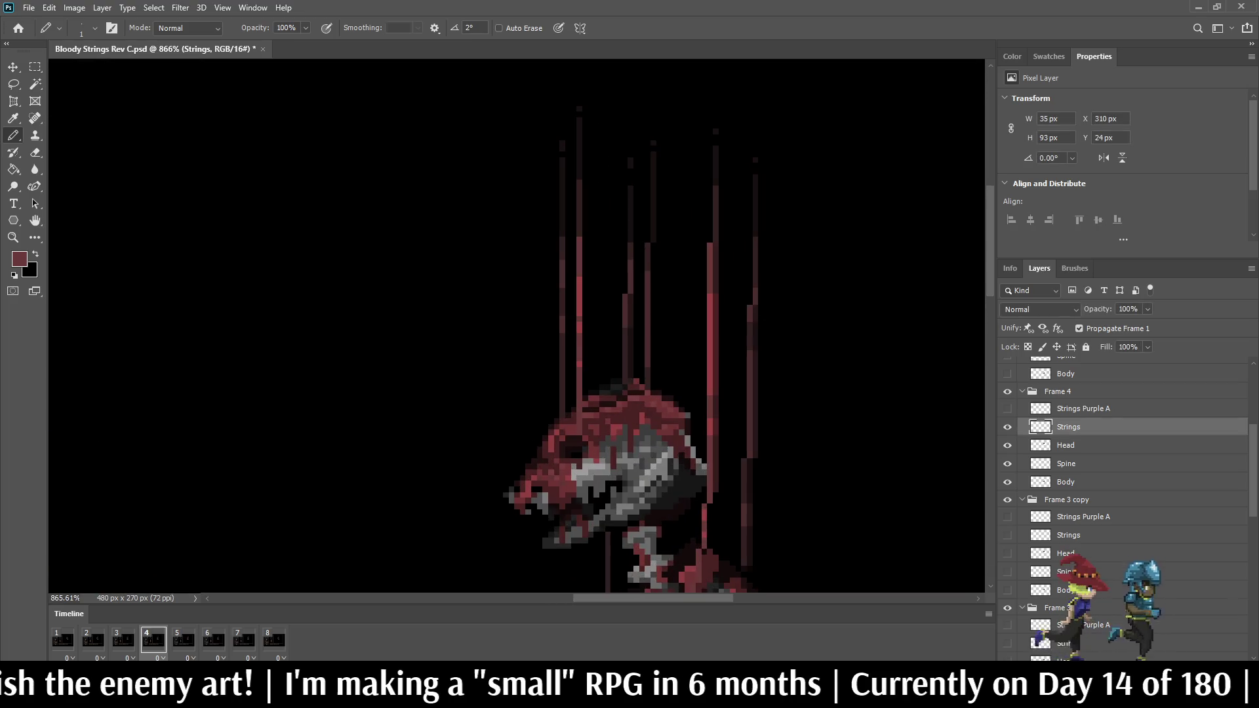
key("l")
scroll(653, 266, "up", 5)
Step: Lasso one string above the head, copy it to its own layer and nudge it one pixel right
mouse_move(639, 232)
left_mouse_down()
mouse_move(670, 331)
mouse_move(666, 463)
left_mouse_up()
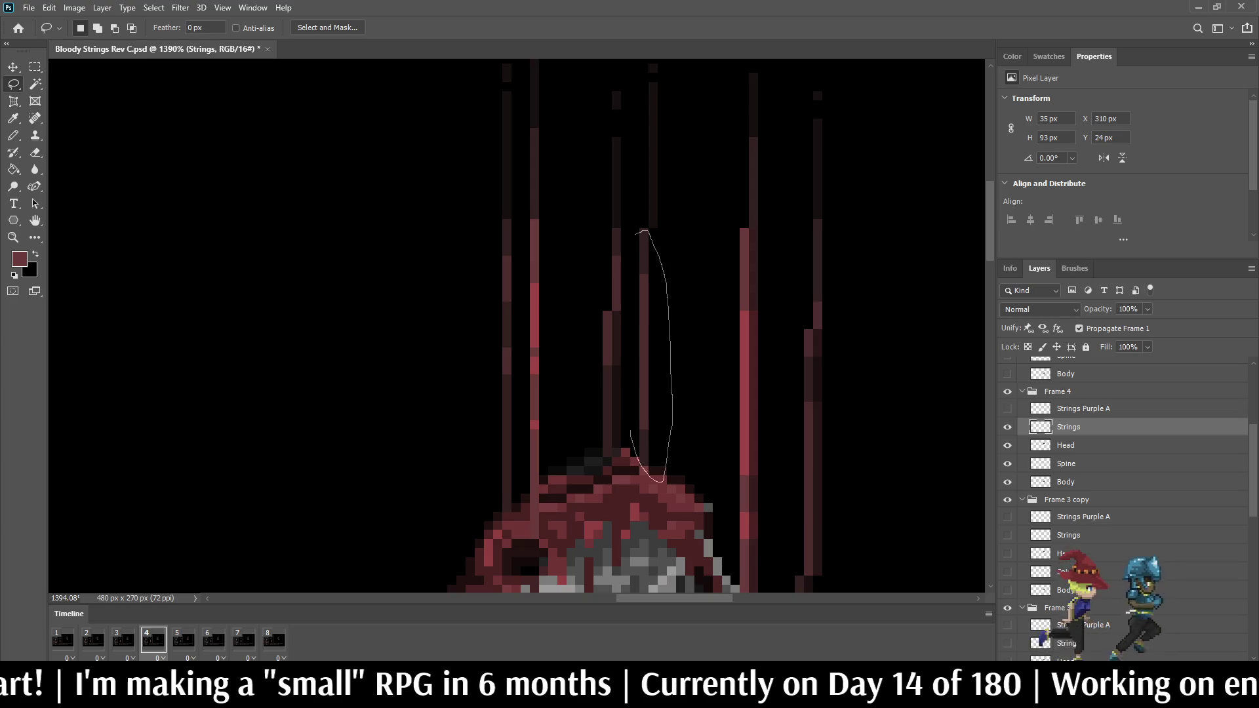
left_click_drag(631, 251, 635, 235)
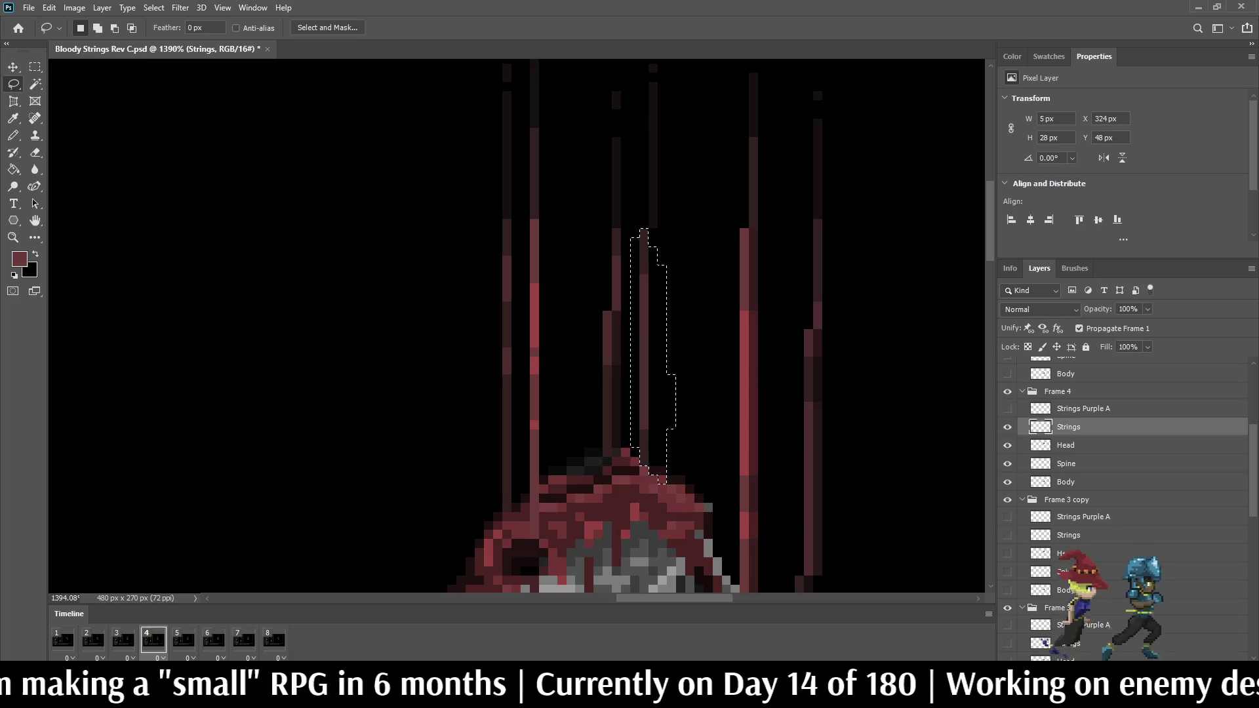
key("ctrl+j")
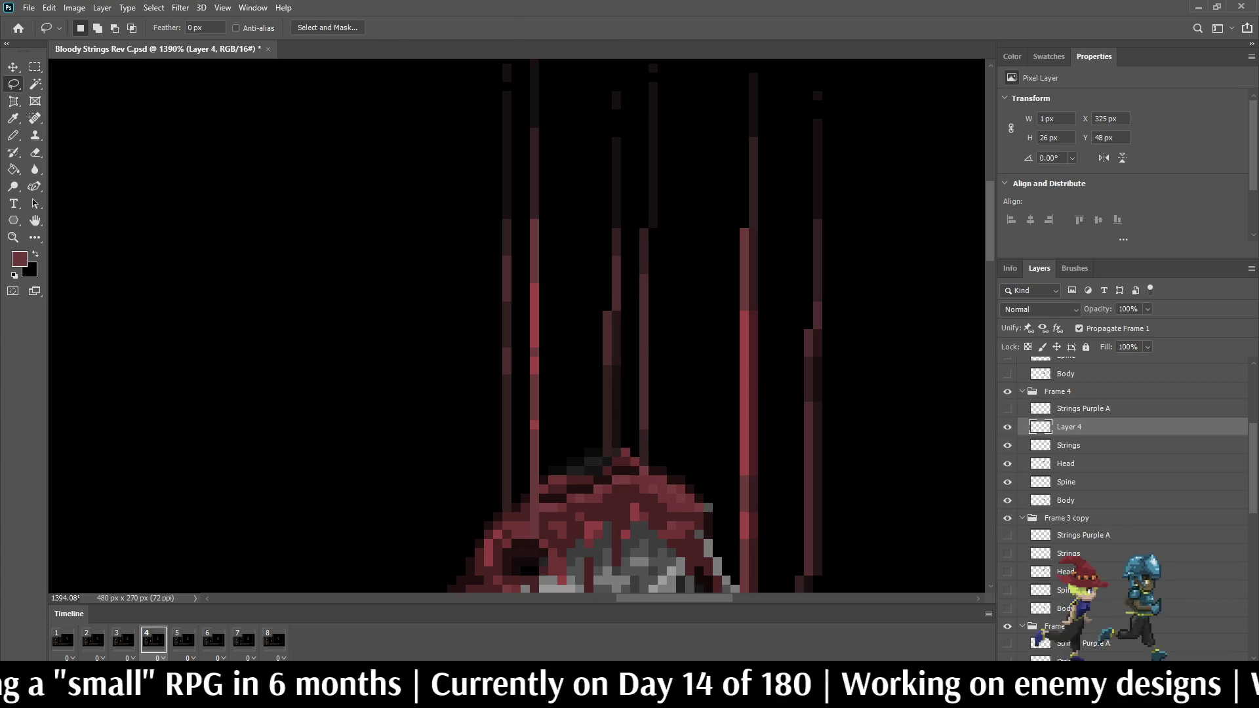
key("ctrl+t")
key("Right")
key("Return")
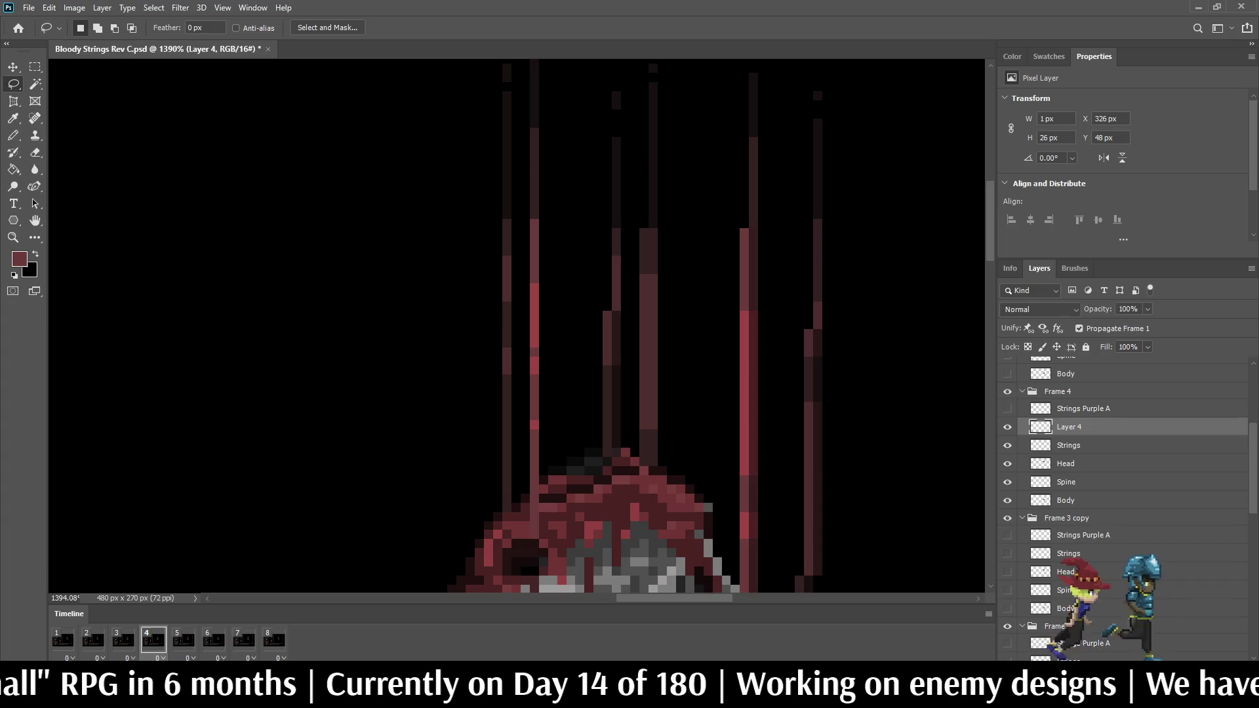
Step: Set the copy to 50% opacity, merge it with Strings and name the result Strings
key("5")
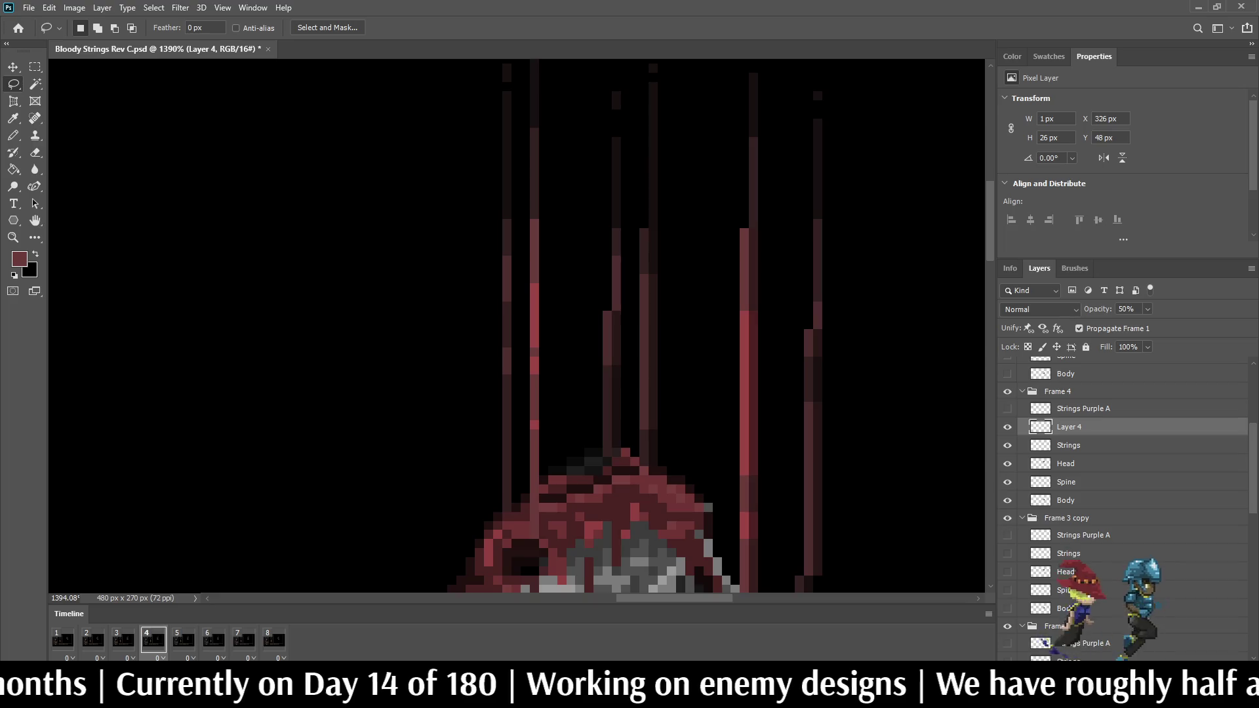
left_click(1068, 445, "shift")
key("ctrl+e")
double_click(1069, 427)
type("Strings")
key("Return")
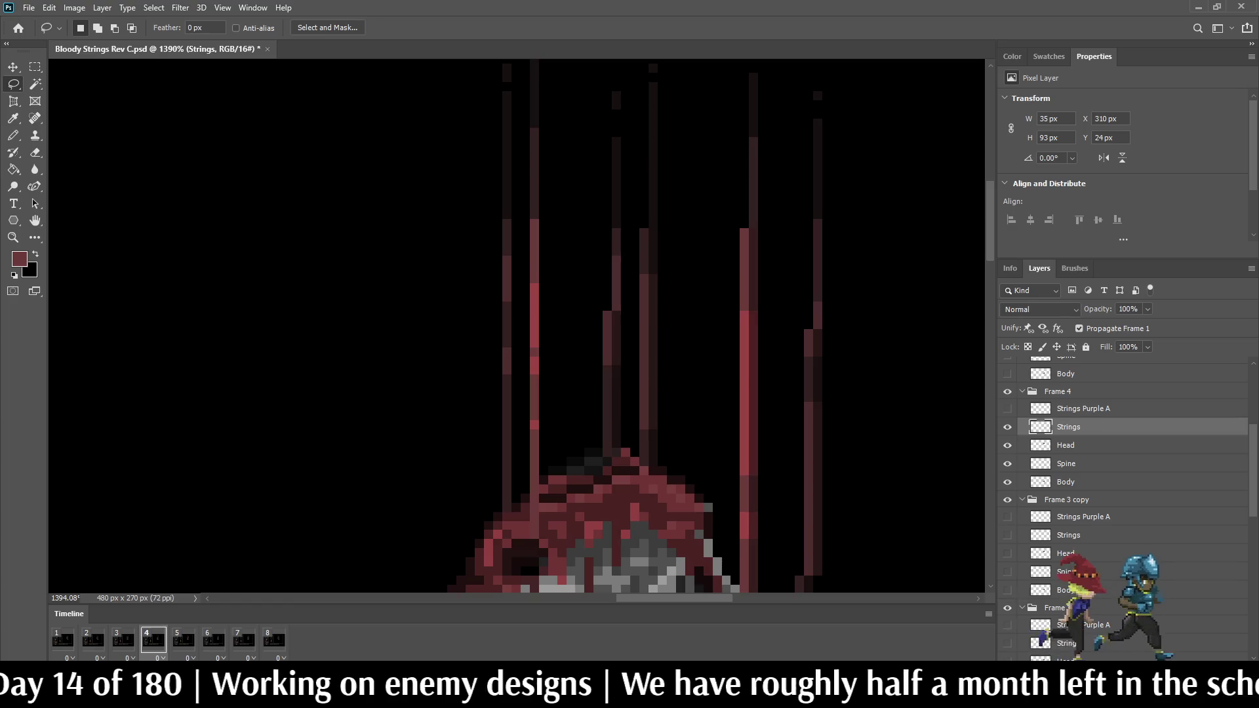
Step: Compare frame 1 with frame 4 to check the shifted string
left_click(63, 640)
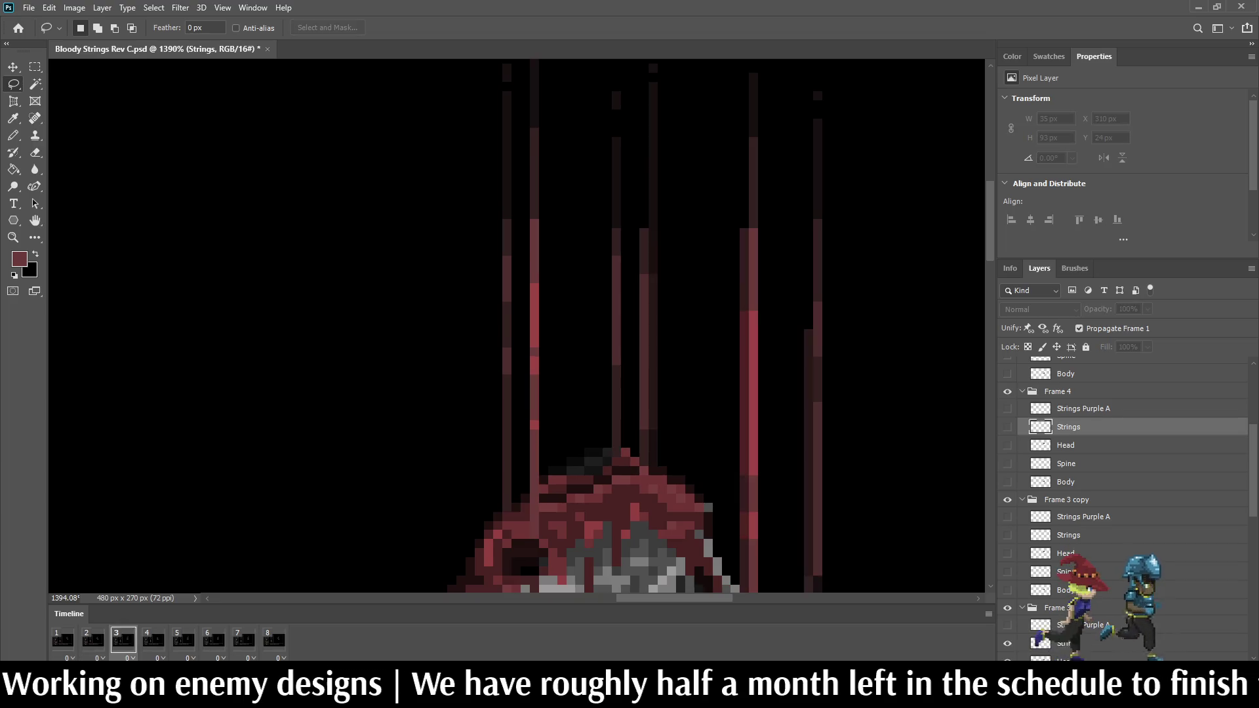
left_click(153, 640)
scroll(874, 483, "down", 5)
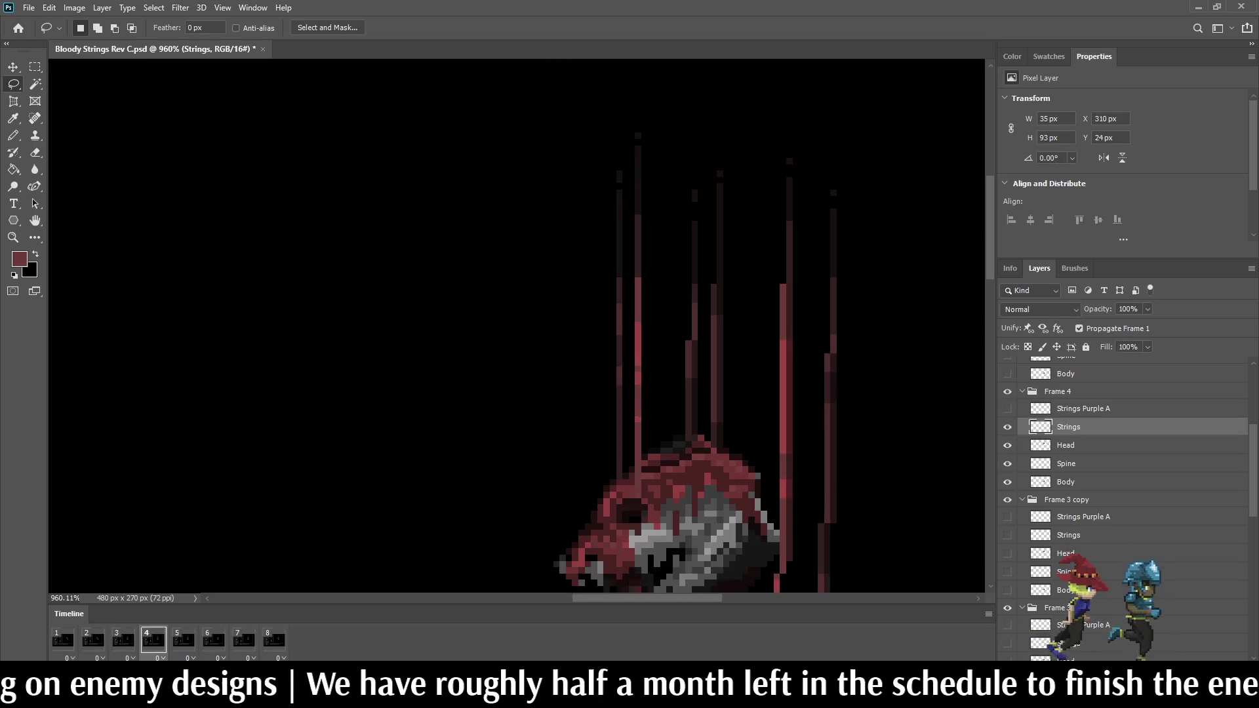
Step: Play the animation with pauses to inspect poses, then select the Frame 5 group's Strings layer
key("space")
scroll(938, 394, "down", 2)
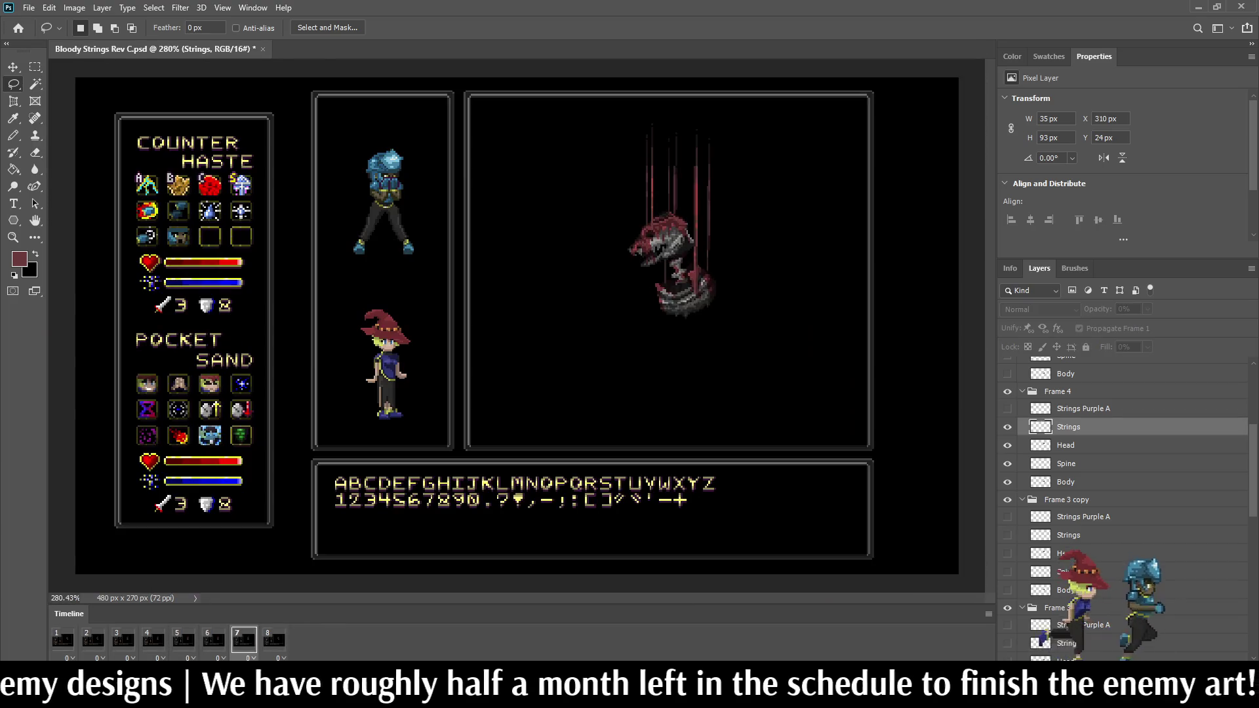
scroll(938, 393, "up", 6)
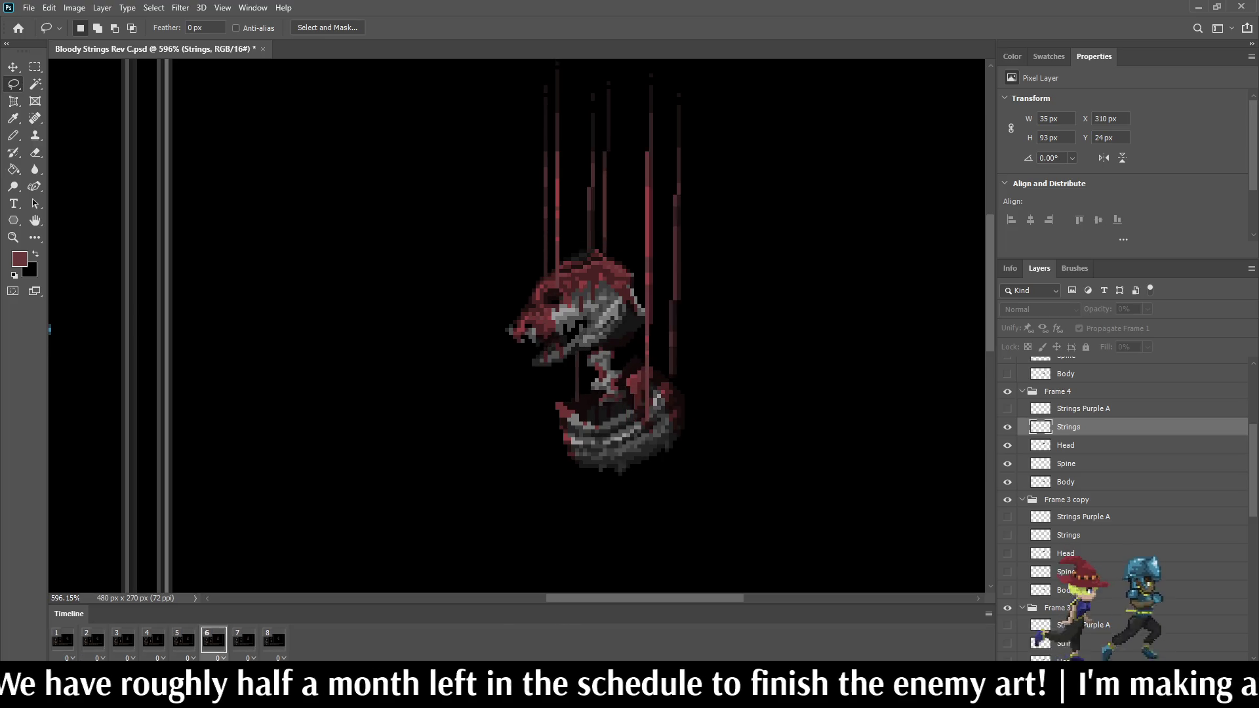
key("space")
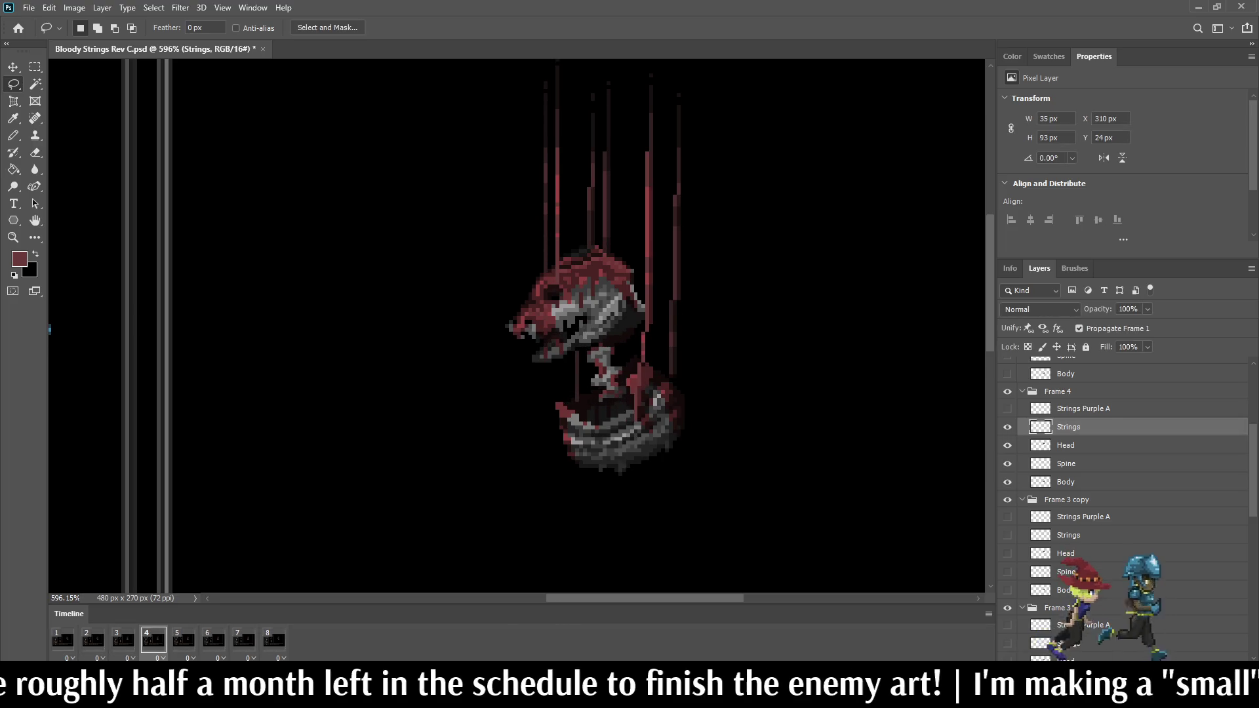
key("space")
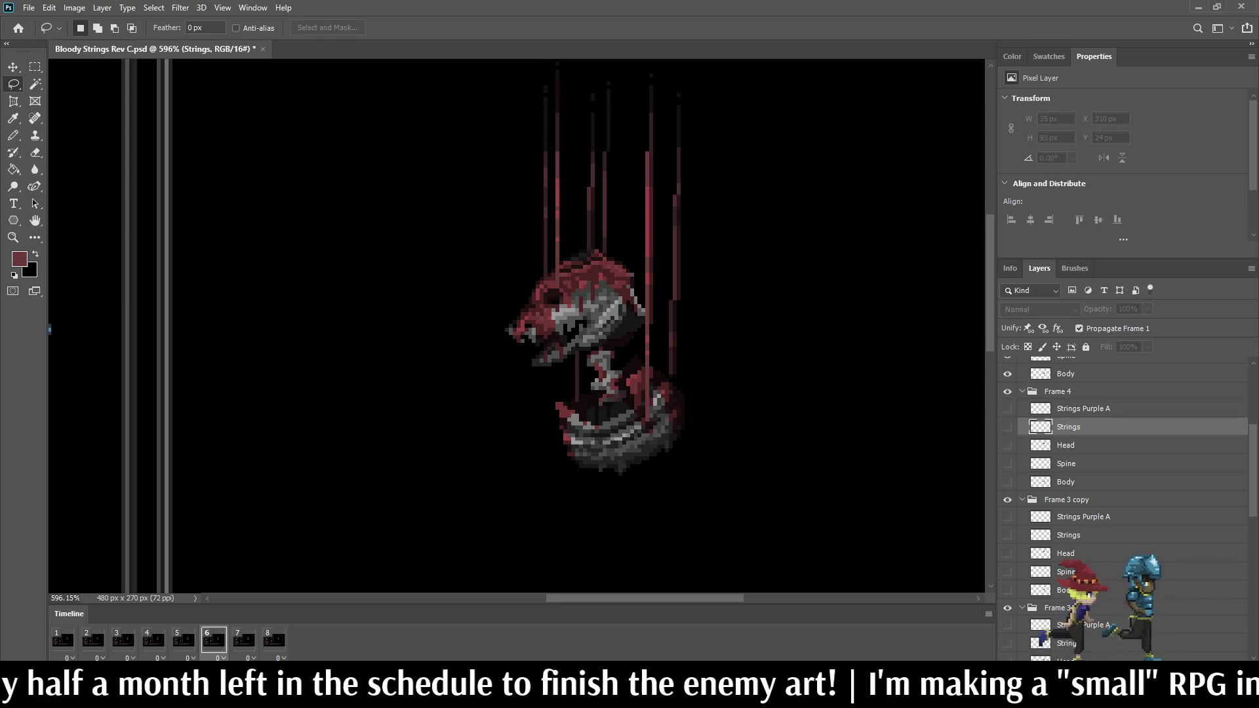
key("space")
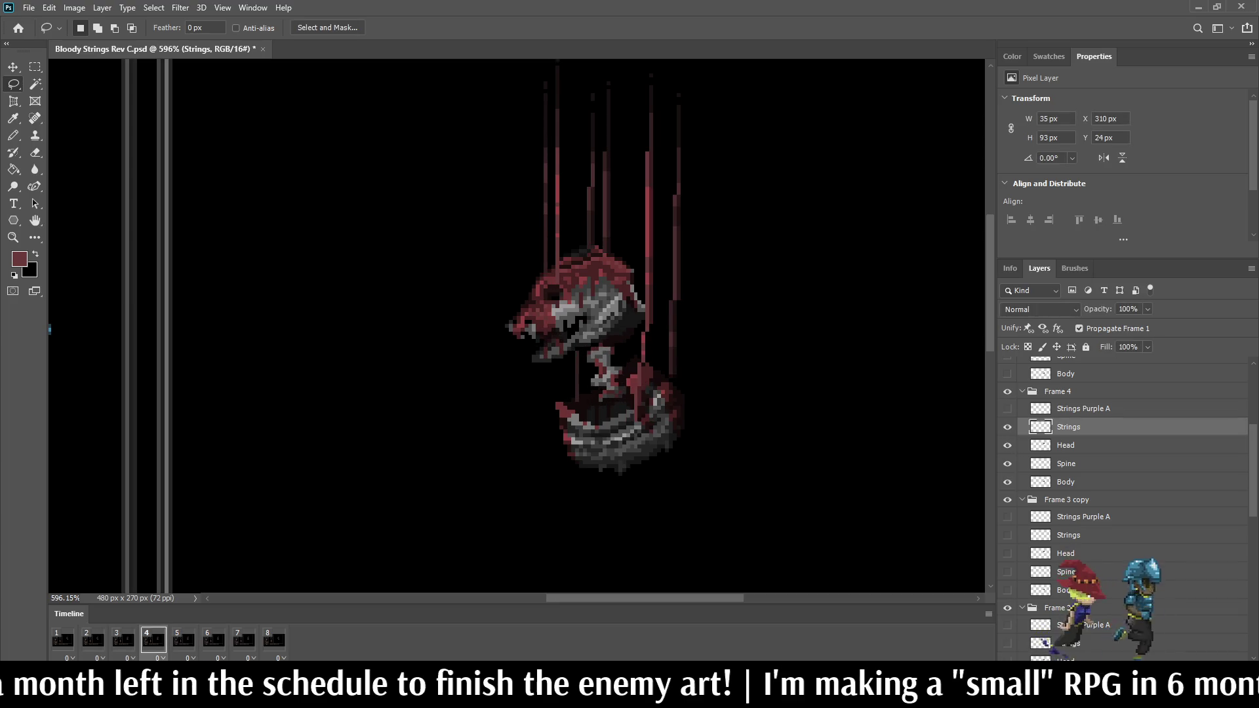
key("space")
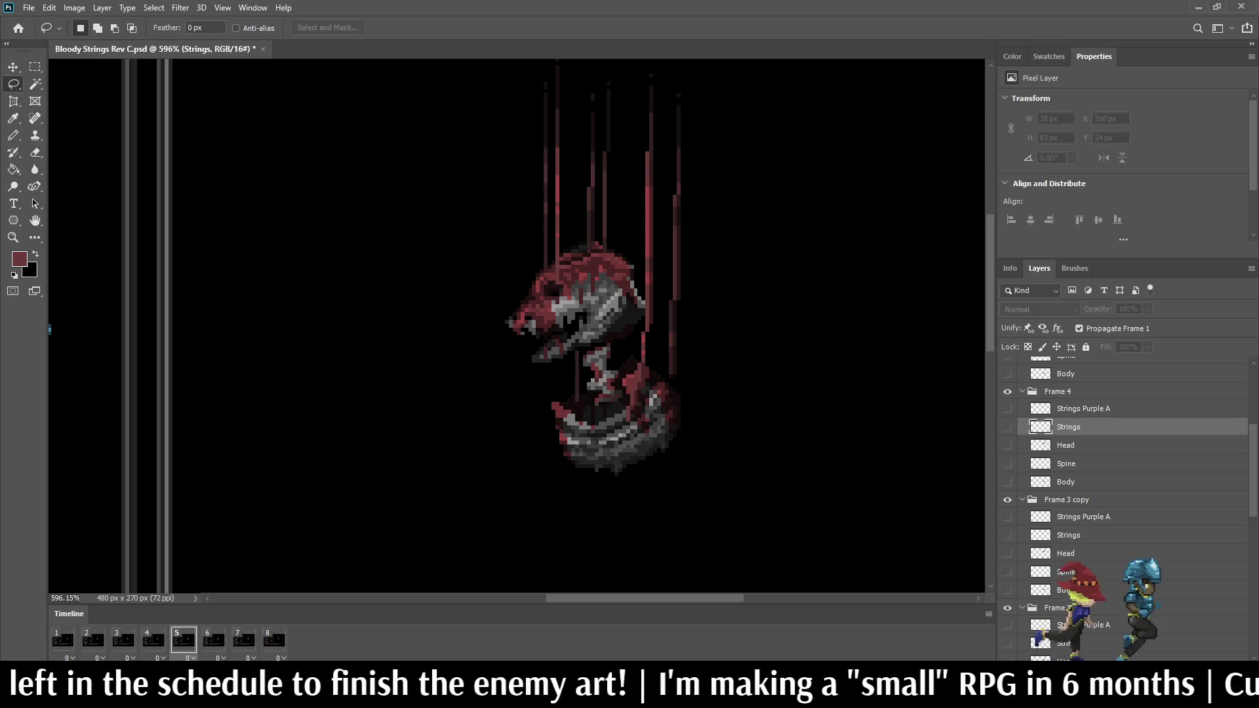
scroll(1124, 508, "up", 3)
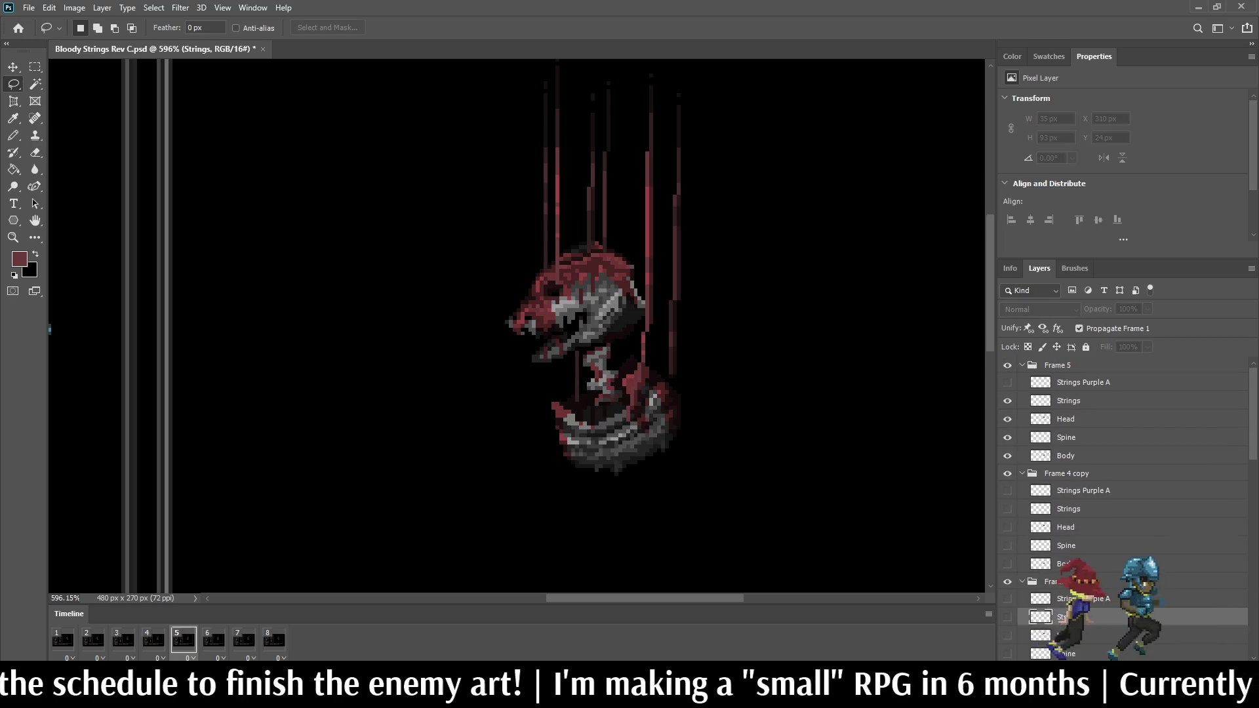
left_click(1068, 401)
scroll(606, 249, "up", 3)
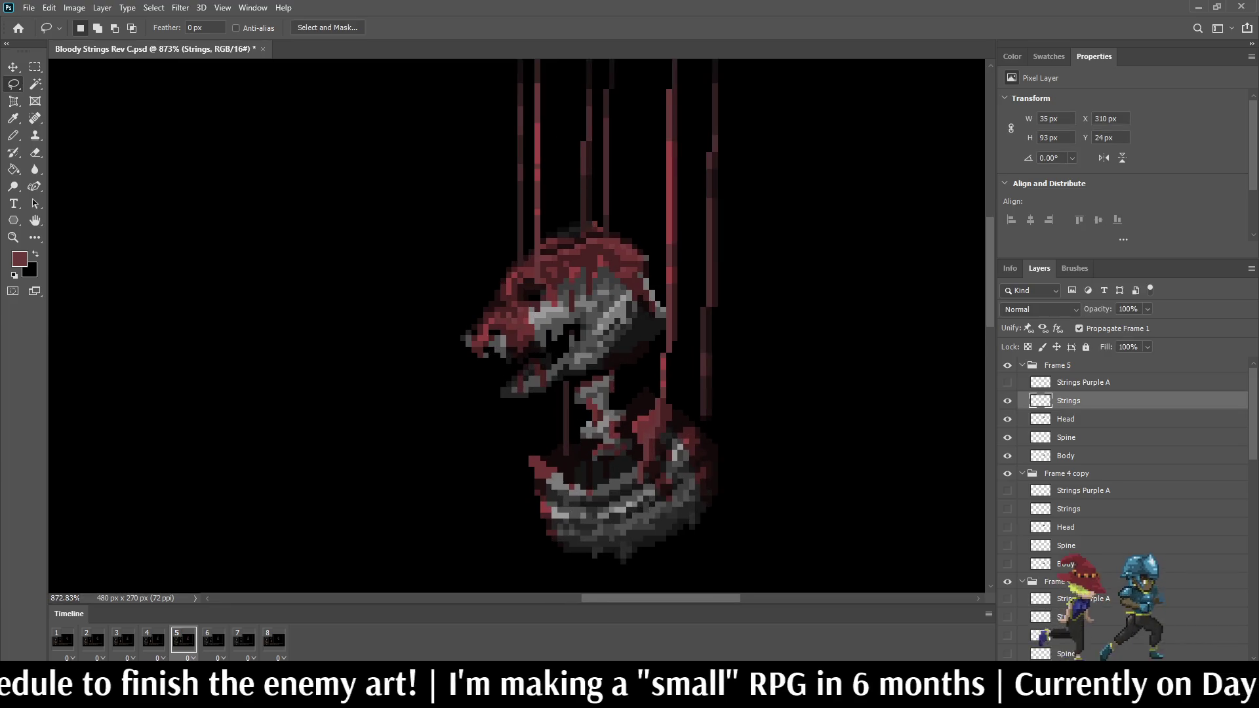
Step: Erase a vertical stretch of one string on frame 5
key("e")
left_click_drag(592, 139, 592, 236)
scroll(590, 394, "down", 5)
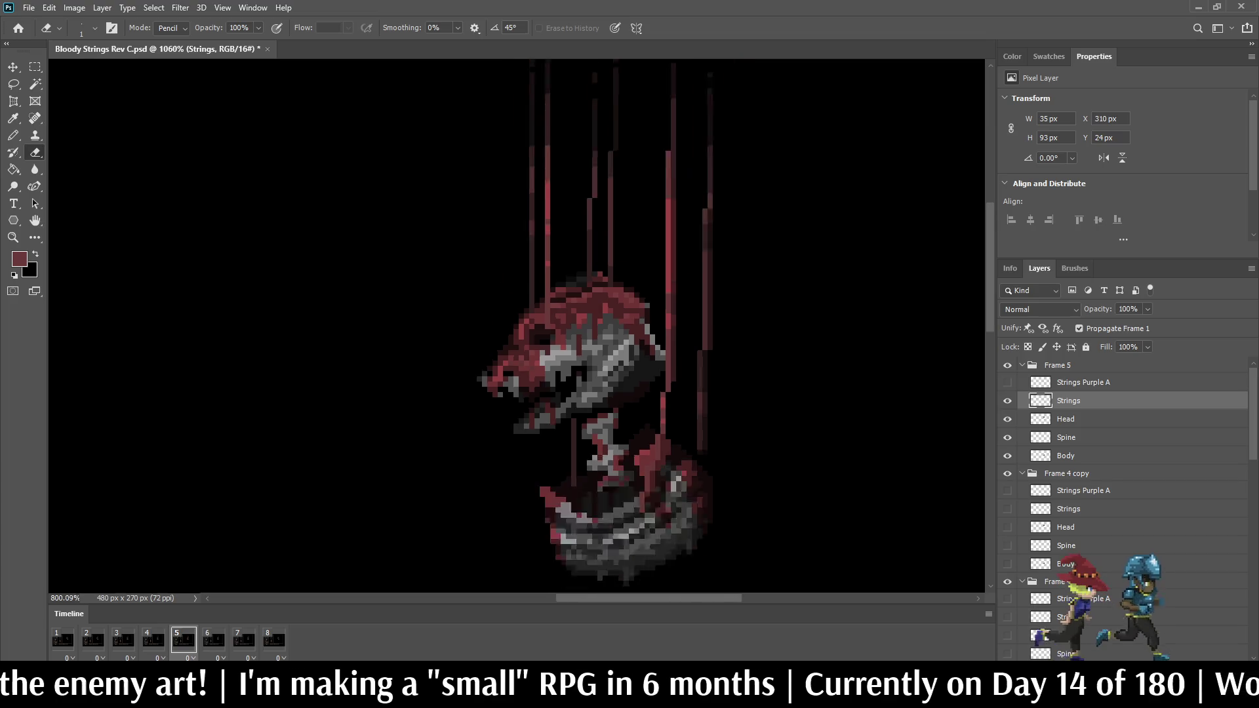
scroll(590, 393, "up", 4)
scroll(593, 235, "up", 2)
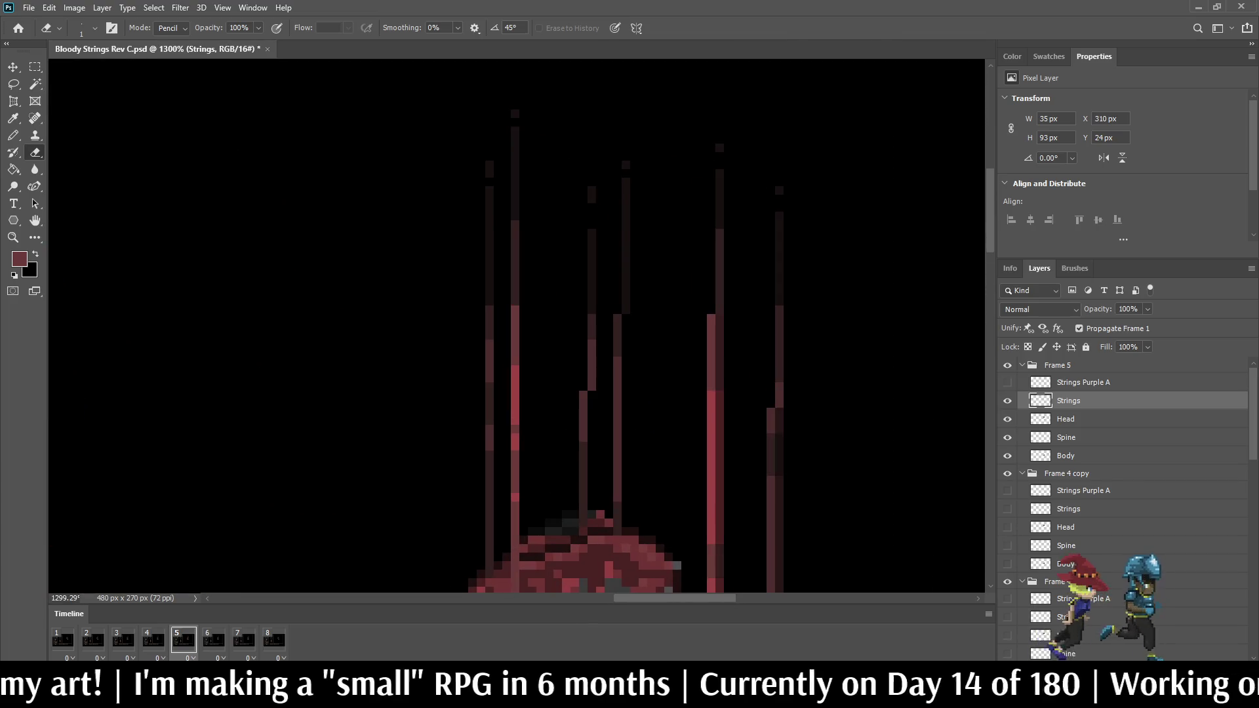
Step: Lasso and shift one string above the head, then play the animation in the full mockup
key("l")
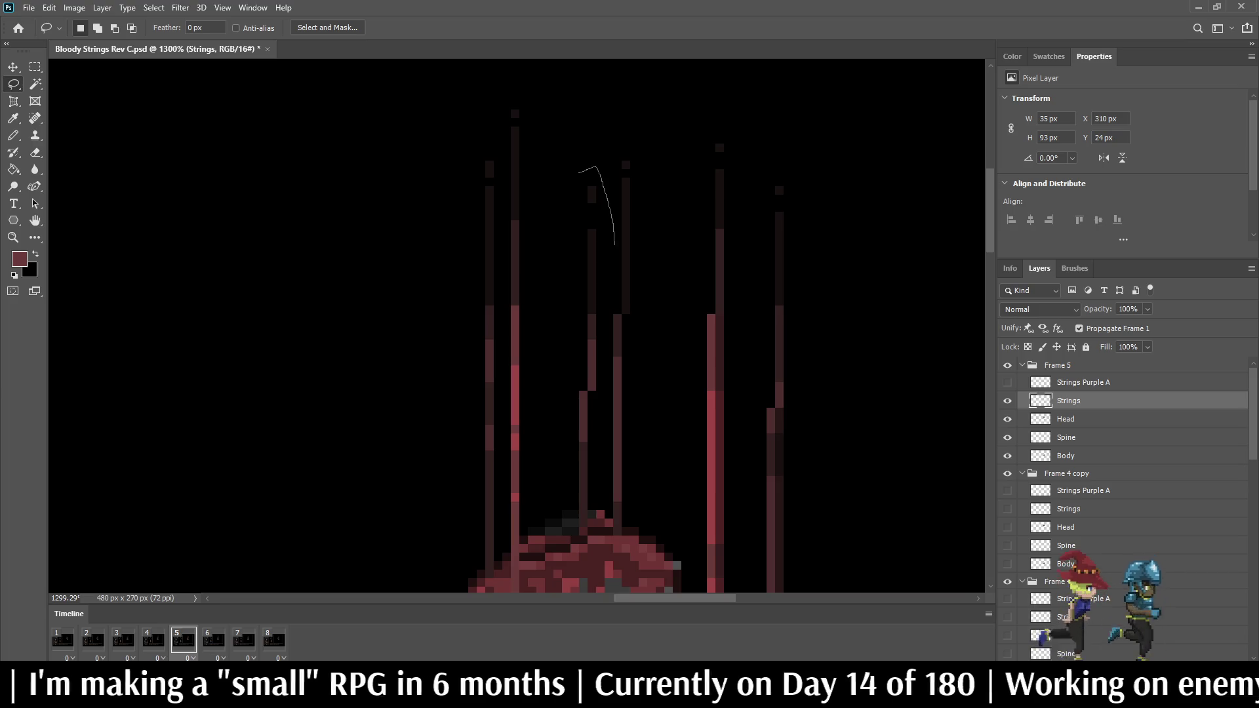
mouse_move(594, 388)
left_mouse_down()
mouse_move(570, 293)
mouse_move(577, 172)
left_mouse_up()
key("ctrl+t")
key("Return")
key("ctrl+d")
key("ctrl+0")
key("space")
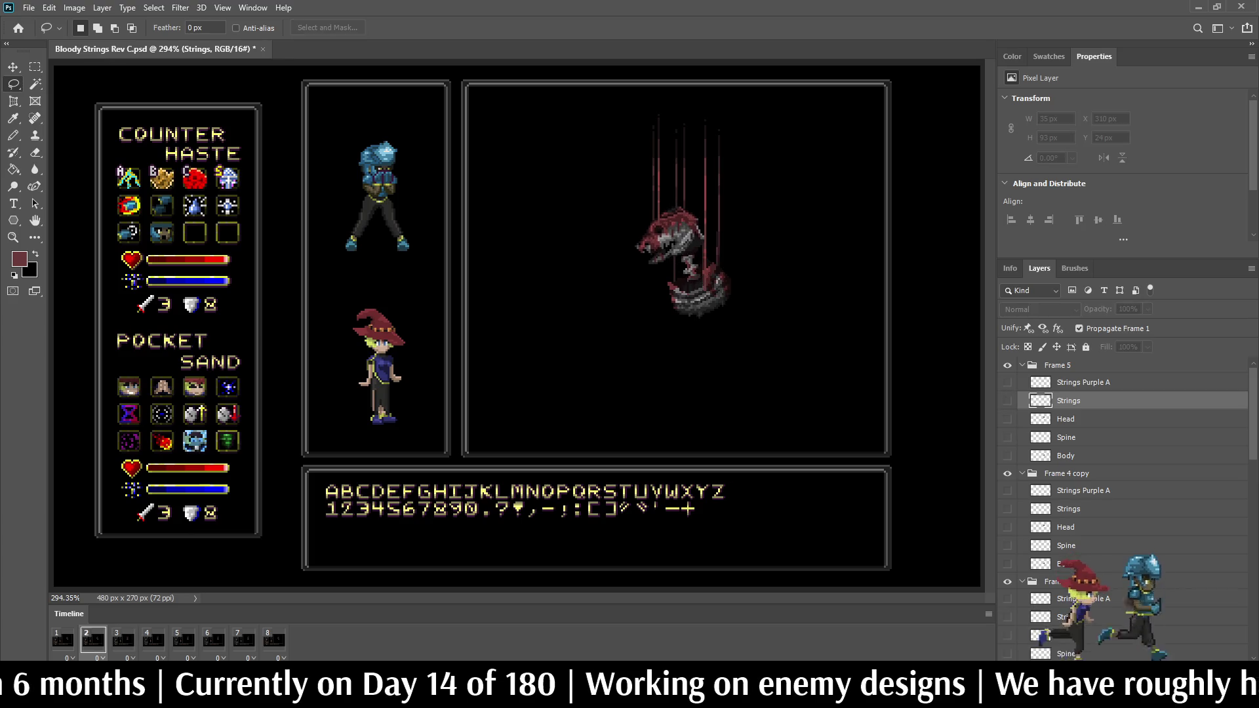
Step: Stop playback and raise every layer of the Frame 2 puppet a few pixels
key("space")
key("space")
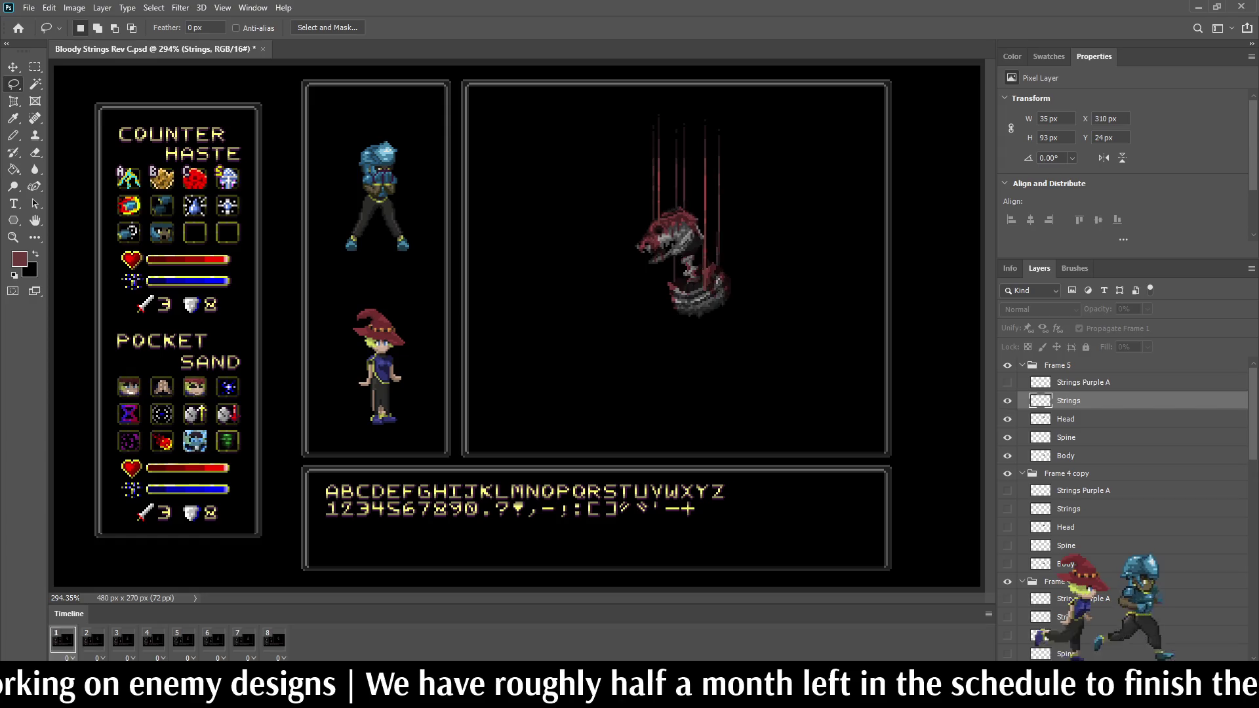
scroll(719, 134, "up", 1)
scroll(707, 164, "up", 4)
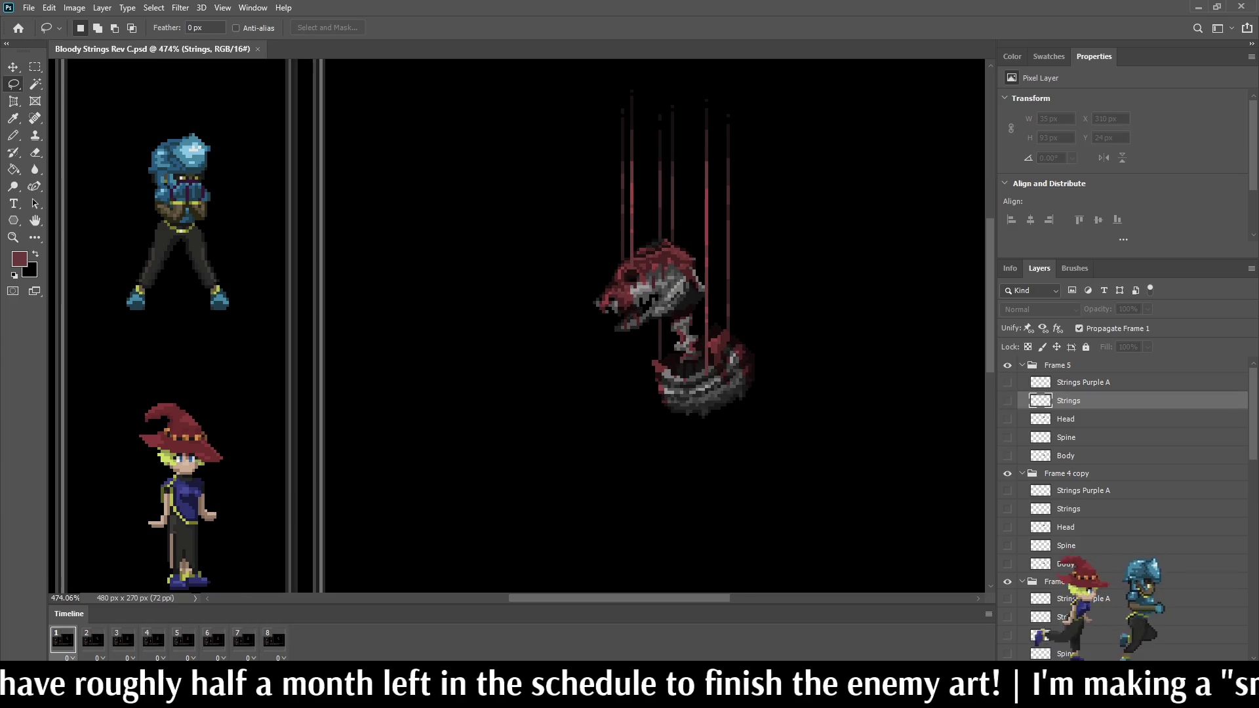
scroll(1125, 505, "down", 10)
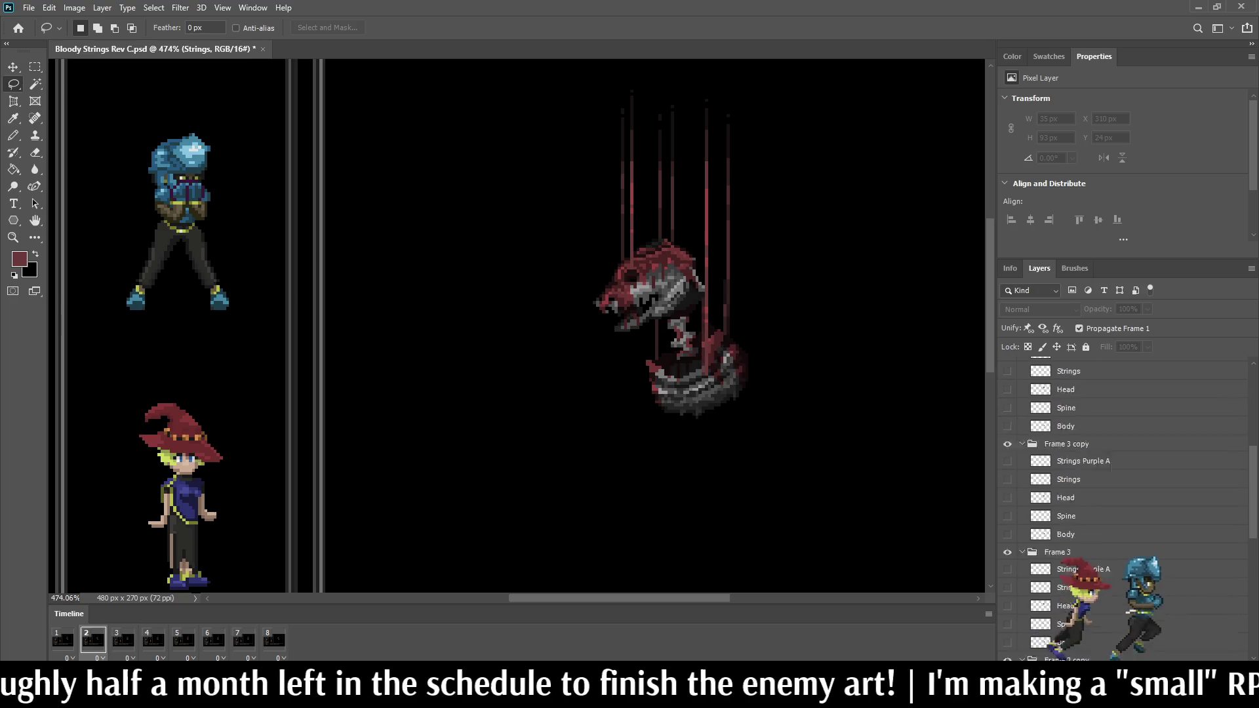
scroll(1125, 505, "down", 5)
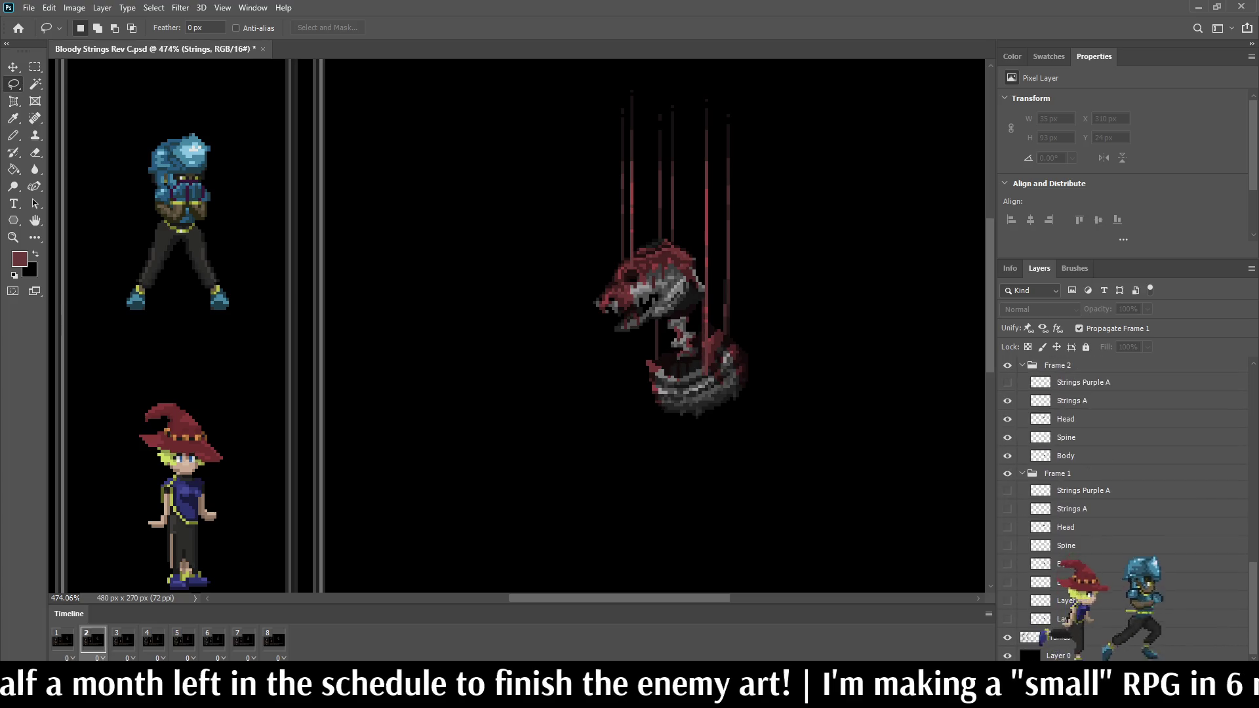
scroll(1125, 505, "up", 5)
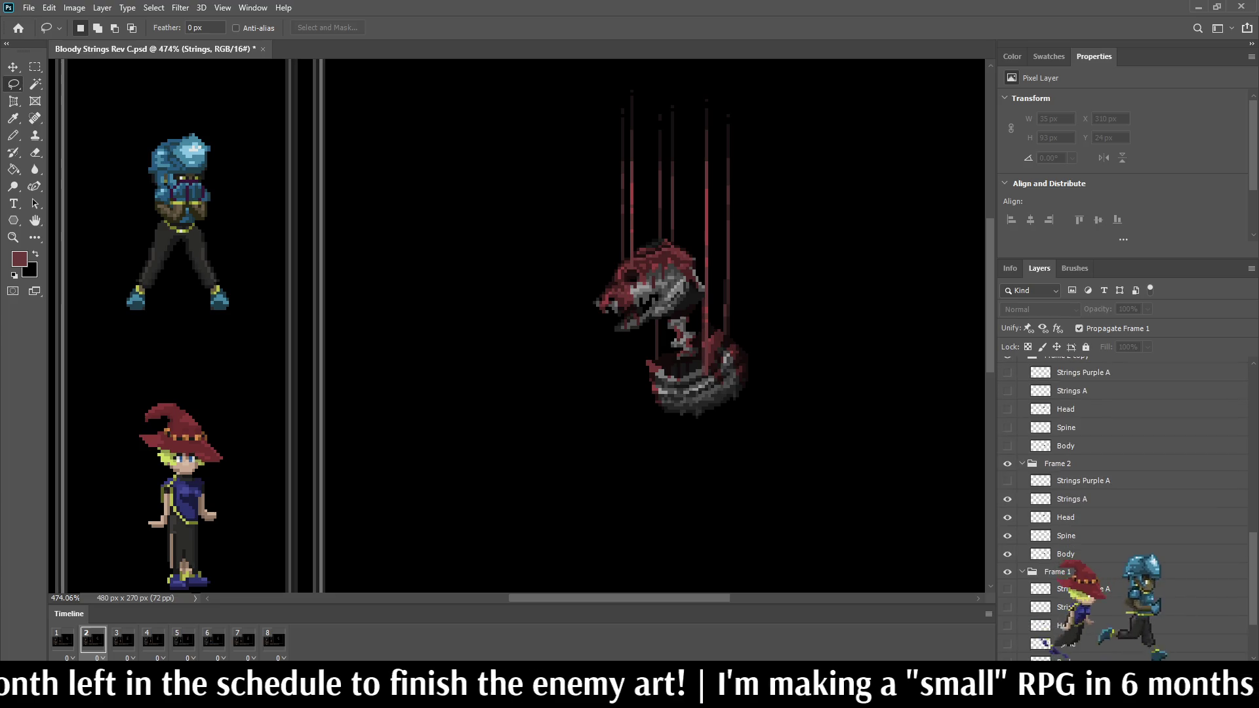
left_click(1057, 464)
scroll(1125, 505, "up", 5)
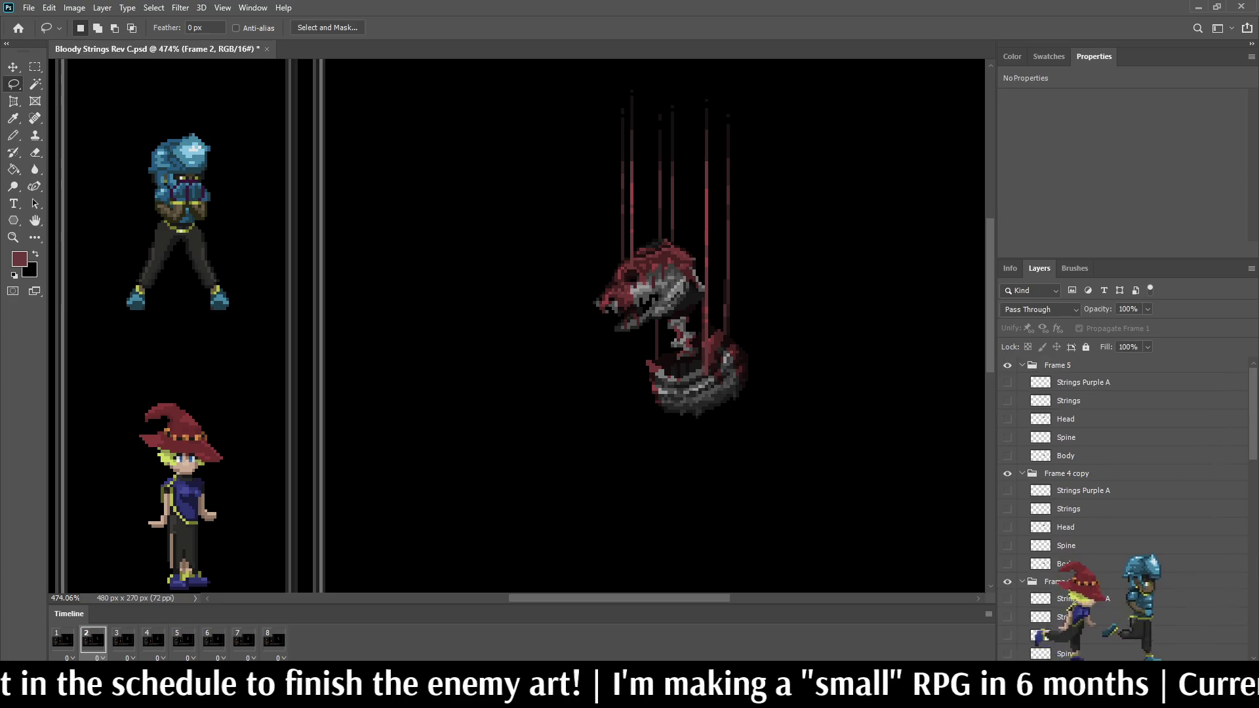
key("ctrl+alt+a")
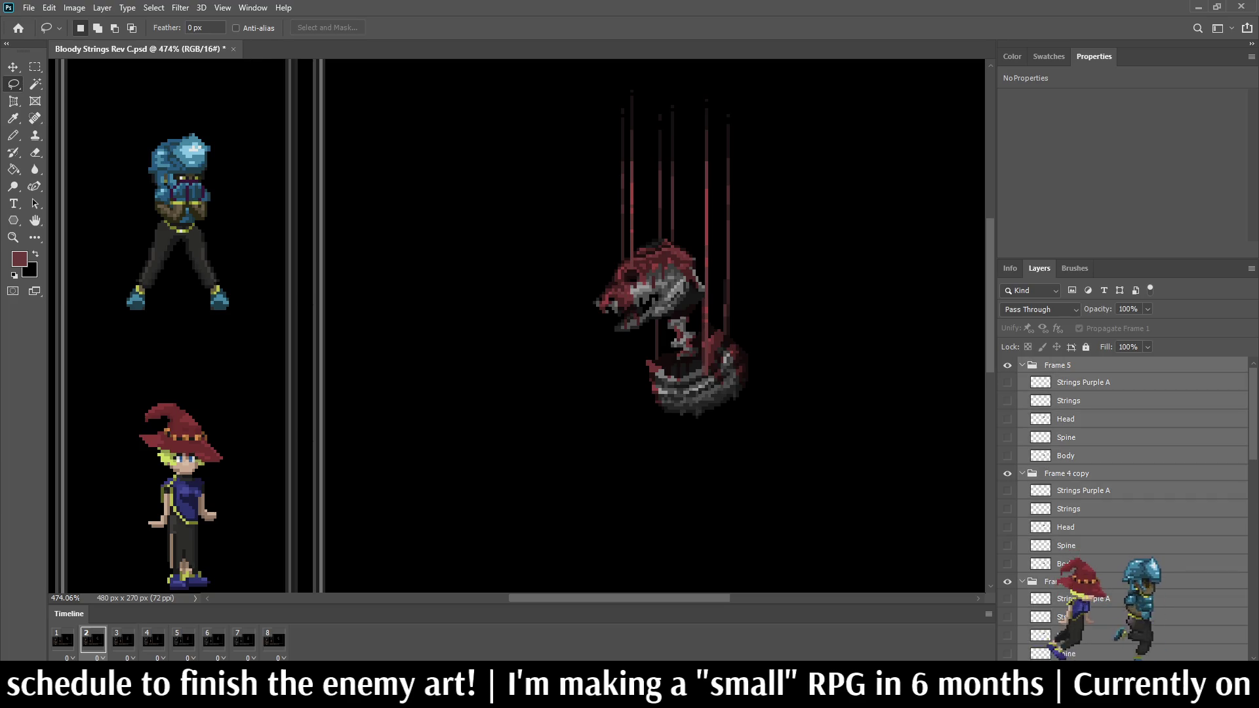
key("ctrl+Up")
key("ctrl+Up")
Step: Play the puppet animation, view it in the battle mockup, and select the Frame 5 group
key("space")
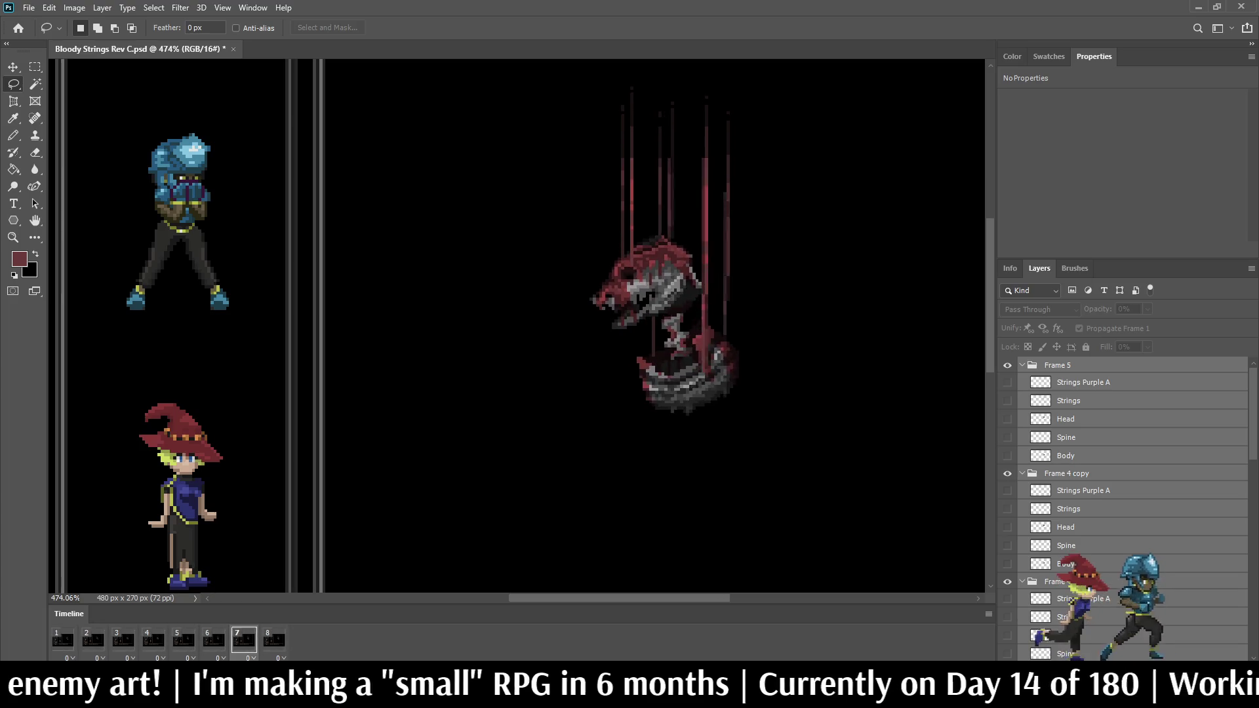
scroll(779, 324, "down", 2, "alt")
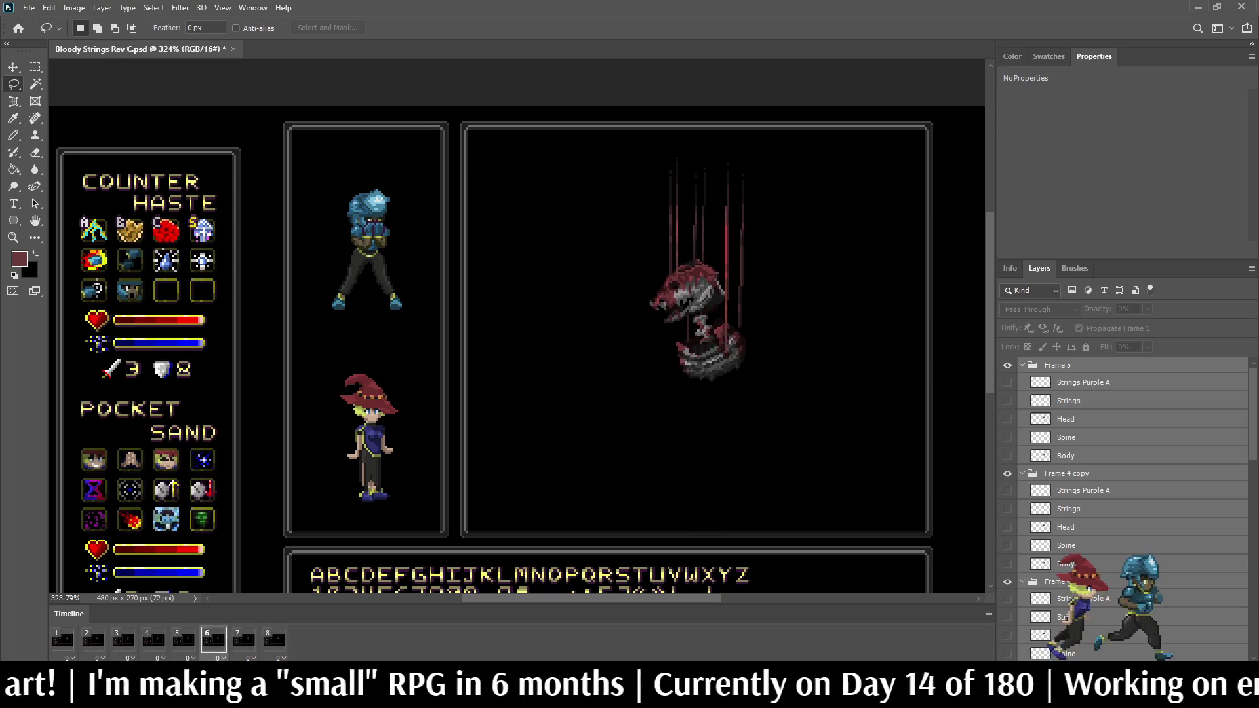
scroll(518, 328, "down", 2)
scroll(518, 328, "right", 1)
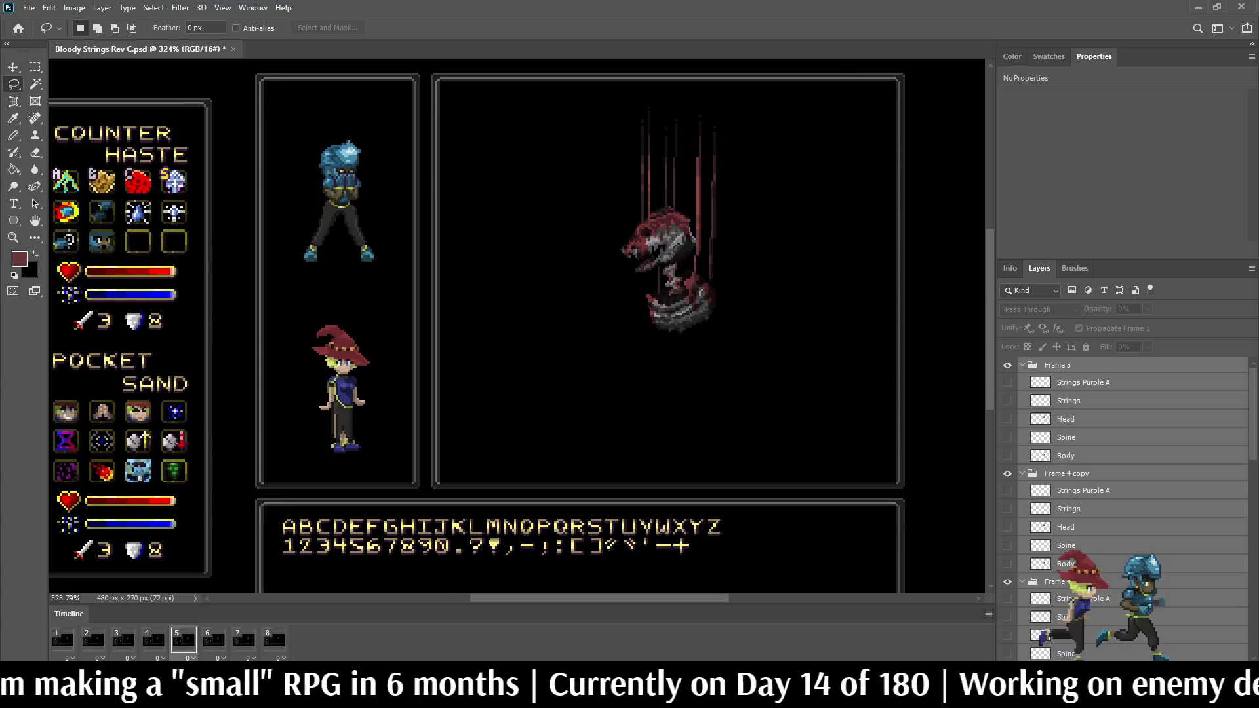
scroll(778, 125, "up", 1, "alt")
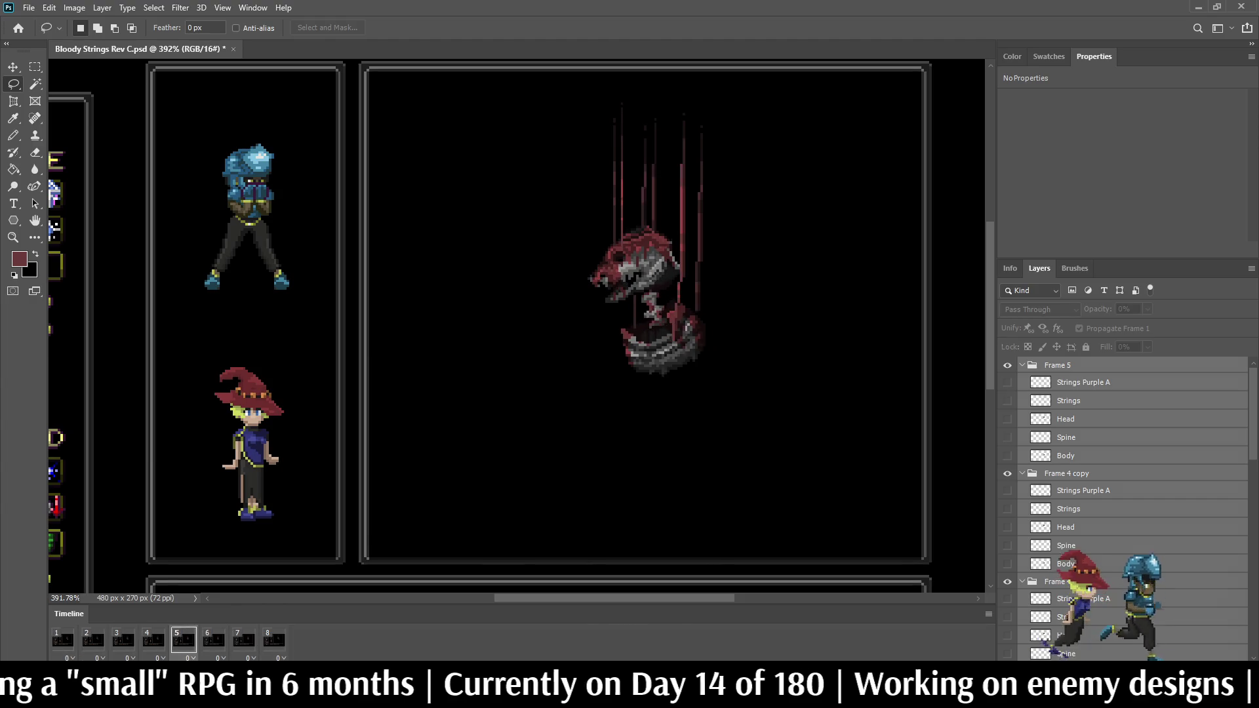
left_click(1057, 365)
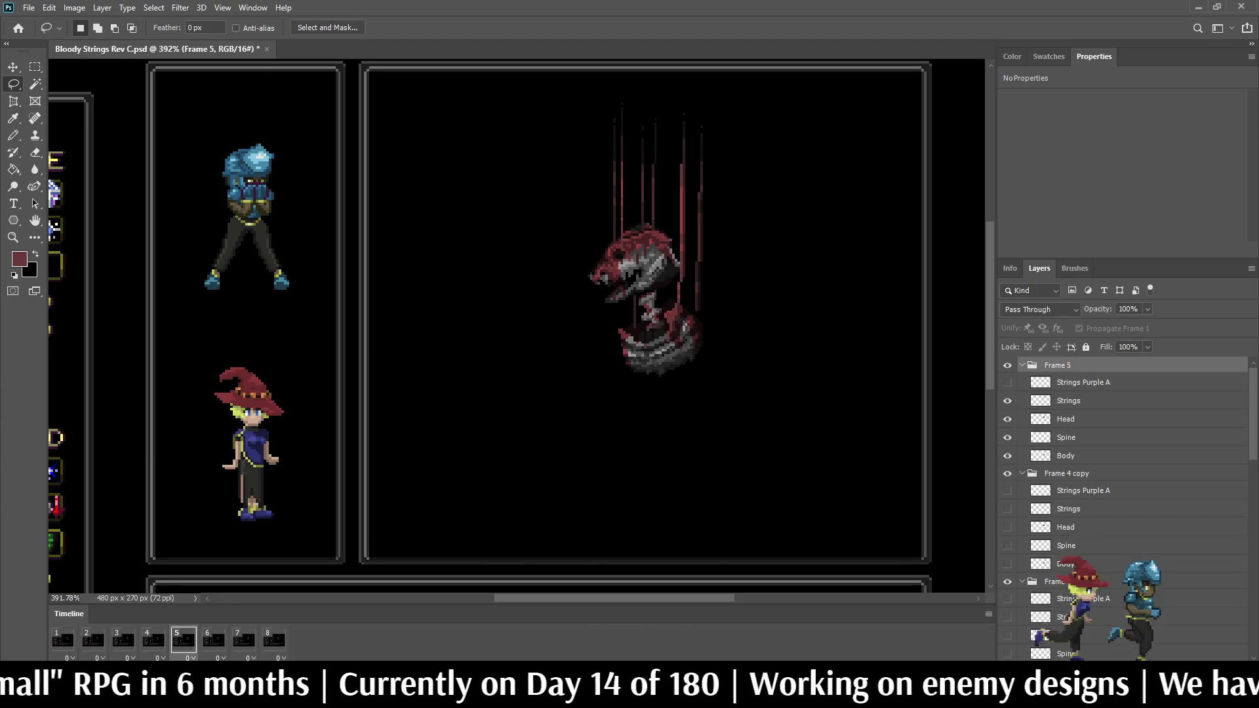
key("ctrl+t")
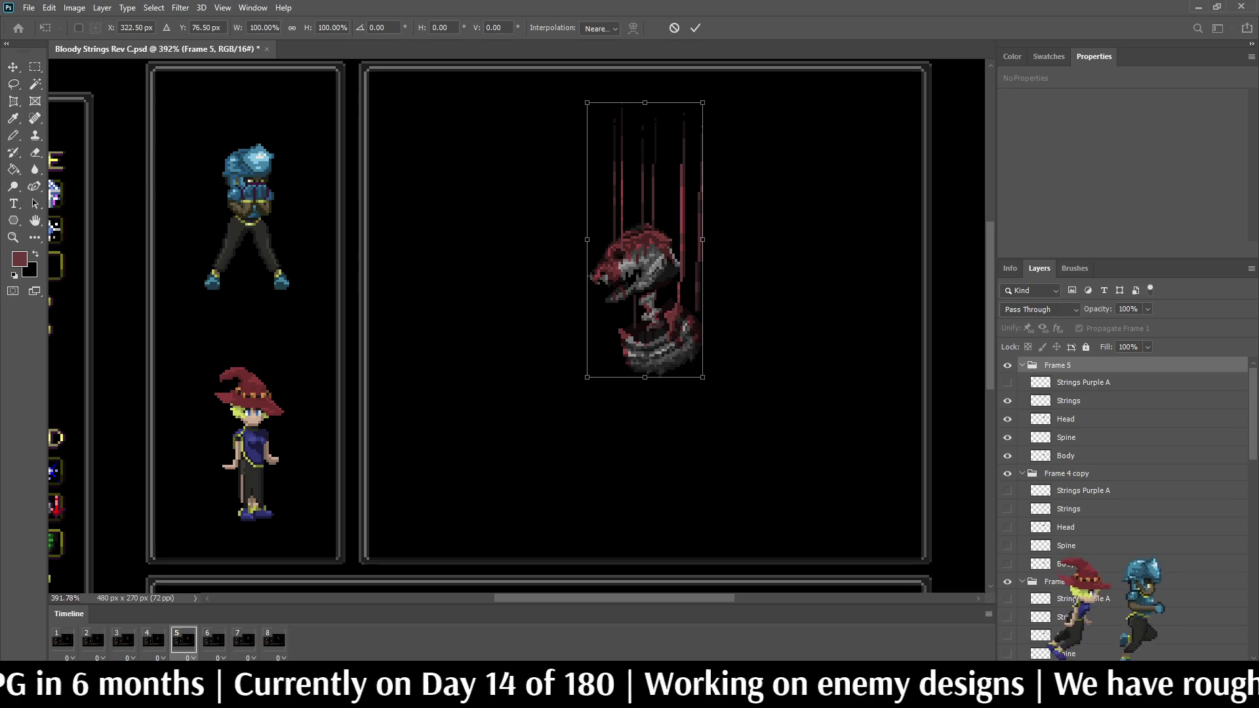
key("Escape")
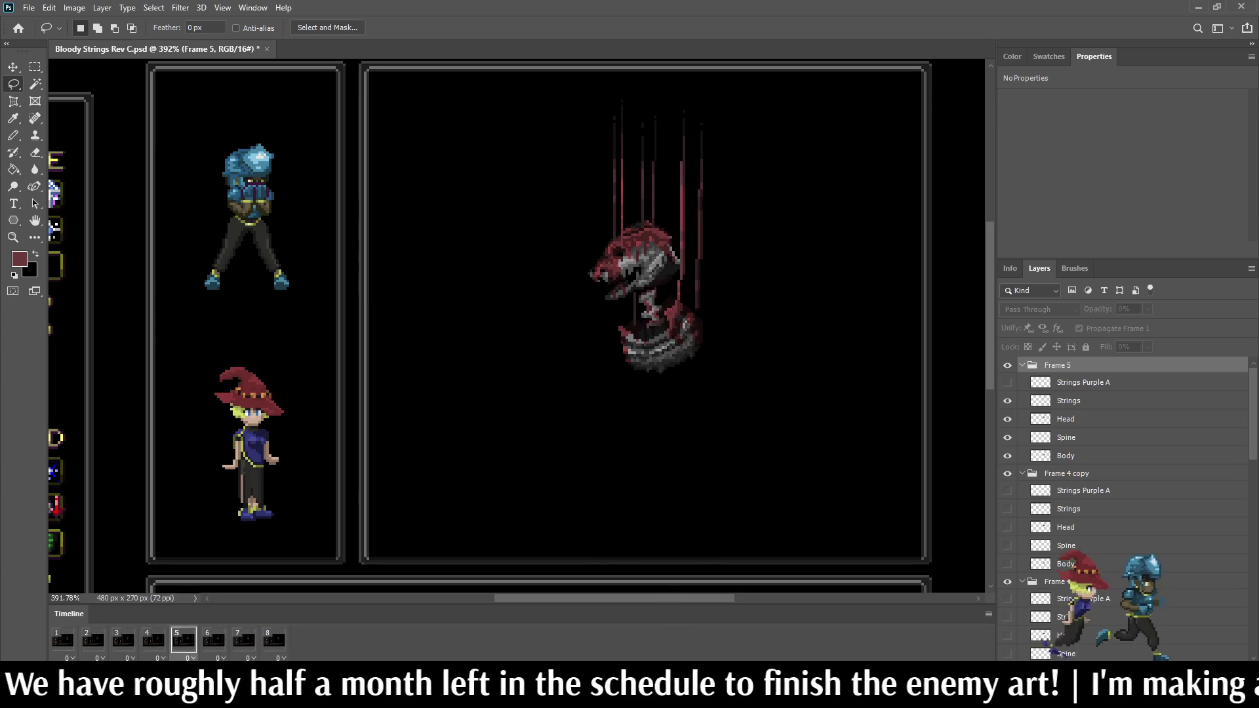
key("space")
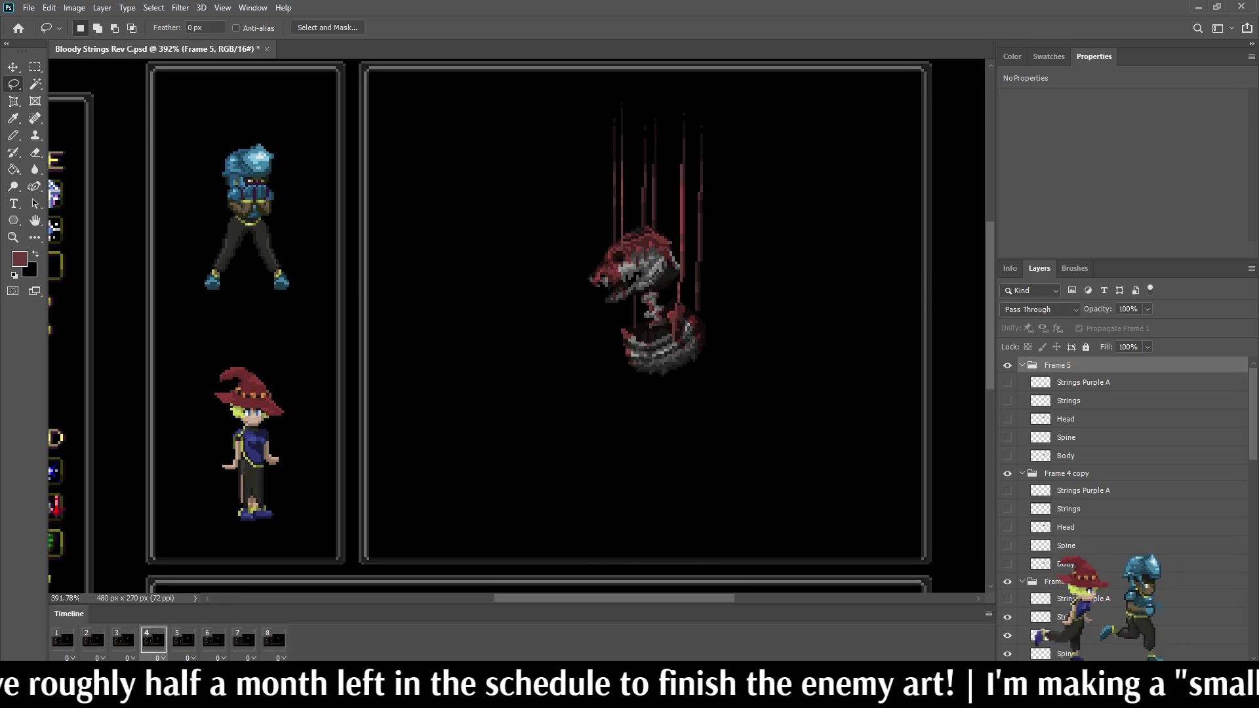
Step: On frame 5, try the Head layer one pixel right, preview it, then move it back
key("space")
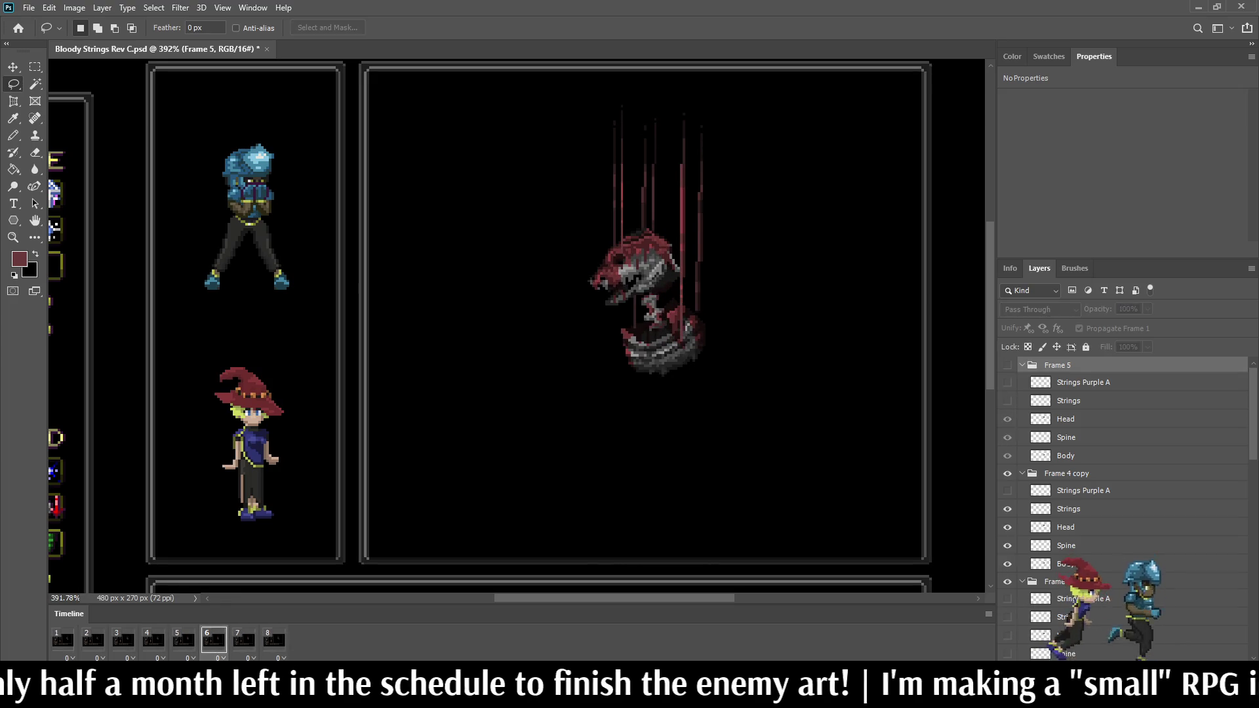
key("space")
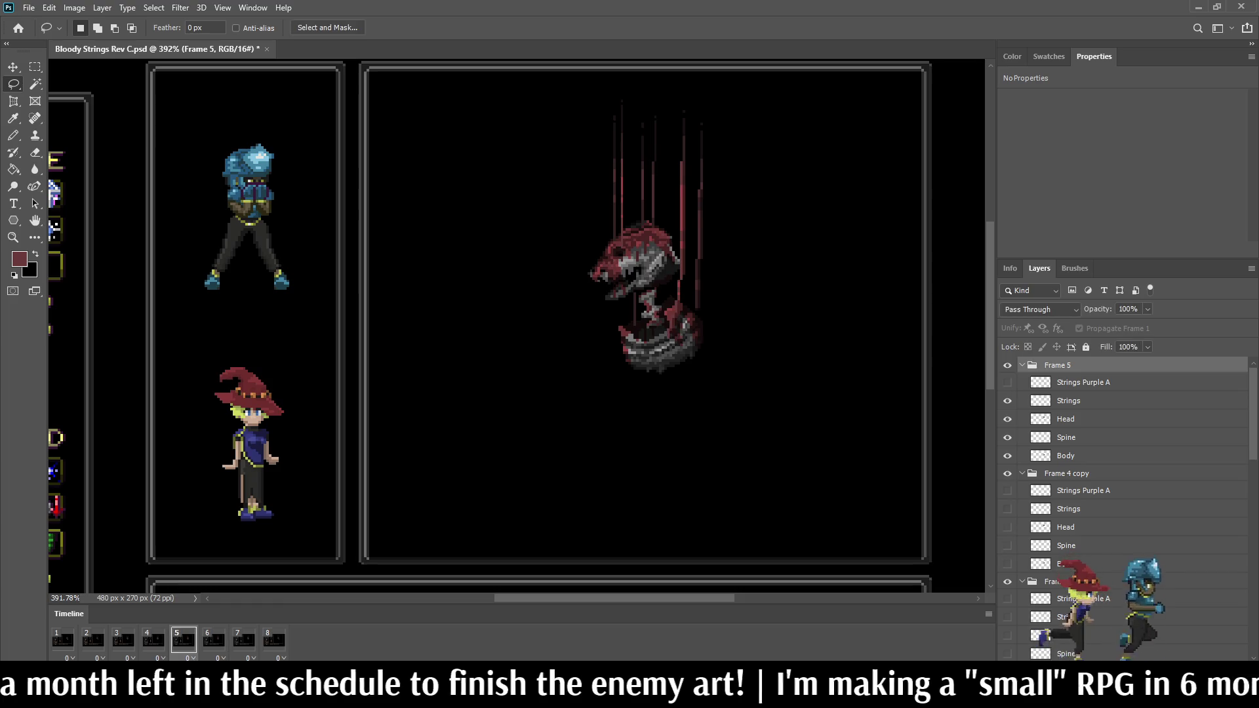
left_click(1065, 419)
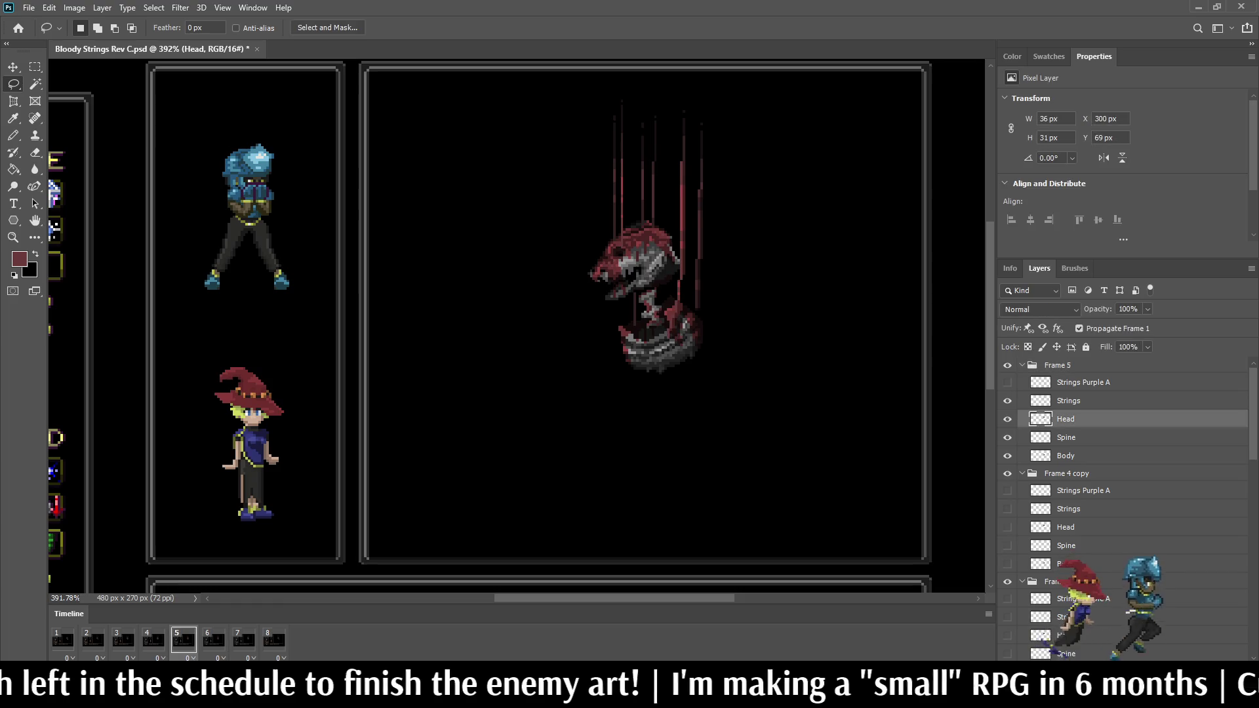
key("ctrl+Right")
key("space")
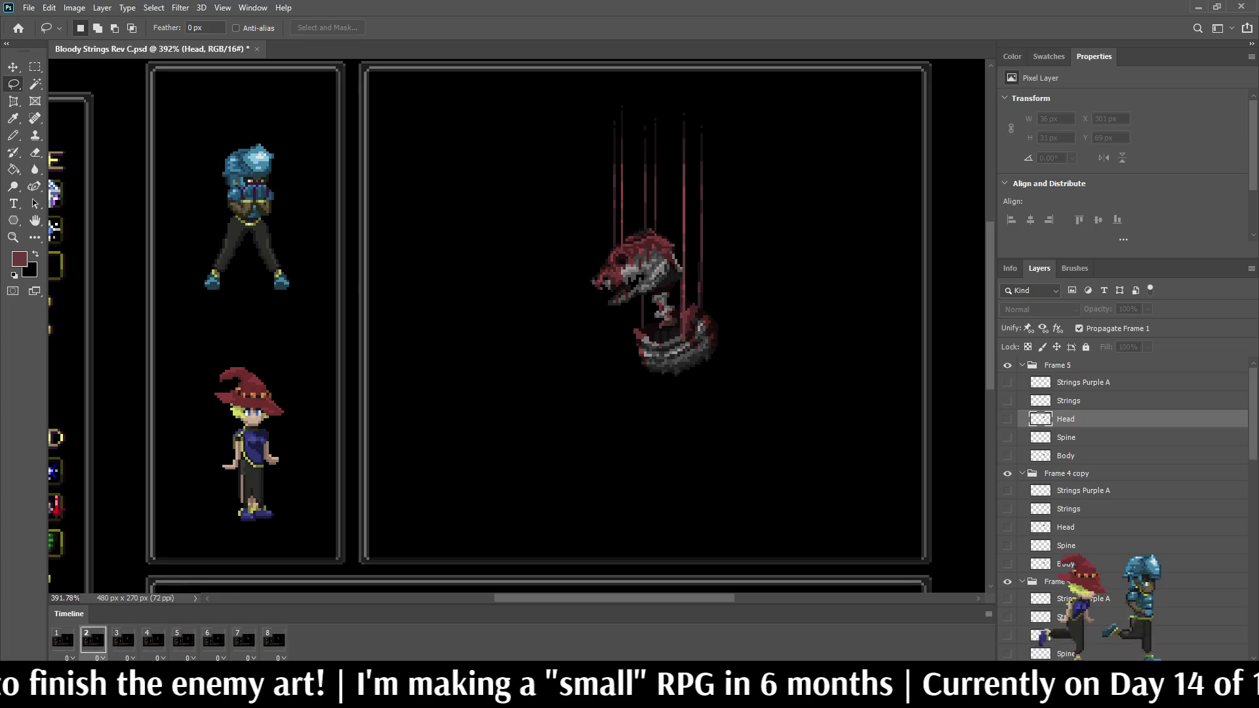
key("space")
key("ctrl+Left")
key("space")
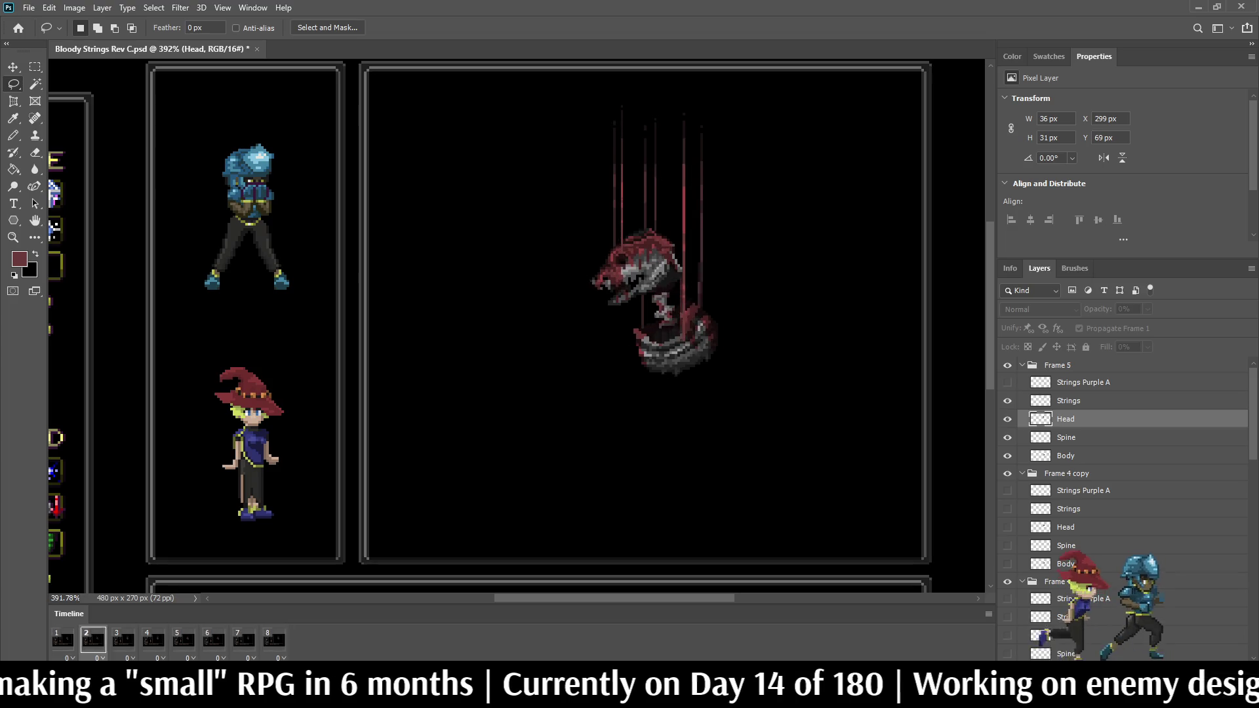
key("space")
Step: Raise the frame 5 head one pixel, replay to check it, then view at 100%
left_click(183, 640)
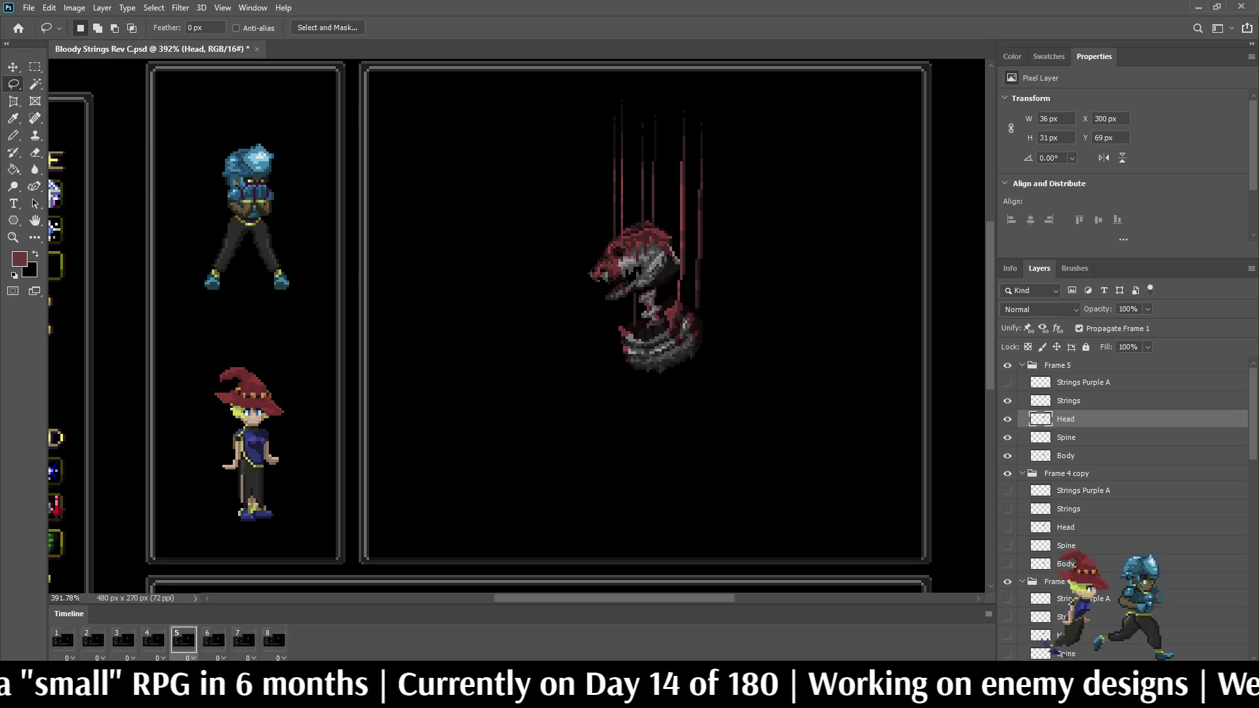
key("ctrl+Up")
key("space")
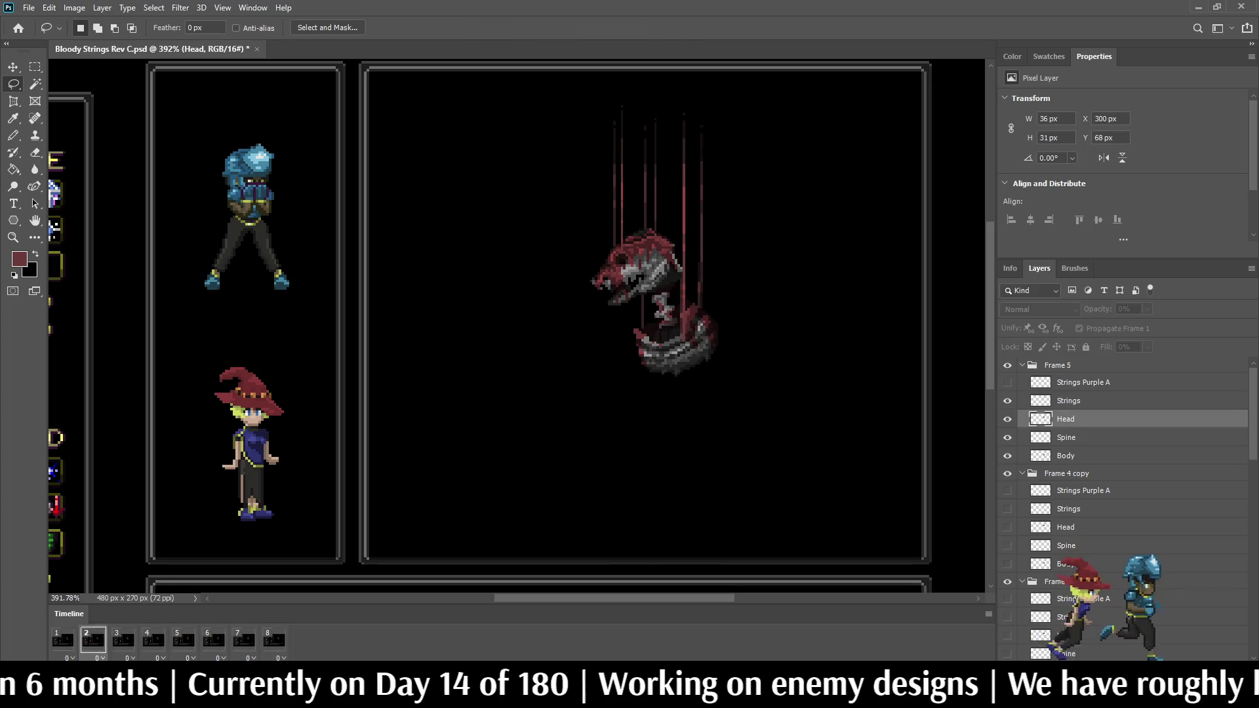
key("space")
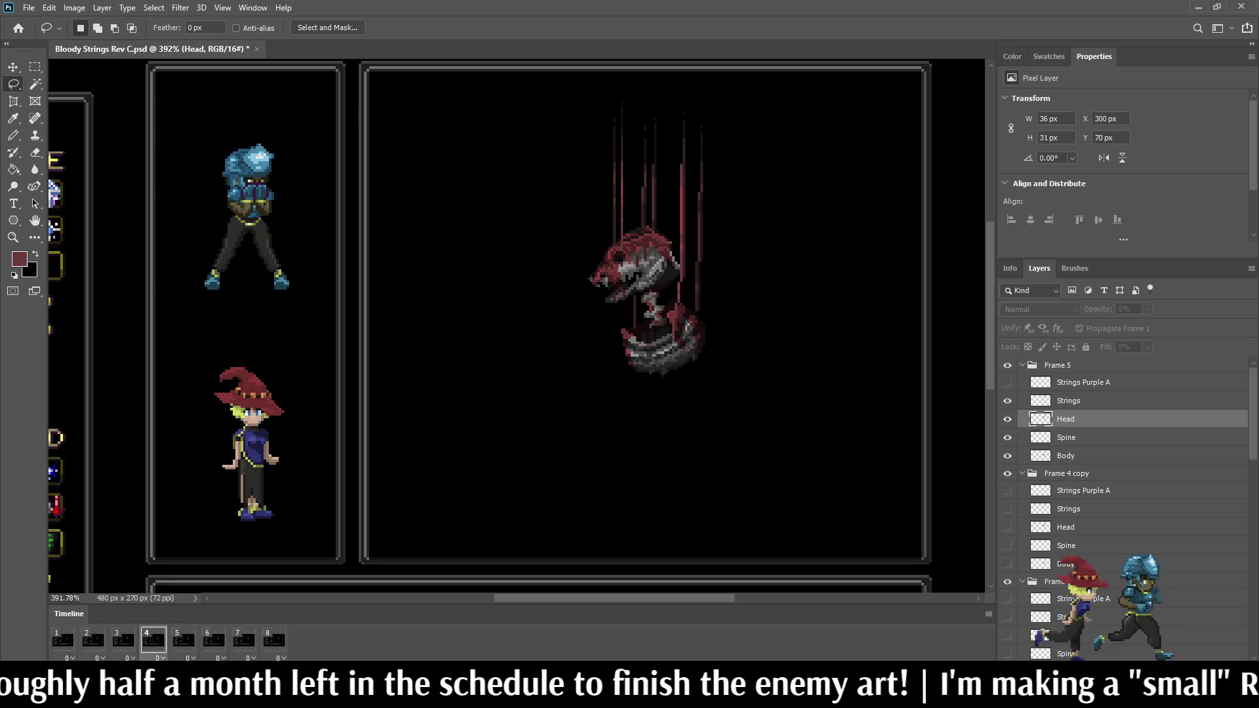
key("ctrl+1")
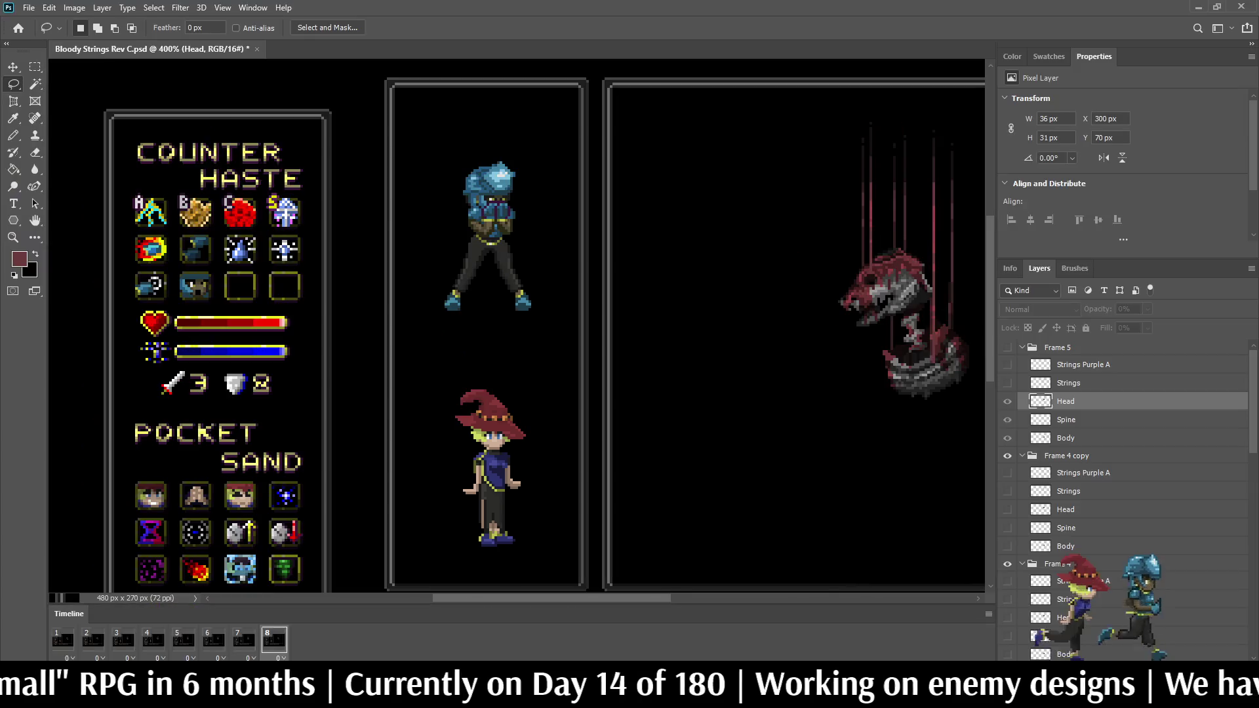
Step: Zoom the mockup to 300%, stop Bloody Strings on frame 5, and fit Golem Rev D on screen
key("ctrl+1")
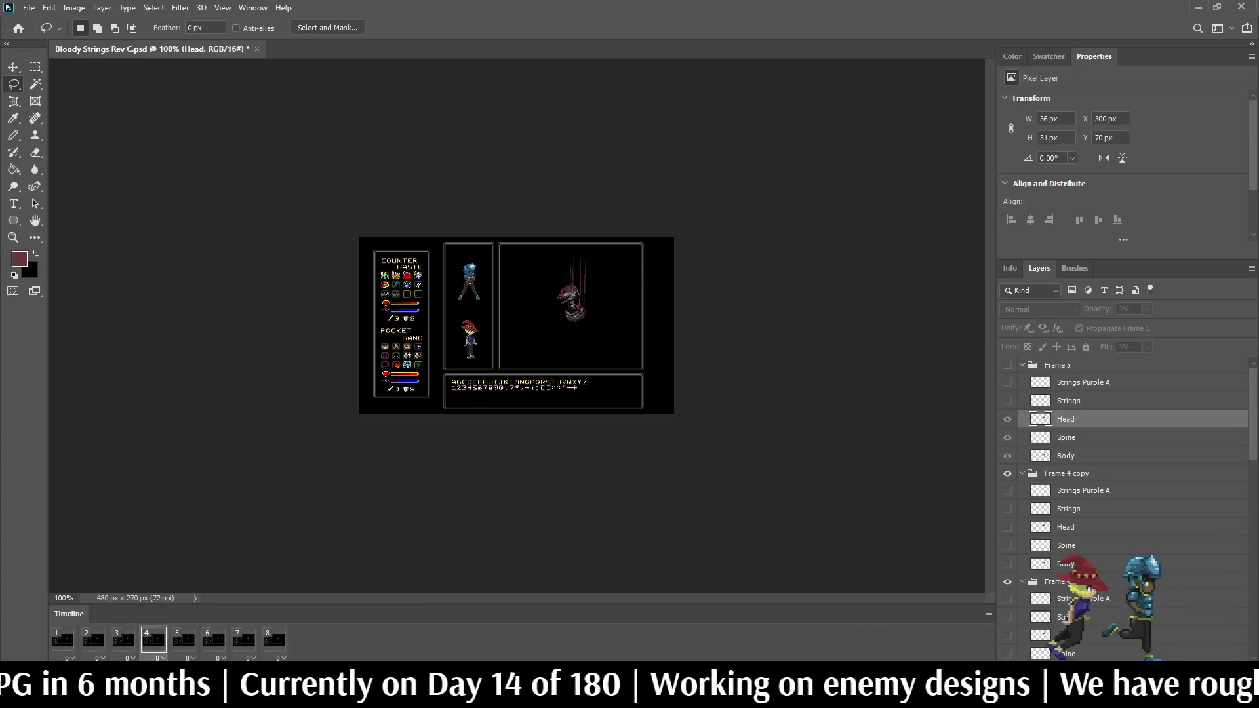
key("ctrl+plus")
key("ctrl+plus")
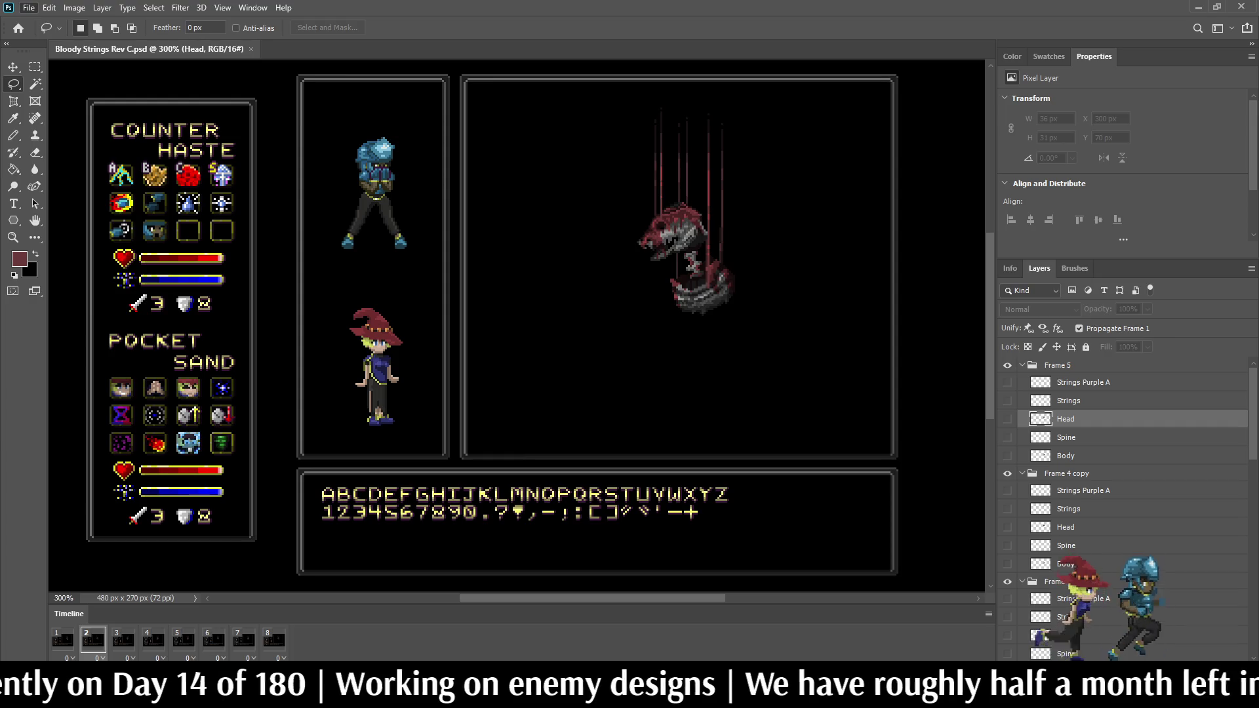
key("ctrl+plus")
key("ctrl+plus")
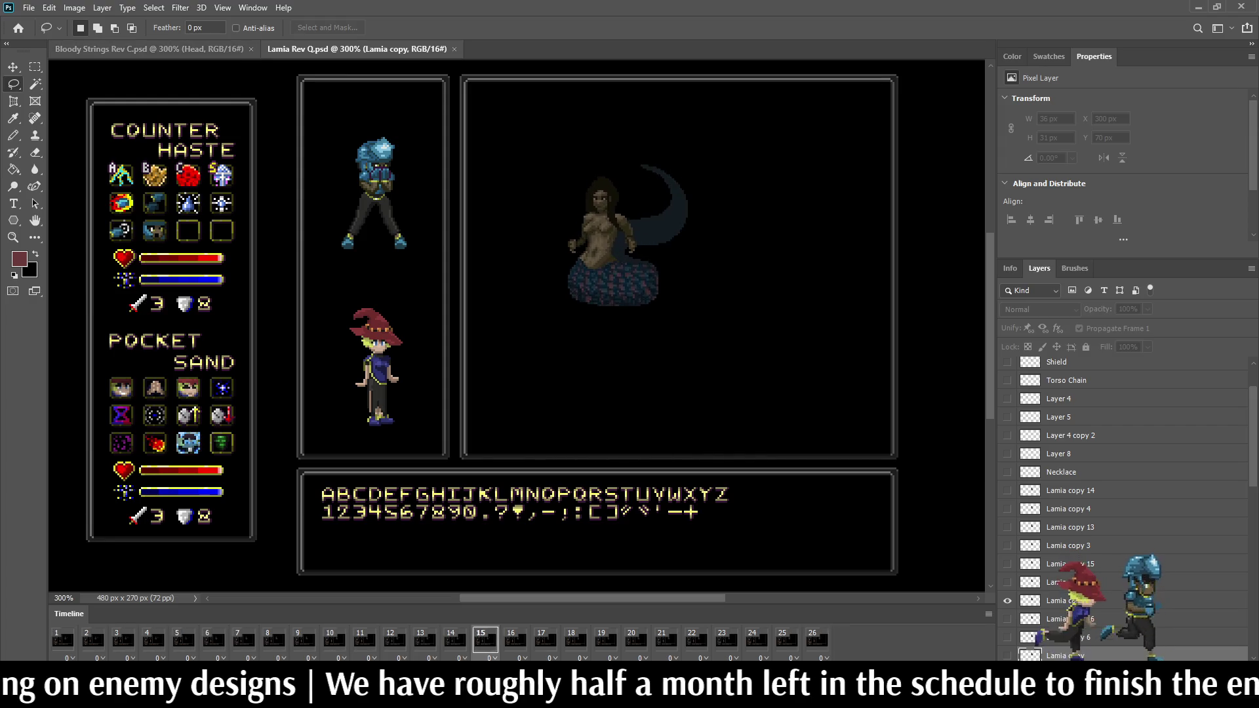
key("ctrl+Tab")
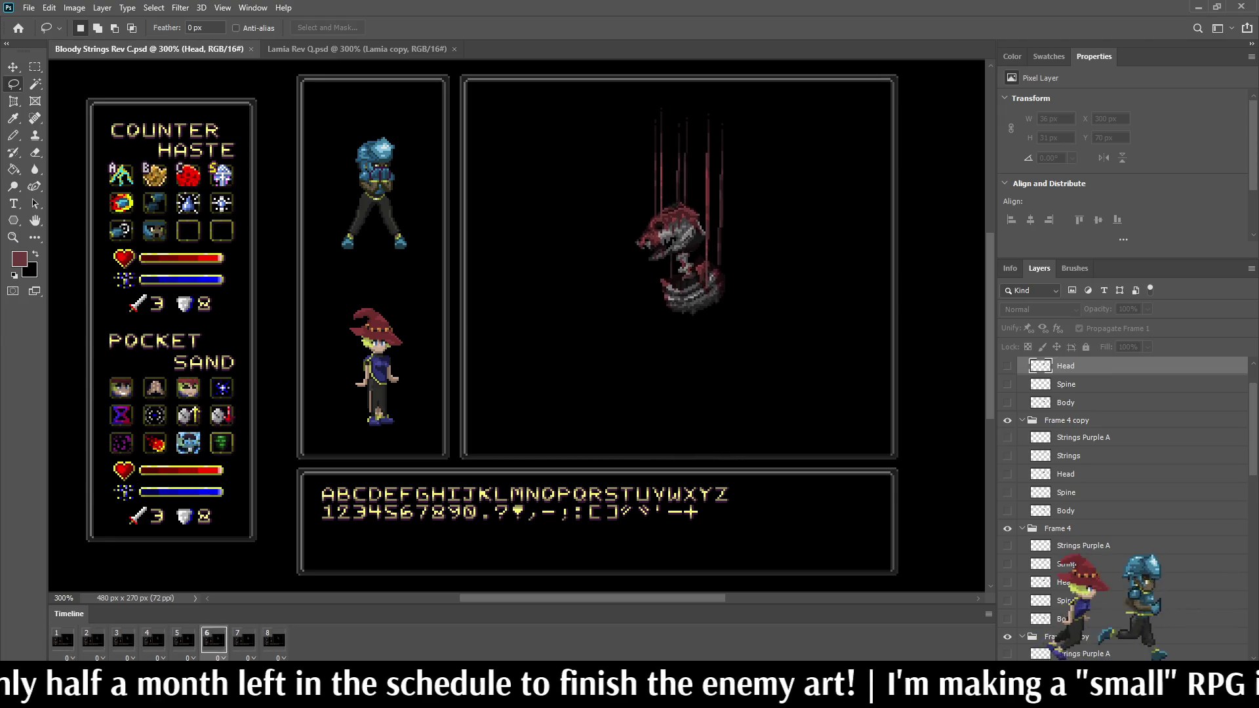
key("space")
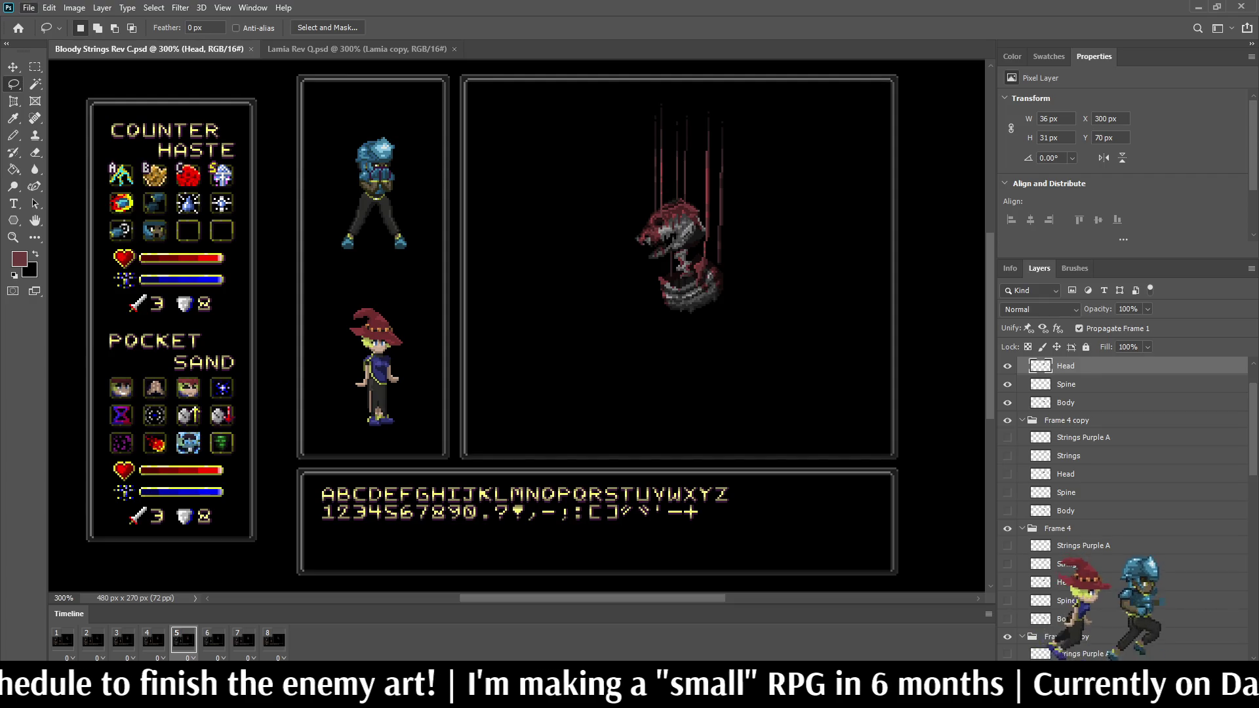
key("ctrl+0")
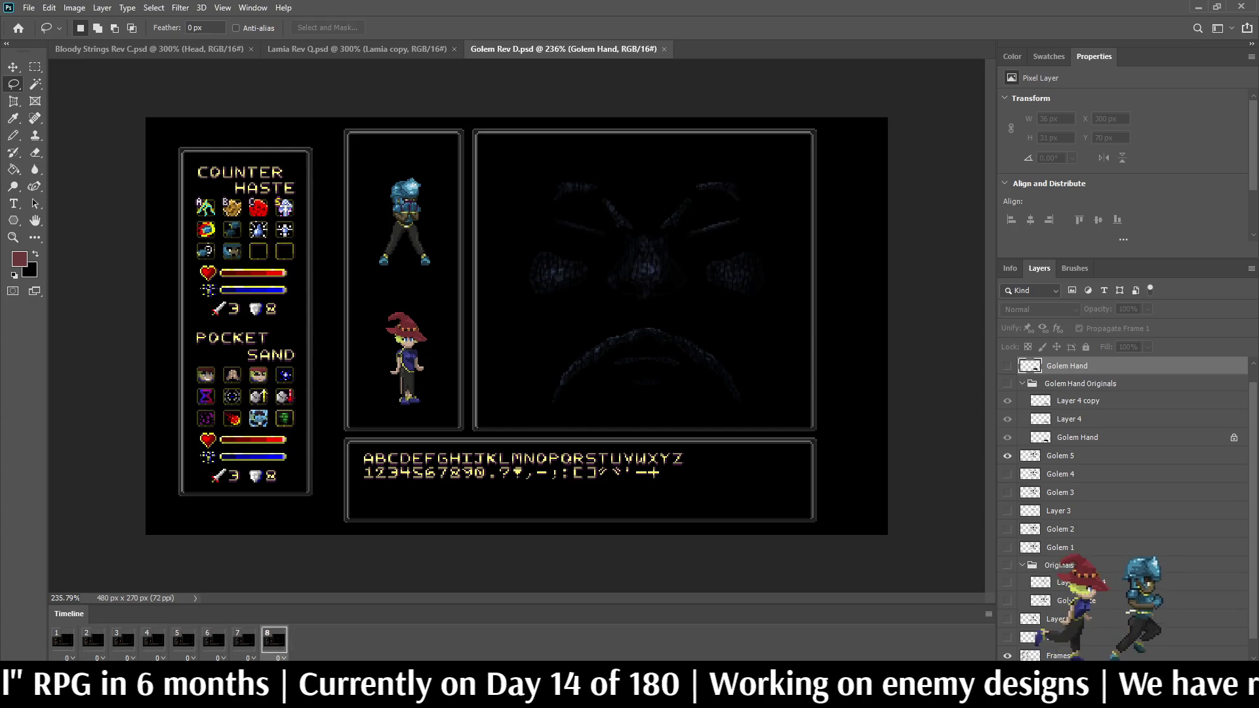
Step: Preview the enlarged Golem mockup full-screen, then return to Standard Screen Mode
key("f")
key("f")
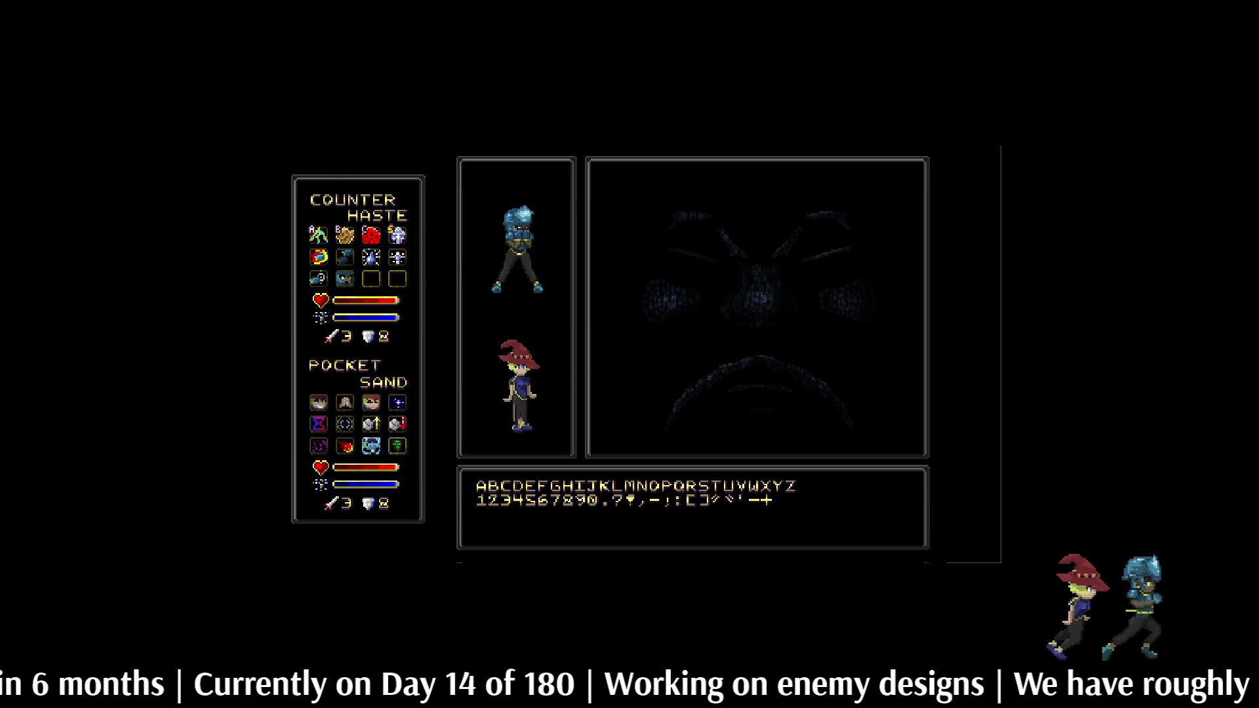
key("ctrl+plus")
key("ctrl+plus")
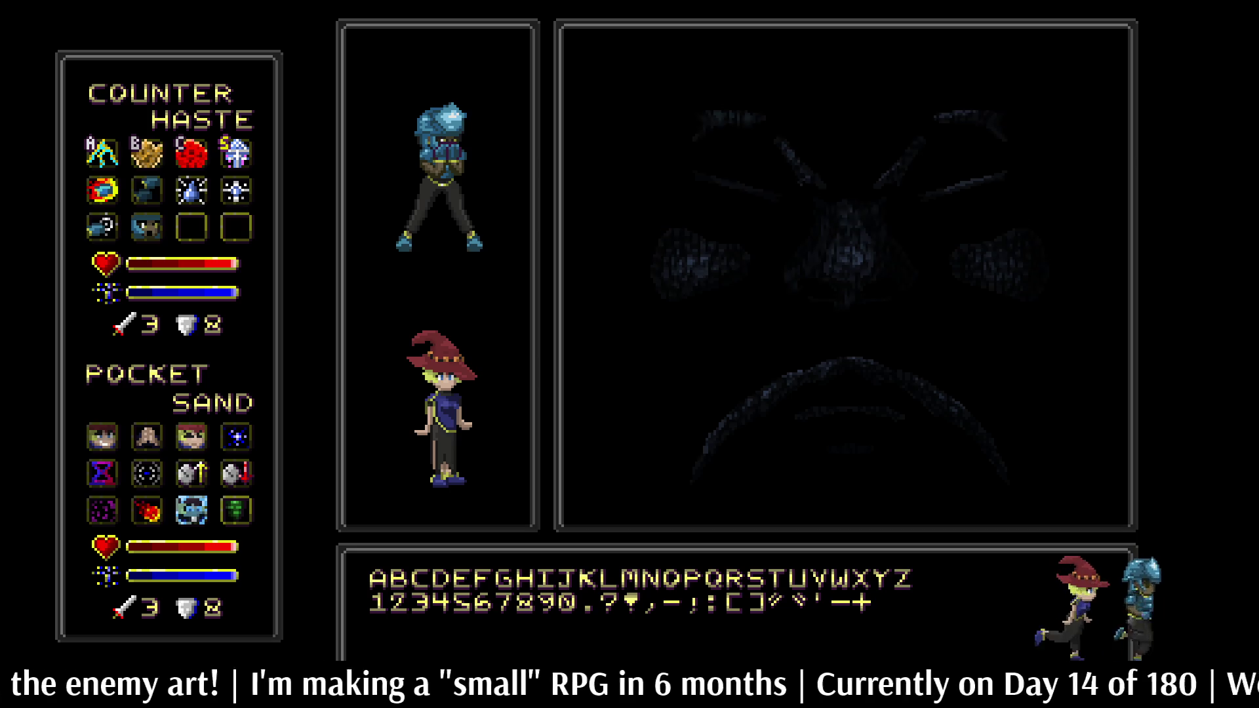
key("Escape")
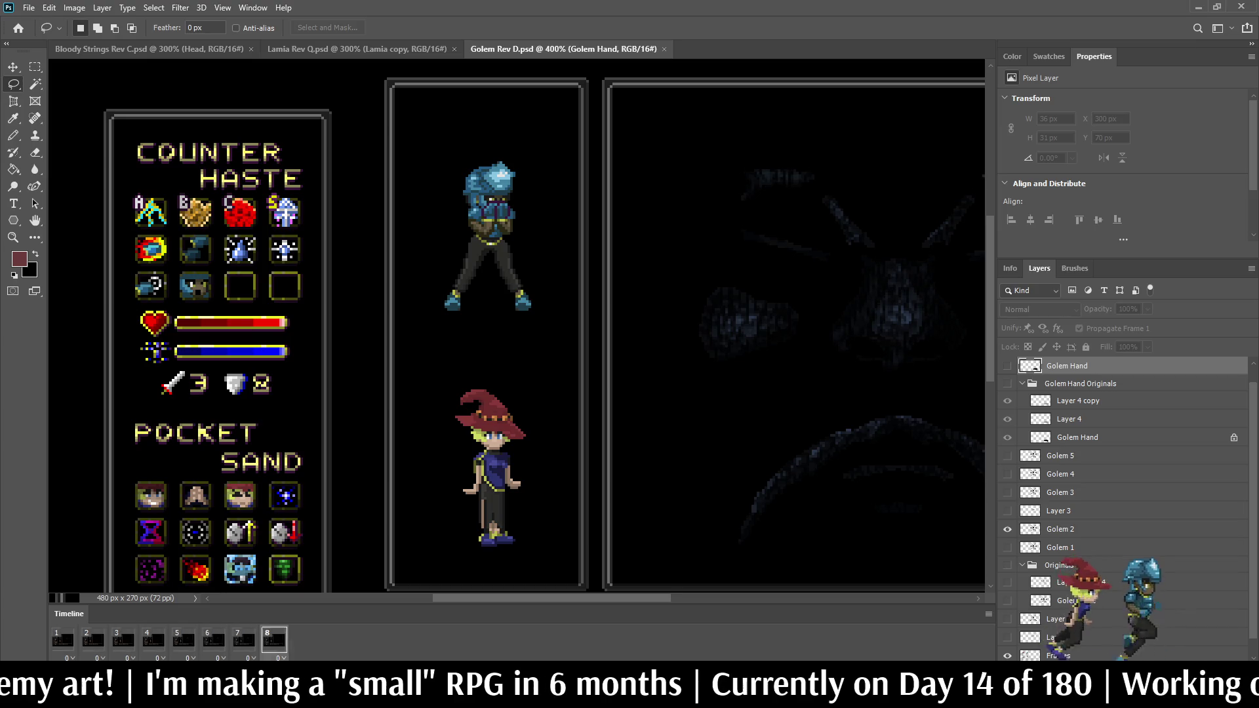
Step: Switch to Lamia Rev Q and play its animation
left_click(357, 50)
scroll(688, 131, "up", 2)
key("space")
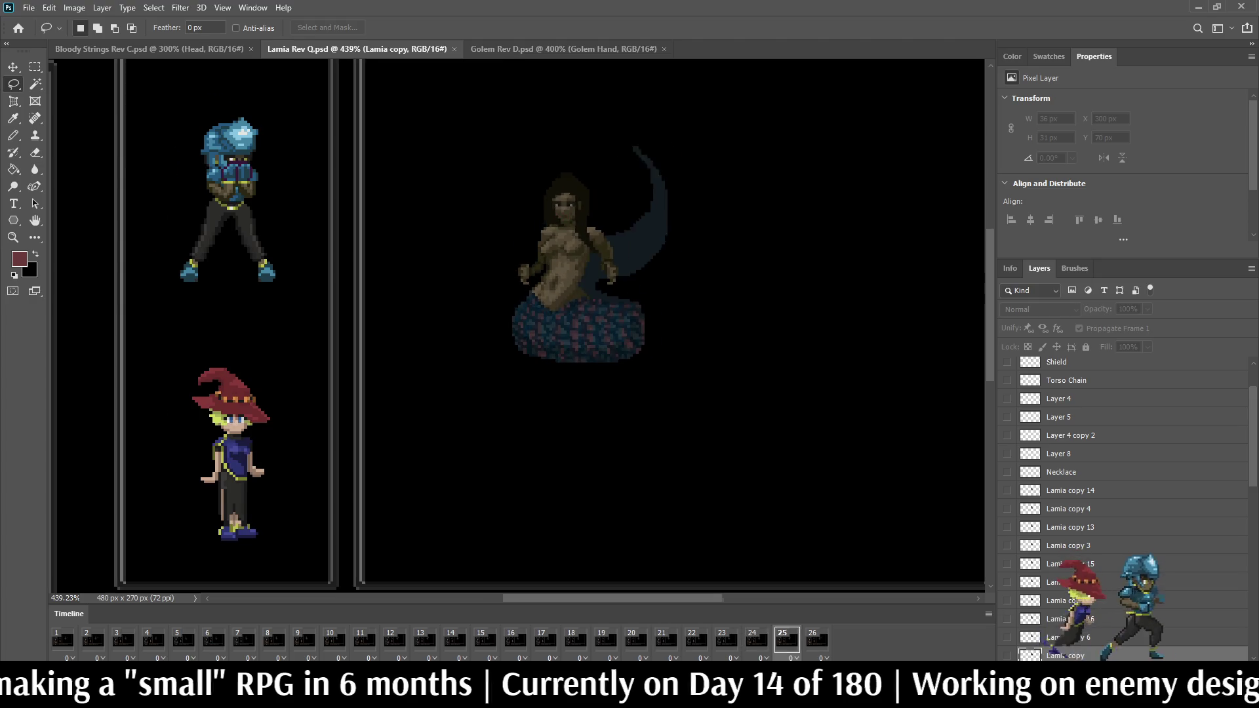
scroll(499, 348, "up", 1)
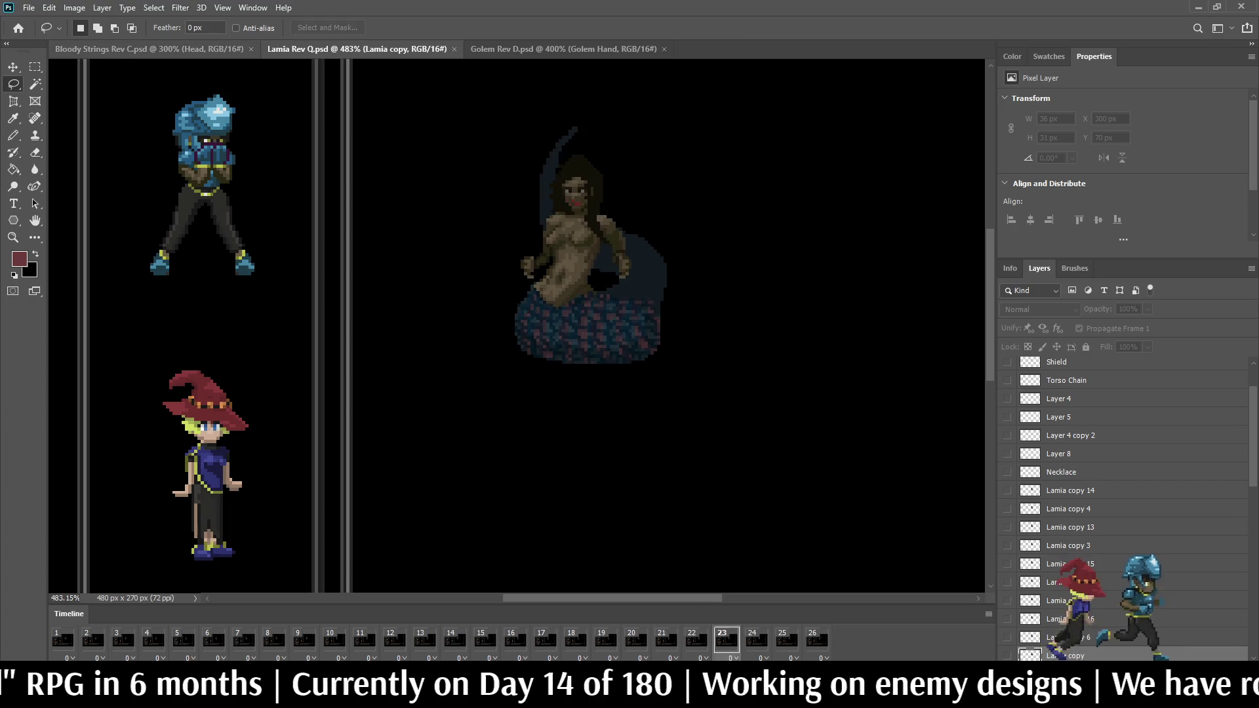
Step: Stop the Bloody Strings playback, then return to Lamia Rev Q and play it again
left_click(149, 48)
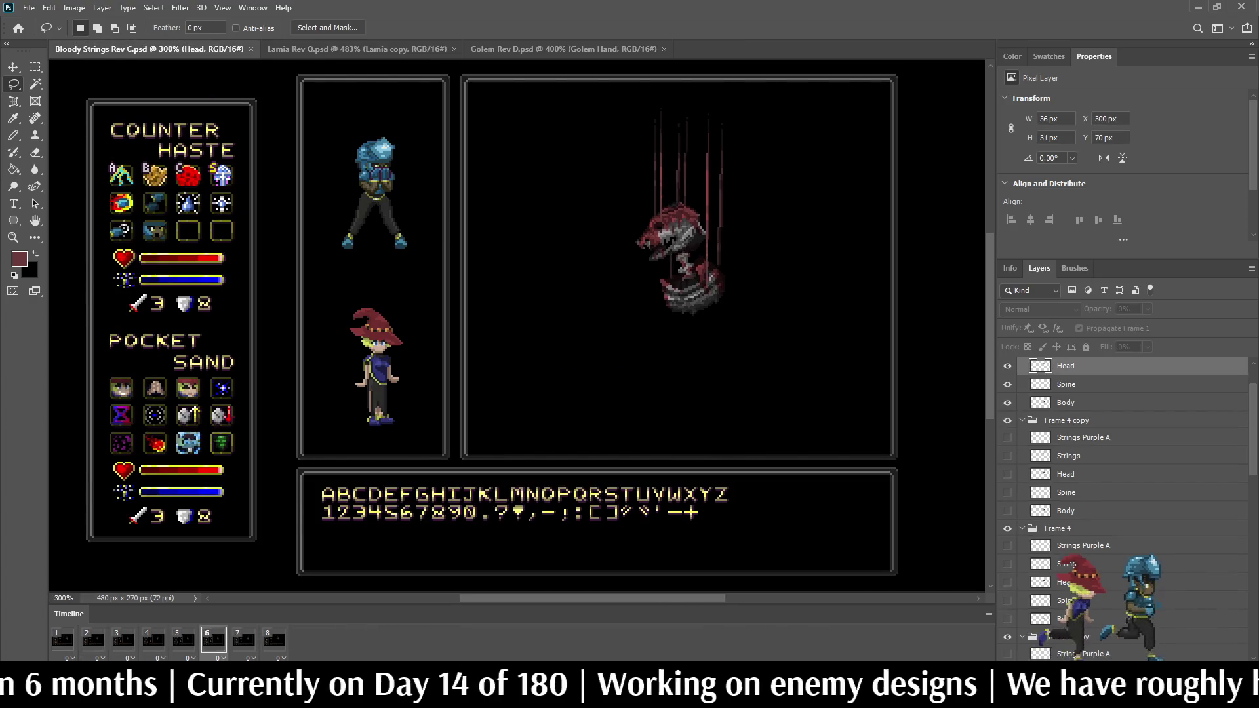
scroll(786, 157, "up", 2)
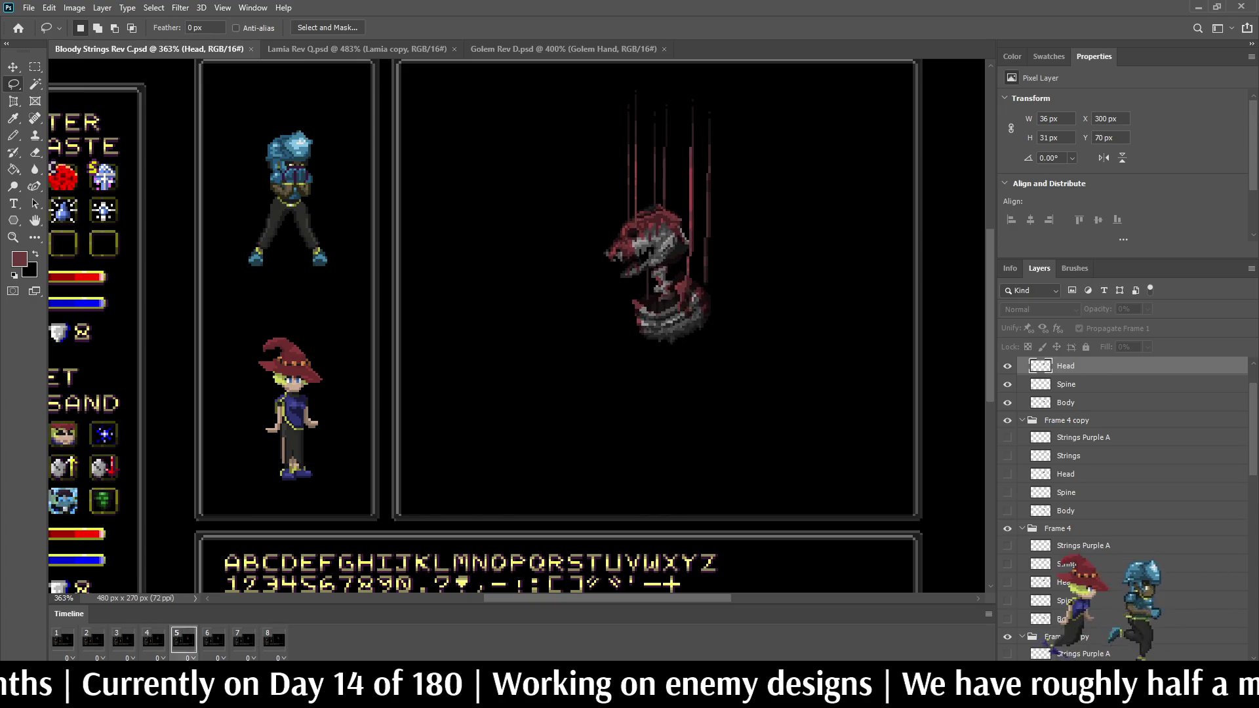
key("space")
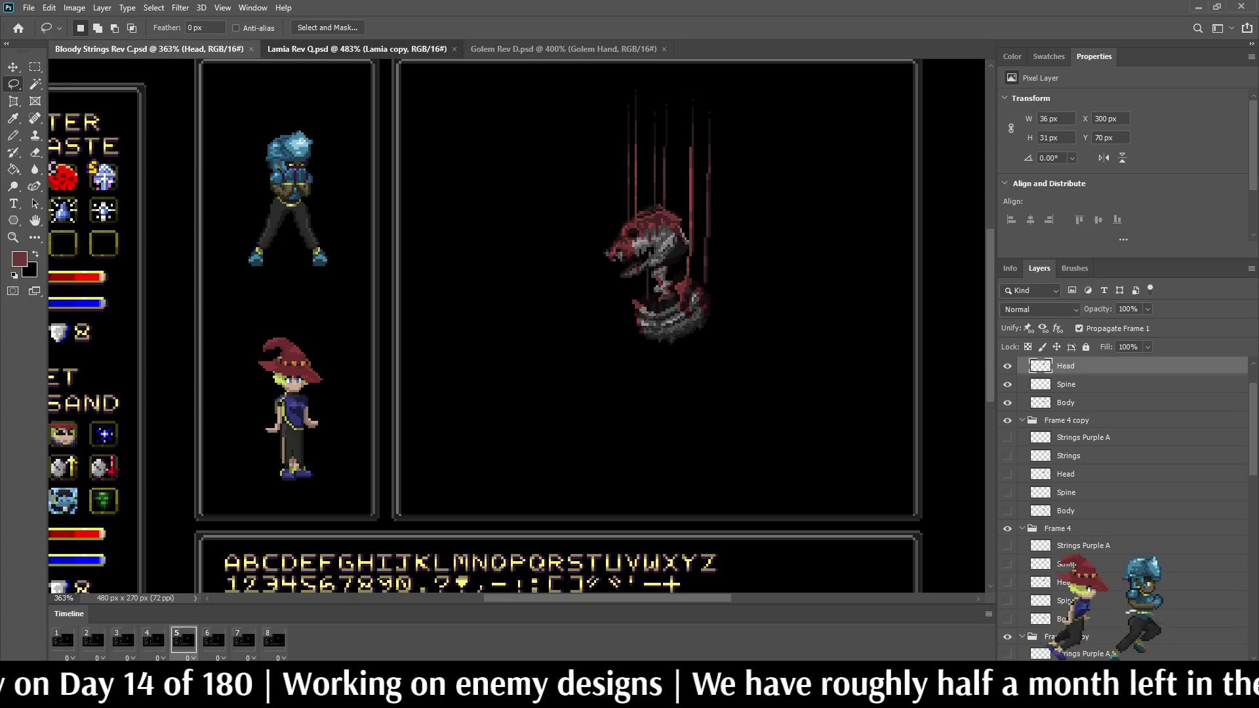
left_click(357, 48)
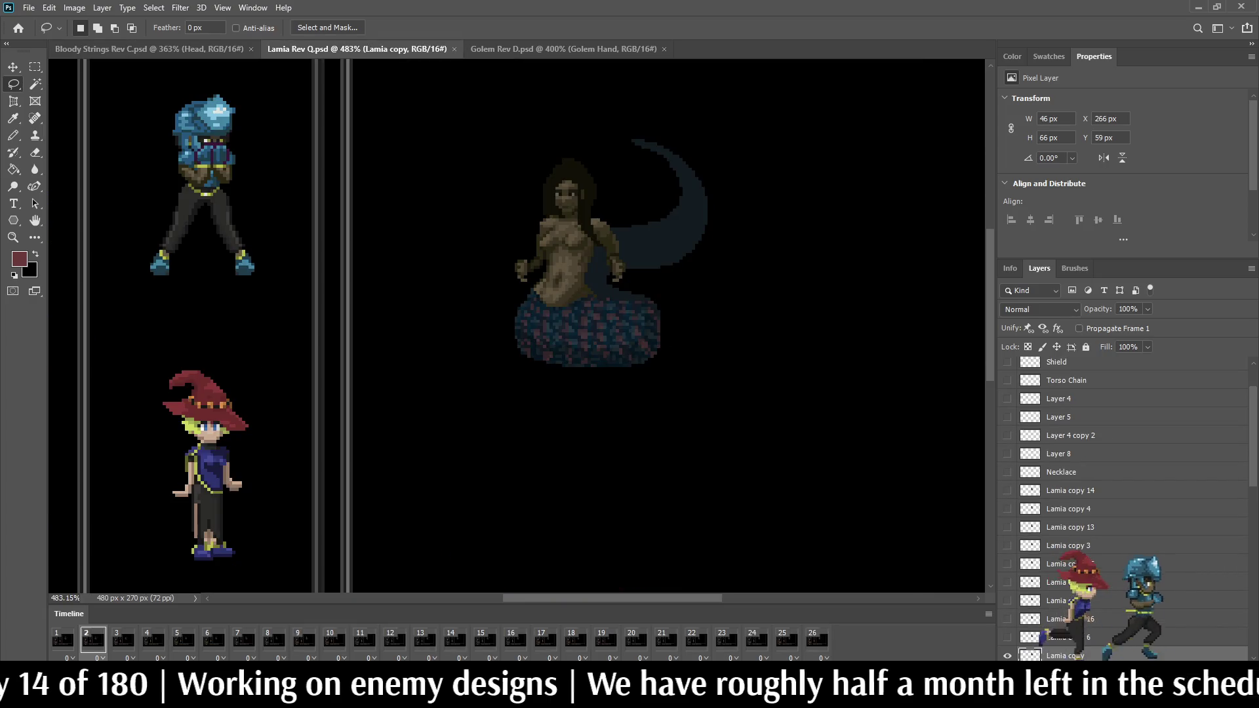
scroll(590, 275, "down", 3)
scroll(590, 276, "up", 3)
key("space")
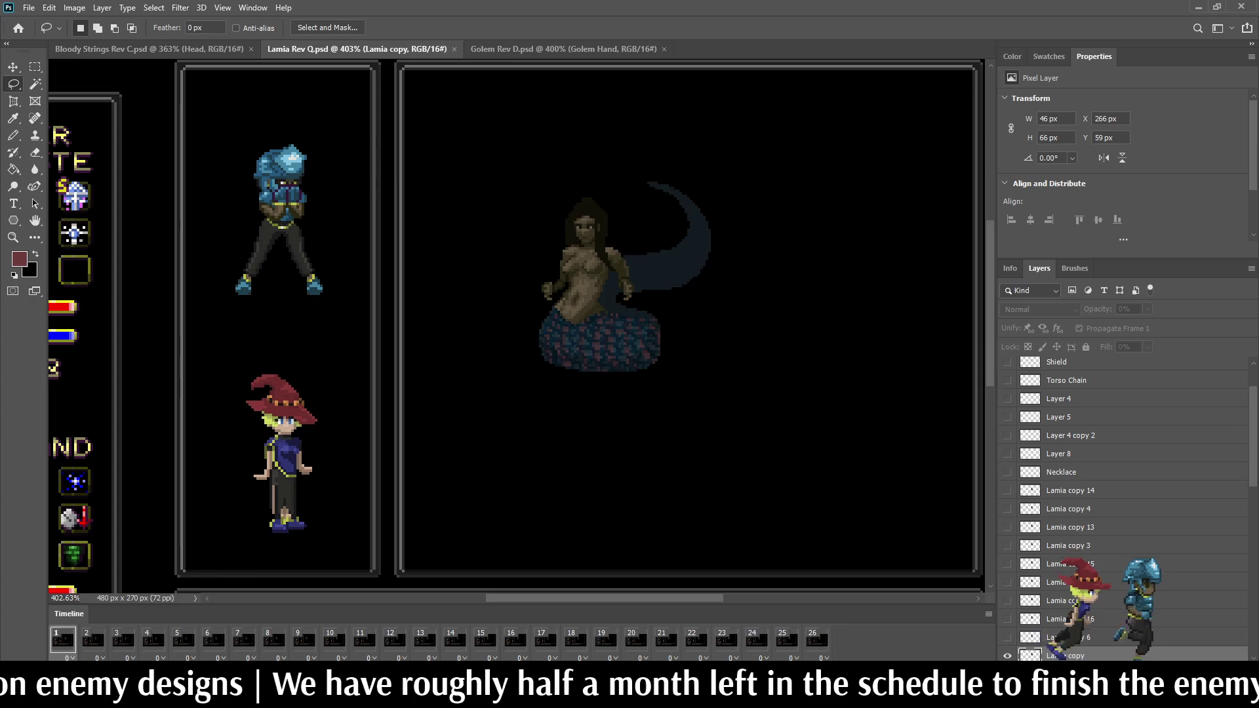
scroll(689, 322, "up", 1)
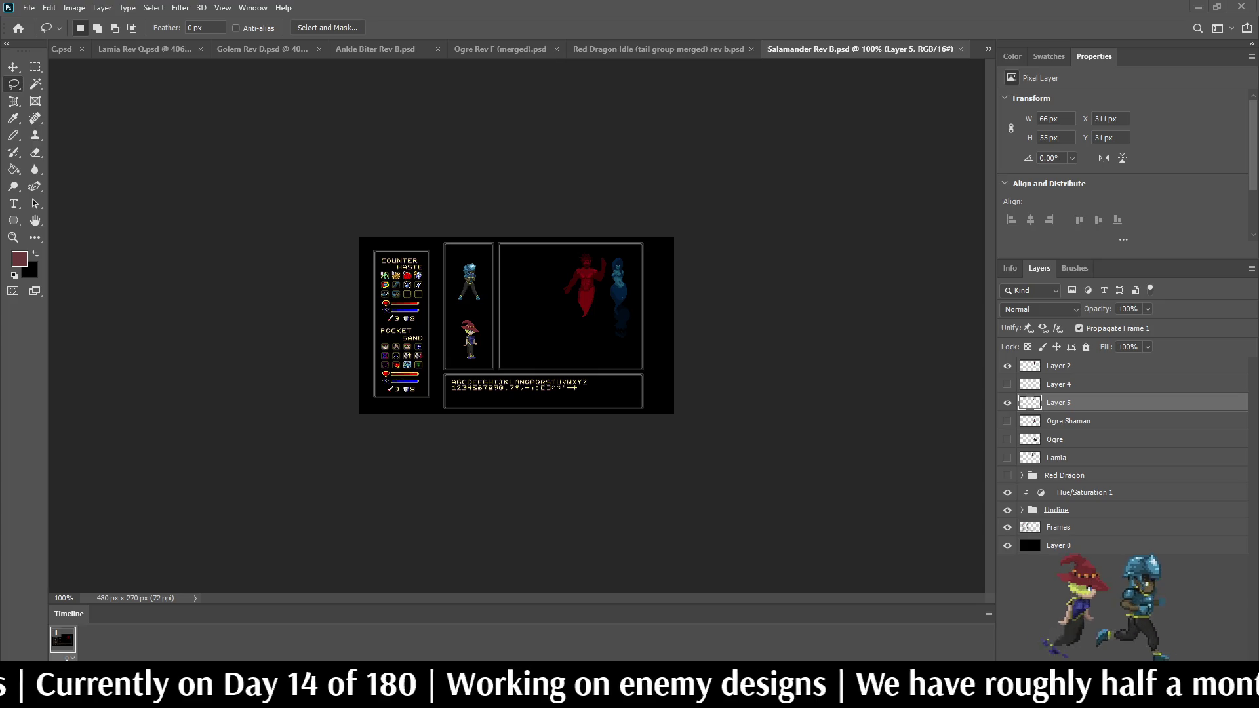
Step: In Soul Warden Rev E, delete the blue blob layers Layer 3 copy 12 through Layer 3
key("ctrl+Tab")
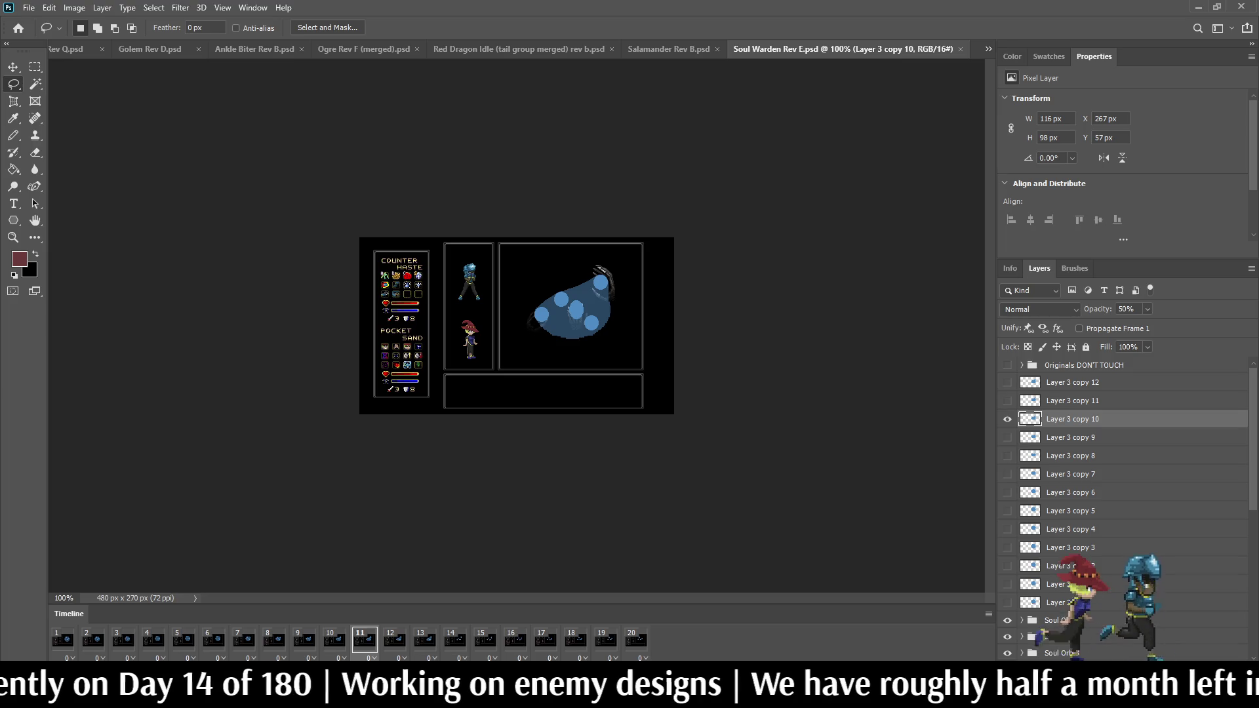
left_click(1071, 383)
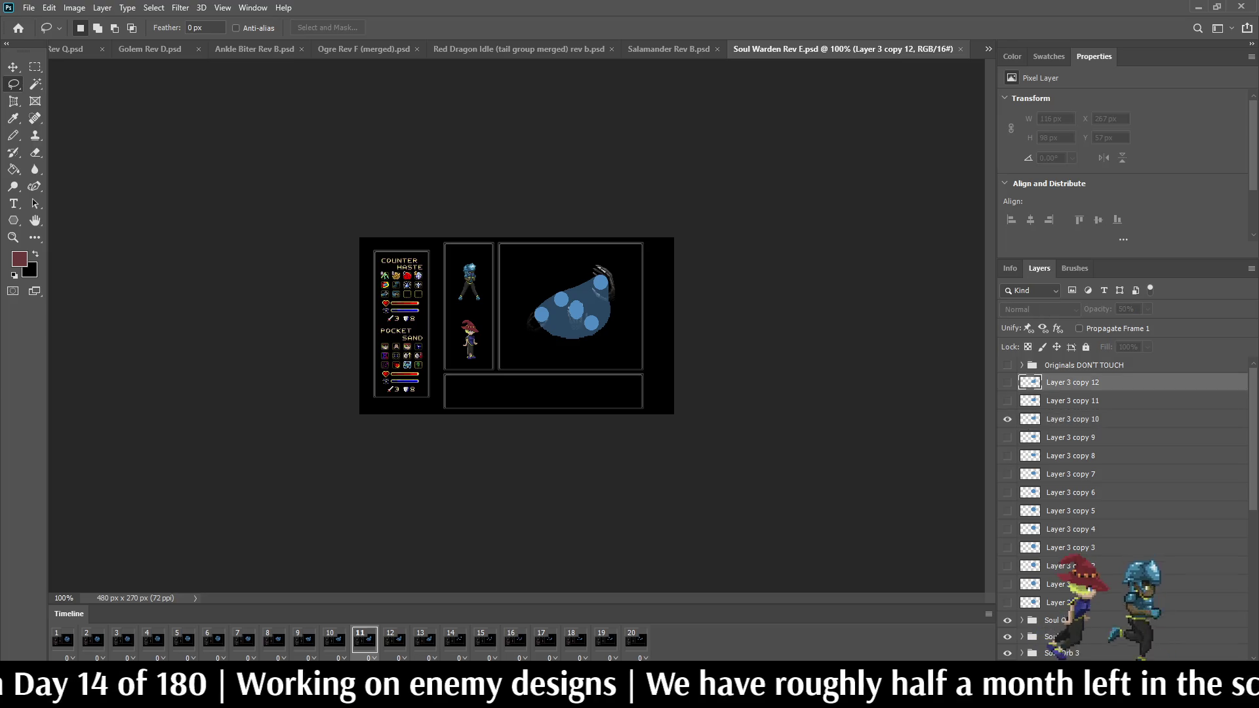
left_click(1076, 602, "shift")
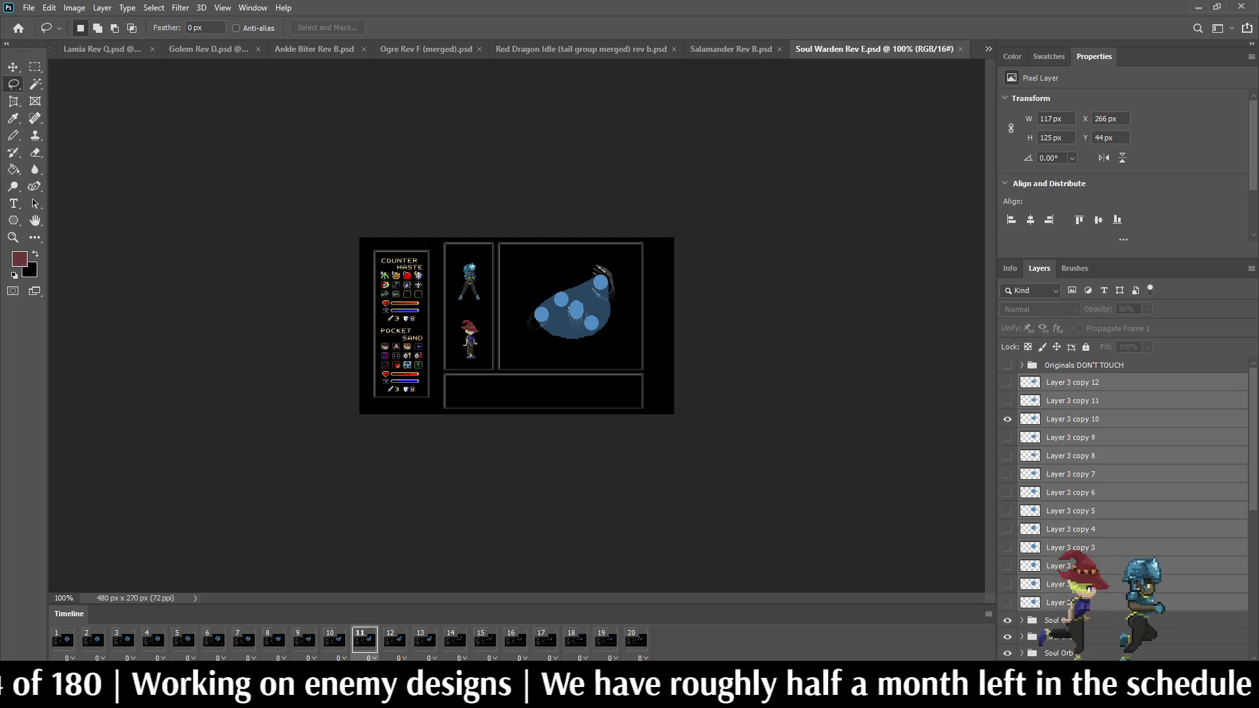
key("Delete")
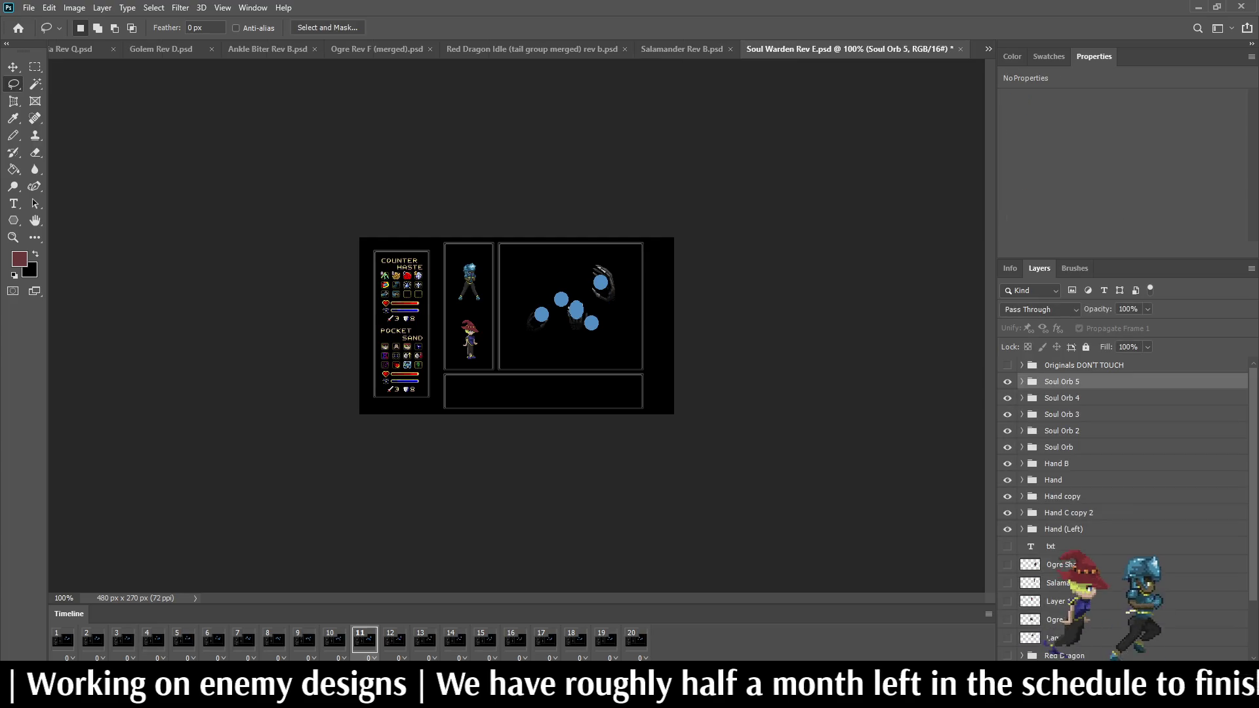
Step: Delete the five Soul Orb groups, Soul Orb through Soul Orb 5
left_click(1058, 447)
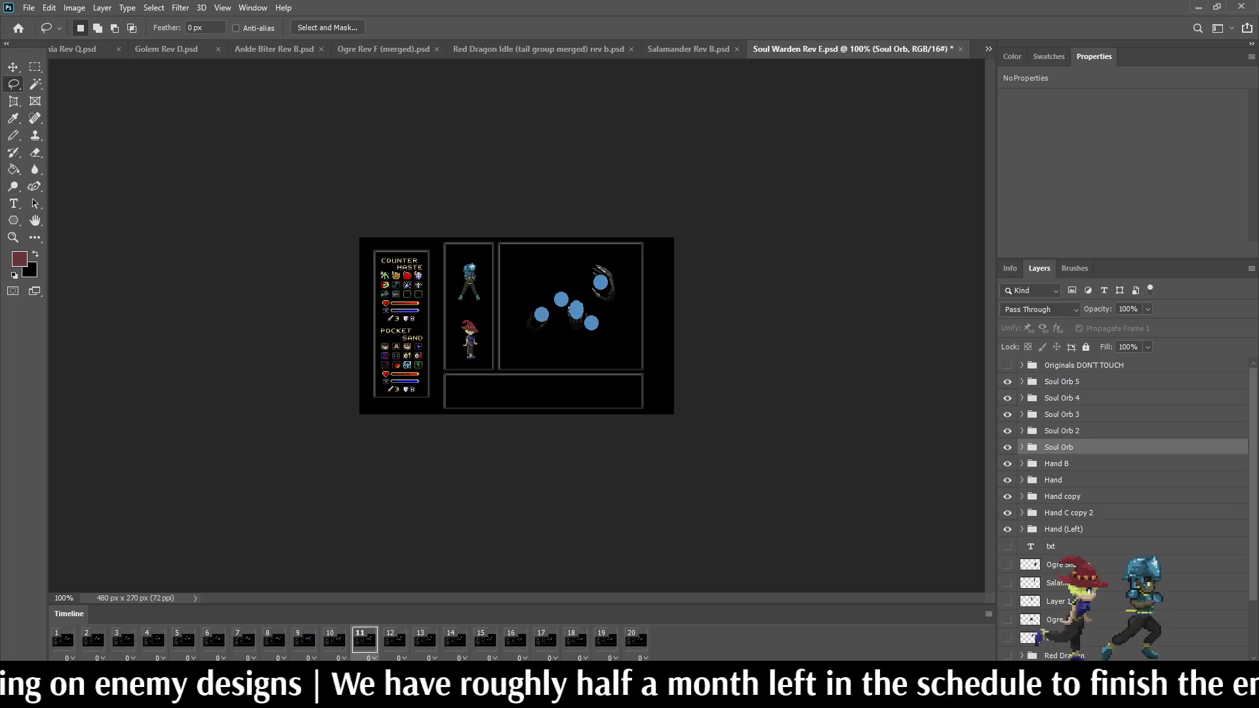
left_click(1062, 381, "shift")
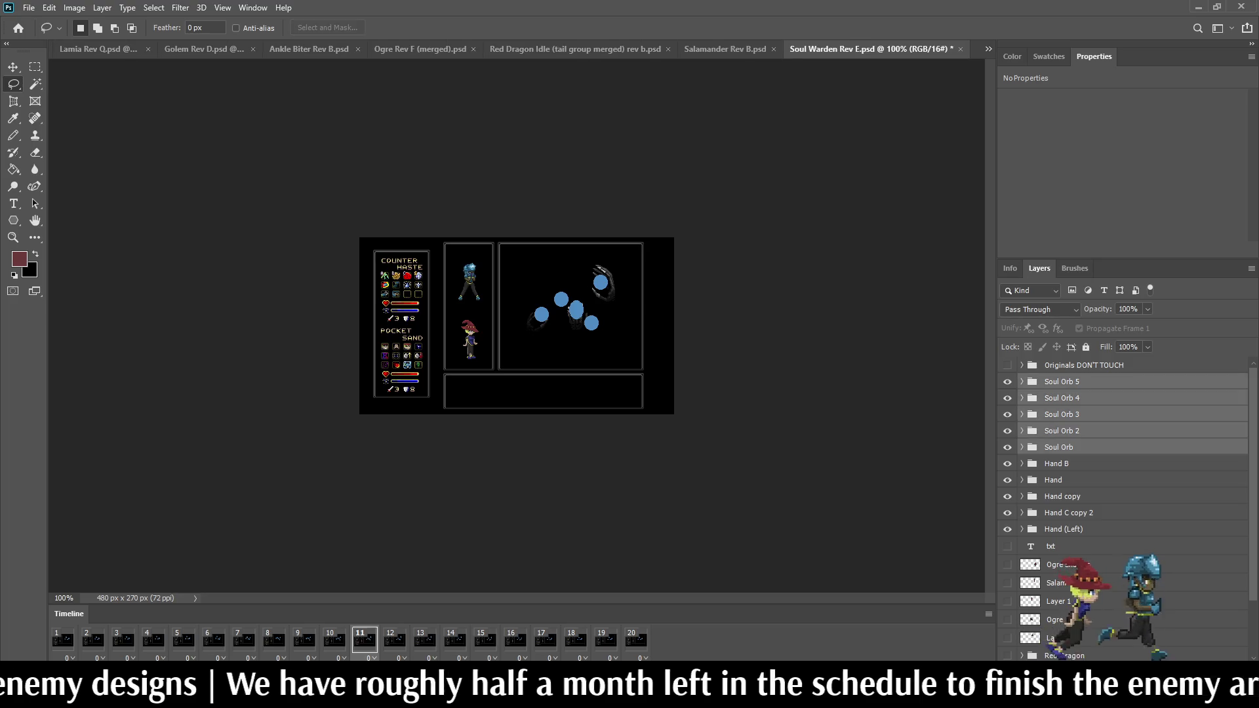
key("Delete")
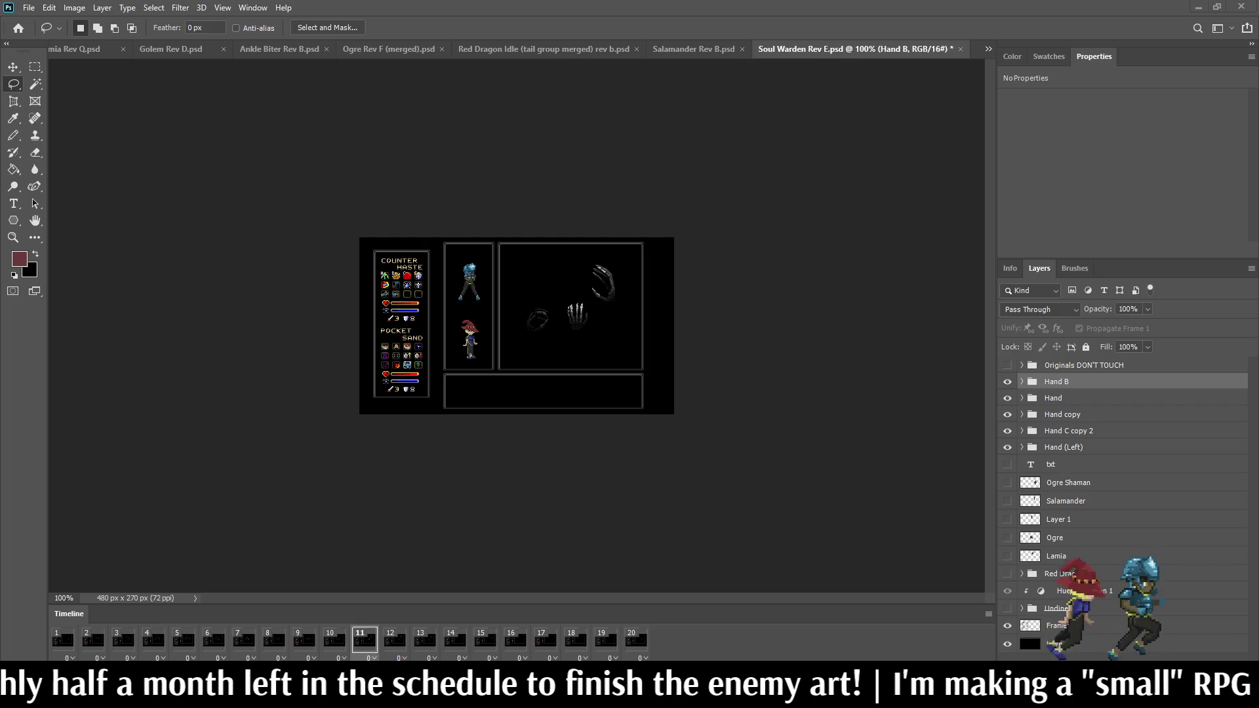
Step: Close the Undine Rev L document and fit the Soul Warden canvas in the window
key("ctrl+Tab")
key("ctrl+Tab")
key("ctrl+Tab")
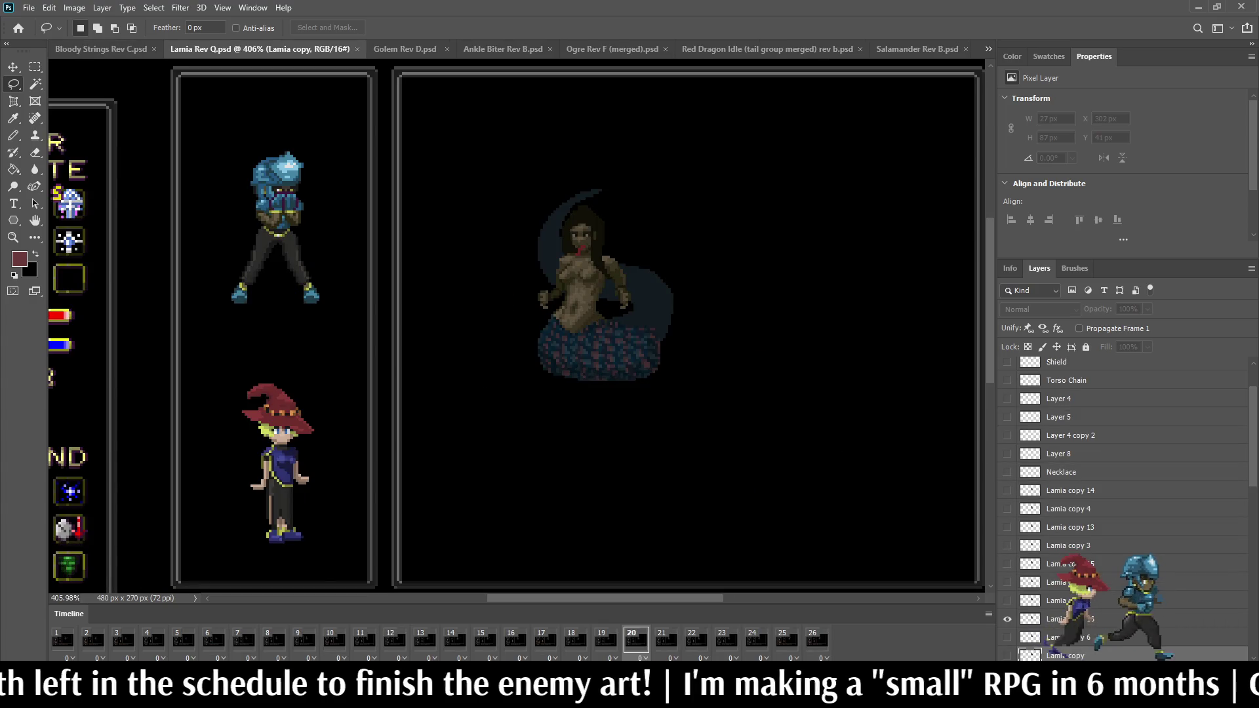
scroll(636, 242, "up", 1)
key("ctrl+shift+Tab")
key("ctrl+shift+Tab")
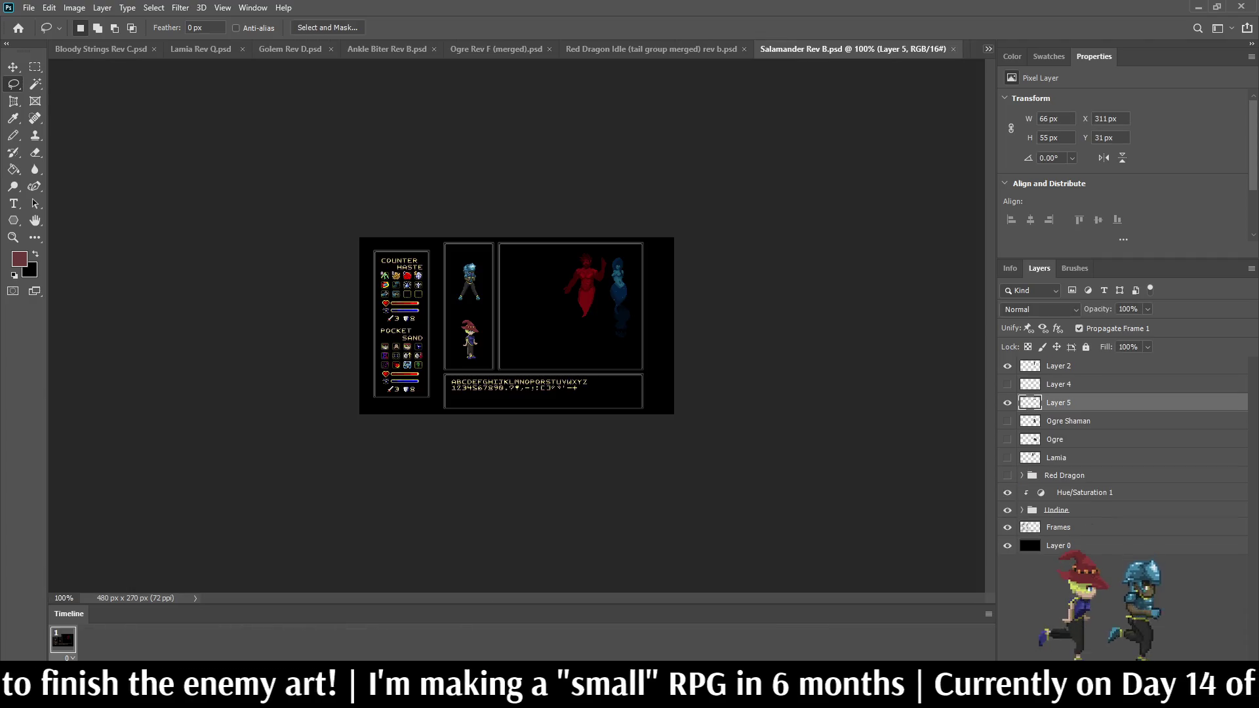
key("ctrl+Tab")
key("ctrl+Tab")
scroll(623, 301, "up", 3)
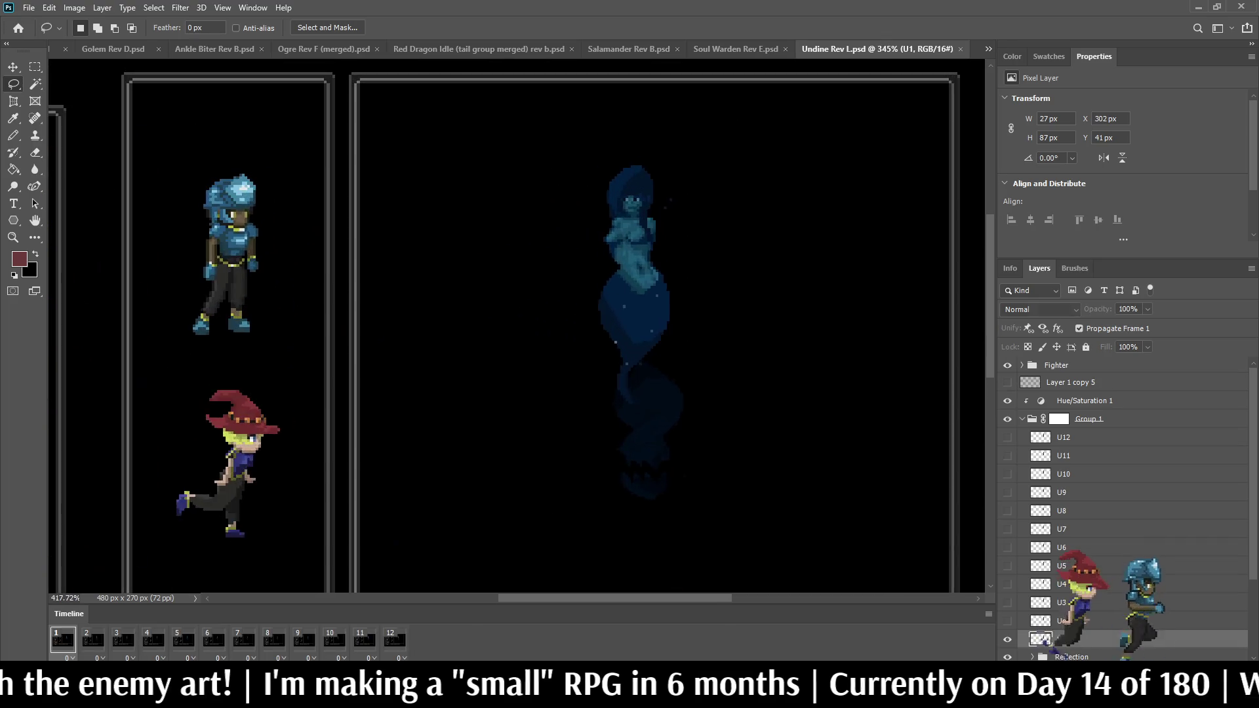
scroll(705, 125, "up", 1)
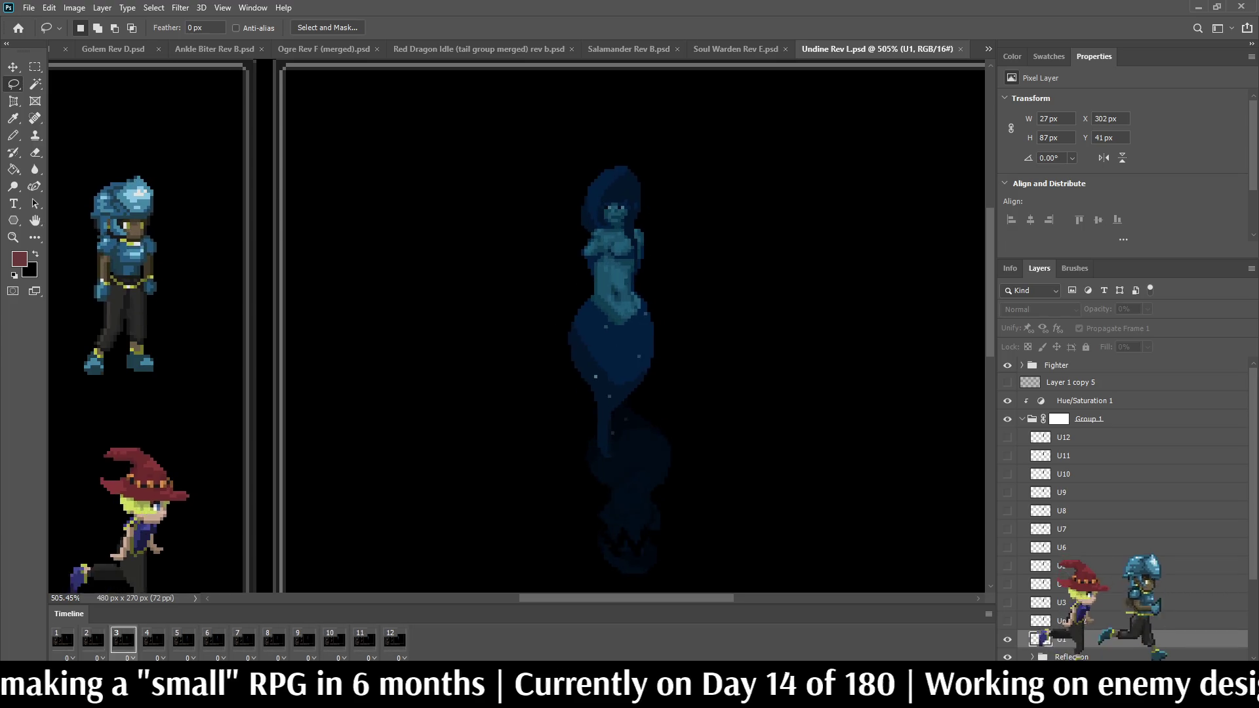
left_click(960, 49)
key("ctrl+Tab")
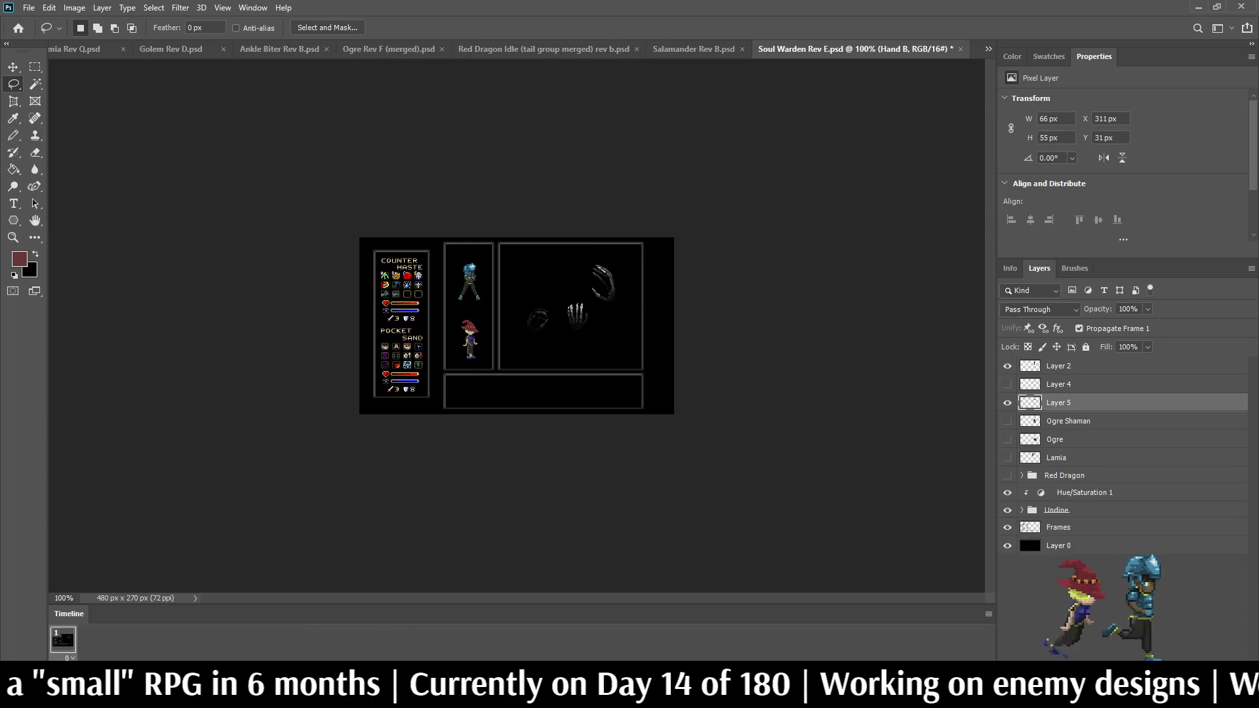
key("ctrl+0")
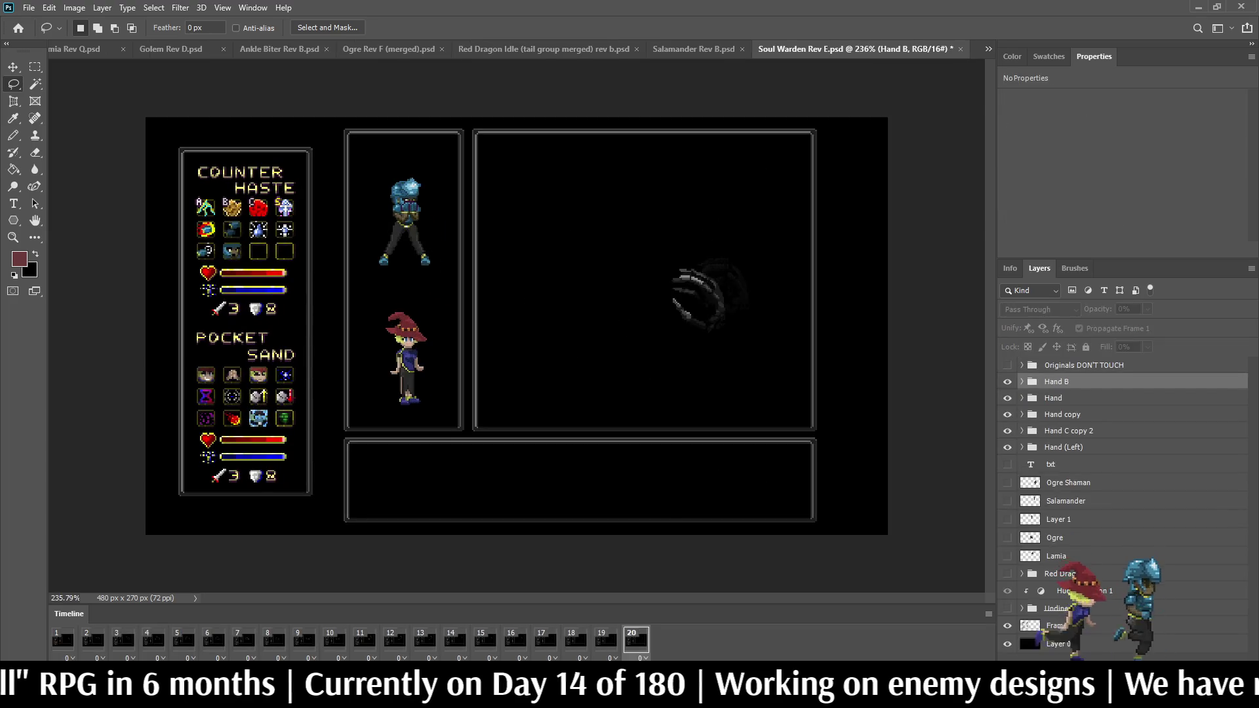
scroll(618, 259, "up", 2)
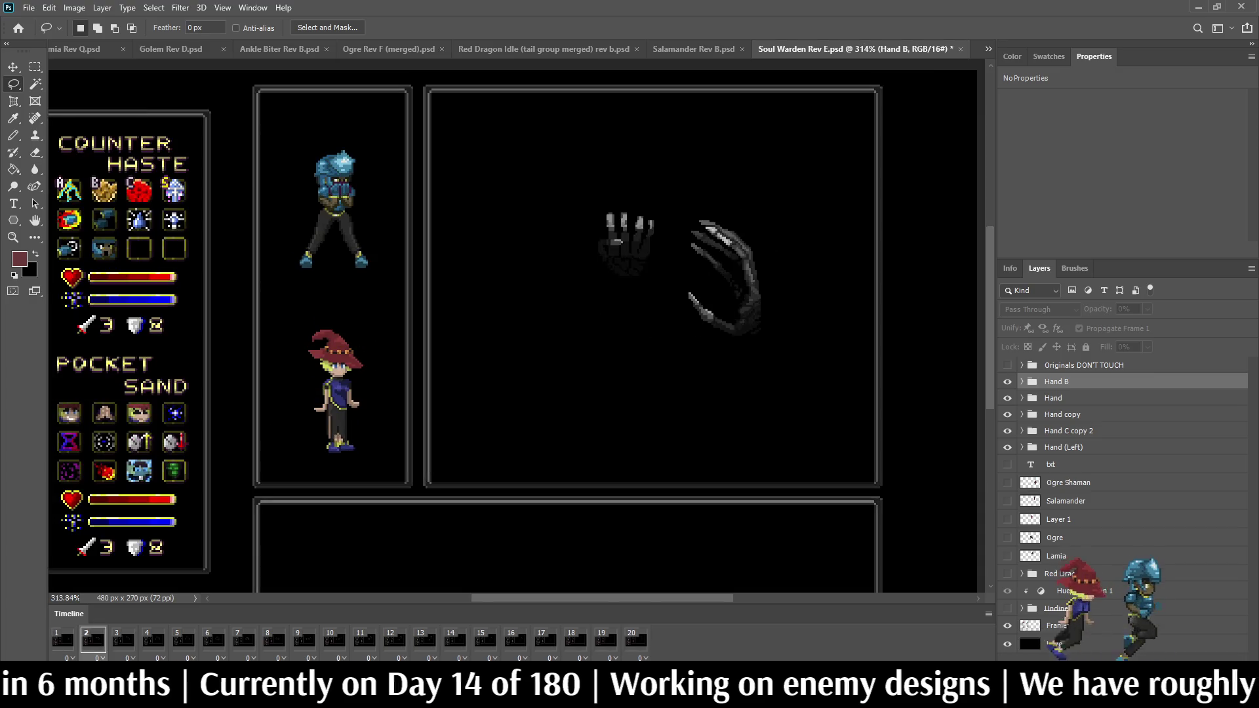